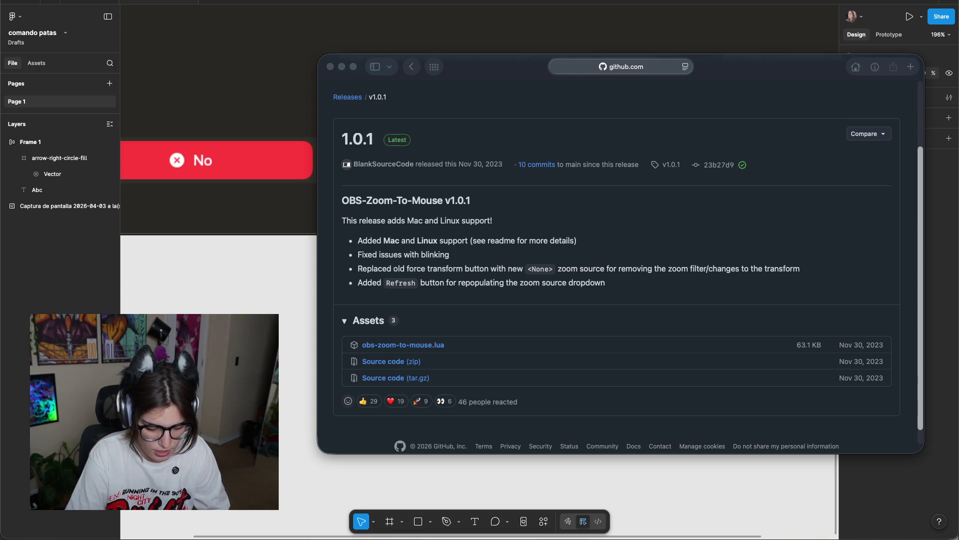
Close the Safari window showing the OBS-Zoom-To-Mouse v1.0.1 GitHub release page.
click(856, 265)
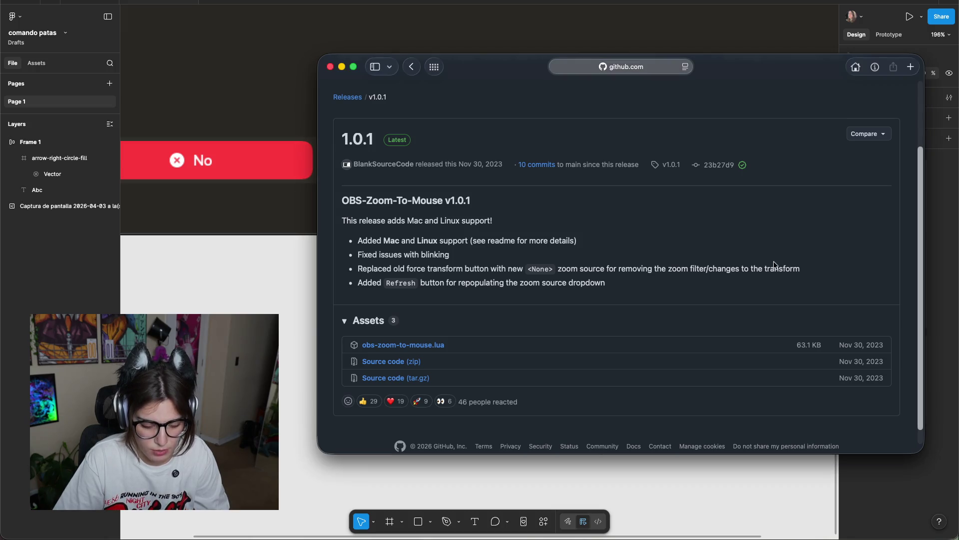
click(330, 66)
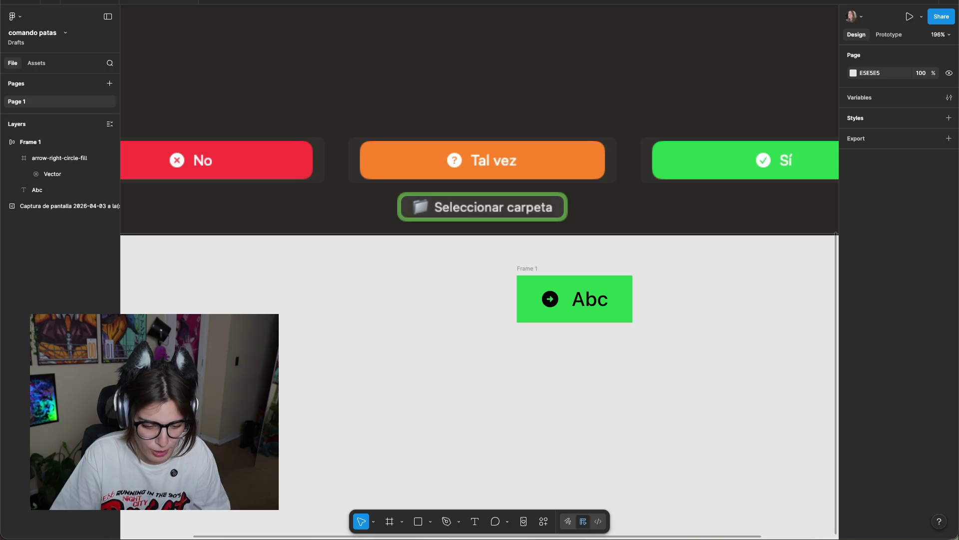
Open a new Safari window on the favourites start page over Figma.
key(super+n)
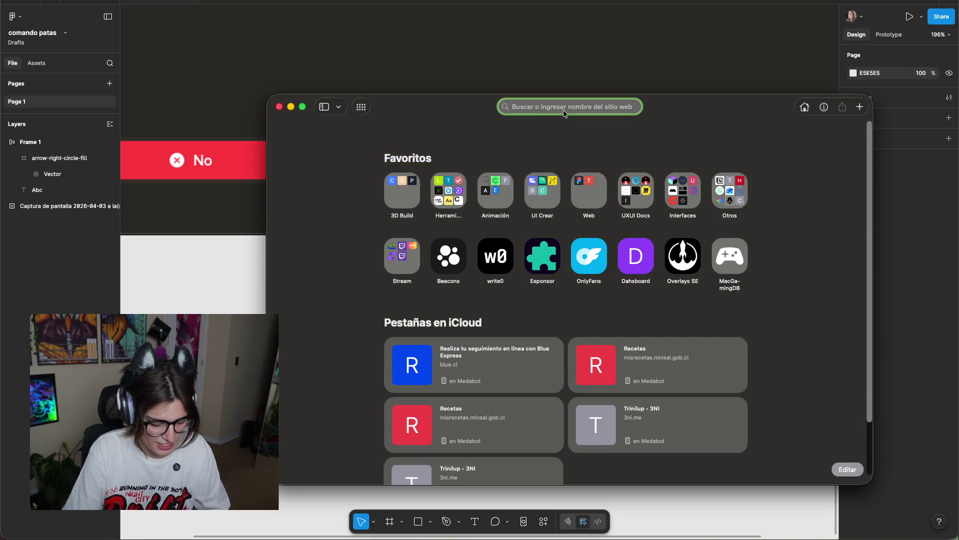
Load the 3ni.me site and scroll through its page.
text(3ni.me)
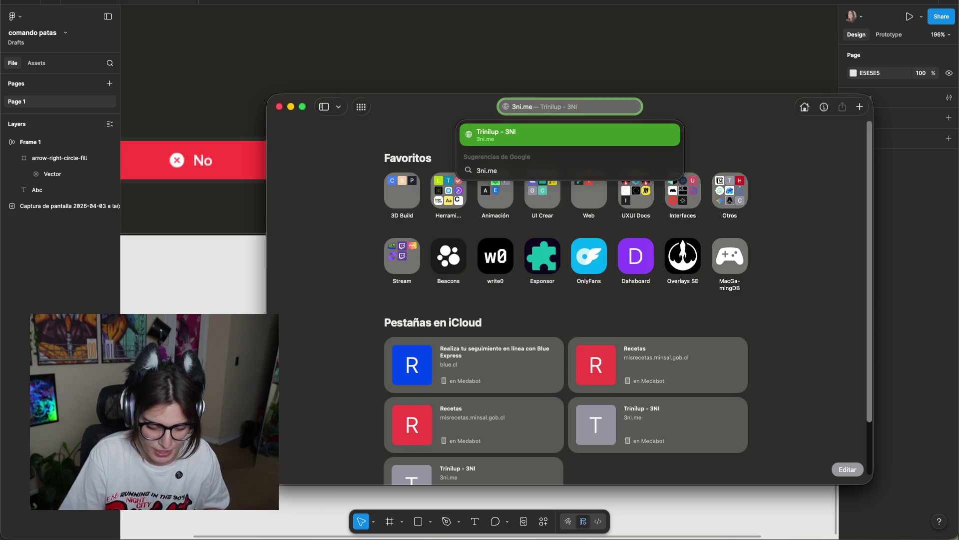
key(Return)
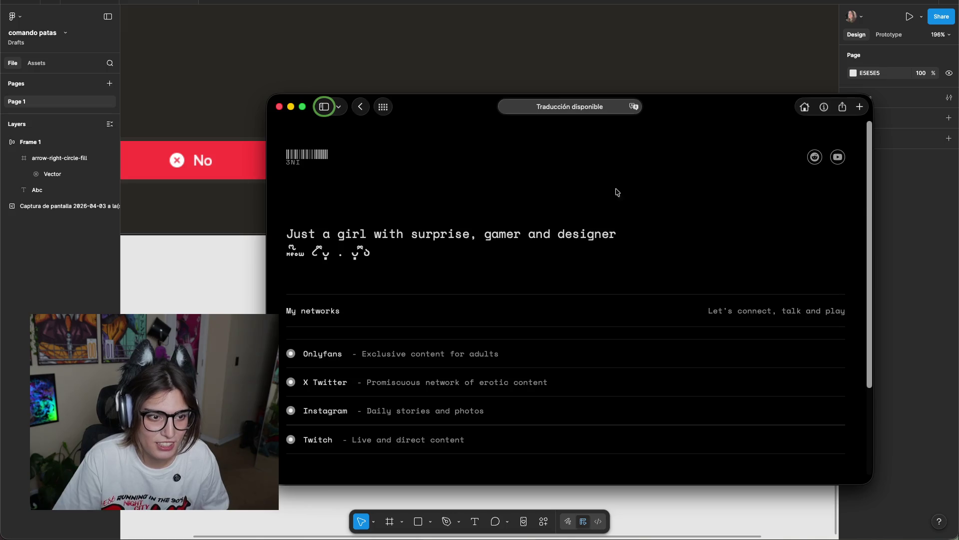
scroll(616, 195, down, 5)
scroll(609, 220, up, 5)
Browse the 3ni.me page a little more, then close the Safari window.
click(570, 108)
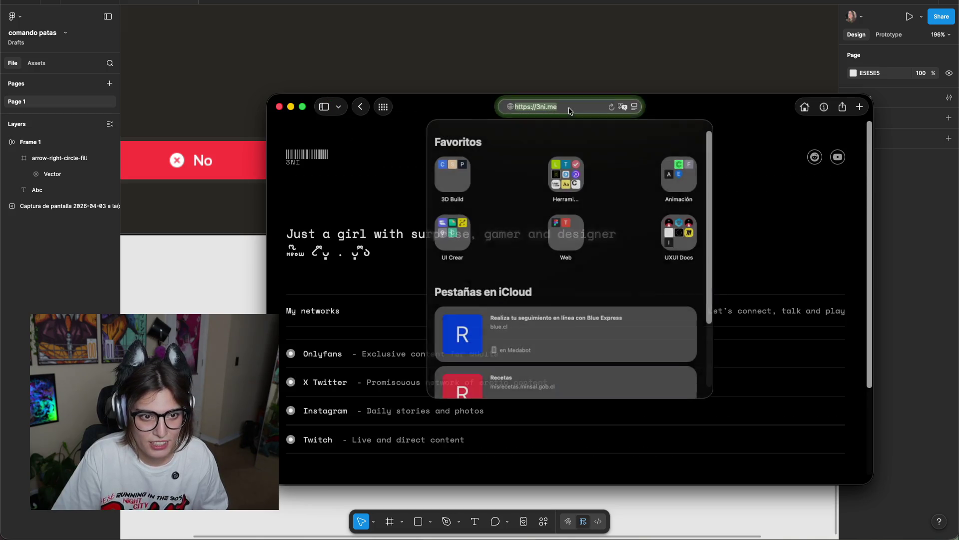
key(Escape)
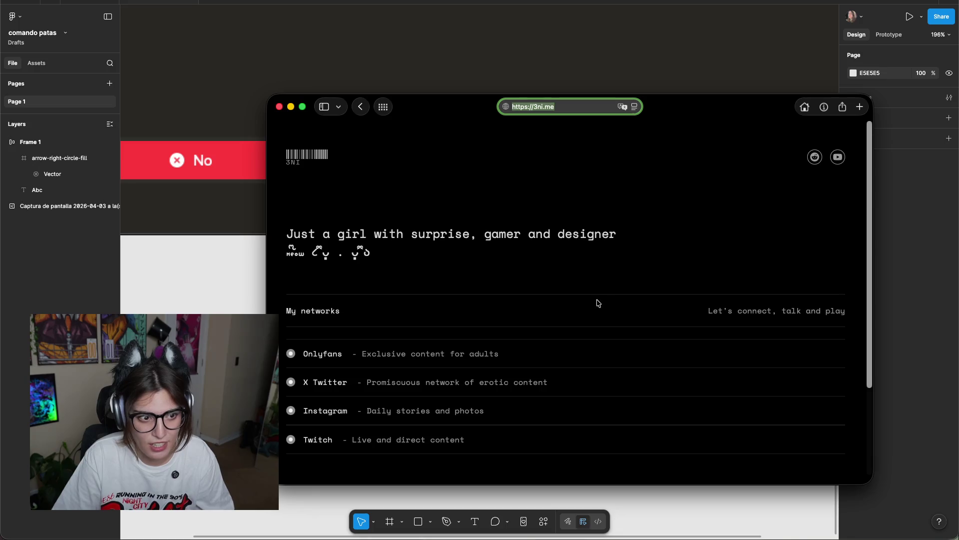
scroll(601, 297, down, 5)
key(super+Tab)
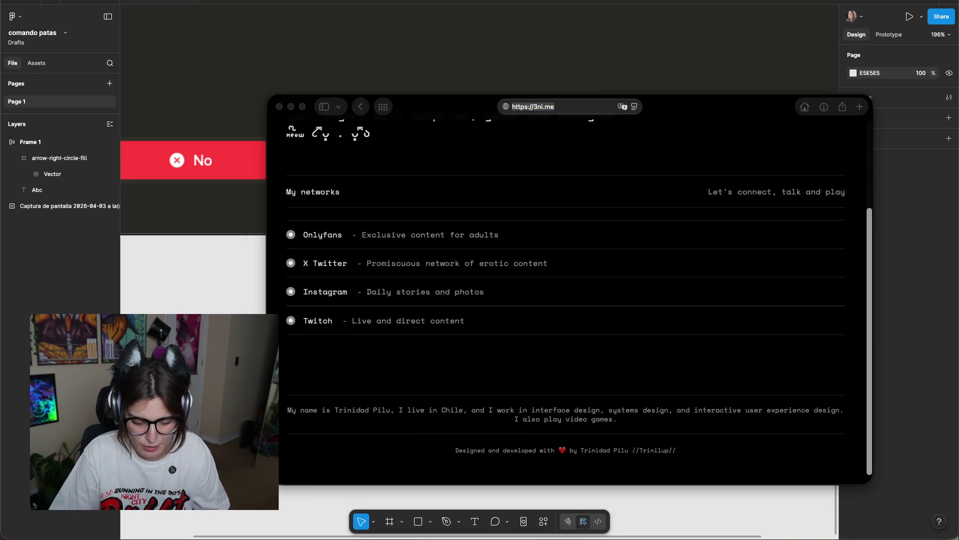
scroll(635, 278, up, 5)
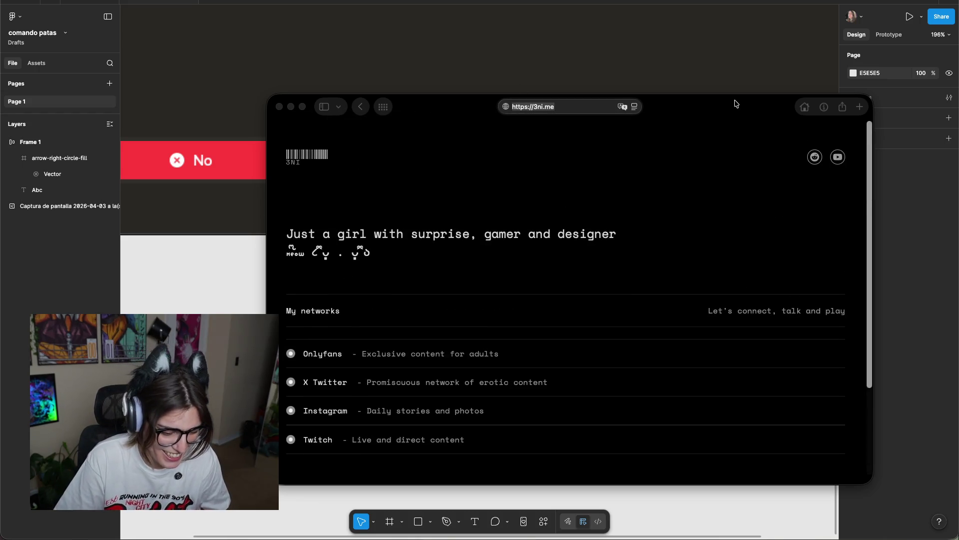
click(752, 213)
scroll(735, 245, down, 3)
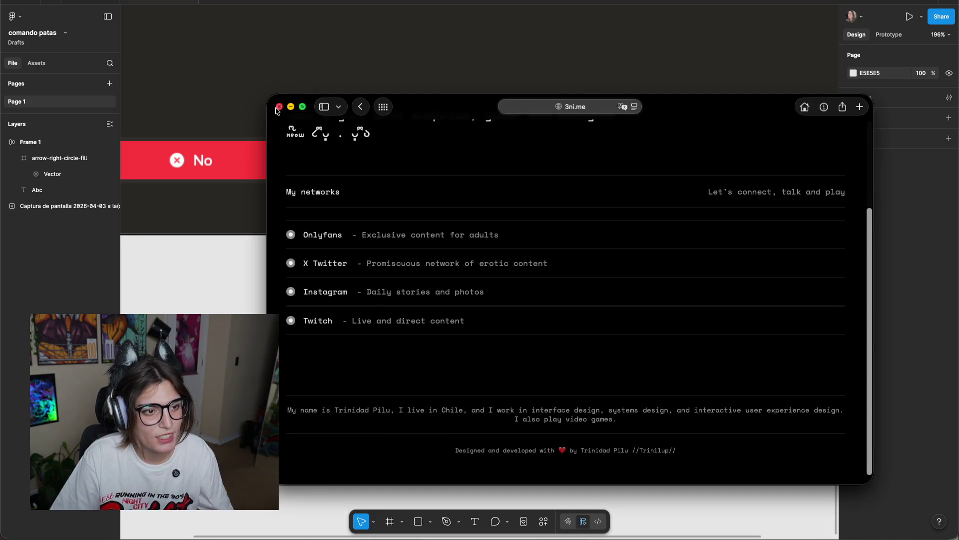
click(279, 107)
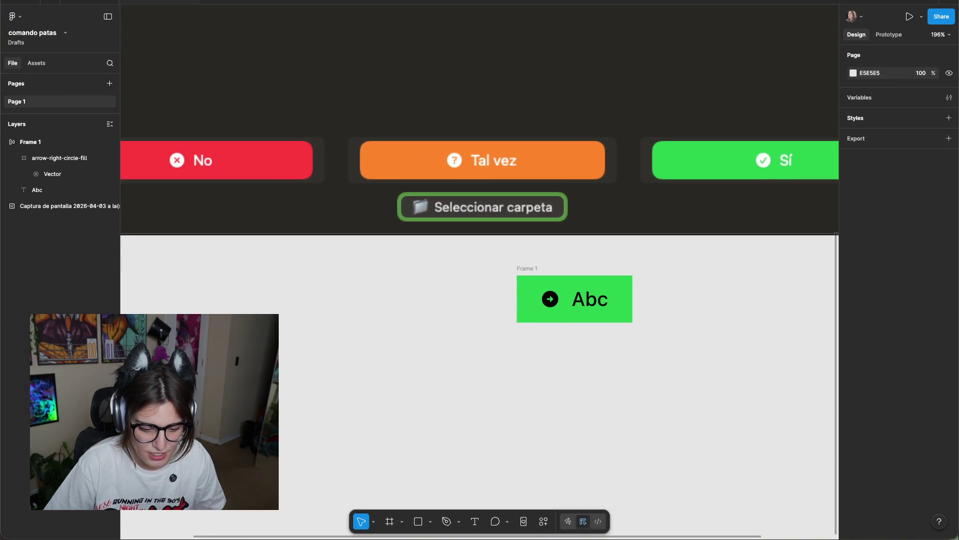
key(super+Tab)
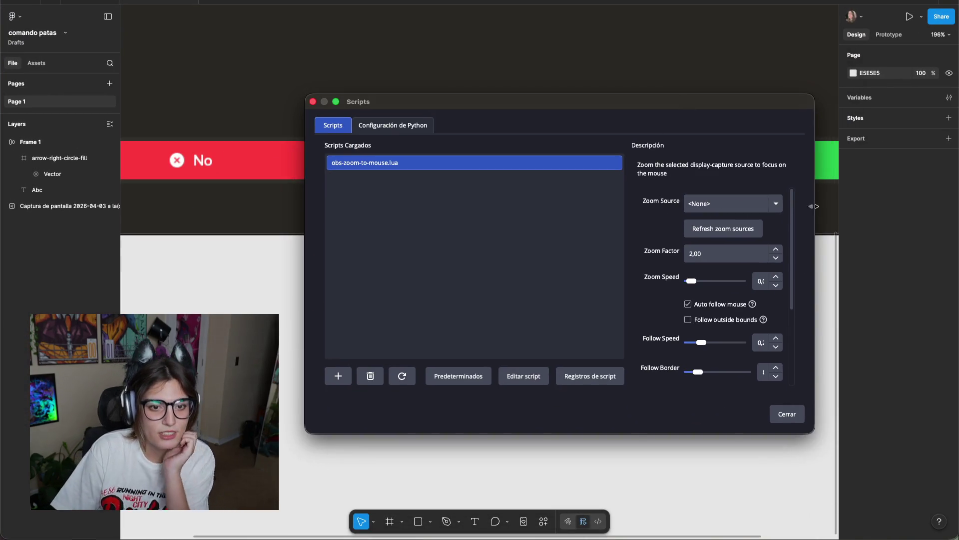
Choose Super Monitor as the zoom script's Zoom Source and refresh the zoom sources.
click(775, 203)
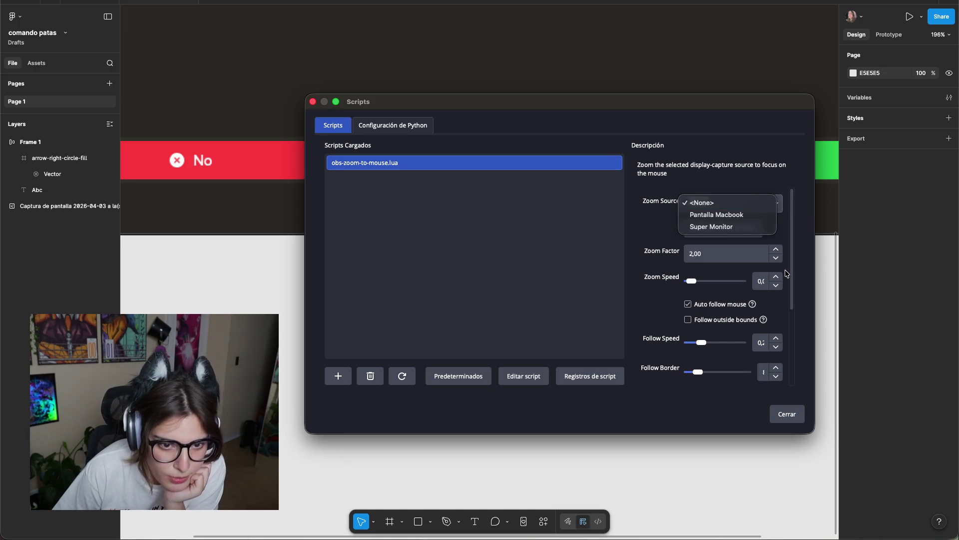
click(734, 247)
click(723, 235)
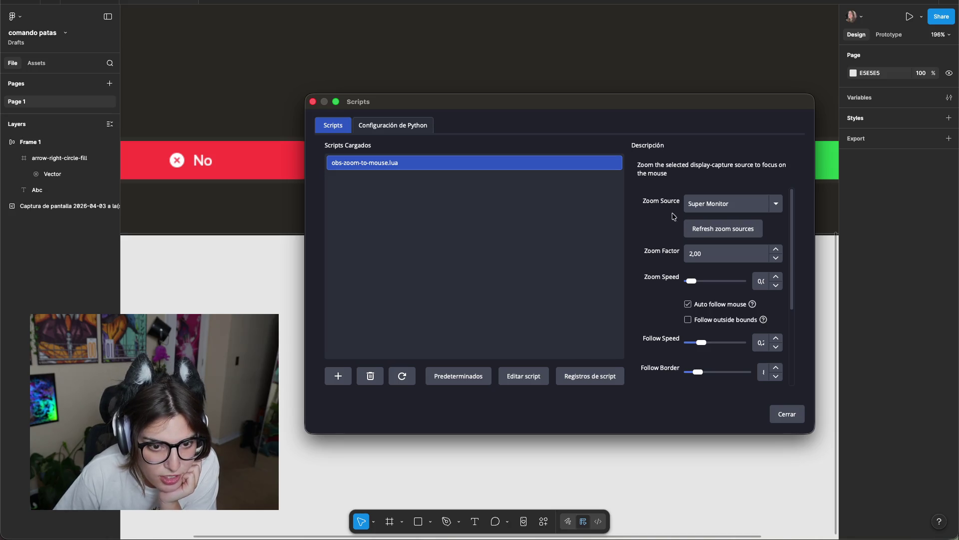
click(724, 231)
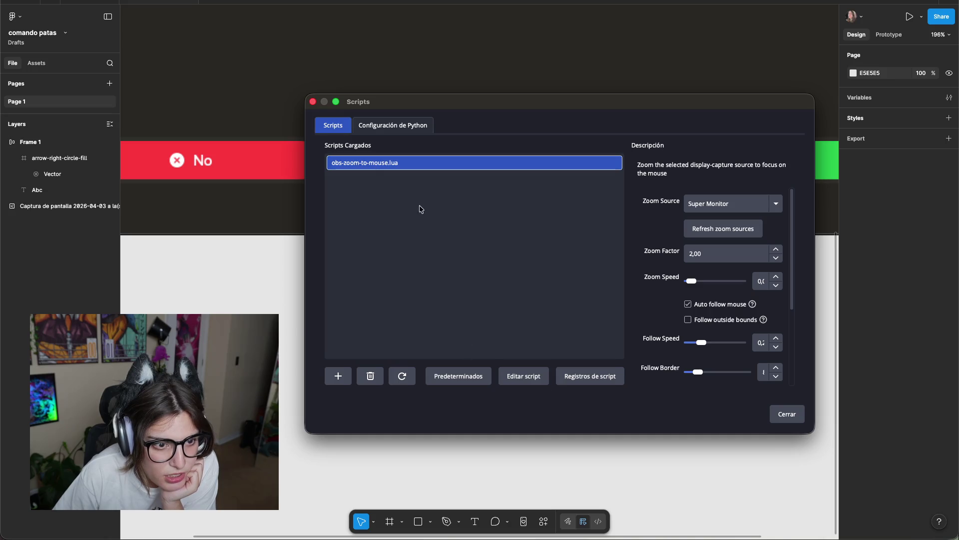
Review the loaded zoom script's options and settings, then switch to the YouTube tutorial.
right_click(410, 165)
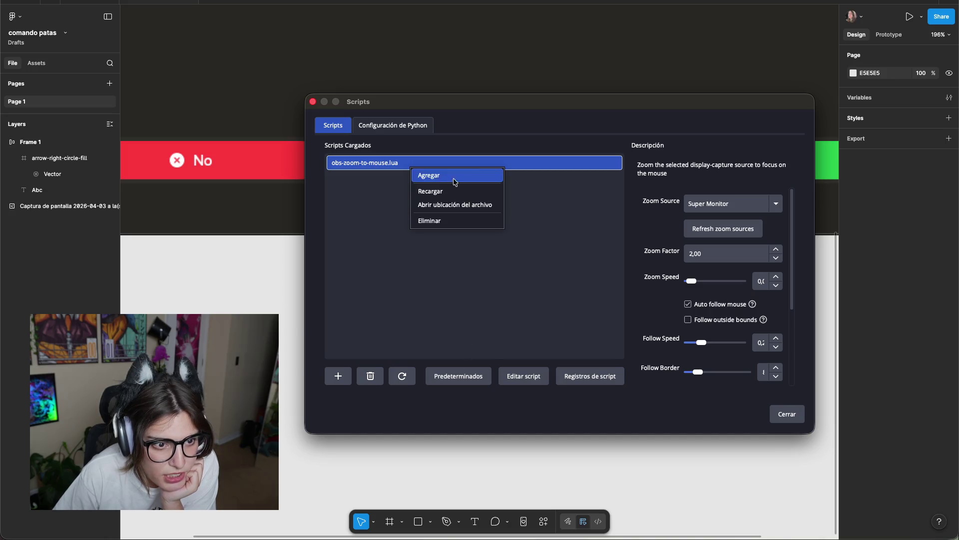
click(497, 283)
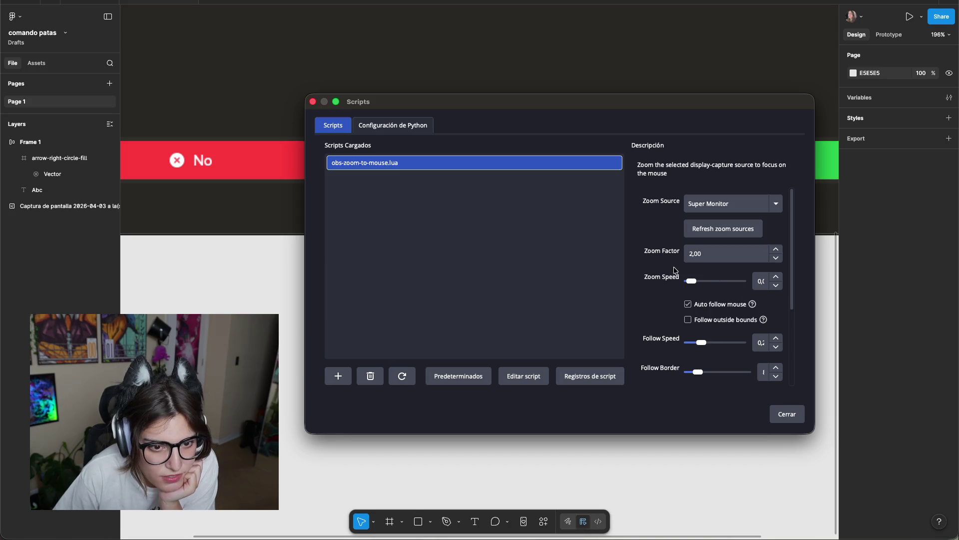
scroll(706, 295, down, 5)
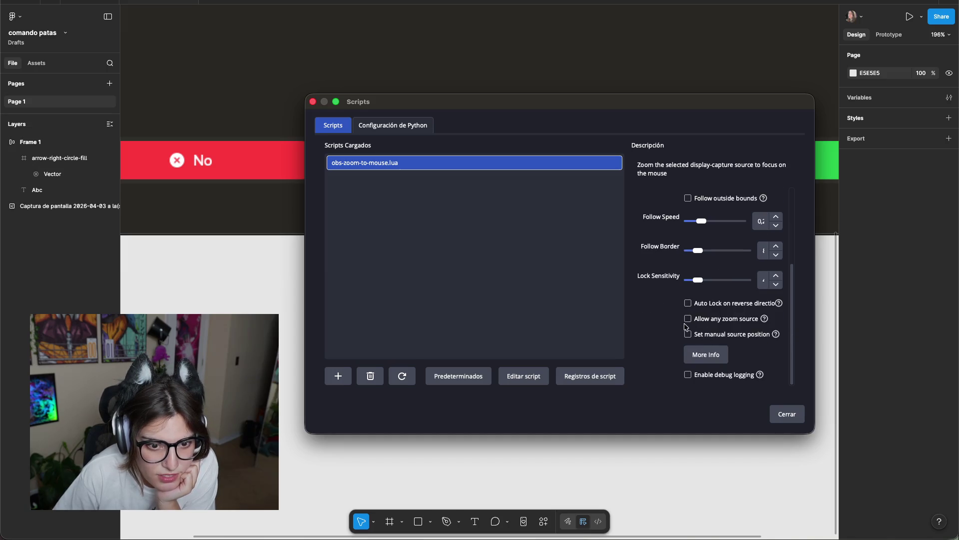
scroll(675, 366, up, 5)
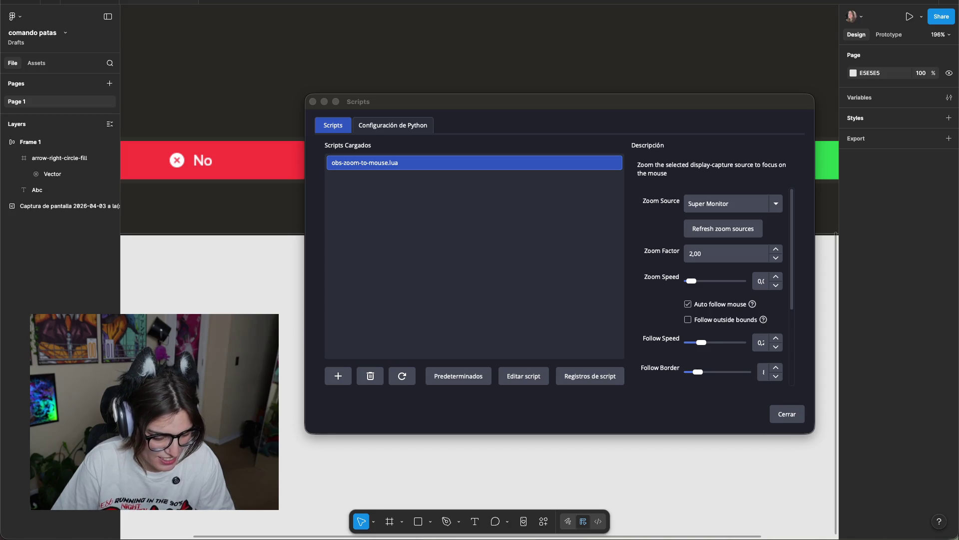
key(super+Tab)
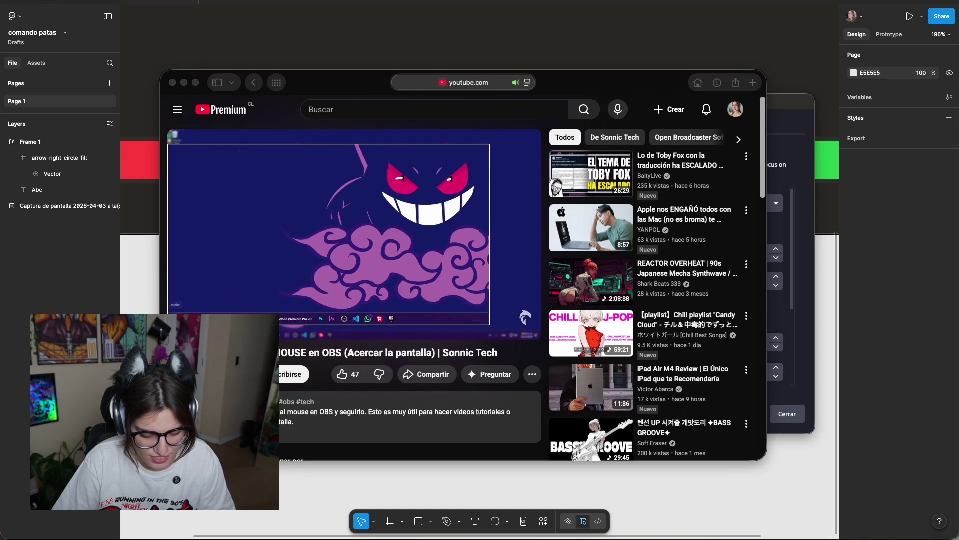
Bring the YouTube tutorial forward and narrow the Spotify window toward the right.
click(537, 391)
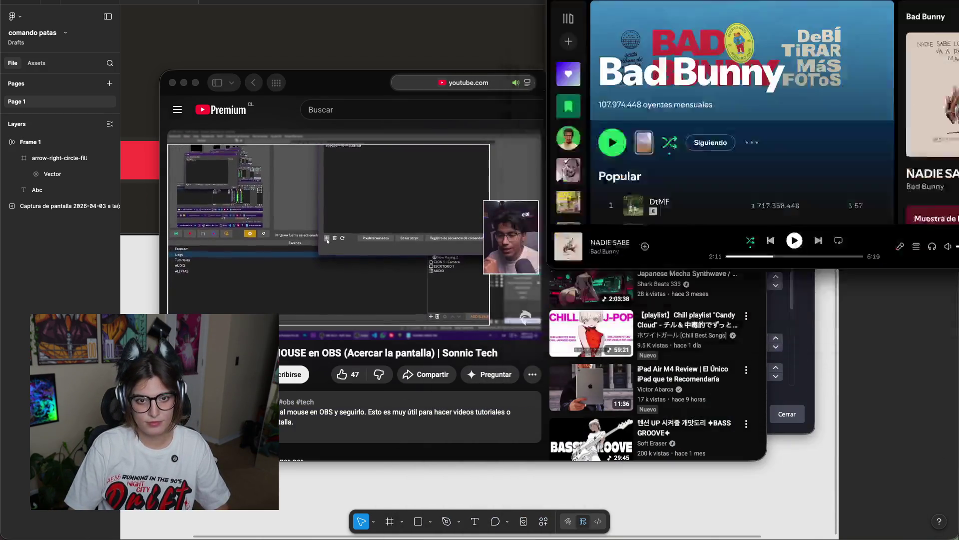
click(595, 87)
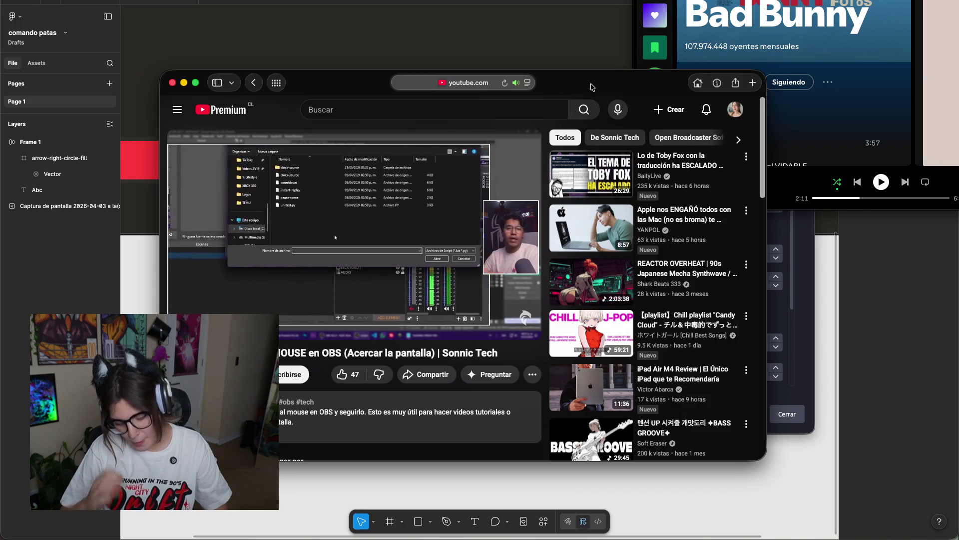
drag(632, 82, 810, 81)
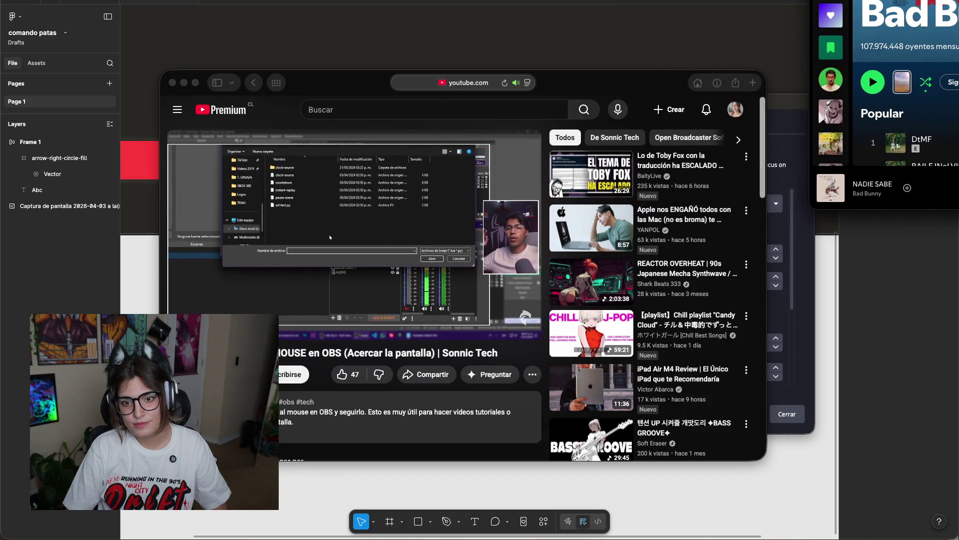
Like the OBS zoom-to-mouse tutorial video.
click(626, 89)
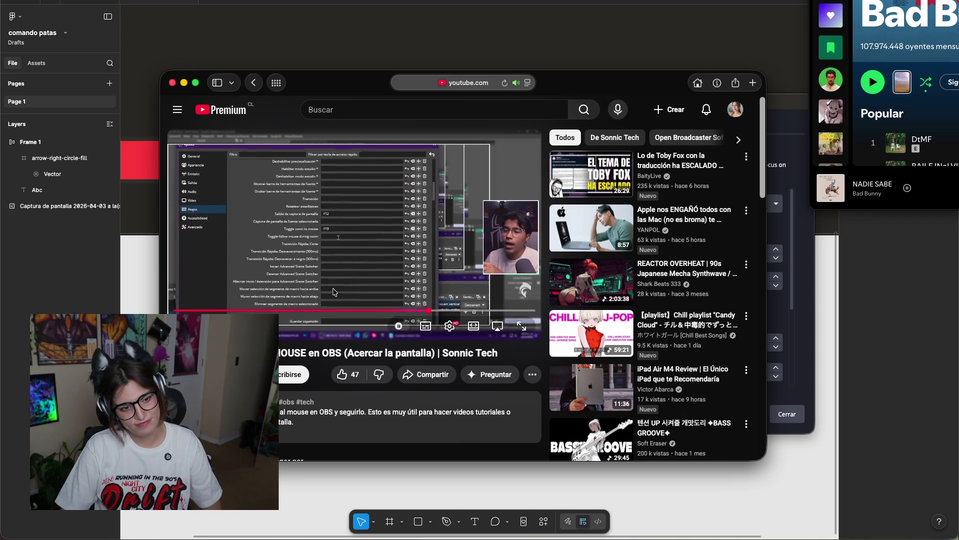
click(353, 373)
scroll(353, 373, down, 1)
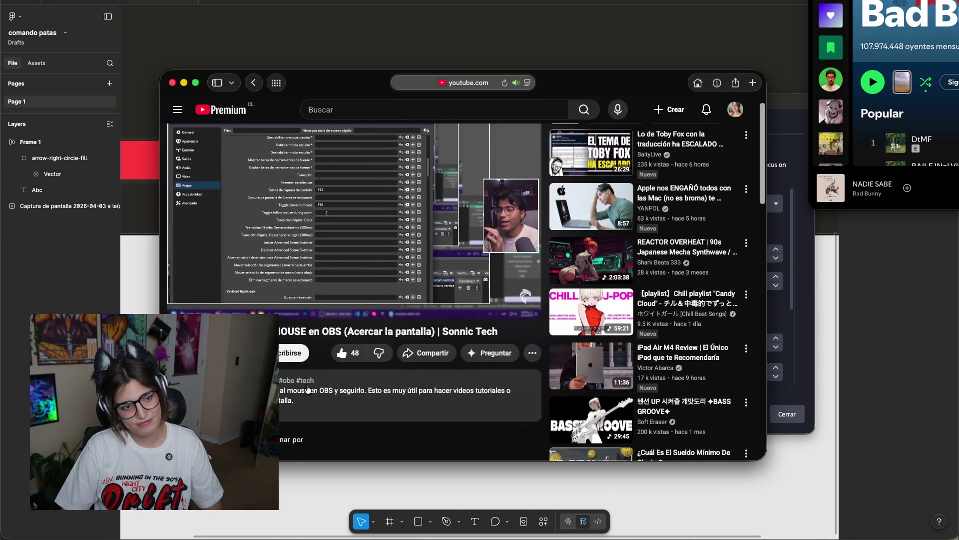
scroll(283, 357, down, 2)
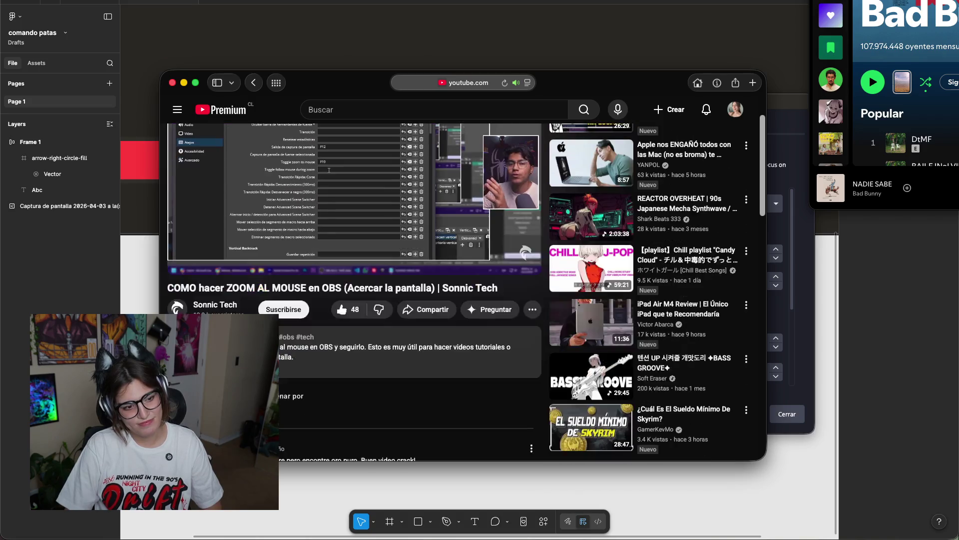
Post a comment beneath the tutorial and hide Safari.
click(240, 419)
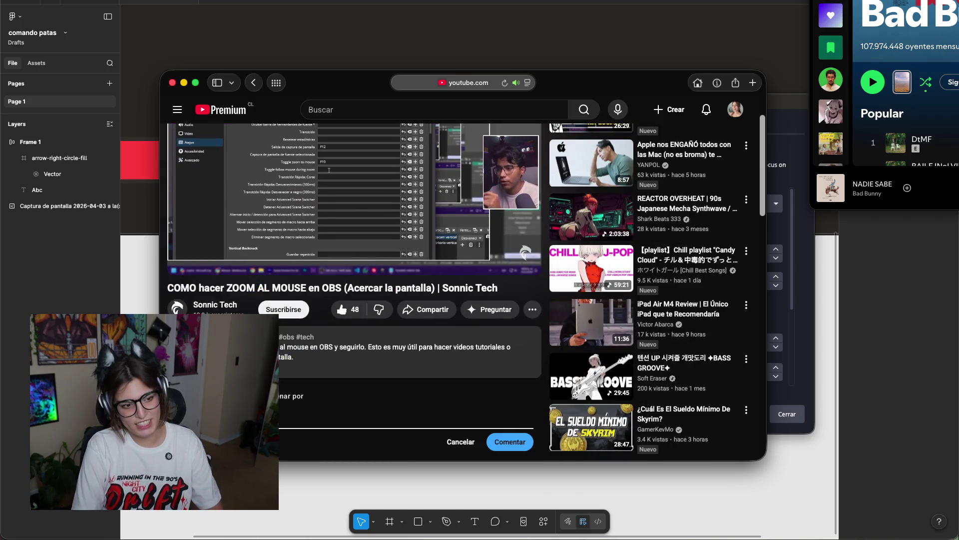
click(513, 443)
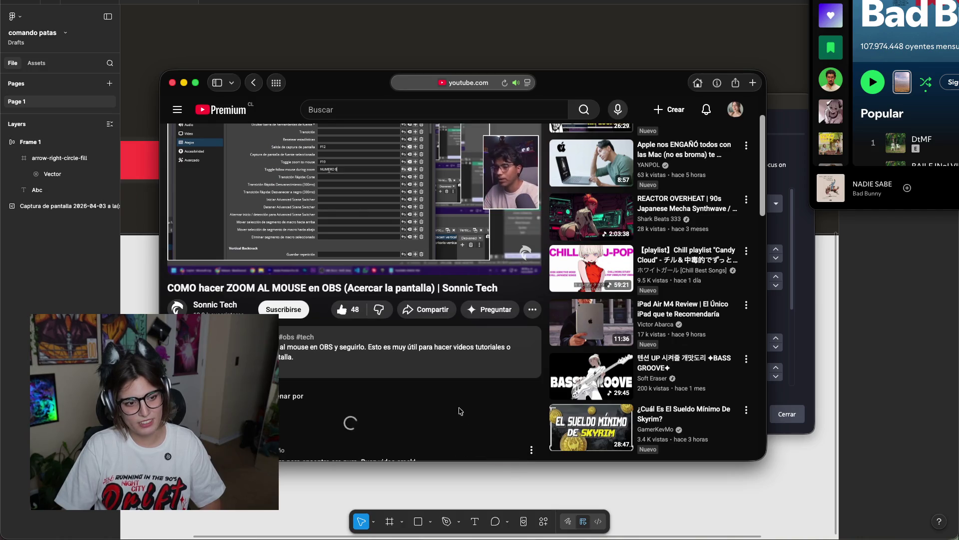
scroll(409, 279, up, 2)
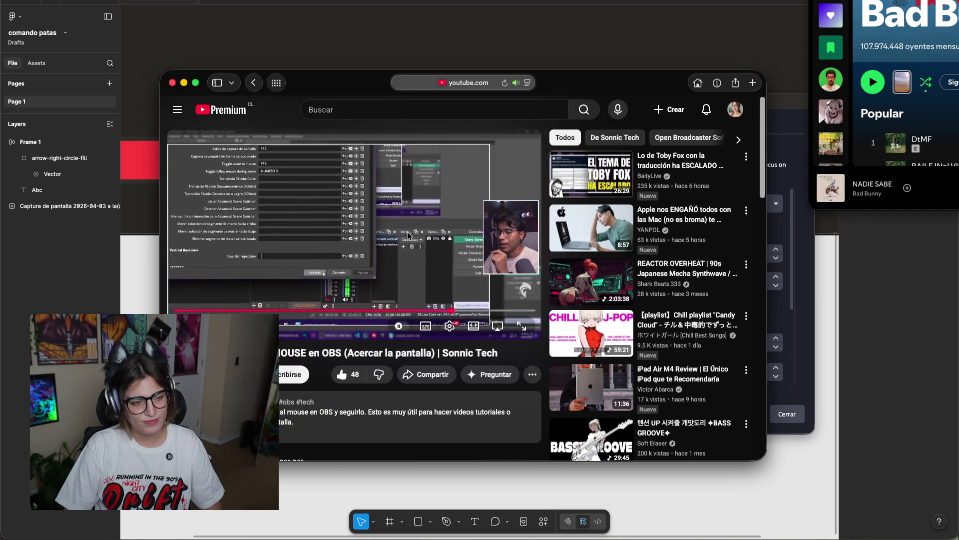
key(super+h)
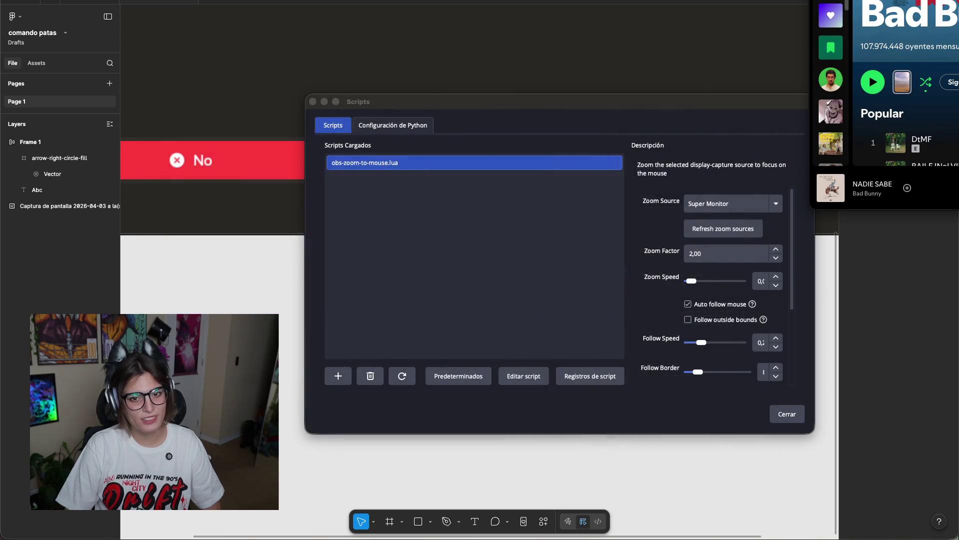
Resume the music, close the OBS Scripts dialog, and open OBS Settings.
key(XF86AudioPlay)
click(546, 308)
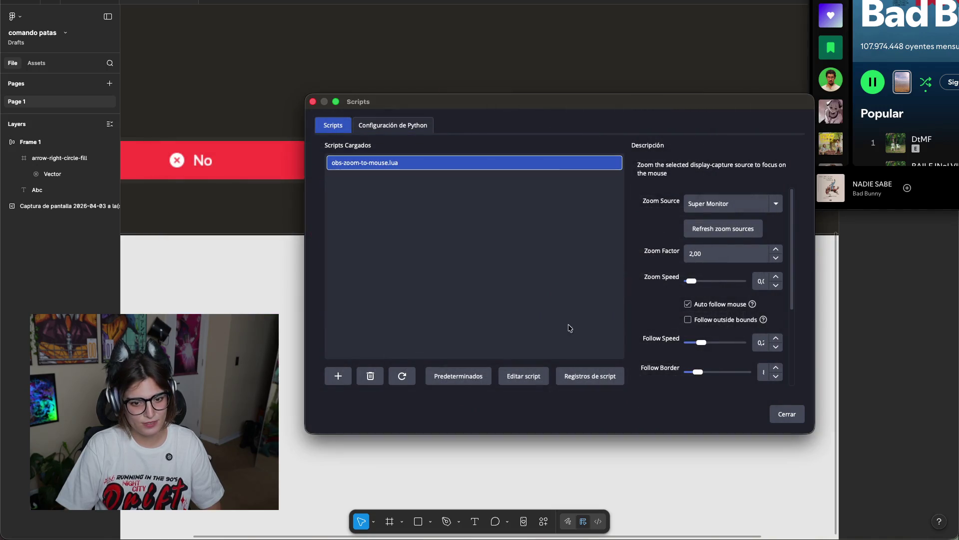
click(780, 414)
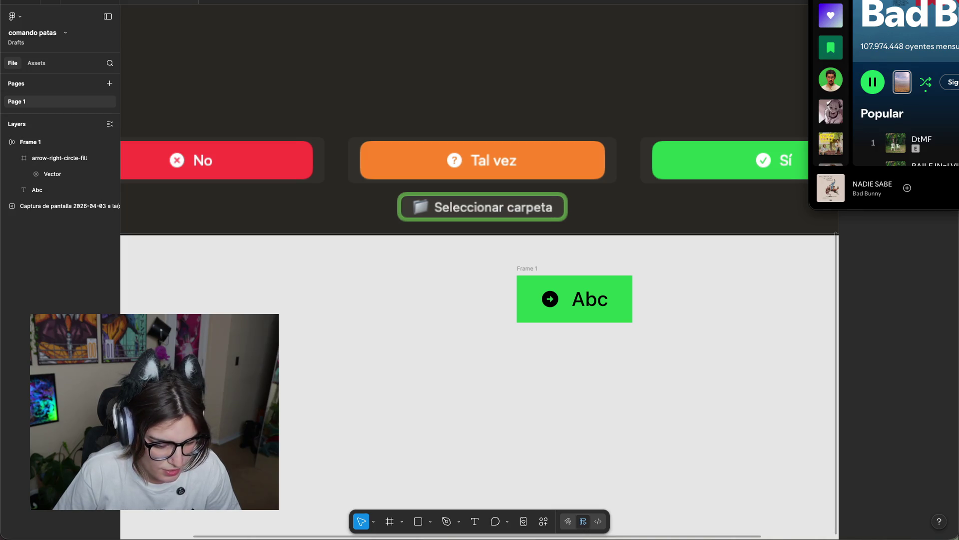
key(super+comma)
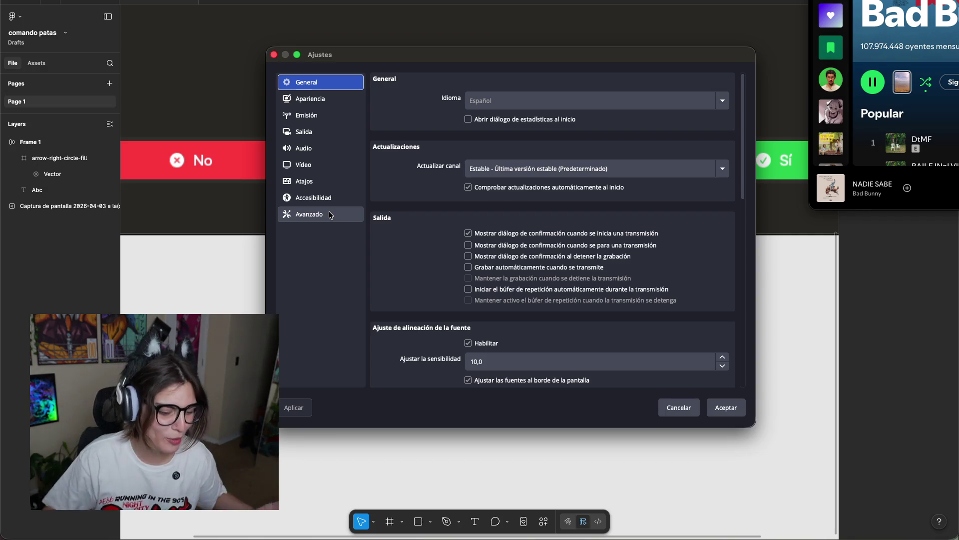
Bind the Toggle zoom to mouse hotkey to K and save the OBS settings.
click(310, 181)
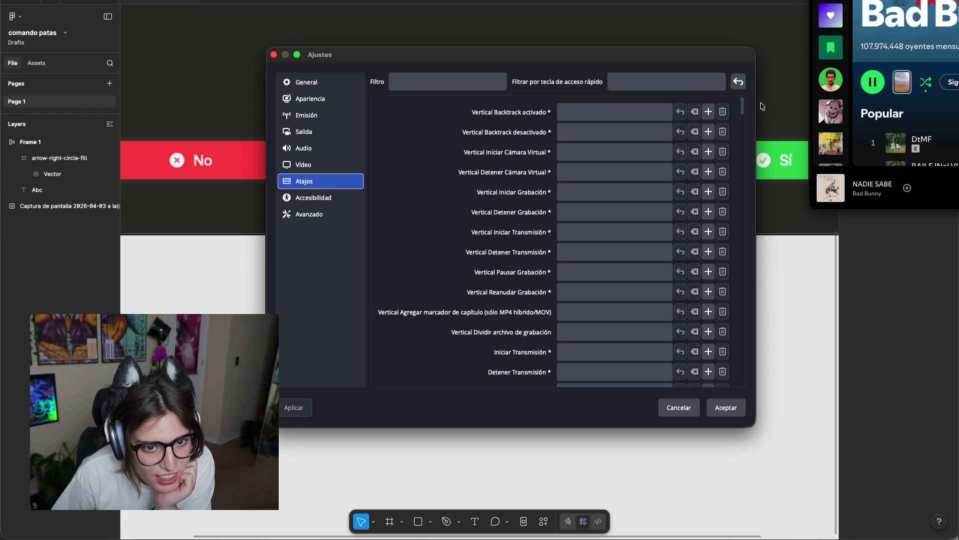
mouse_move(742, 108)
mouse_down()
mouse_move(736, 388)
mouse_move(722, 318)
mouse_up()
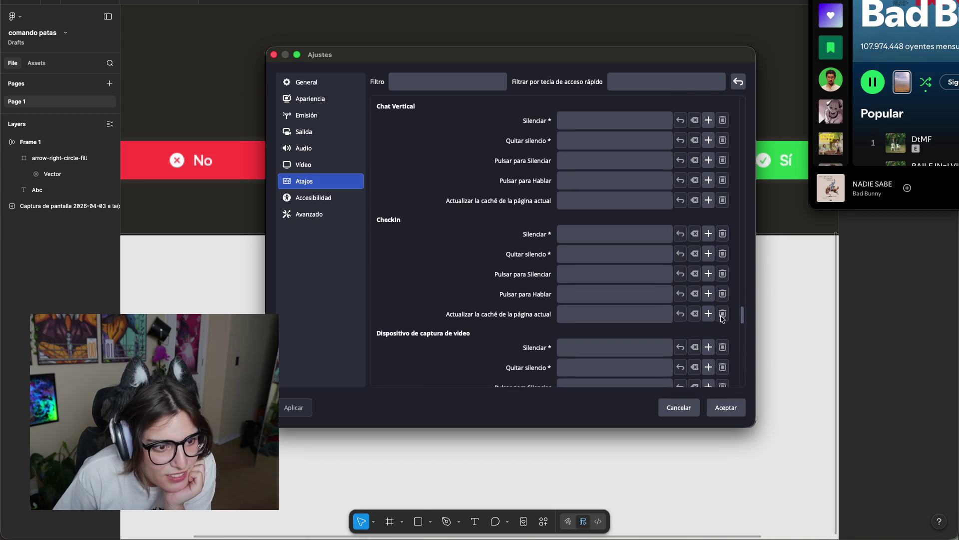
mouse_move(722, 318)
mouse_down()
mouse_move(743, 255)
mouse_move(734, 199)
mouse_move(740, 209)
mouse_up()
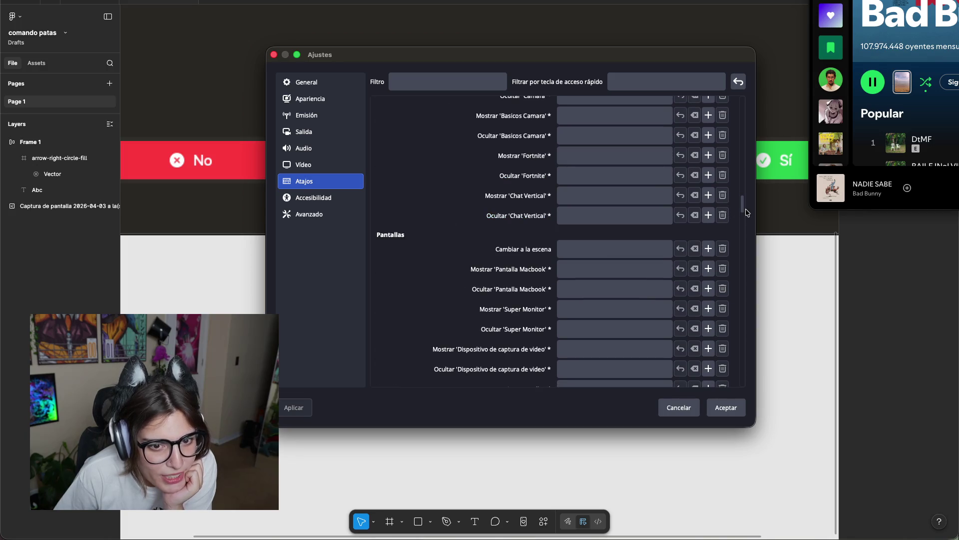
scroll(628, 230, up, 5)
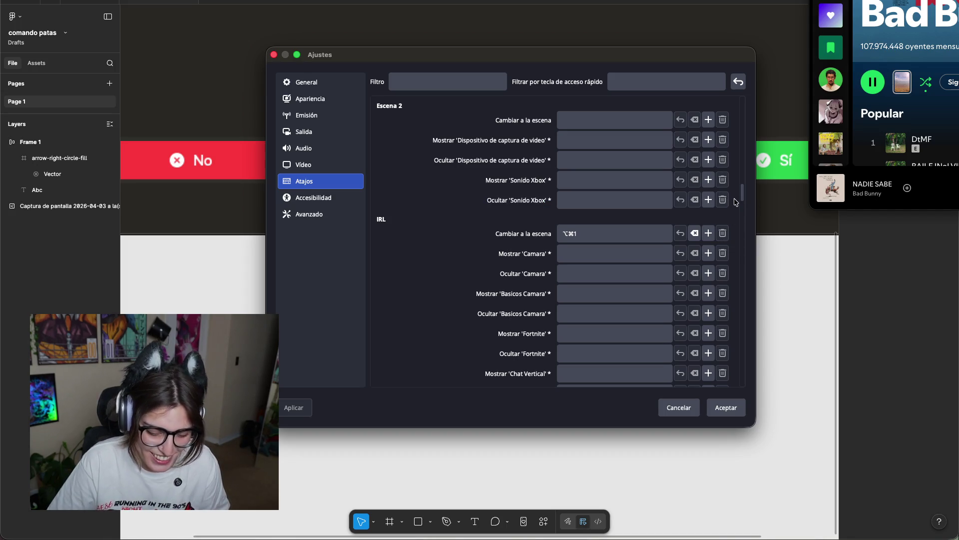
drag(743, 198, 753, 145)
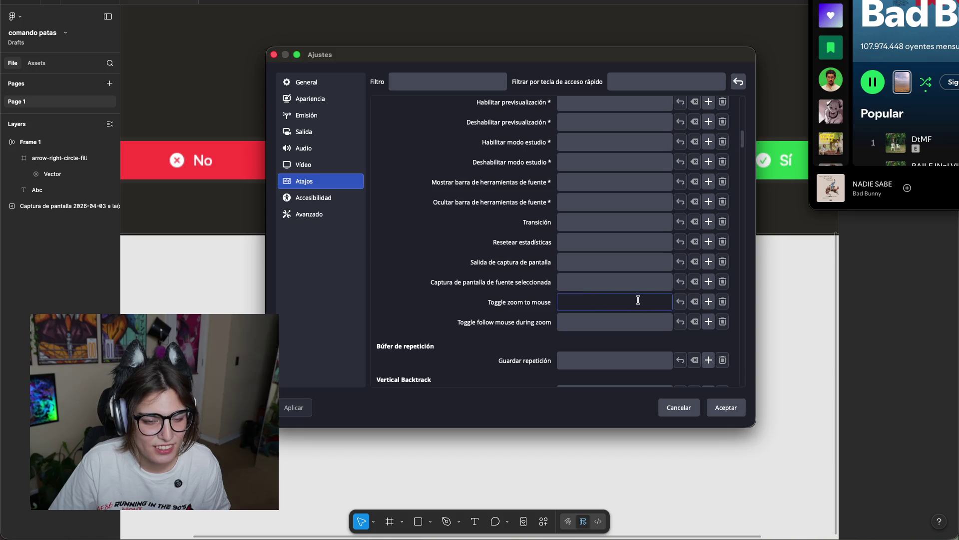
key(i)
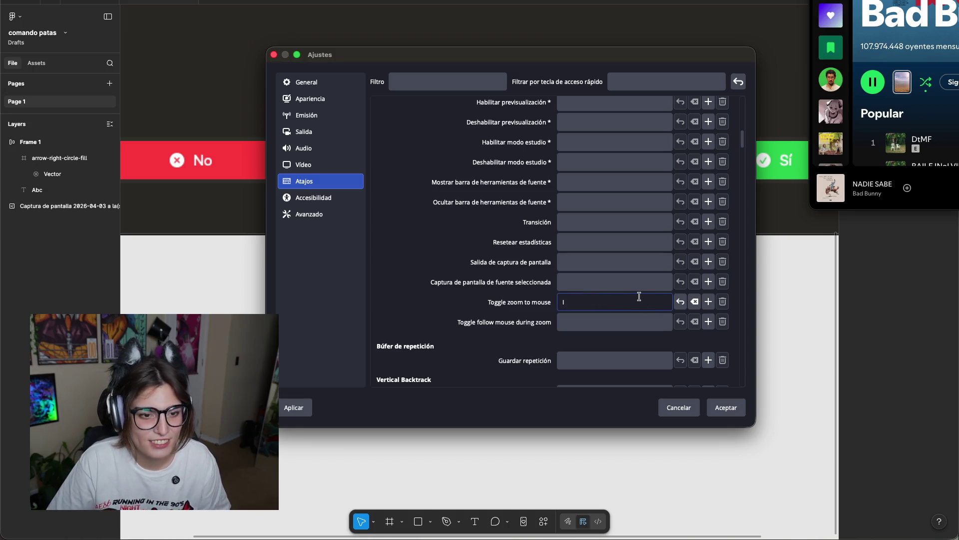
key(k)
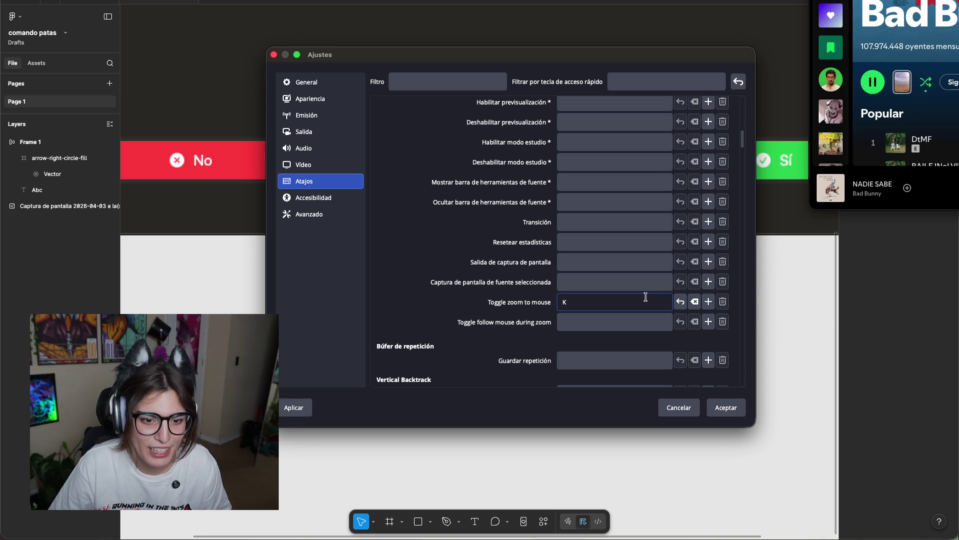
click(723, 408)
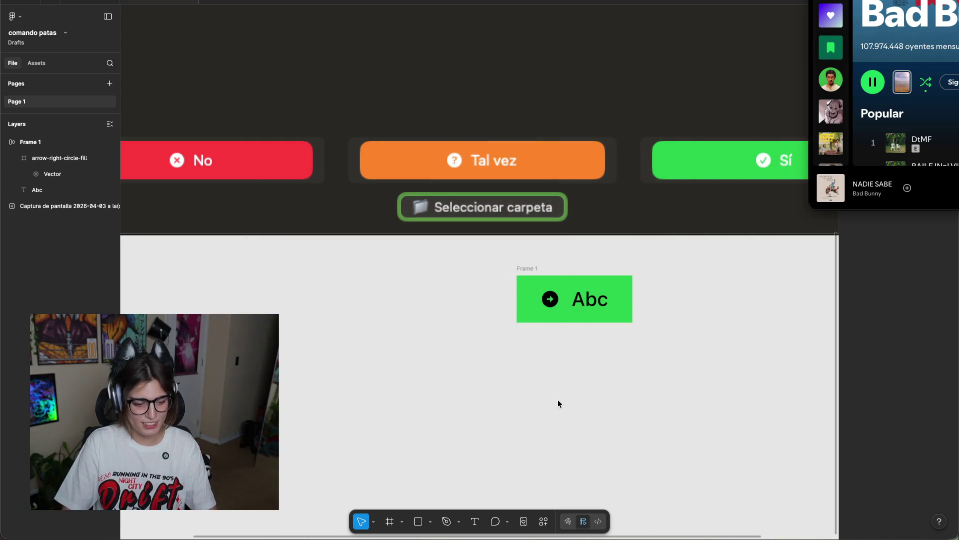
Close the music overlay and give Frame 1's auto layout a vertical padding of 10.
click(717, 315)
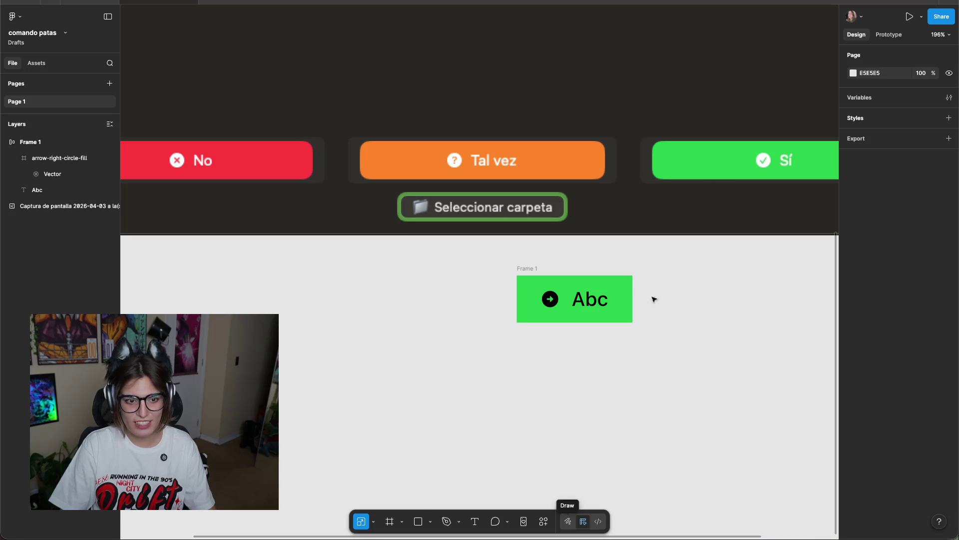
click(532, 268)
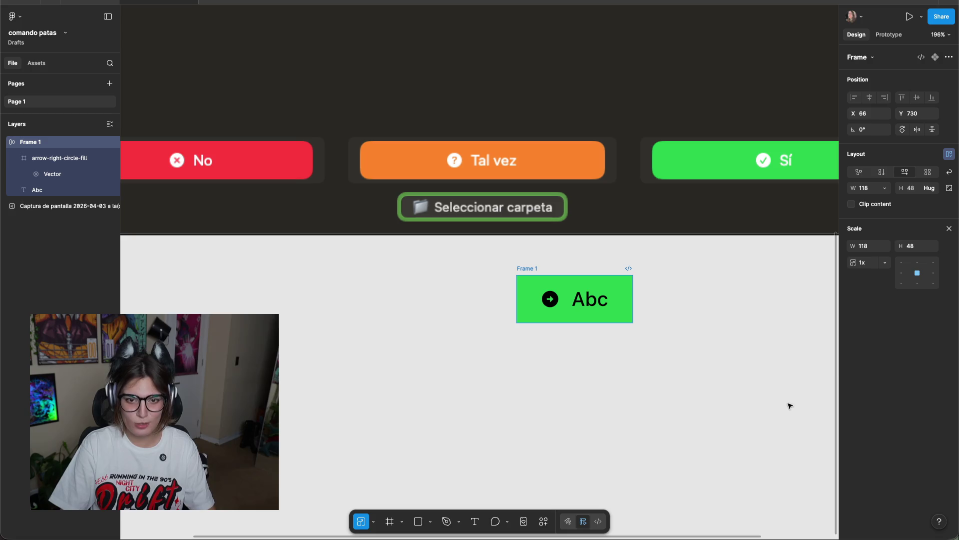
click(949, 229)
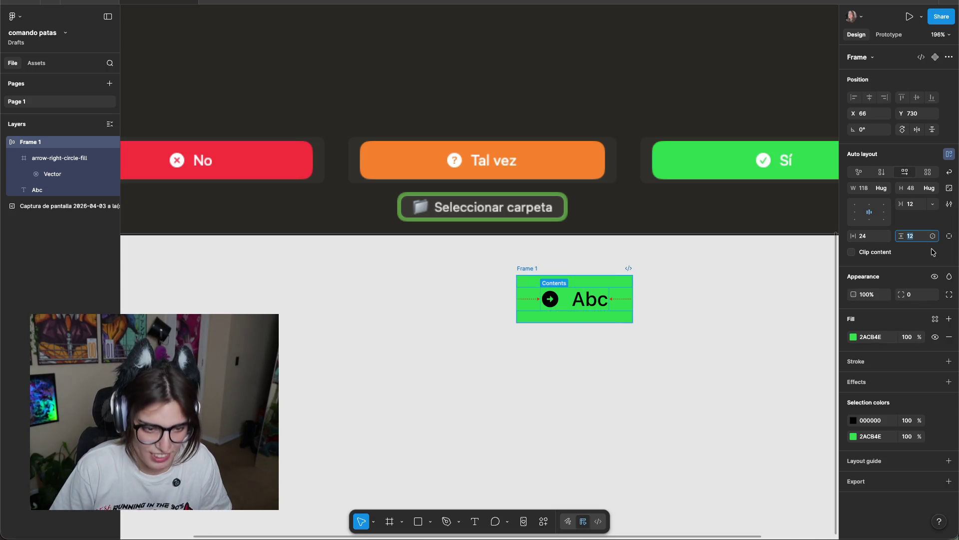
text(10)
key(Return)
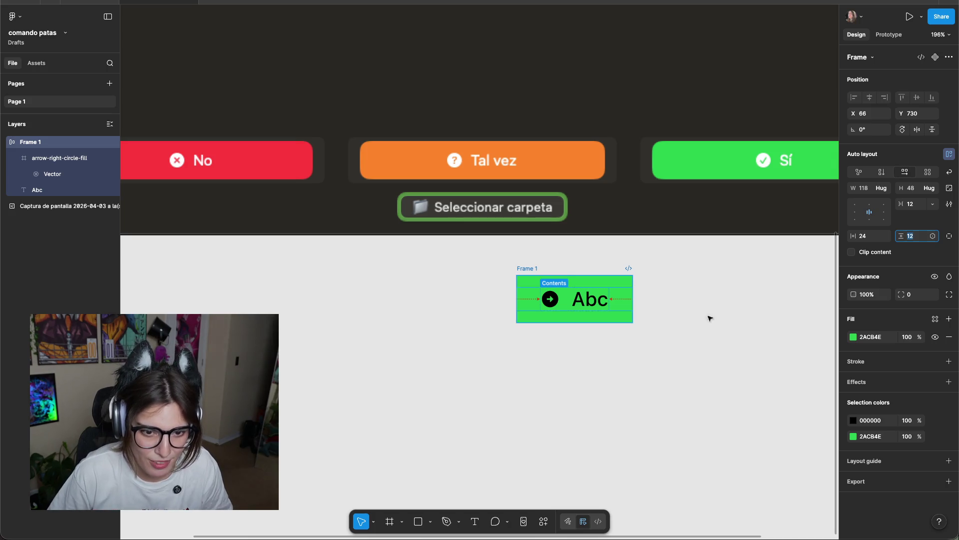
click(697, 318)
Move Frame 1 below and to the right of the app screenshot.
scroll(698, 321, down, 3)
scroll(728, 327, right, 5)
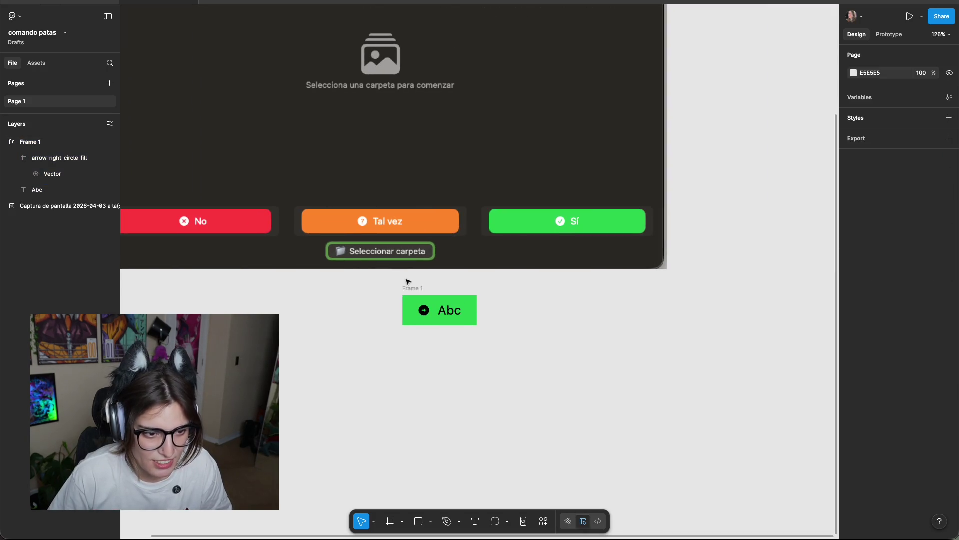
drag(411, 285, 640, 377)
click(795, 311)
scroll(664, 240, down, 5)
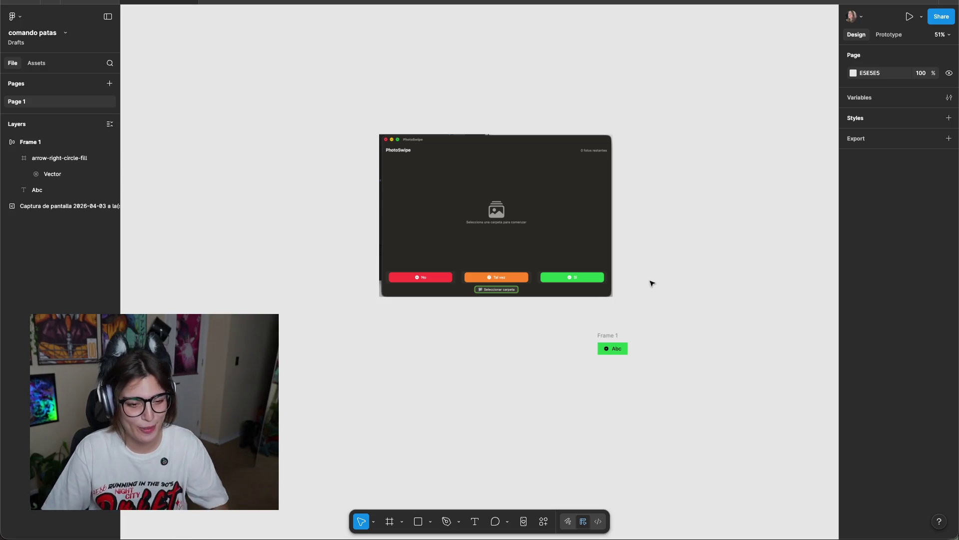
click(392, 268)
click(257, 199)
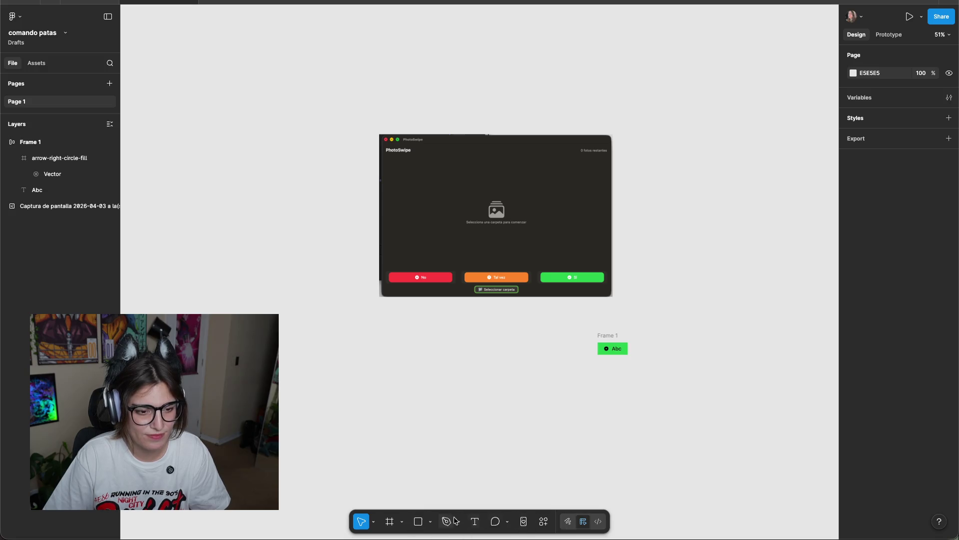
click(398, 522)
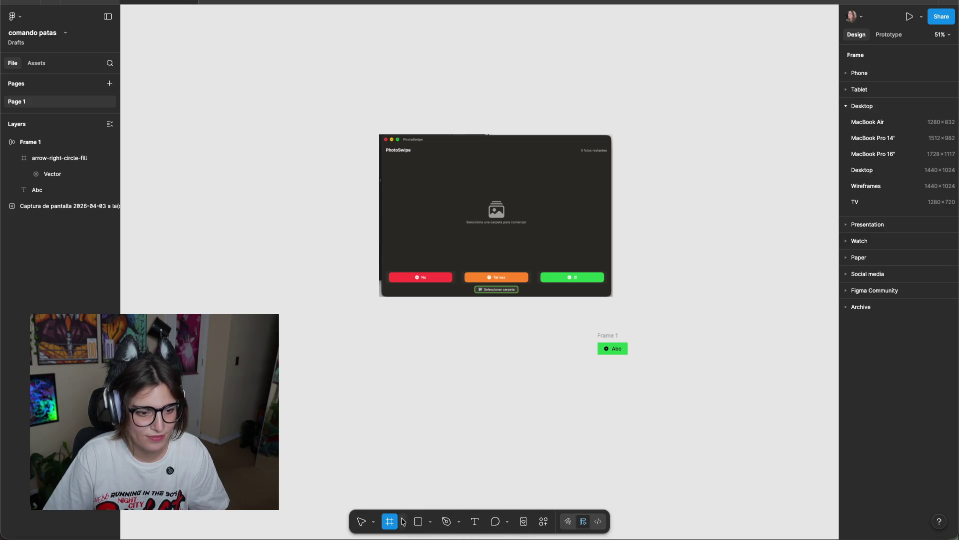
Draw a new frame right of the screenshot and size it 850×600.
drag(627, 132, 811, 307)
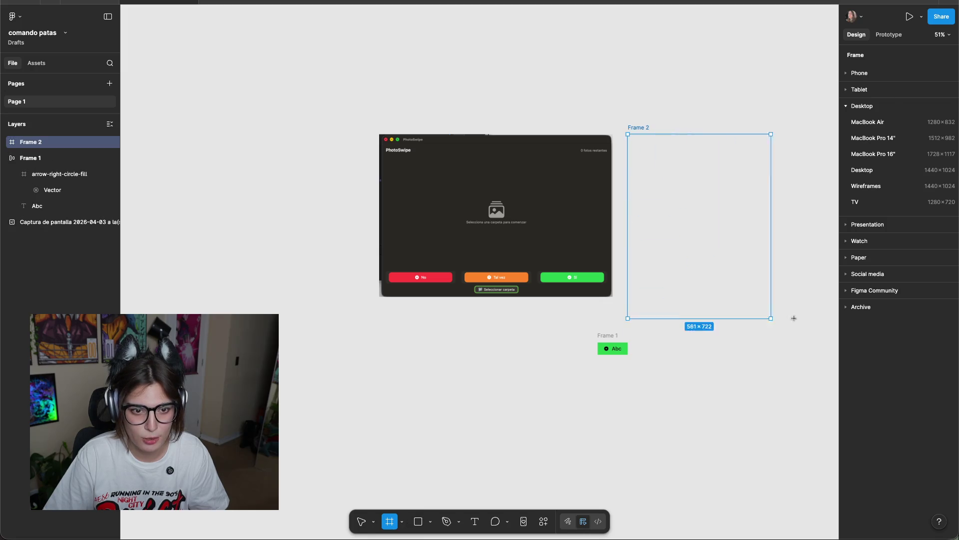
scroll(711, 73, right, 5)
mouse_move(503, 208)
mouse_down()
mouse_move(621, 227)
mouse_move(589, 261)
mouse_up()
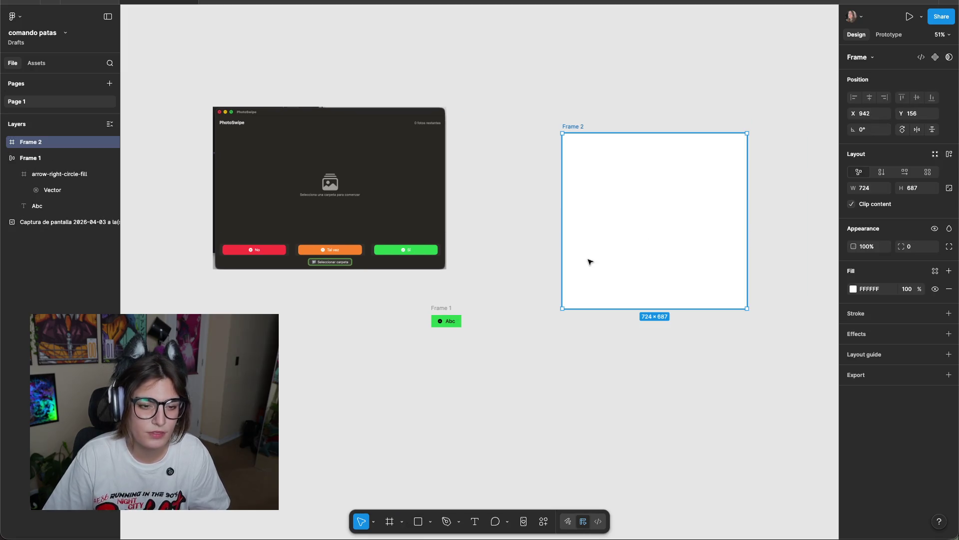
click(913, 188)
text(600)
key(Return)
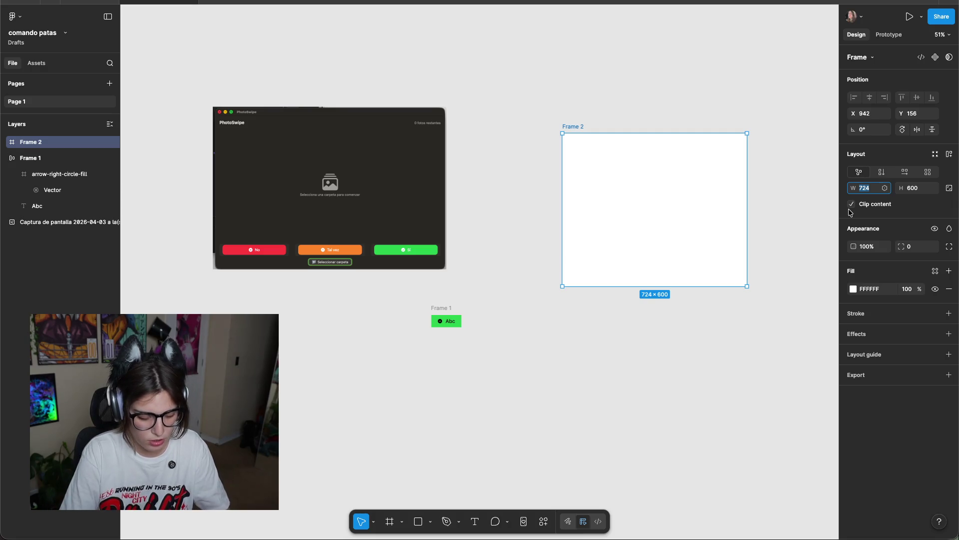
text(850)
key(Return)
Position Frame 2 snugly beside the app screenshot.
mouse_move(625, 216)
mouse_down()
mouse_move(308, 231)
mouse_move(610, 224)
mouse_up()
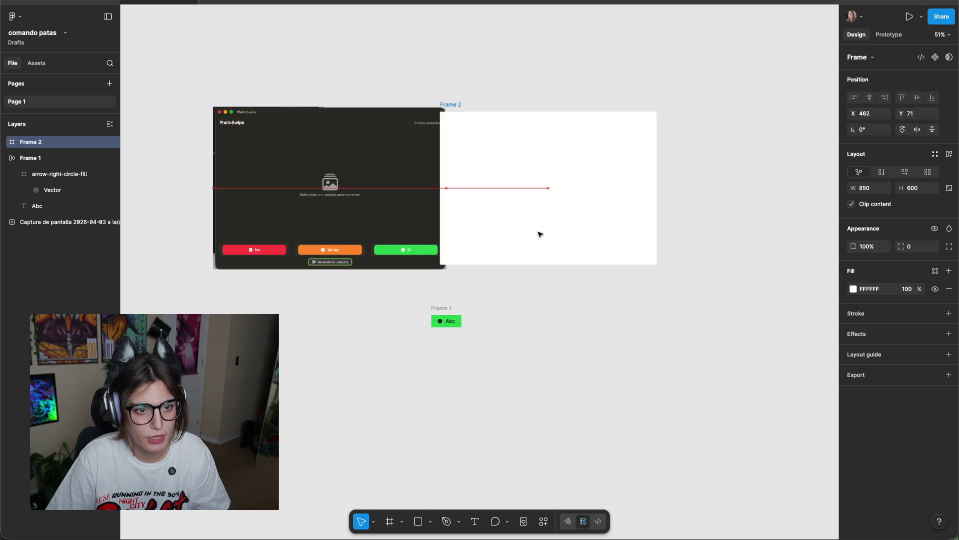
click(621, 58)
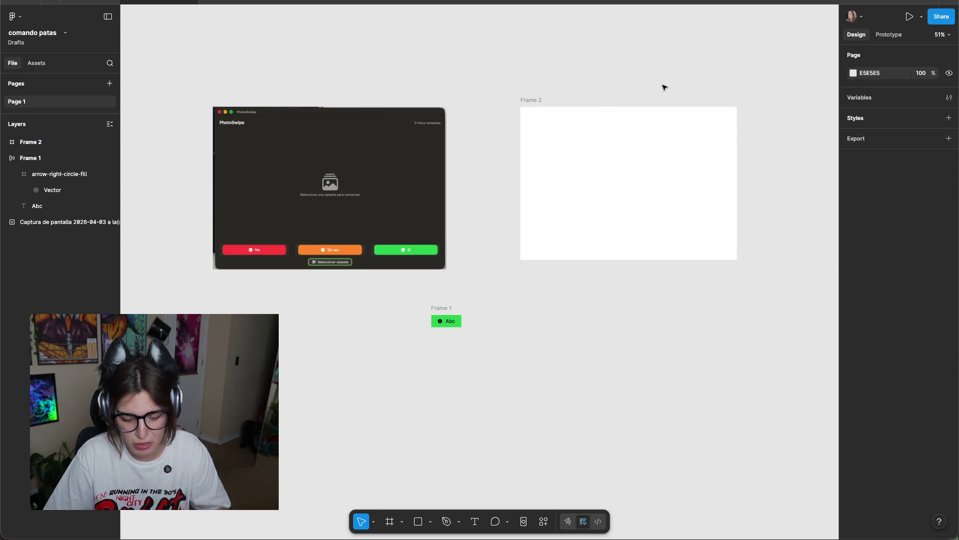
drag(676, 205, 680, 210)
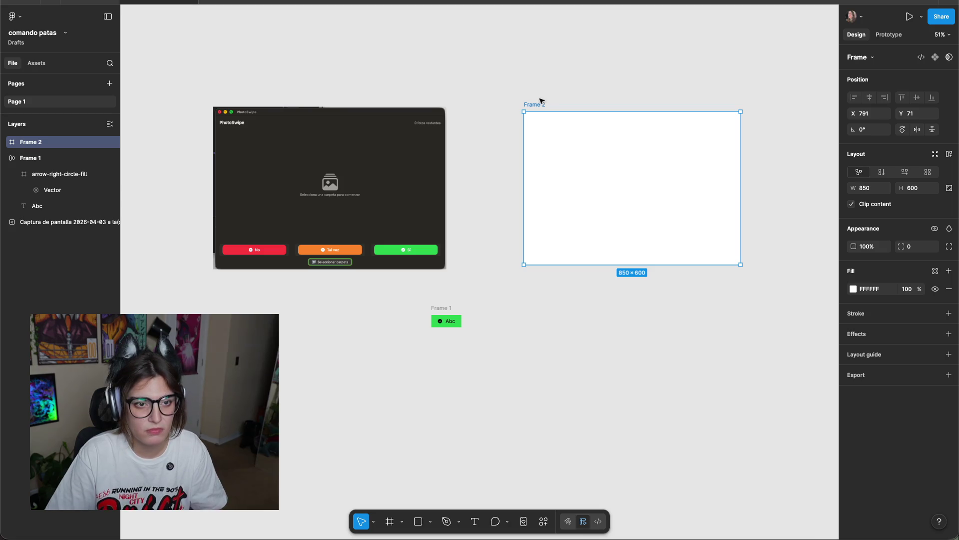
click(607, 61)
click(597, 186)
click(619, 84)
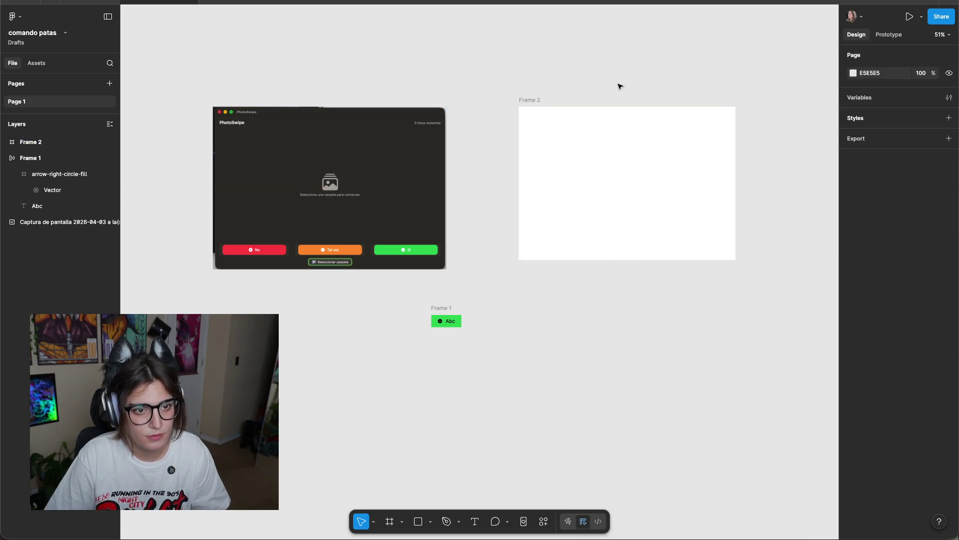
scroll(657, 152, up, 2)
scroll(595, 178, right, 2)
click(594, 178)
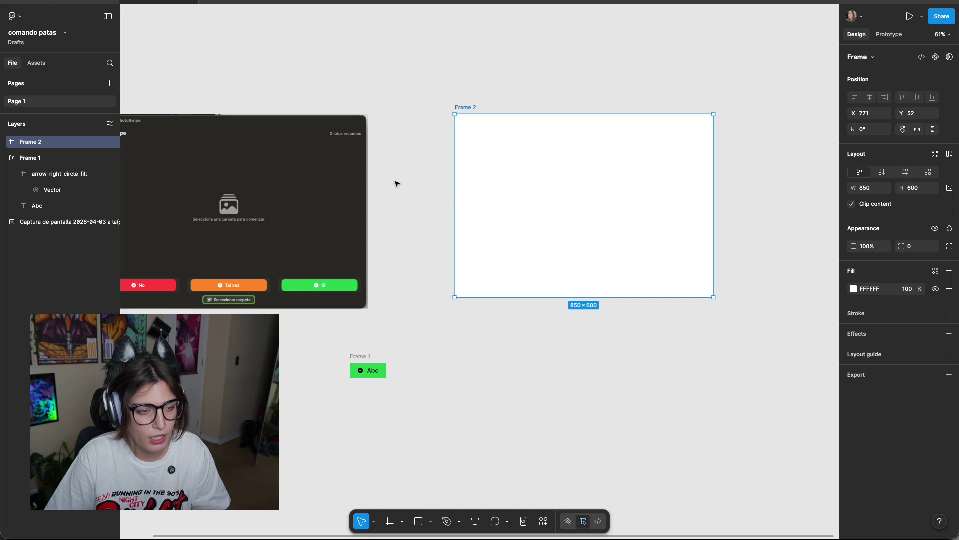
scroll(401, 177, left, 1)
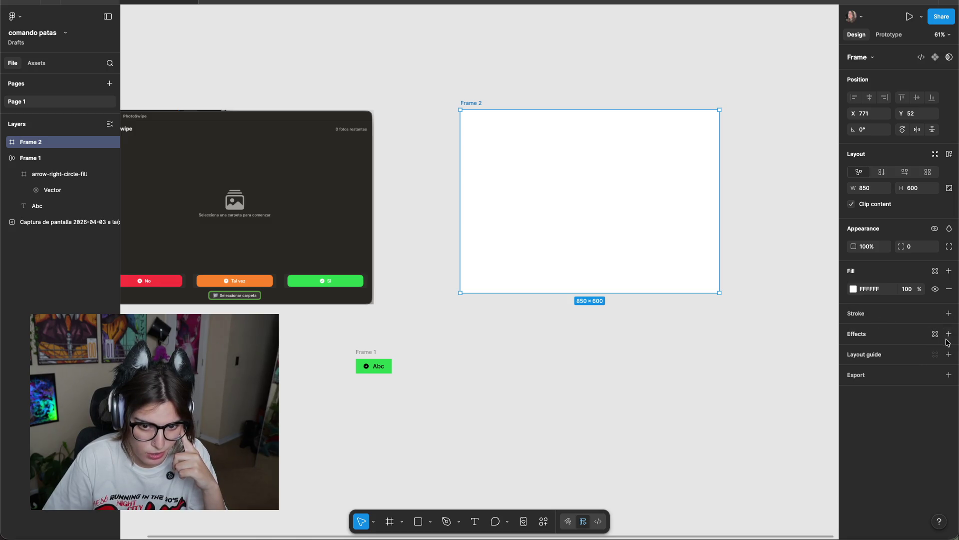
Add a 6-column layout grid to Frame 2 with a 32 margin and 24 gutter.
click(948, 354)
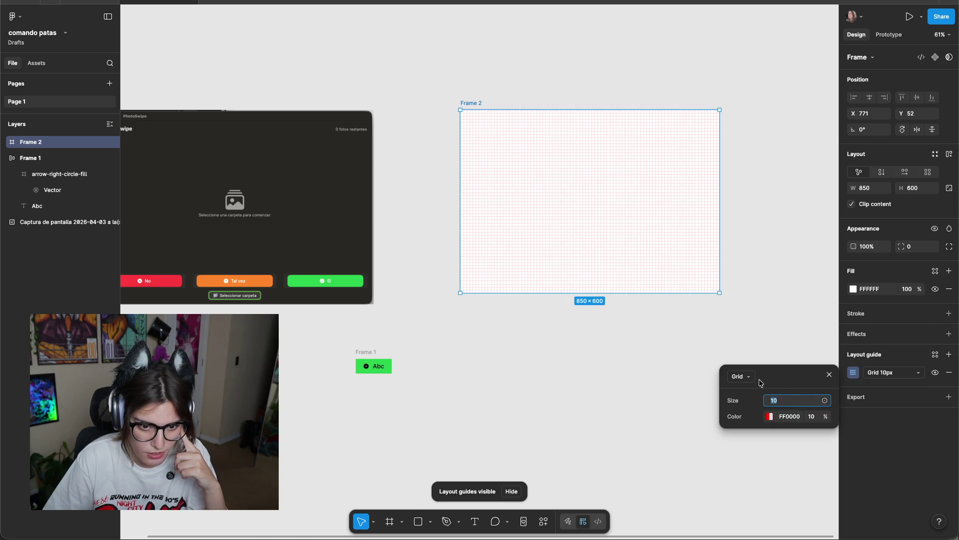
click(742, 377)
click(745, 404)
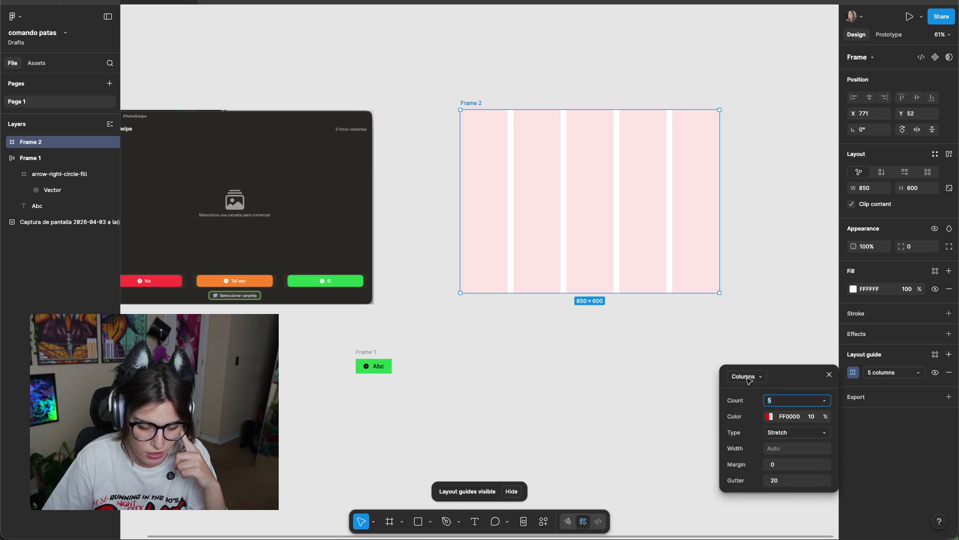
text(6)
key(Return)
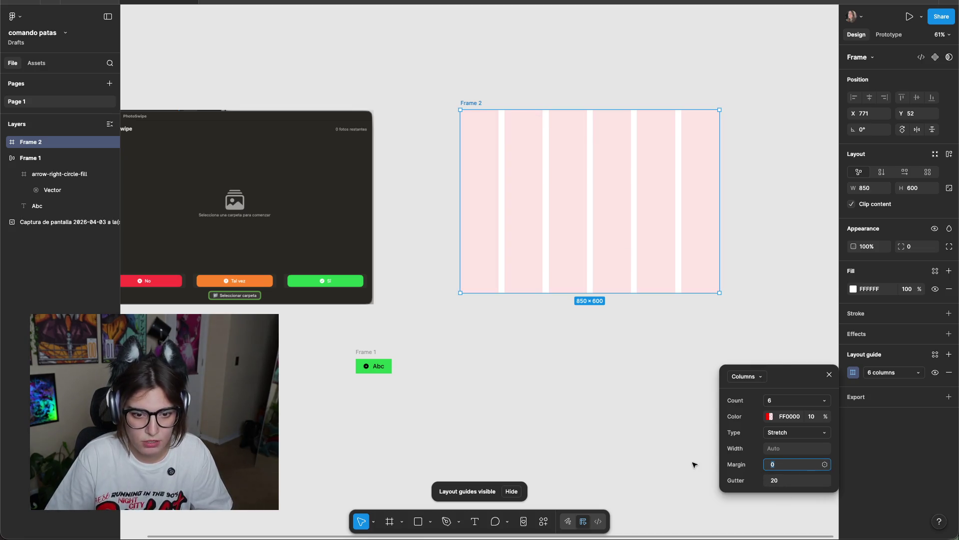
text(32)
key(Return)
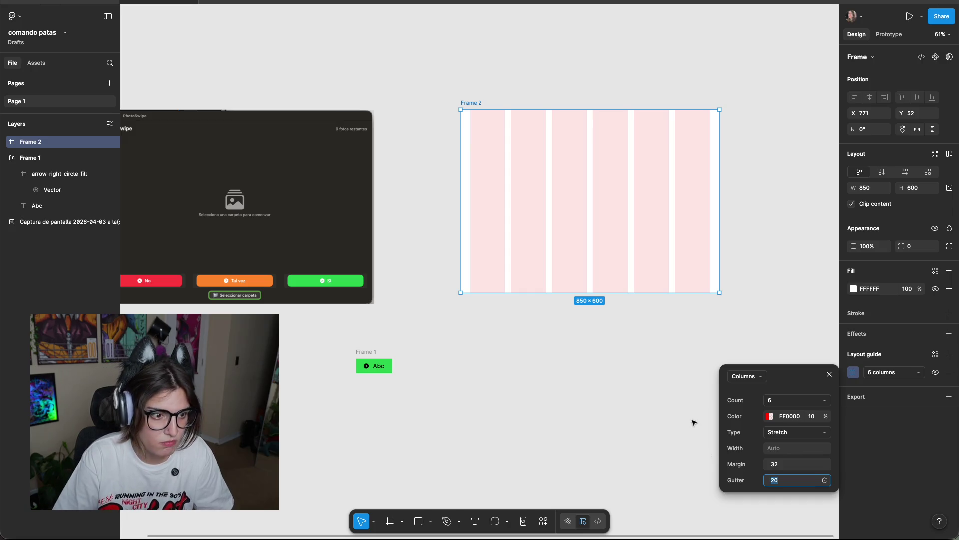
text(32)
key(Return)
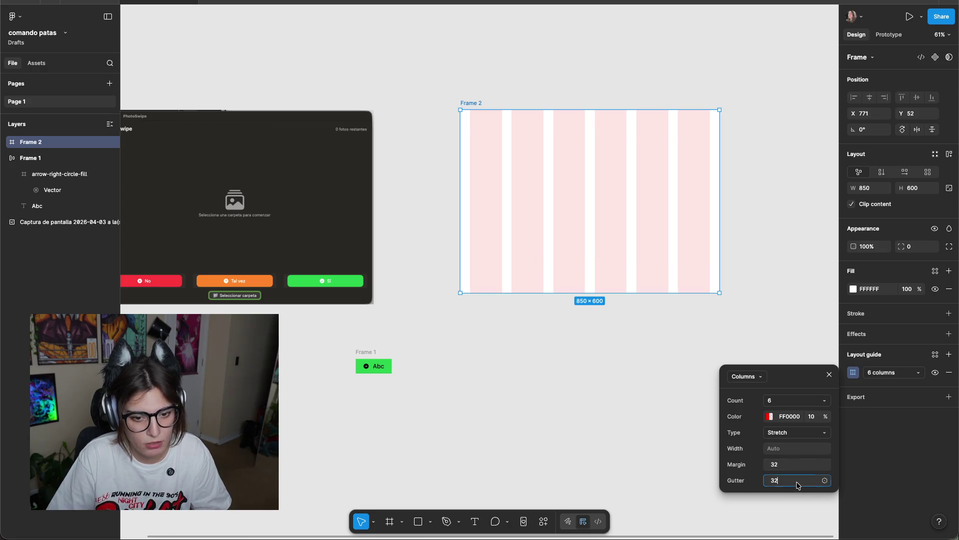
text(24)
key(Return)
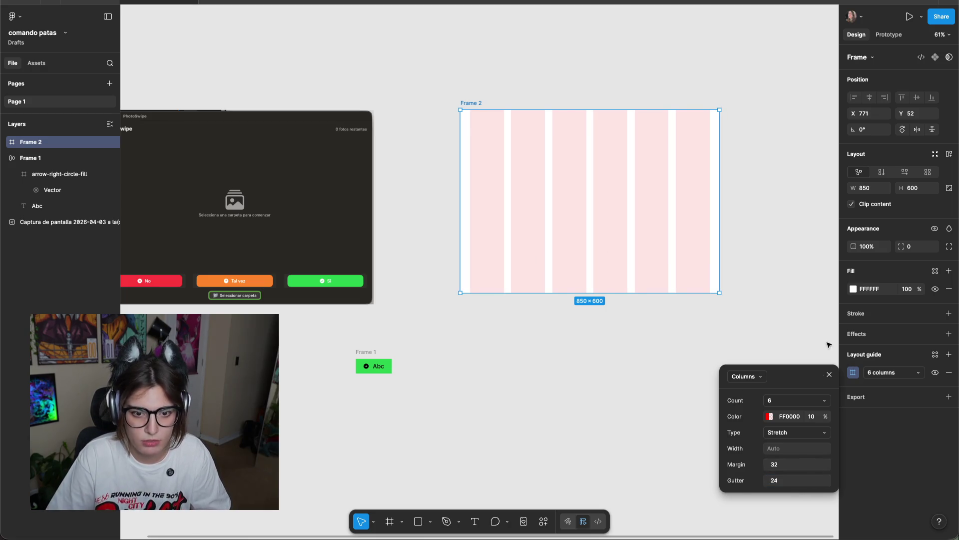
click(829, 375)
Try a near-black fill on Frame 2, then undo it back to white.
click(752, 272)
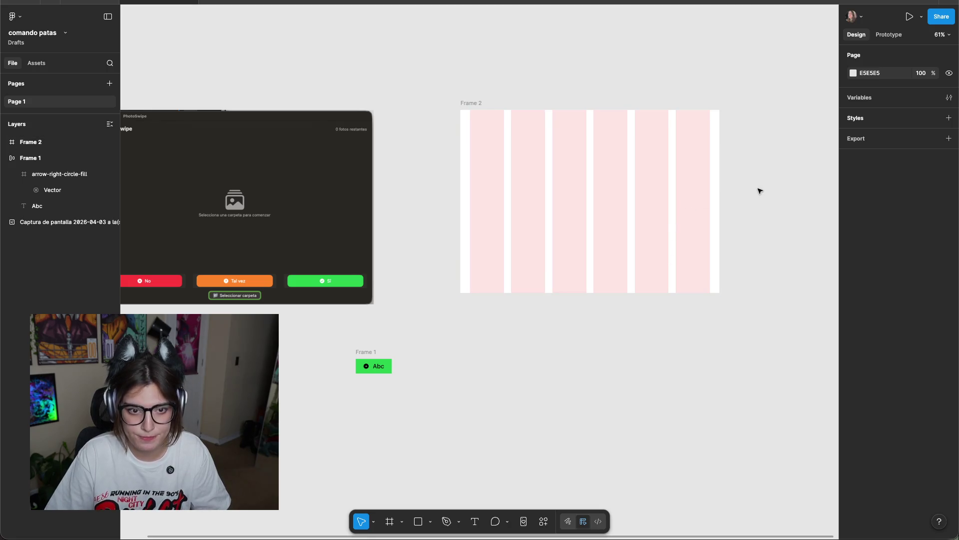
scroll(720, 193, left, 1)
scroll(676, 343, up, 2)
scroll(808, 247, up, 2)
click(653, 280)
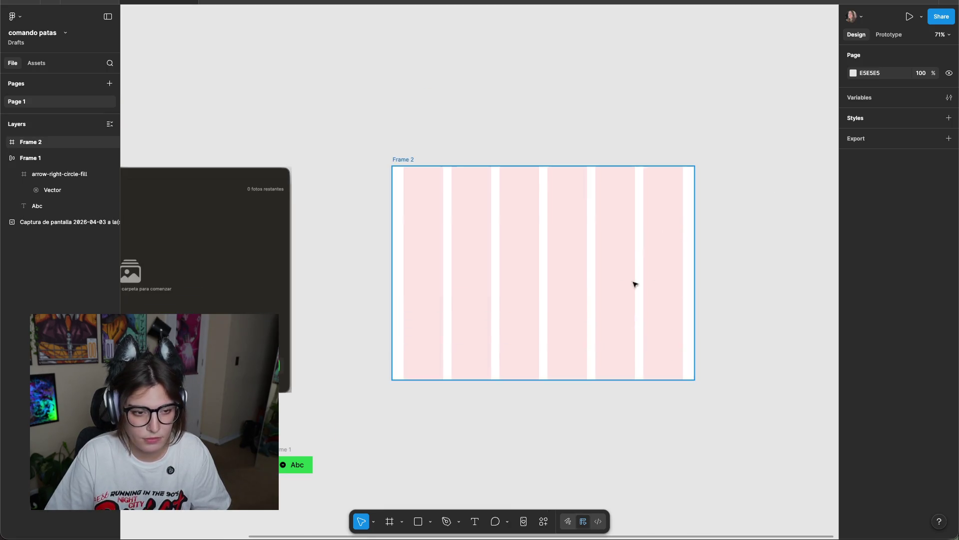
scroll(731, 285, up, 5)
scroll(723, 271, down, 3)
scroll(549, 285, down, 3)
scroll(518, 313, right, 1)
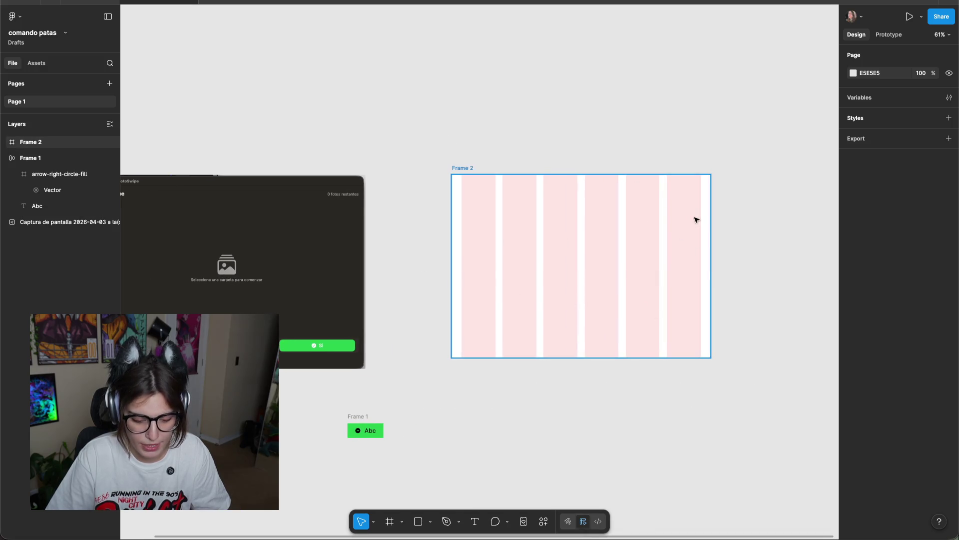
scroll(664, 190, down, 3)
click(582, 265)
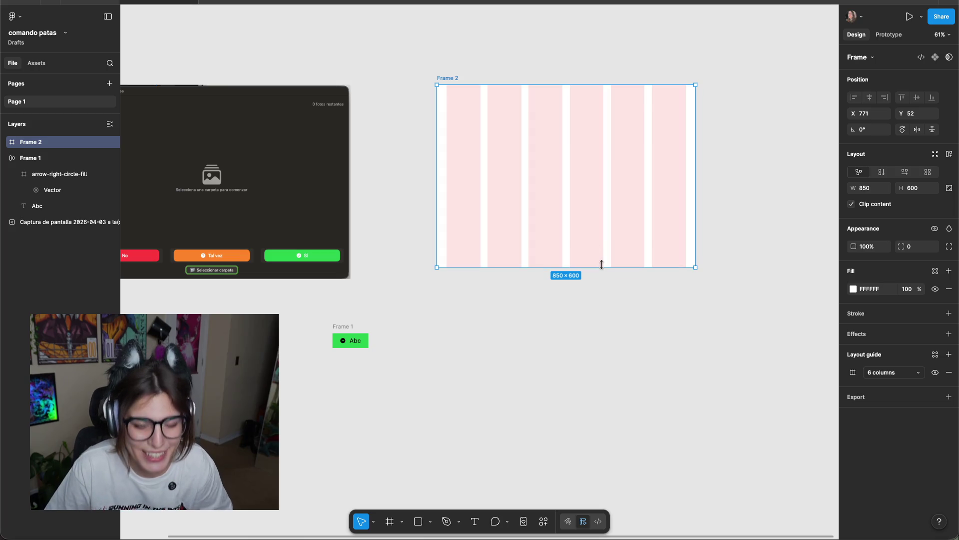
click(855, 293)
drag(762, 365, 728, 418)
click(546, 450)
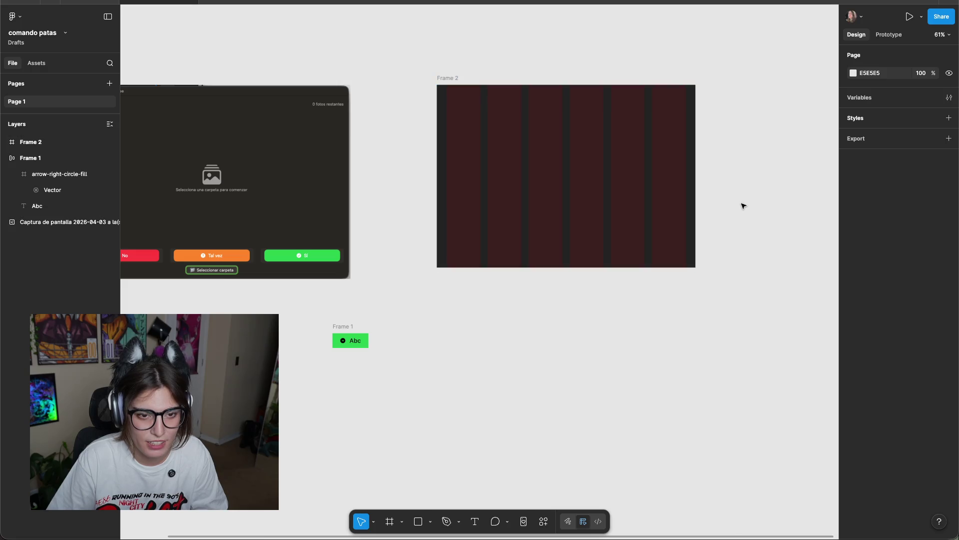
click(675, 215)
key(ctrl+z)
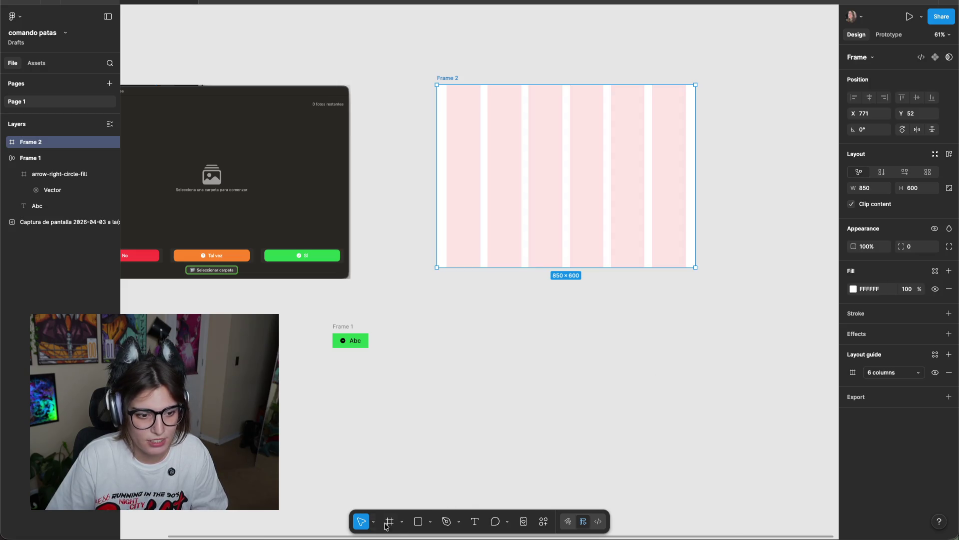
click(416, 522)
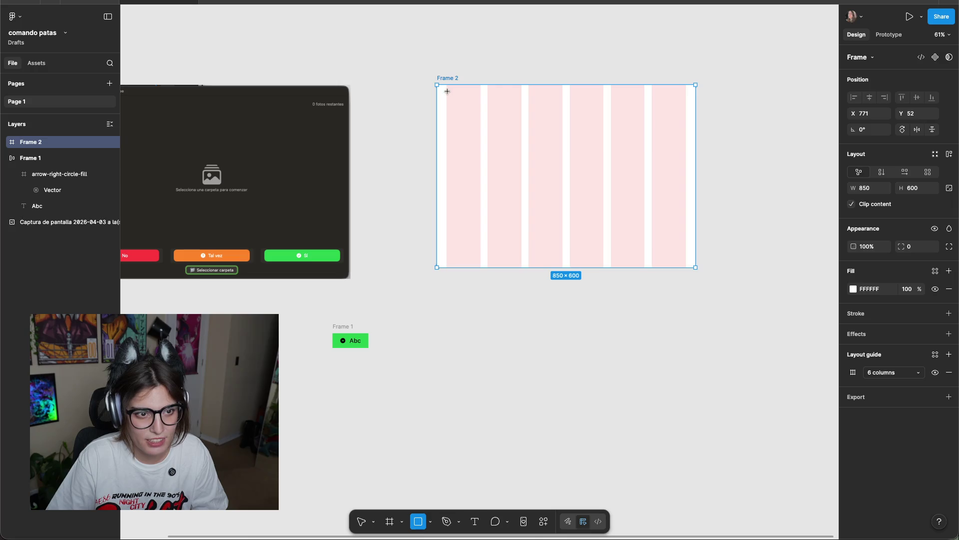
Draw a large rectangle across Frame 2's top and narrower 246-wide copies beneath it.
mouse_move(447, 91)
mouse_down()
mouse_move(684, 216)
mouse_move(684, 229)
mouse_up()
mouse_move(536, 101)
alt+mouse_down()
mouse_move(536, 130)
mouse_move(579, 240)
alt+mouse_up()
mouse_move(689, 244)
alt+mouse_down()
mouse_move(603, 255)
mouse_move(501, 248)
mouse_move(669, 250)
mouse_move(586, 250)
alt+mouse_up()
click(636, 328)
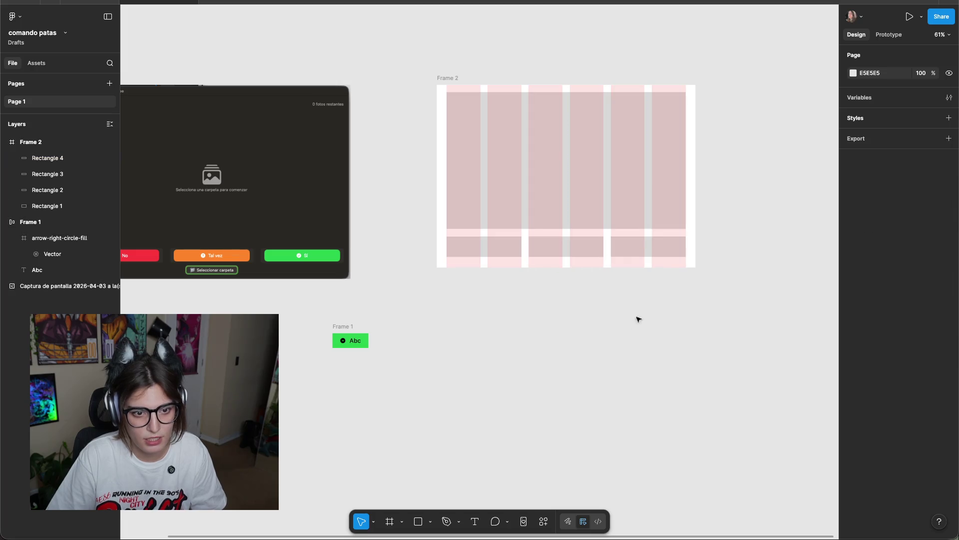
scroll(681, 194, up, 5)
scroll(709, 265, up, 2)
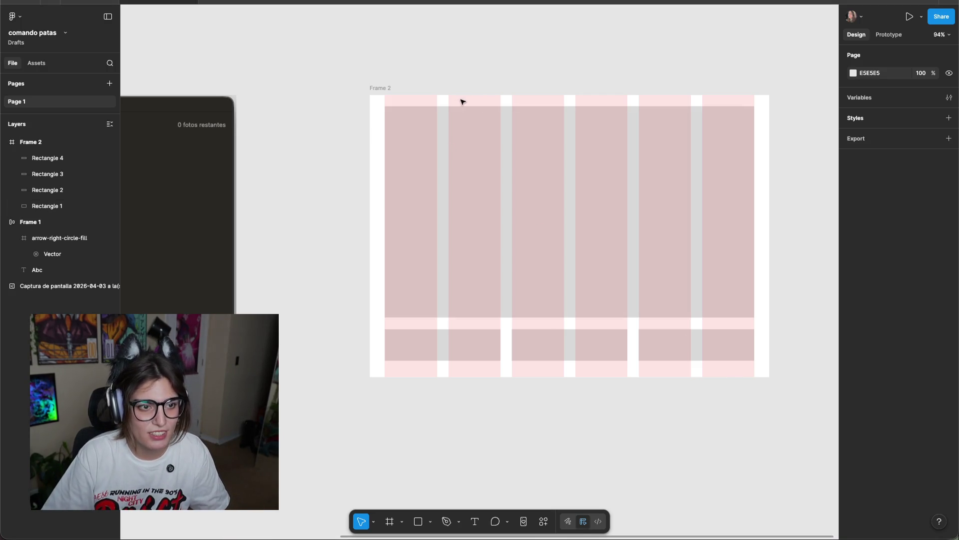
click(421, 166)
key(Escape)
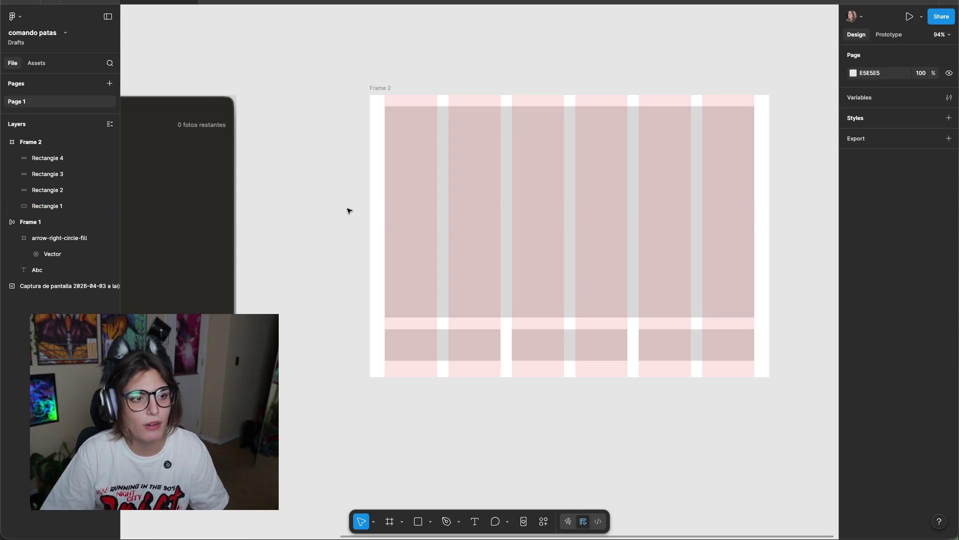
scroll(353, 210, left, 10)
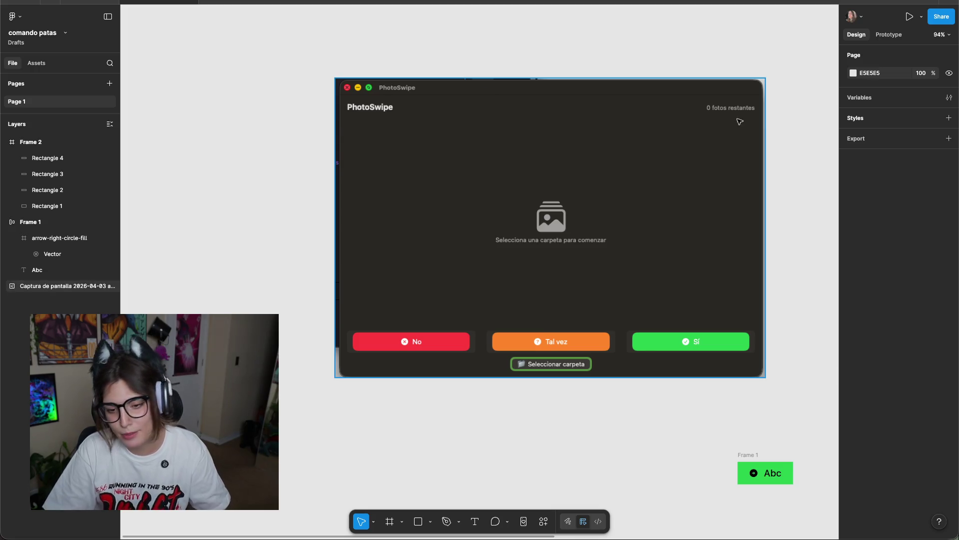
scroll(323, 70, up, 15)
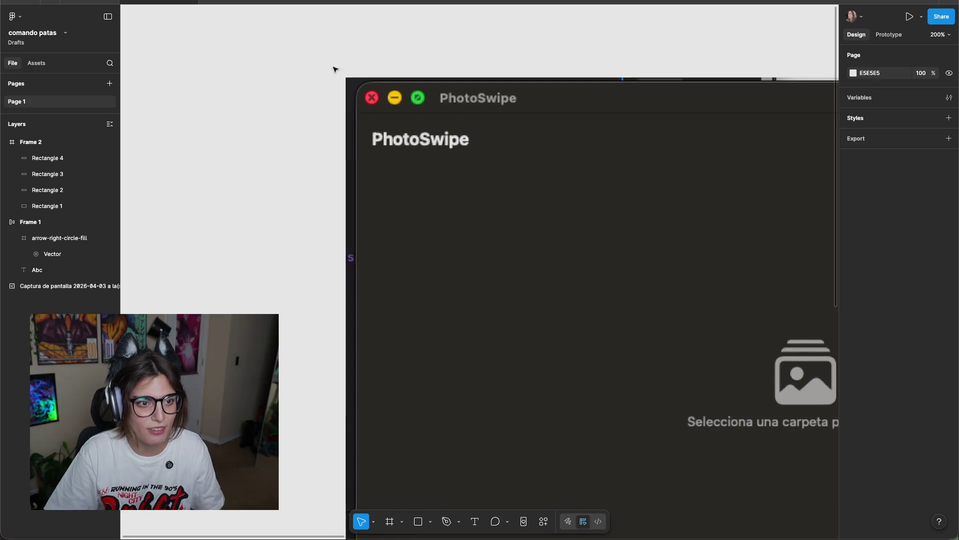
scroll(331, 242, up, 5)
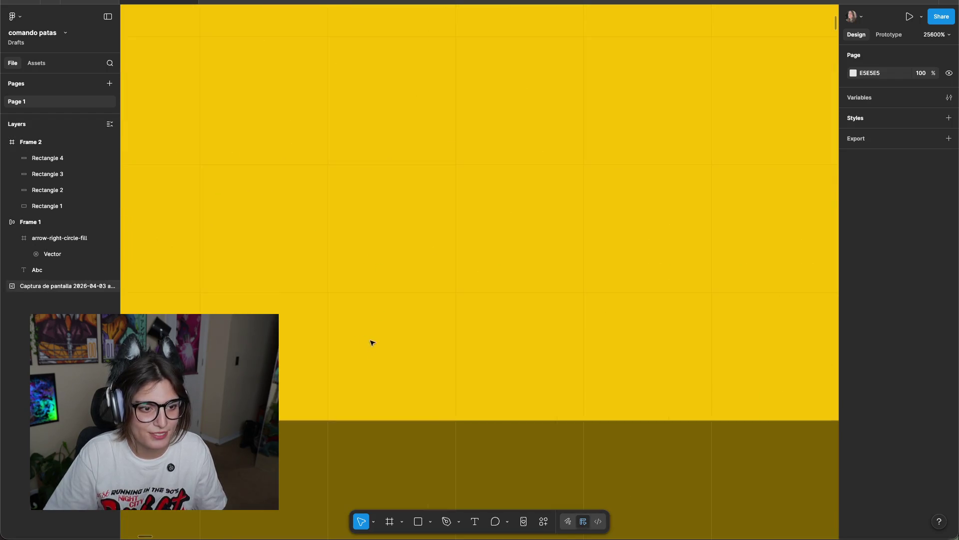
scroll(388, 335, down, 3)
scroll(394, 326, down, 6)
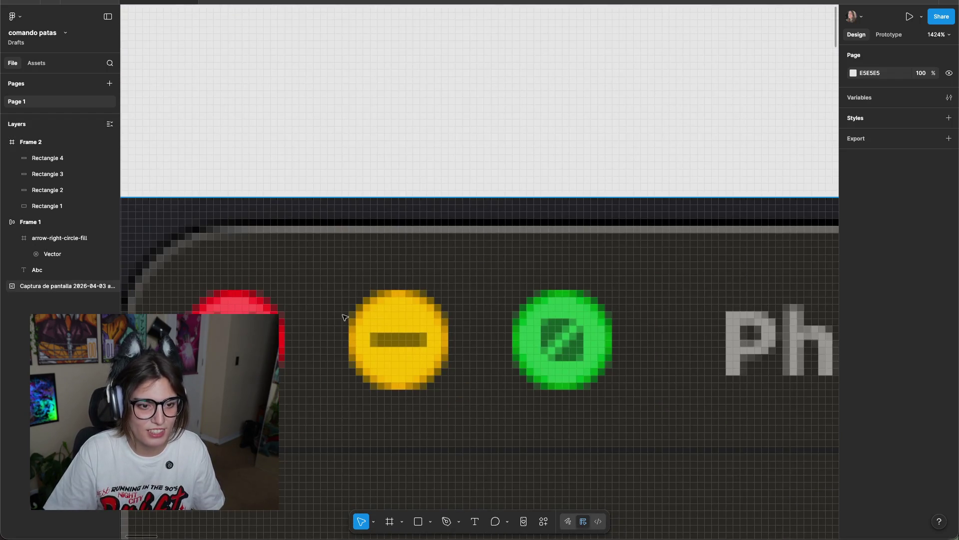
scroll(698, 255, down, 10)
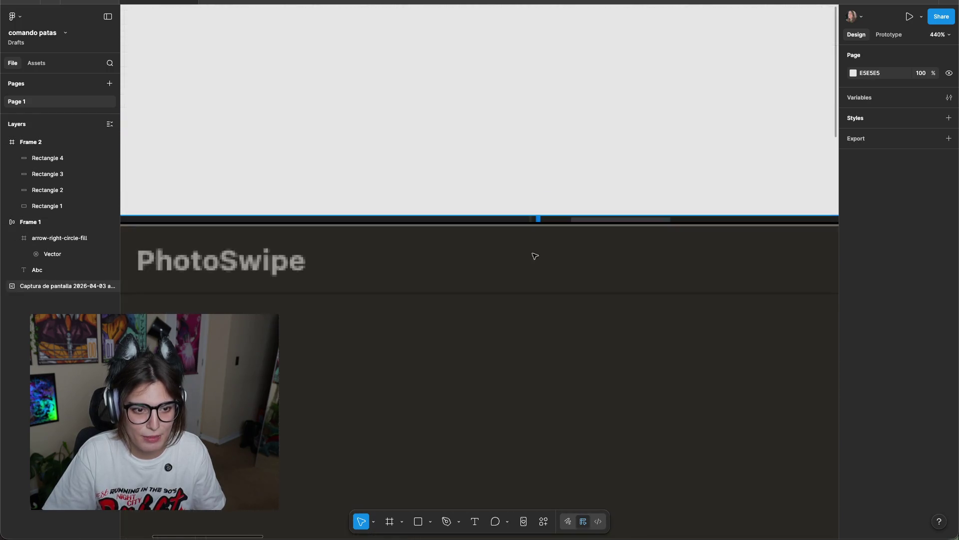
scroll(737, 292, down, 5)
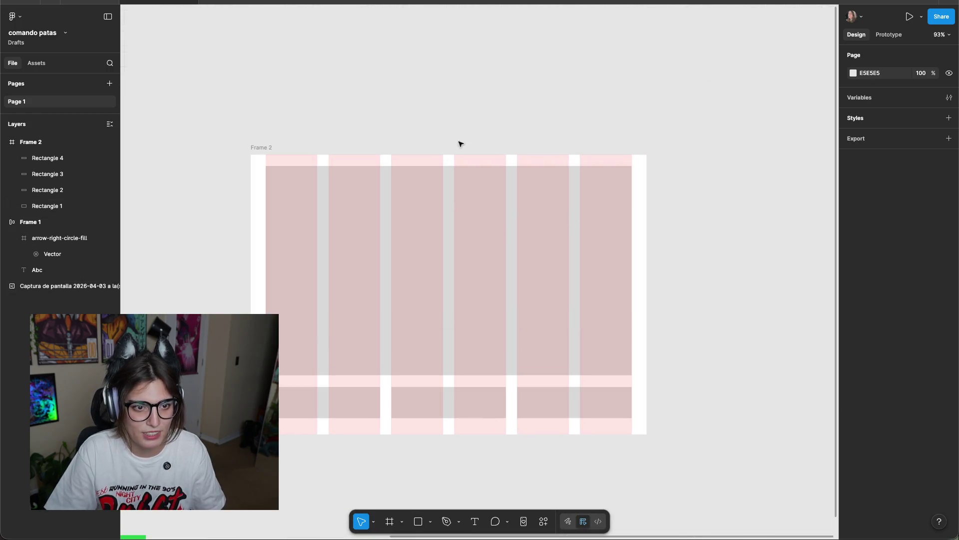
scroll(579, 203, up, 1)
scroll(593, 176, down, 1)
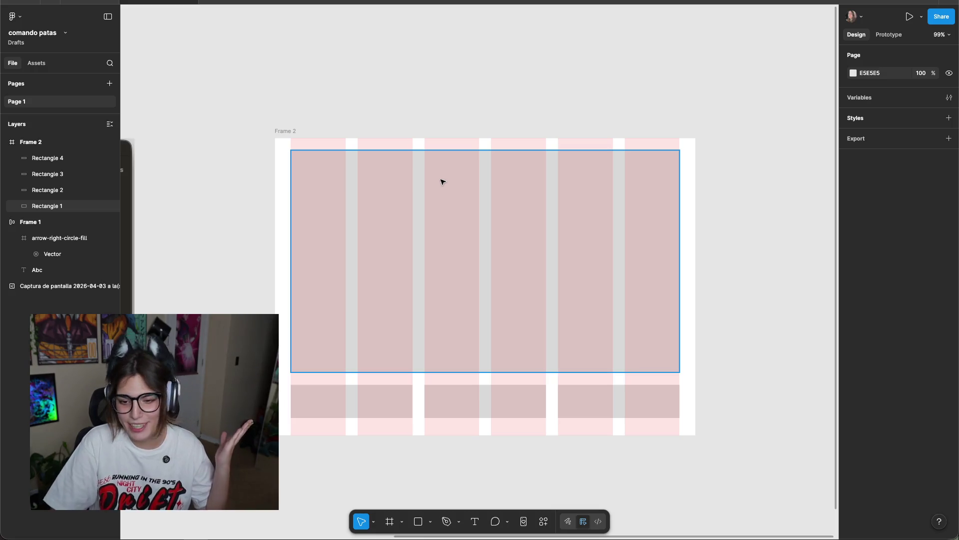
click(362, 136)
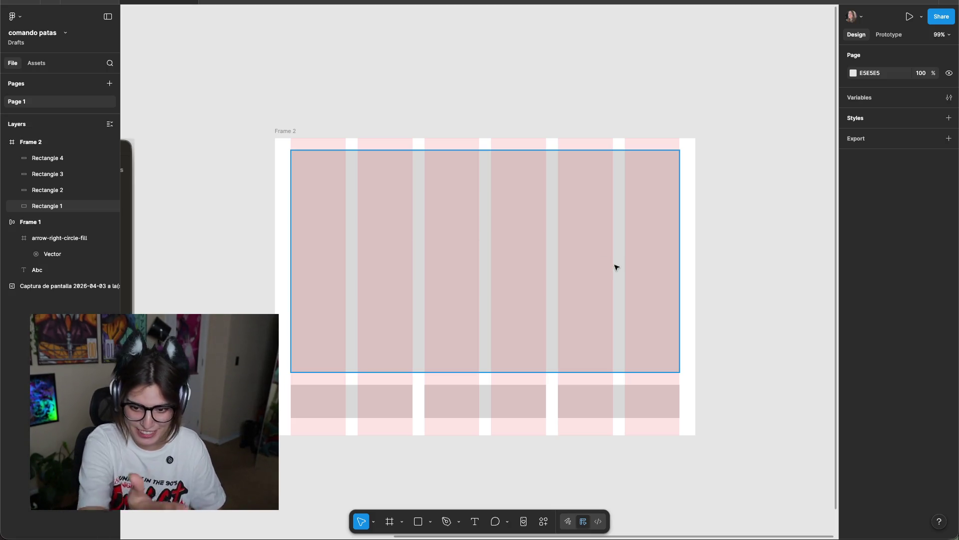
scroll(484, 232, up, 1)
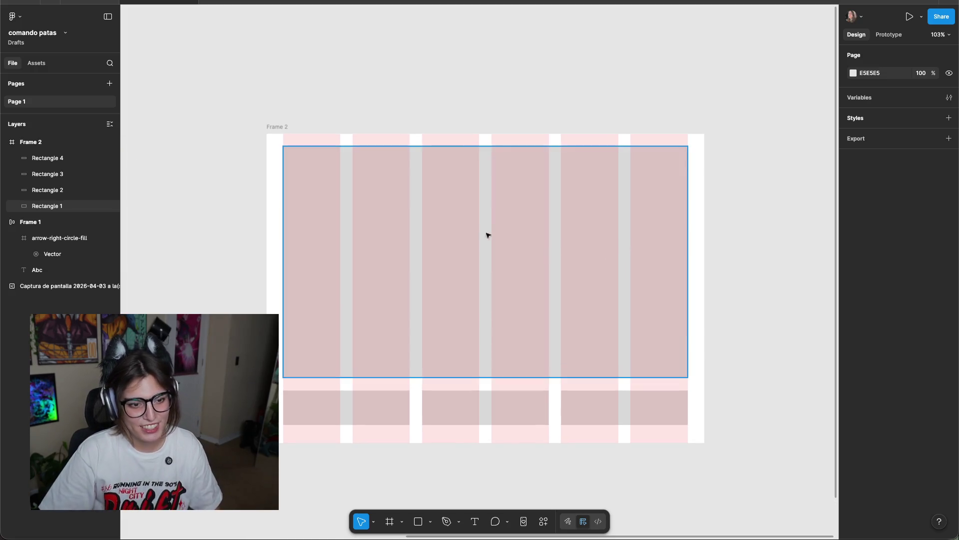
scroll(764, 361, down, 1)
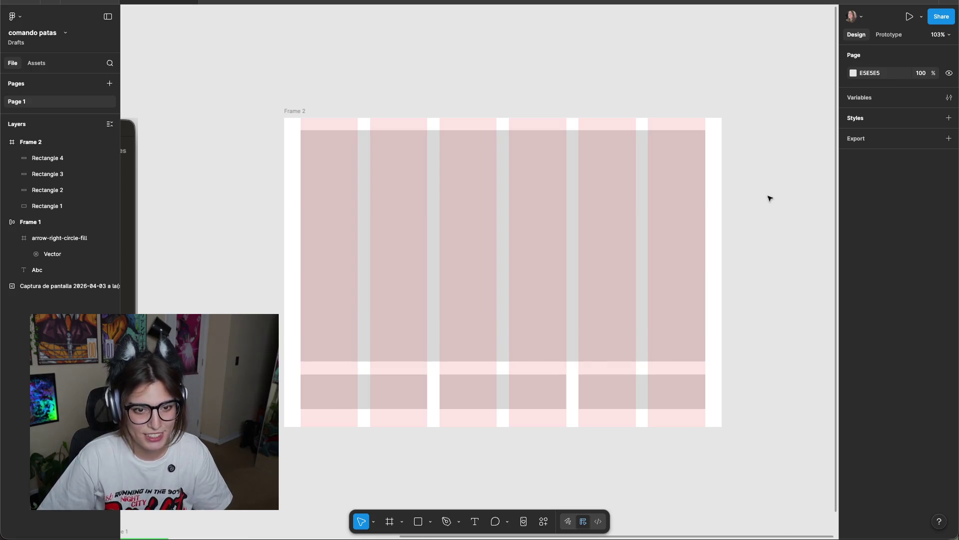
scroll(772, 204, down, 5)
scroll(741, 248, right, 2)
scroll(443, 263, down, 3)
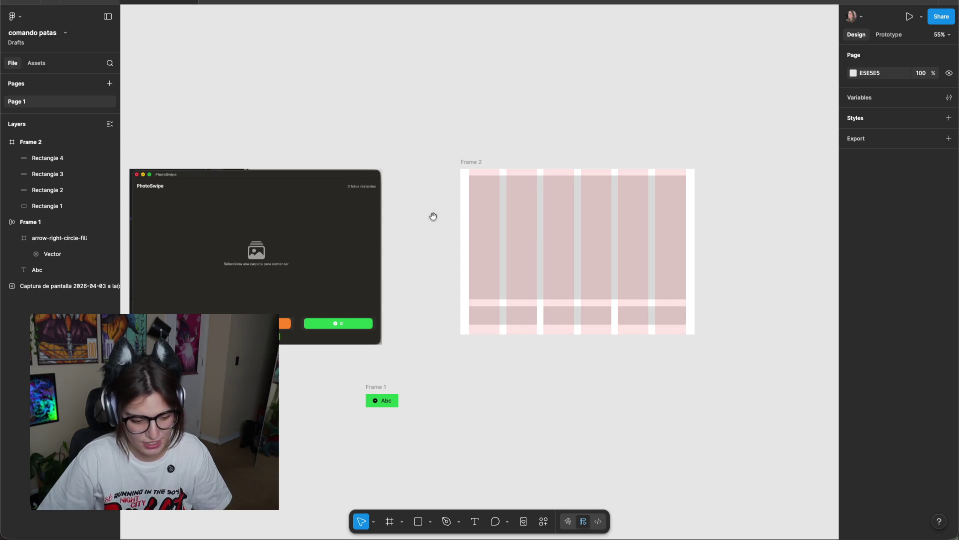
scroll(433, 216, left, 5)
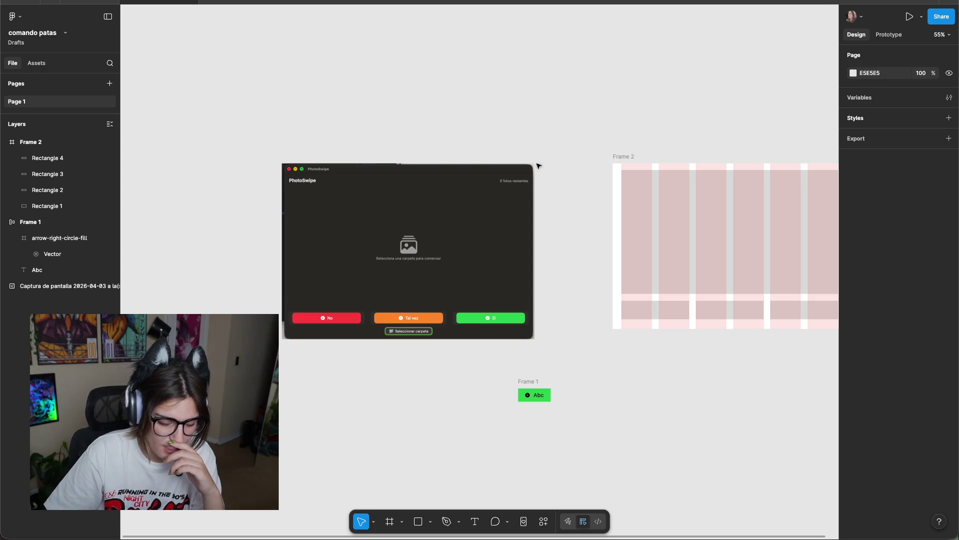
drag(563, 167, 453, 166)
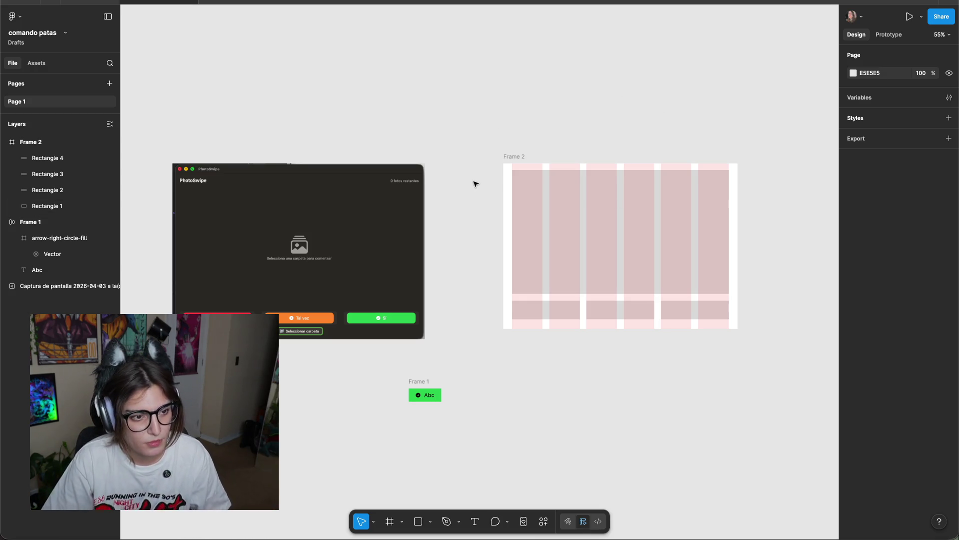
Pan to Frame 2 and select its 786×449 D9D9D9 top rectangle.
ctrl+scroll(471, 180, up, 2)
scroll(436, 201, left, 4)
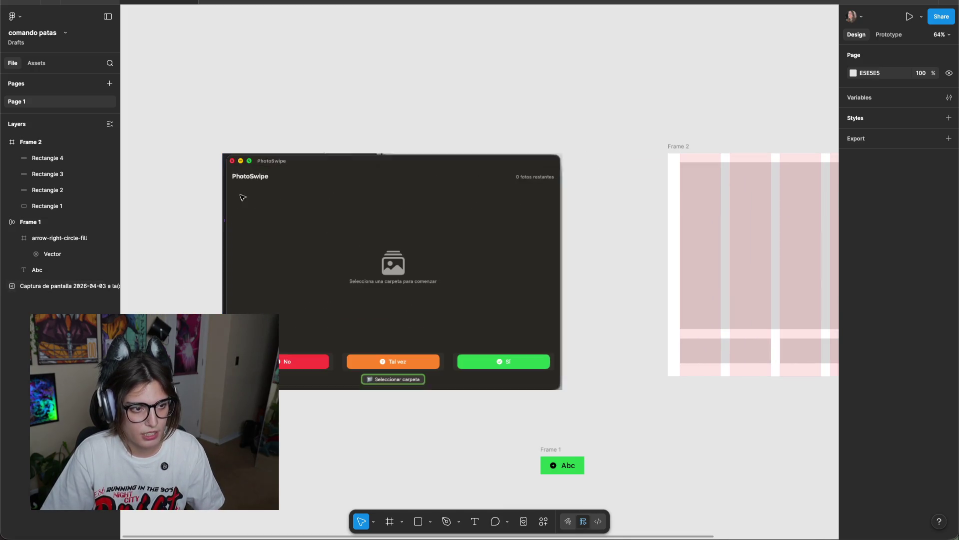
ctrl+scroll(688, 193, up, 2)
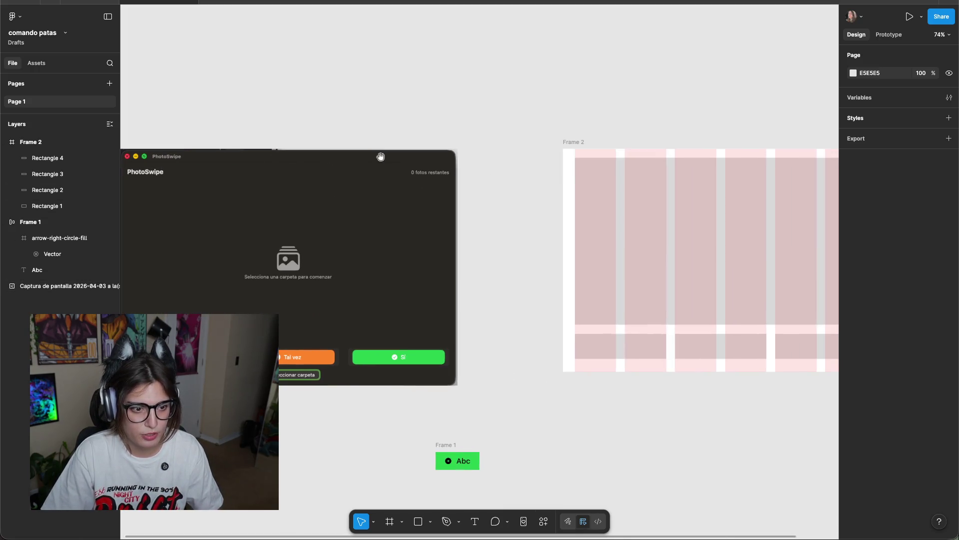
scroll(426, 347, right, 5)
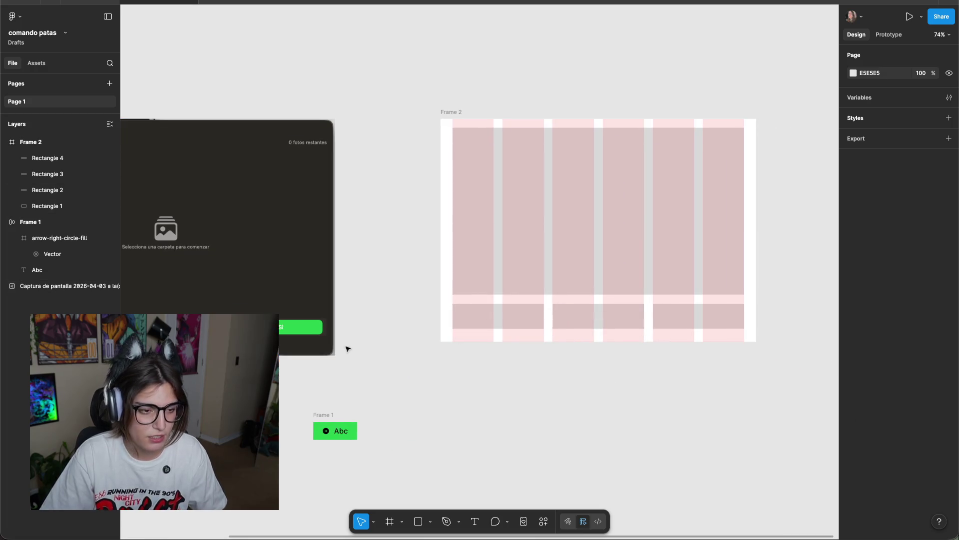
scroll(591, 317, left, 8)
scroll(609, 220, right, 9)
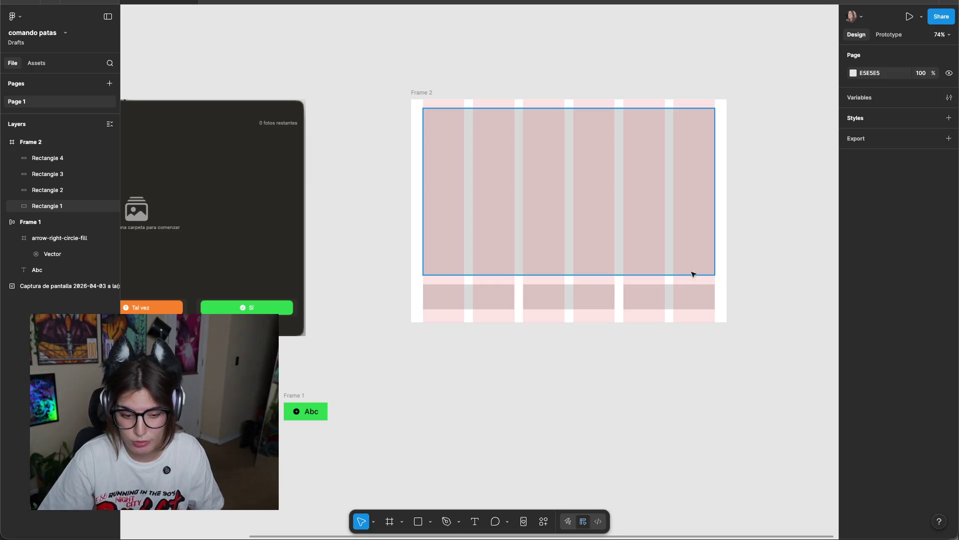
scroll(759, 270, down, 5)
scroll(560, 231, right, 5)
click(436, 226)
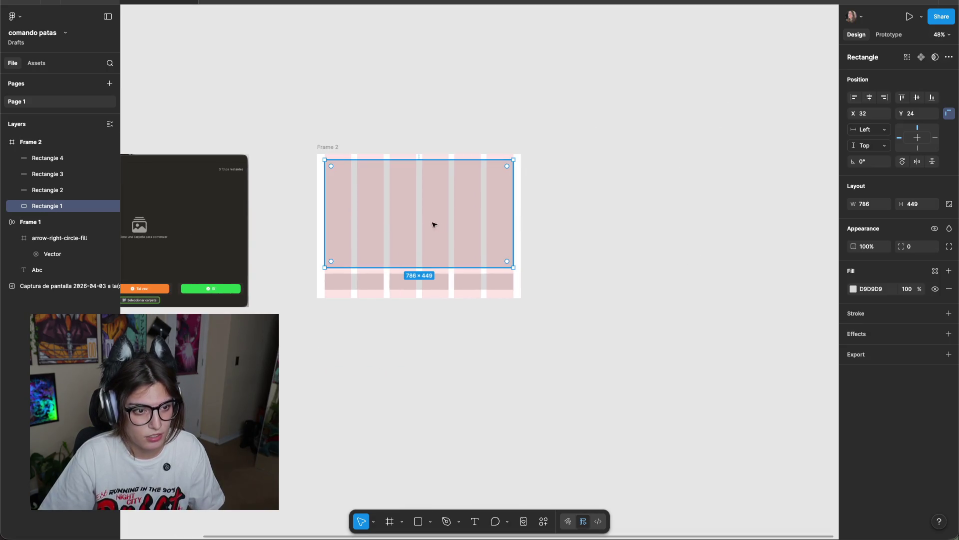
Move the large rectangle out of Frame 2 and size it 400×300.
drag(386, 222, 619, 221)
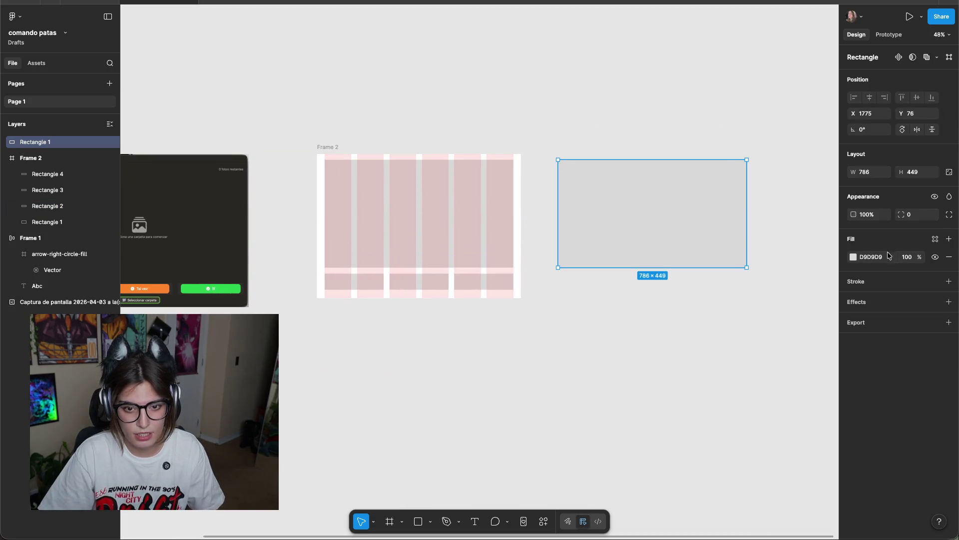
click(869, 172)
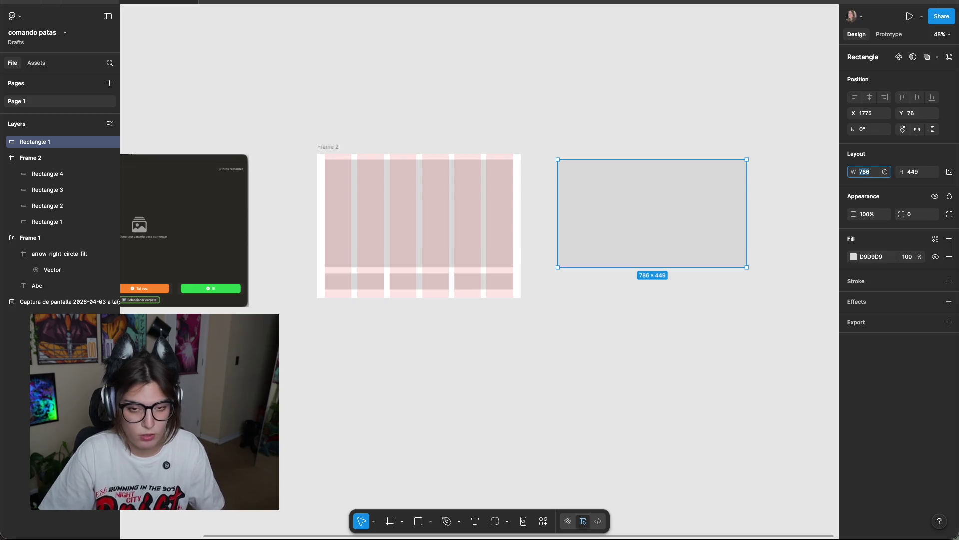
text(4)
key(Tab)
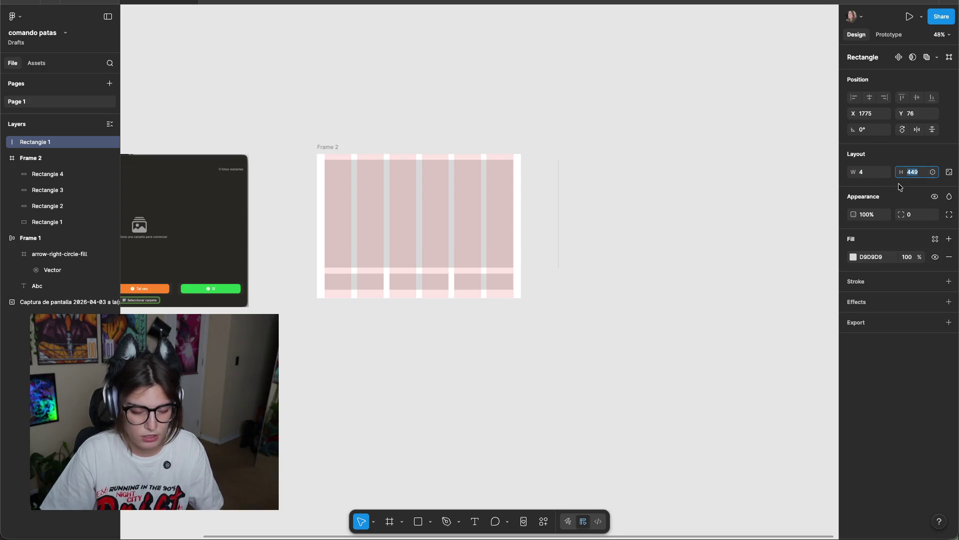
click(734, 171)
drag(588, 143, 555, 188)
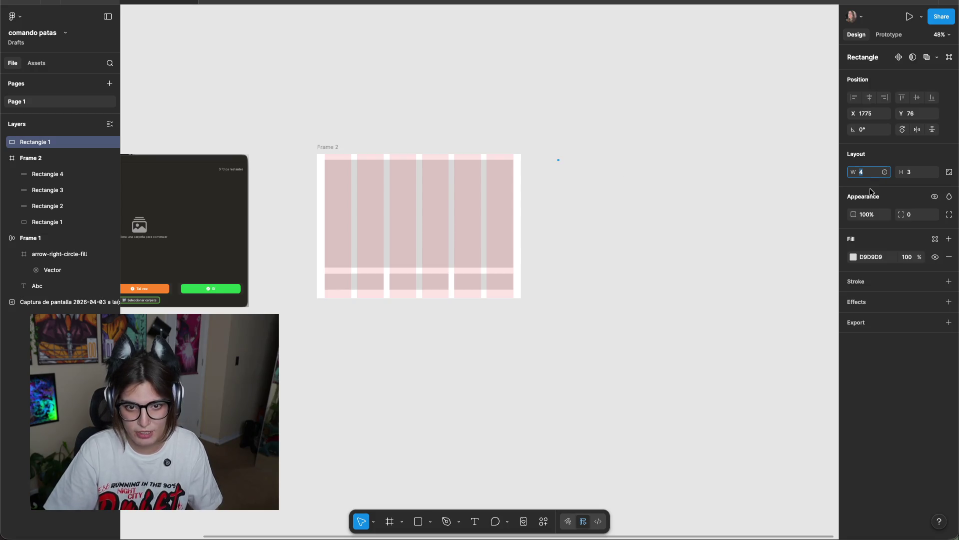
text(00)
key(Return)
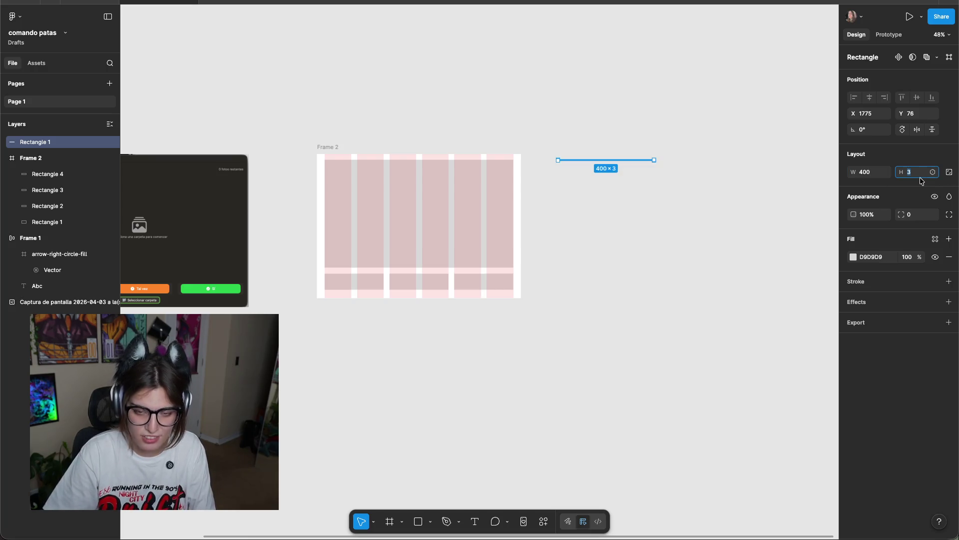
text(00)
key(Return)
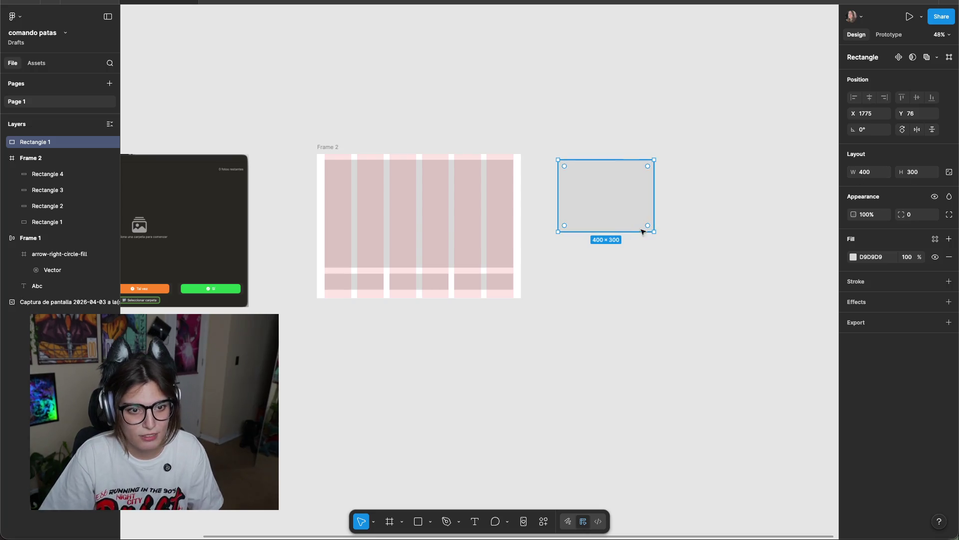
Enlarge the rectangle to 700×525 and rotate it upright into portrait.
drag(653, 231, 745, 290)
text(700)
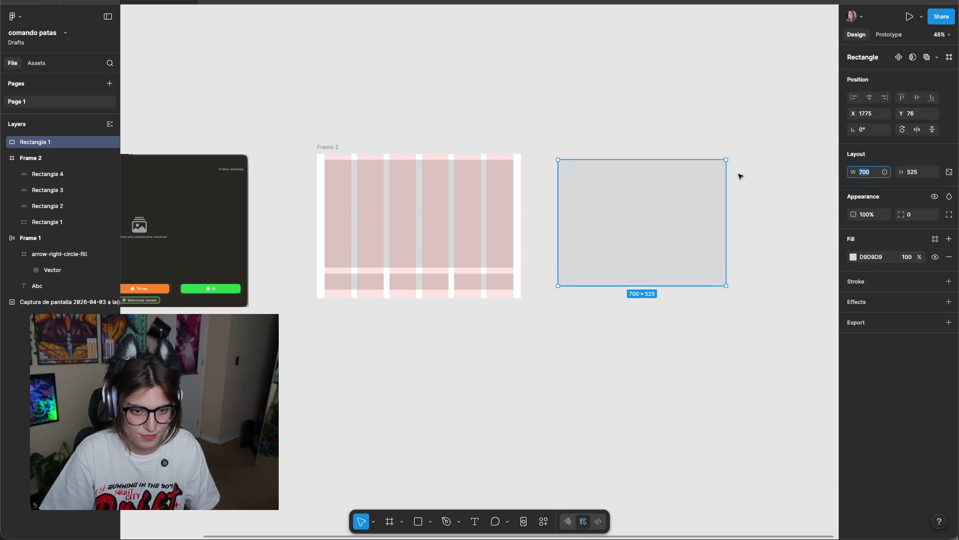
drag(730, 154, 701, 324)
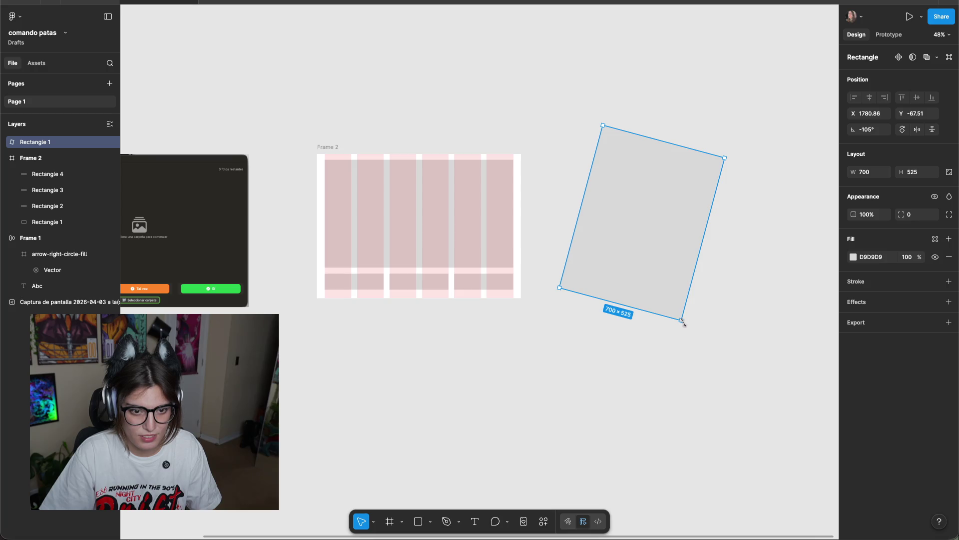
drag(683, 325, 682, 266)
click(732, 268)
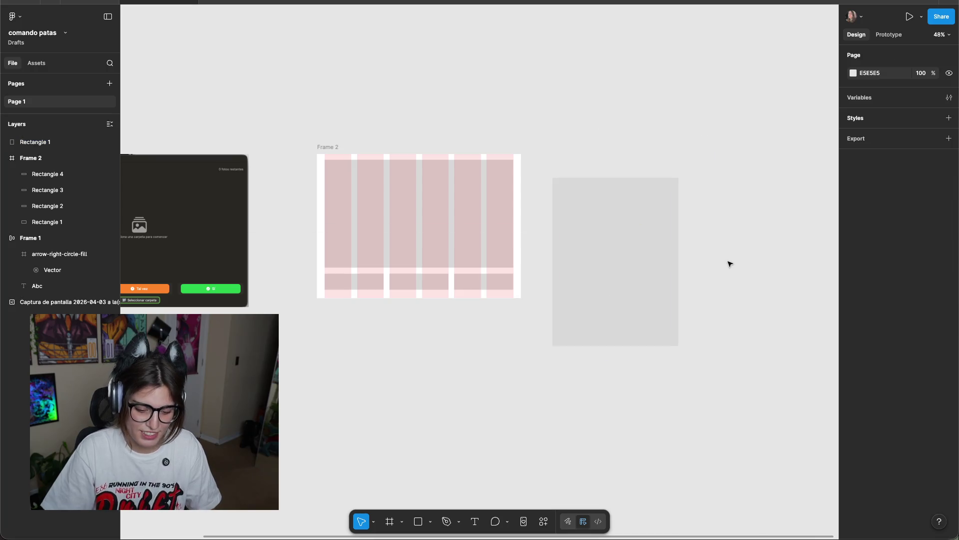
Move the rectangle against Frame 2 and place a darker grey copy to its right.
drag(602, 227, 584, 204)
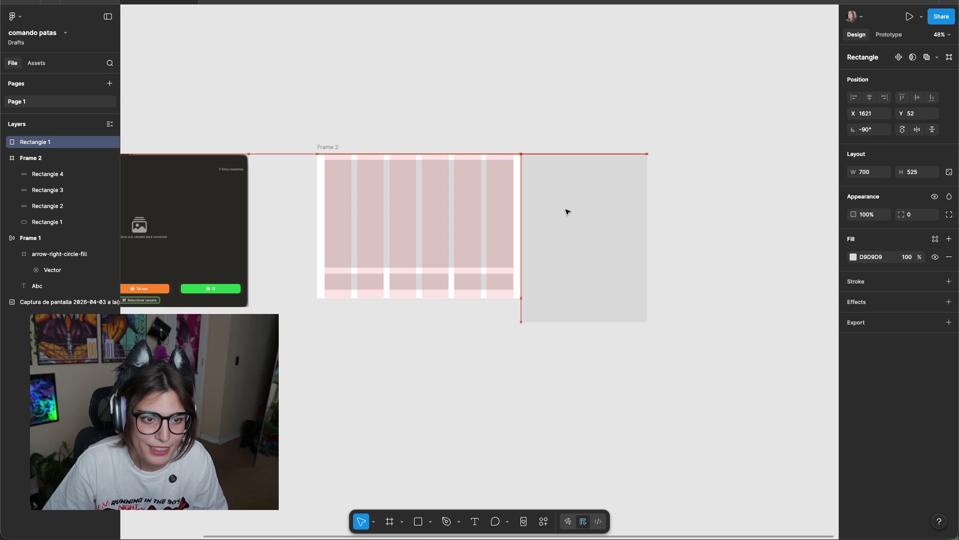
click(564, 146)
click(617, 246)
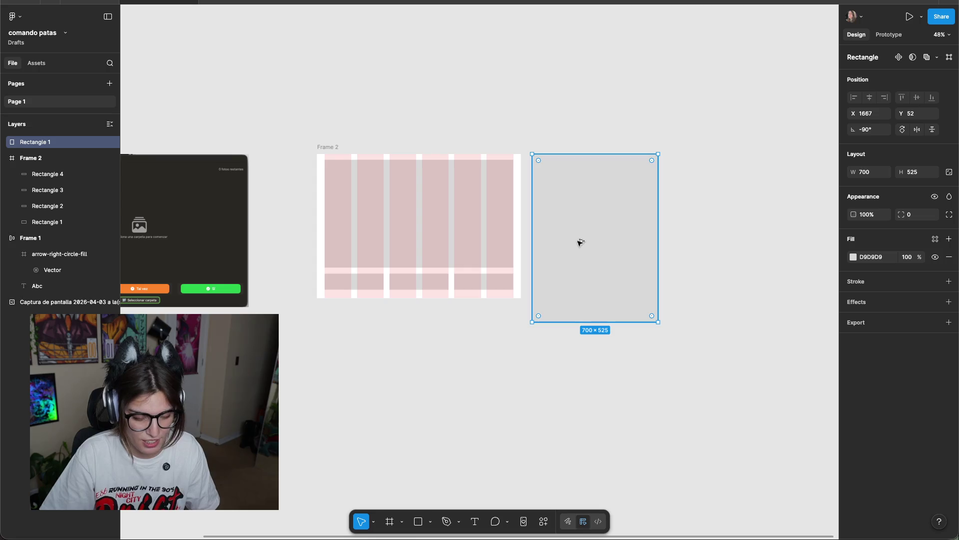
alt+drag(581, 243, 744, 241)
click(854, 257)
click(744, 326)
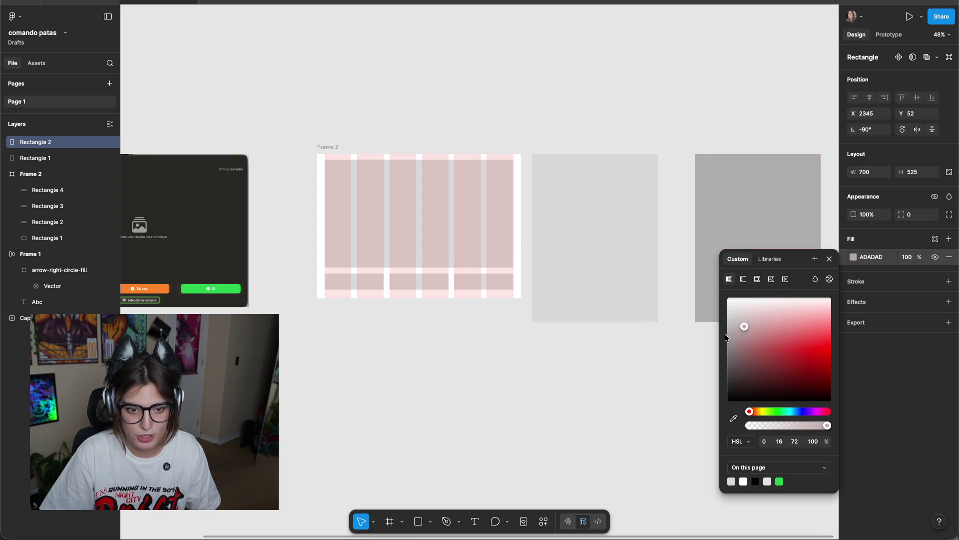
click(675, 364)
Change the darker copy's size fields, ending with a value of 900.
scroll(675, 364, right, 5)
ctrl+scroll(325, 218, up, 5)
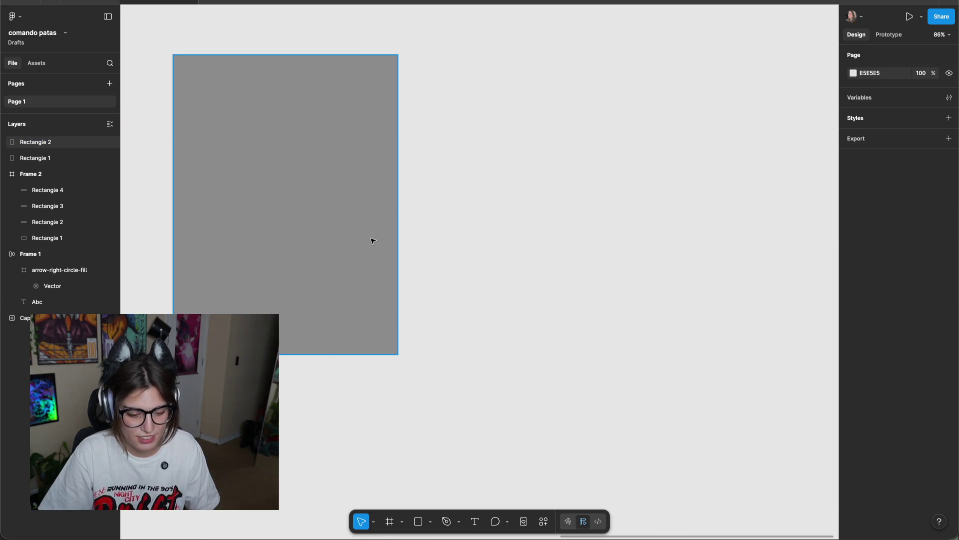
click(372, 240)
scroll(442, 218, left, 4)
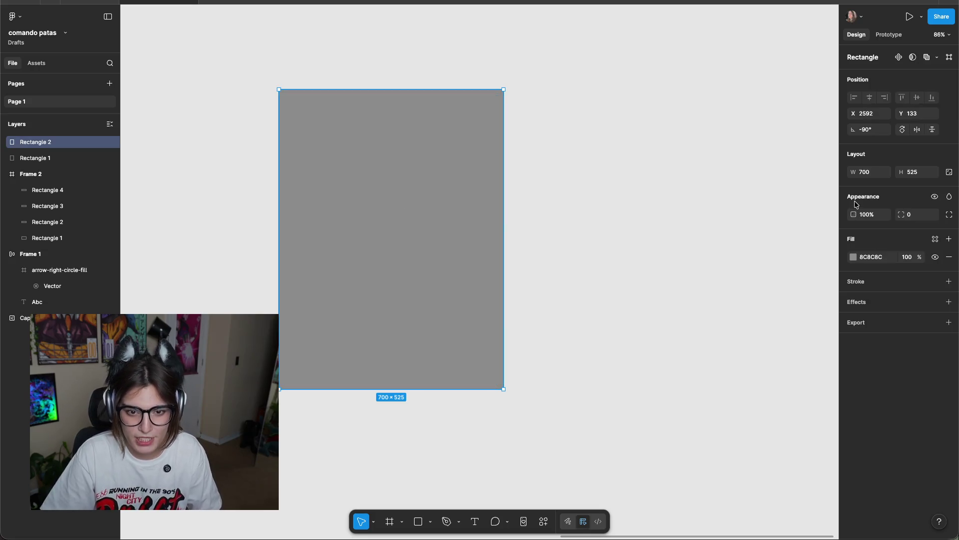
click(878, 174)
text(18)
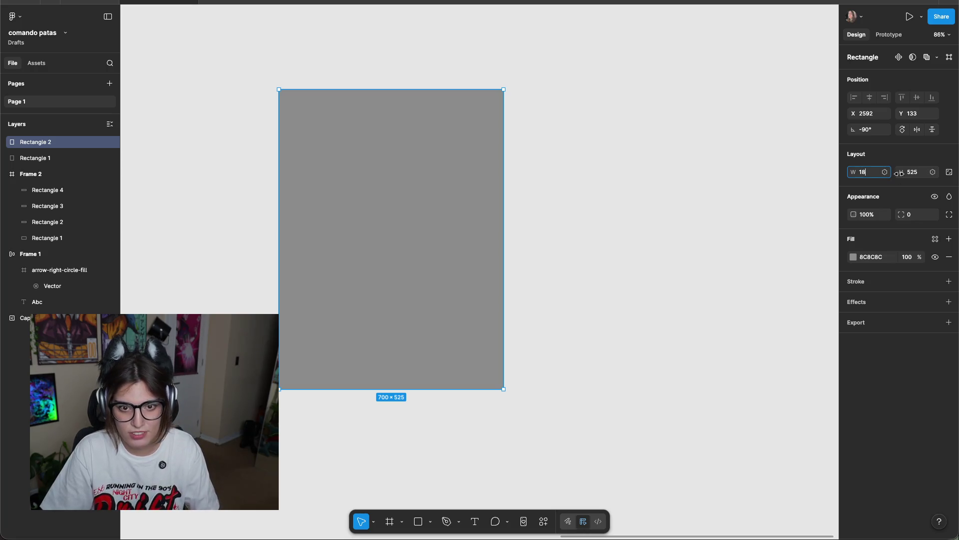
click(921, 174)
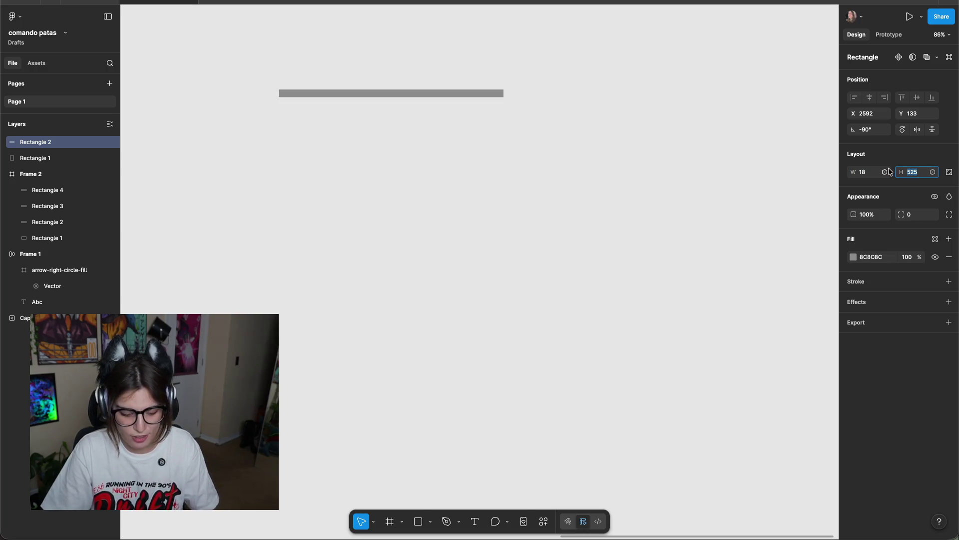
text(9)
key(Return)
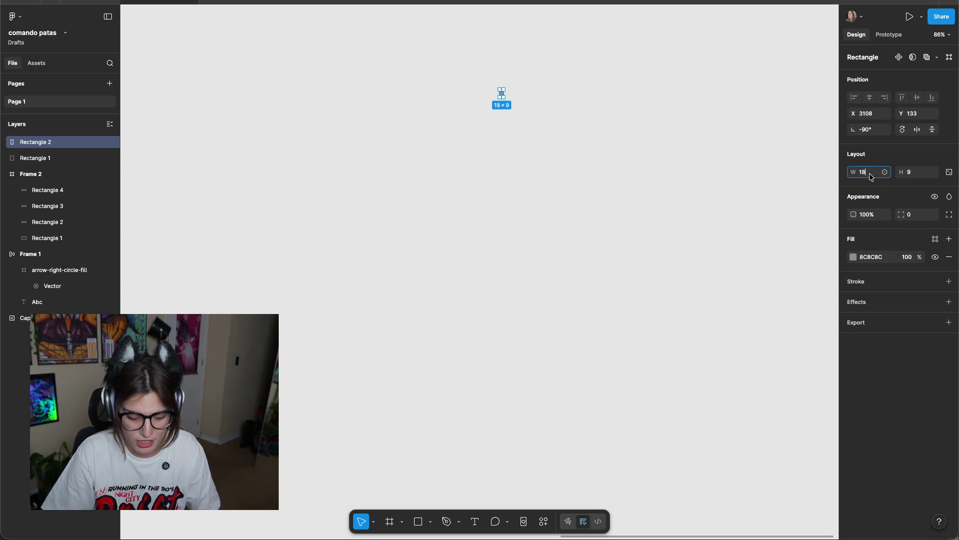
text(00)
click(920, 172)
text(900)
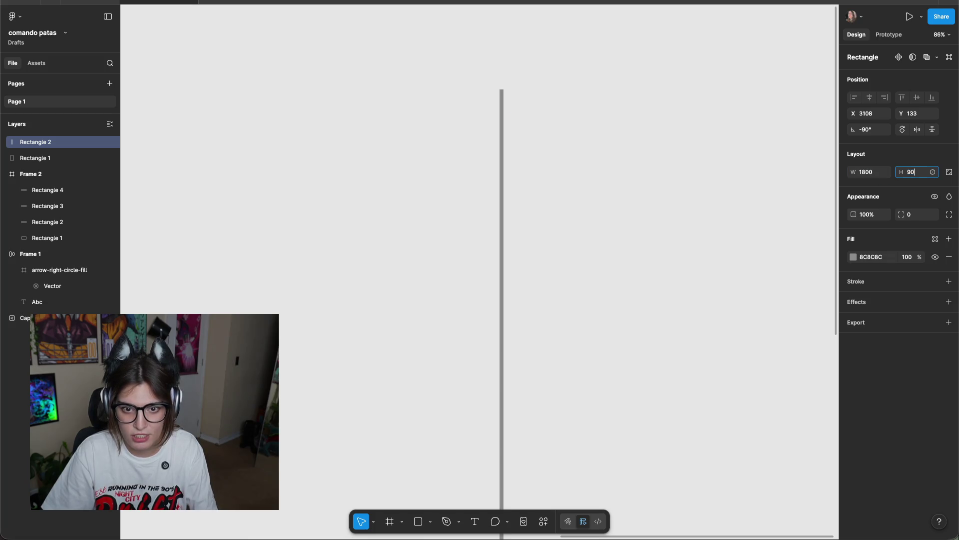
key(Return)
Reposition and shrink the grey rectangles, then delete the darker grey copy.
scroll(489, 264, down, 10)
mouse_move(488, 264)
mouse_down()
mouse_move(463, 278)
mouse_move(470, 284)
mouse_up()
scroll(449, 287, up, 5)
drag(573, 377, 505, 238)
click(525, 193)
scroll(618, 235, up, 3)
scroll(618, 234, left, 3)
drag(505, 286, 433, 268)
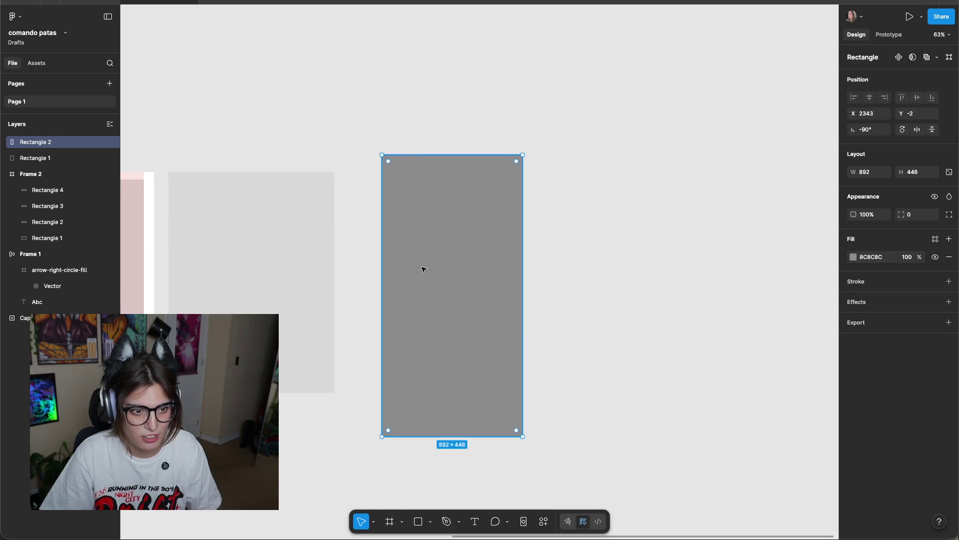
scroll(433, 268, left, 5)
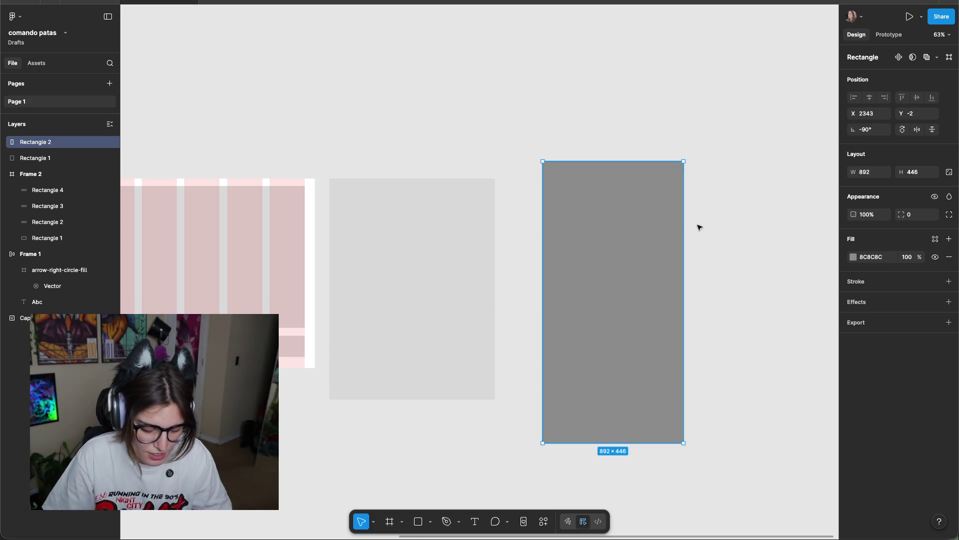
key(Delete)
scroll(524, 219, left, 5)
scroll(411, 92, left, 4)
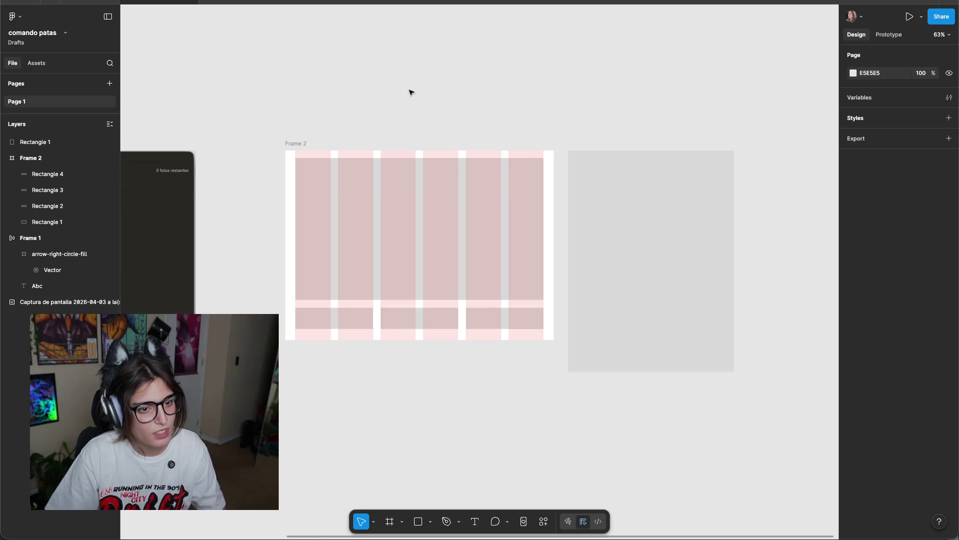
Select the light grey portrait rectangle next to Frame 2 and delete it.
click(640, 223)
scroll(589, 92, right, 3)
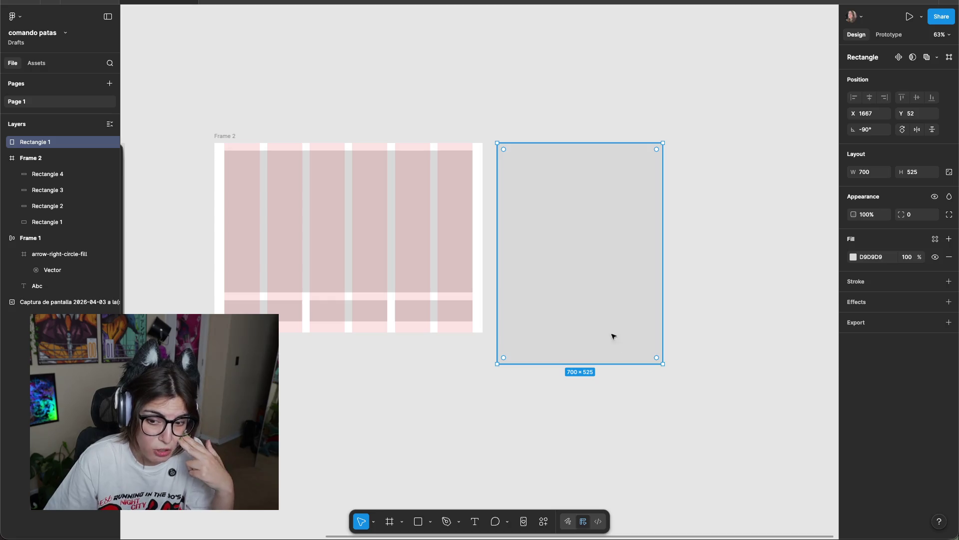
scroll(336, 379, left, 6)
scroll(535, 400, left, 4)
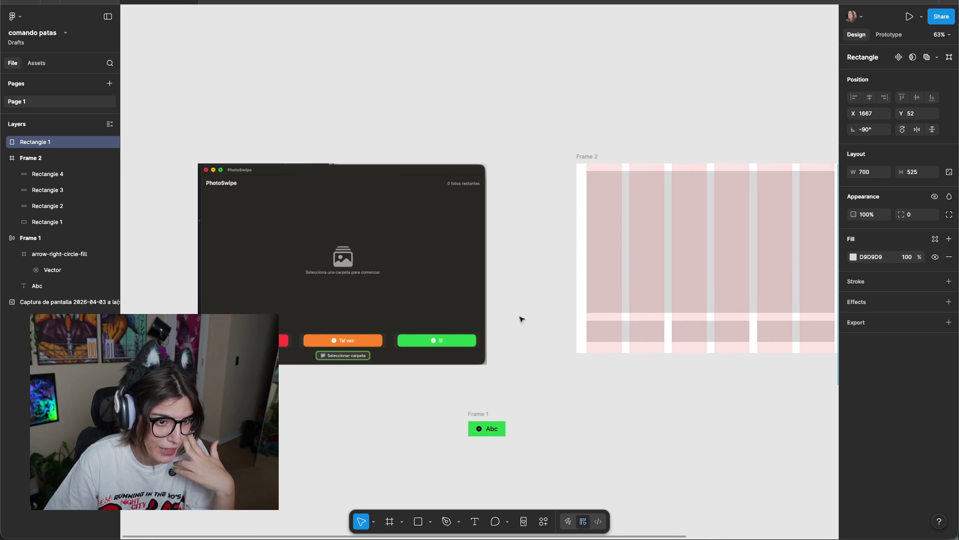
scroll(532, 229, right, 7)
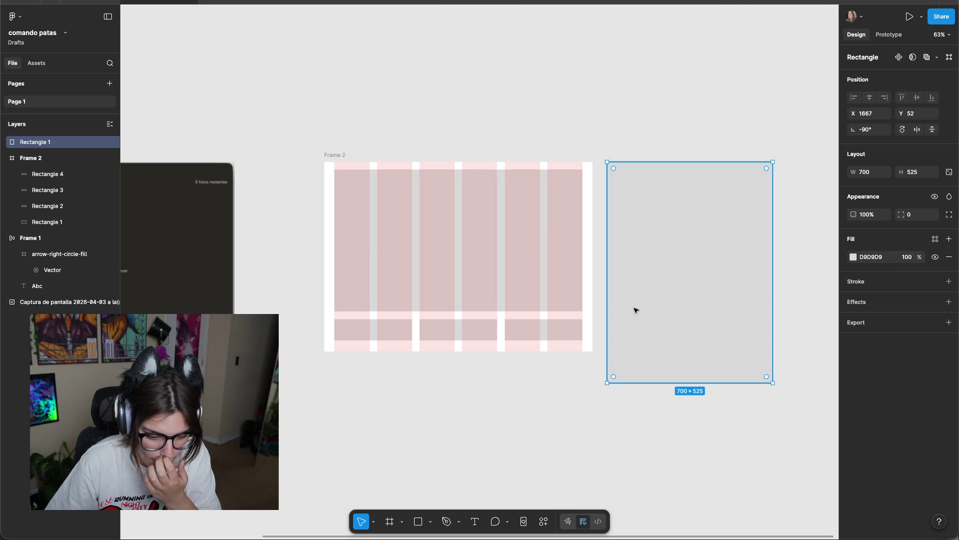
key(Delete)
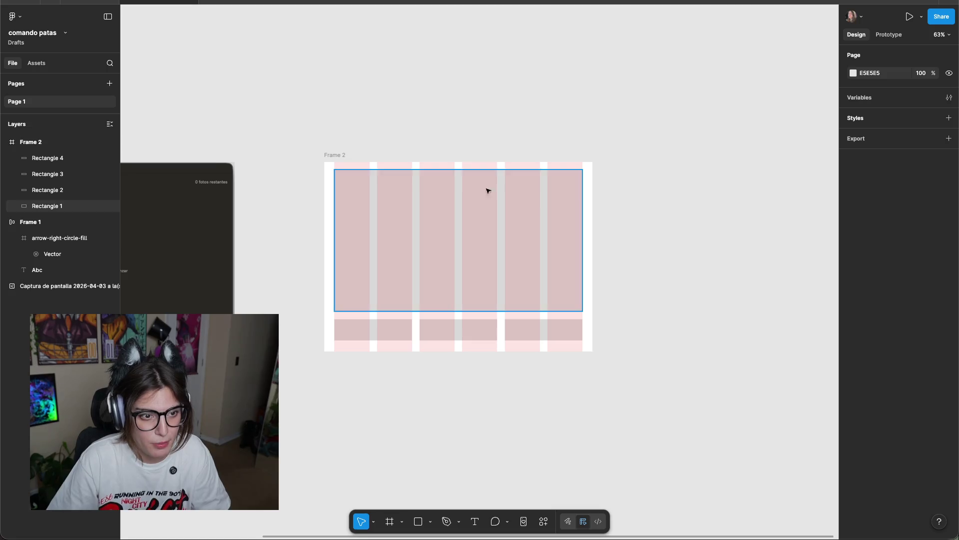
Duplicate Frame 2 to its right, creating Frame 3.
click(331, 156)
mouse_move(332, 157)
alt+mouse_down()
mouse_move(644, 154)
mouse_move(622, 153)
alt+mouse_up()
drag(345, 152, 267, 151)
click(475, 139)
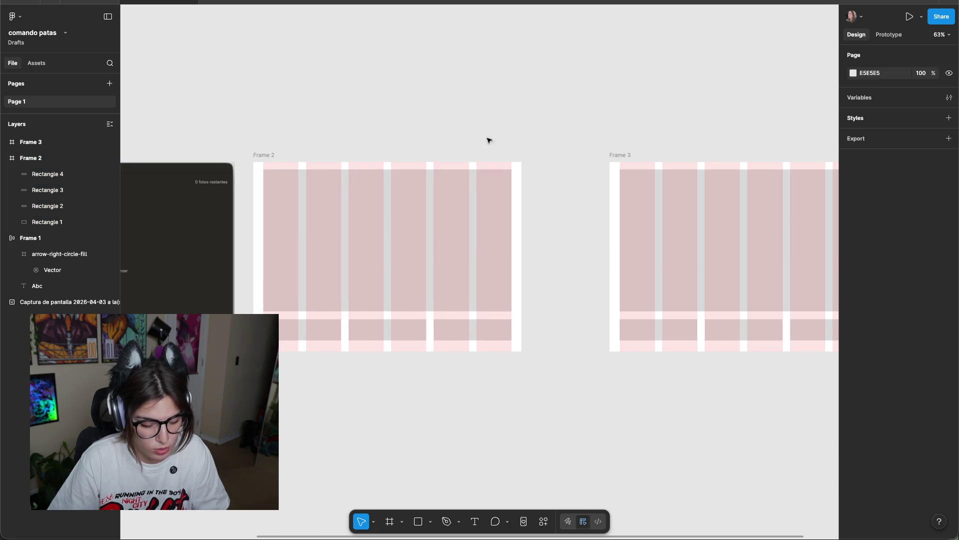
Copy the green Abc button above Frame 3 as Frame 4, then select Frame 3.
drag(580, 122, 548, 80)
alt+drag(156, 296, 678, 88)
click(683, 71)
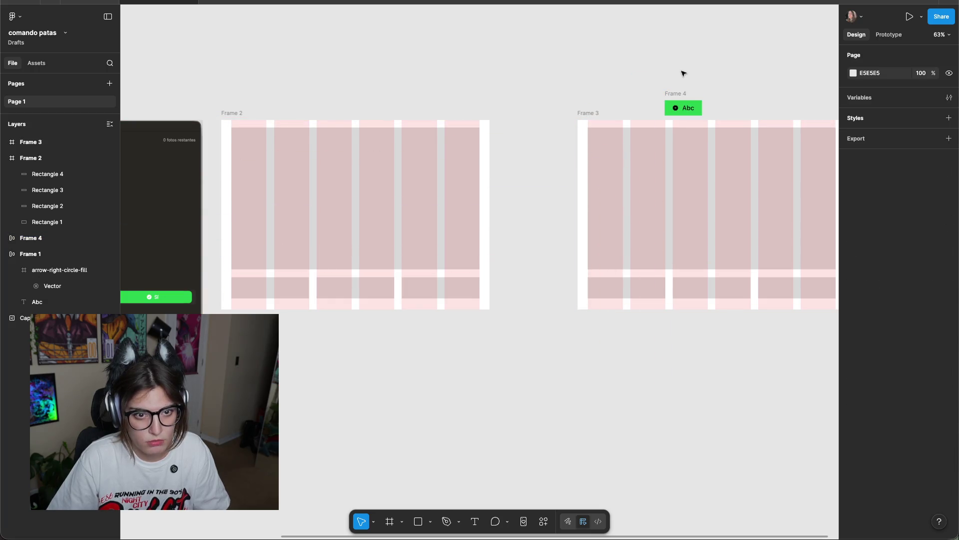
scroll(549, 80, right, 4)
scroll(553, 105, up, 5)
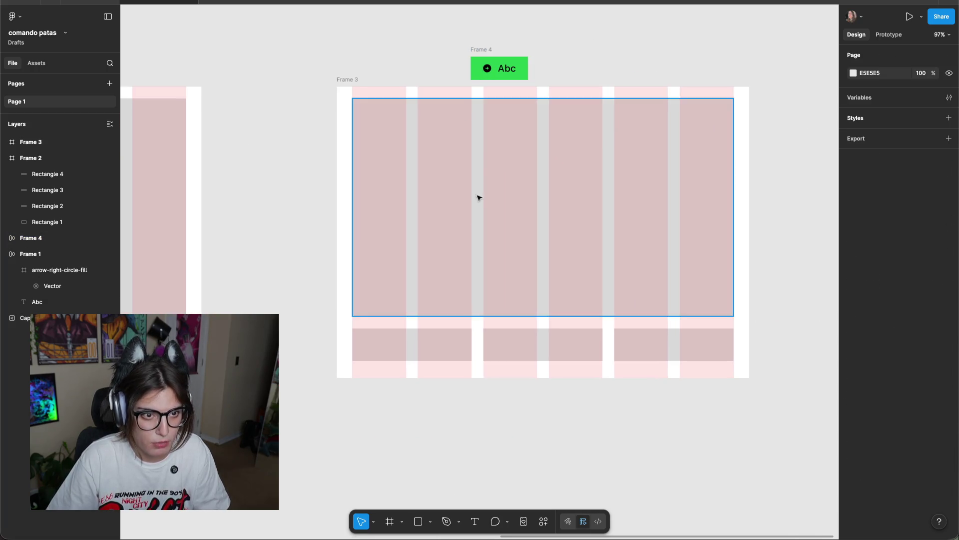
click(364, 140)
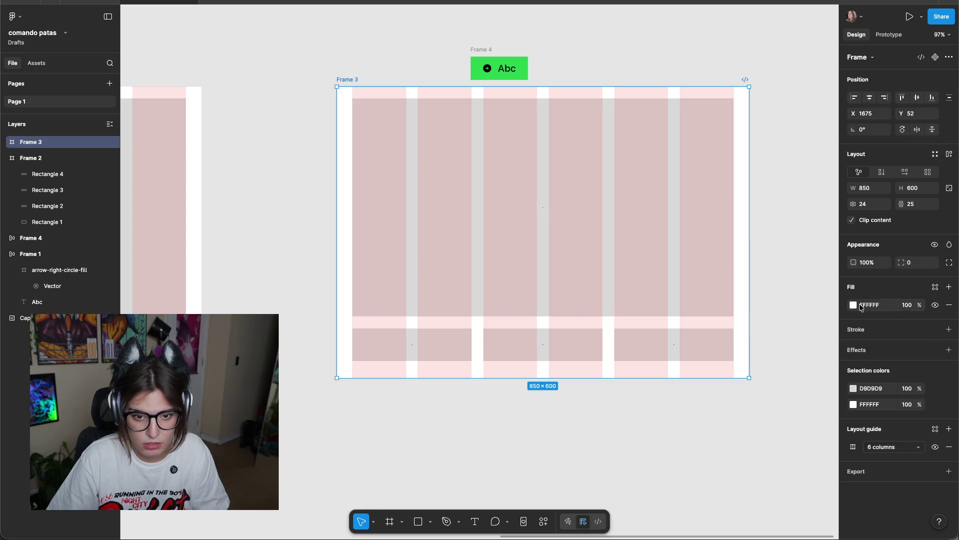
scroll(357, 306, left, 2)
scroll(440, 283, down, 5)
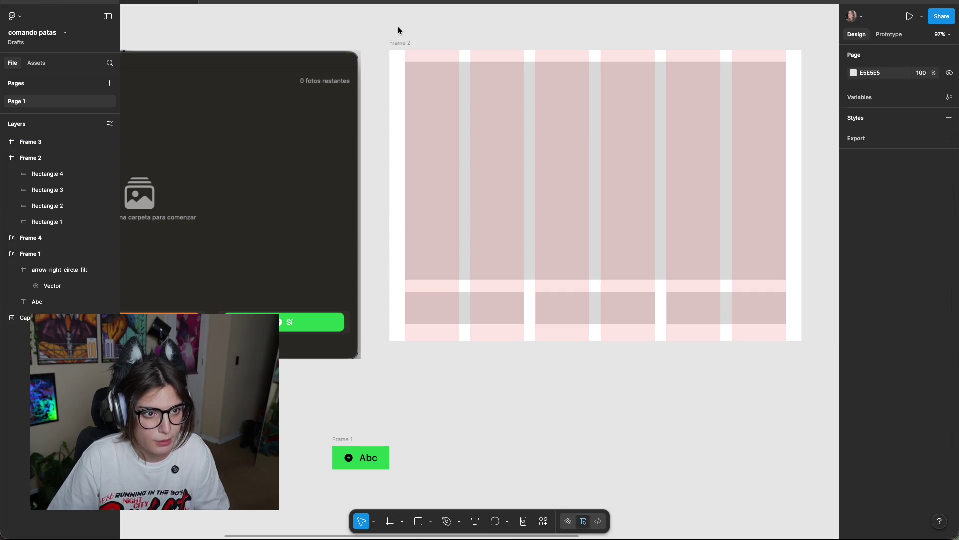
Remove the large pink rectangle from Frame 3 and delete it.
click(398, 26)
drag(398, 26, 547, 139)
drag(390, 249, 760, 123)
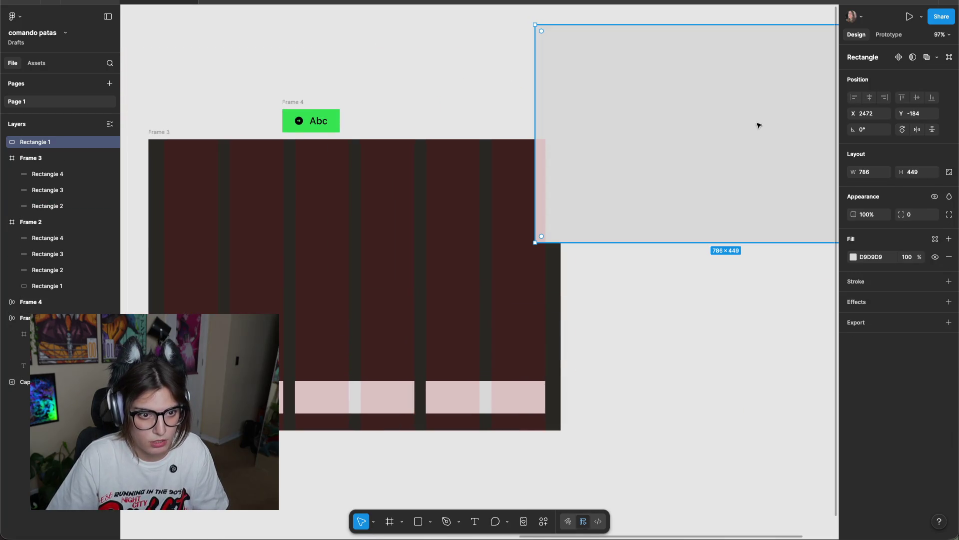
key(Delete)
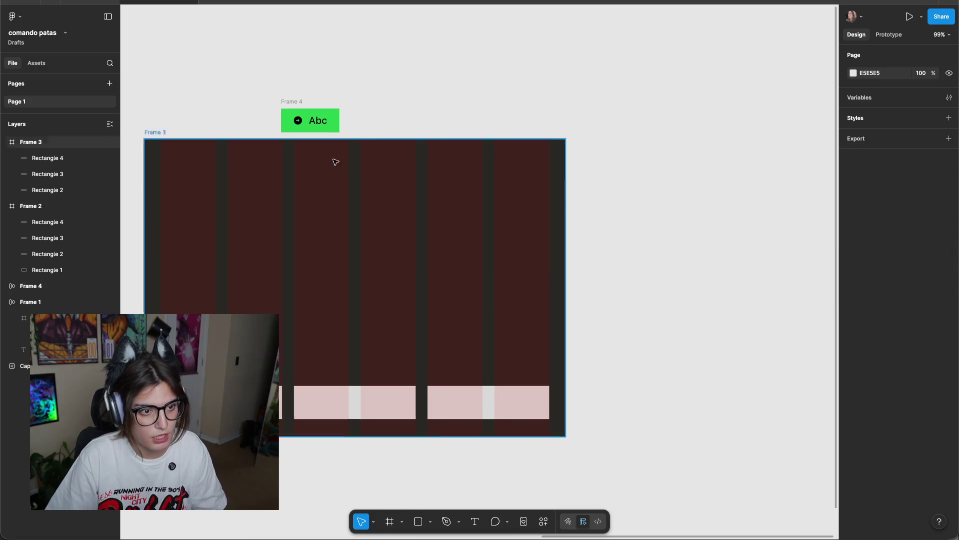
Draw a rectangle over Frame 3's upper area and fill it with the frame's sampled dark colour.
scroll(475, 148, up, 2)
scroll(475, 149, up, 2)
key(ctrl+g)
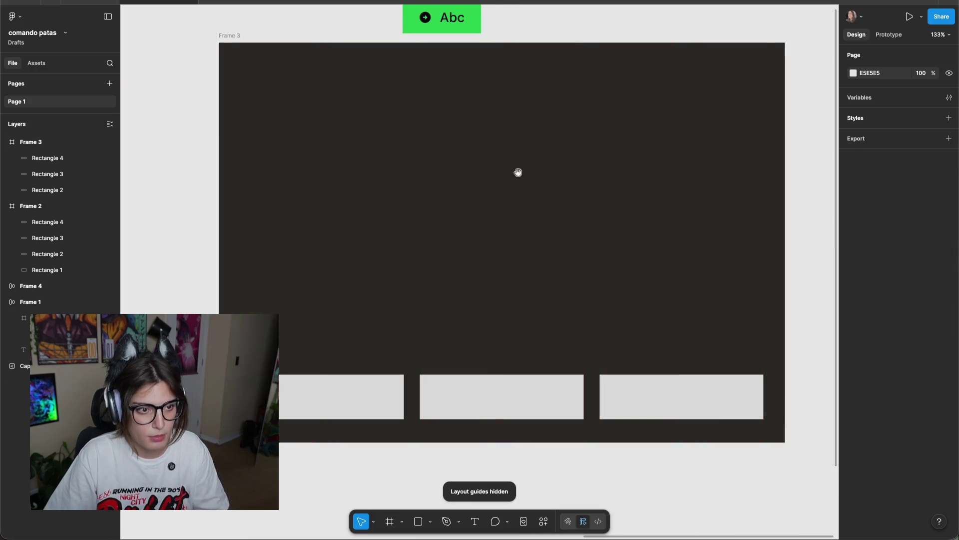
scroll(527, 206, down, 2)
scroll(535, 188, up, 1)
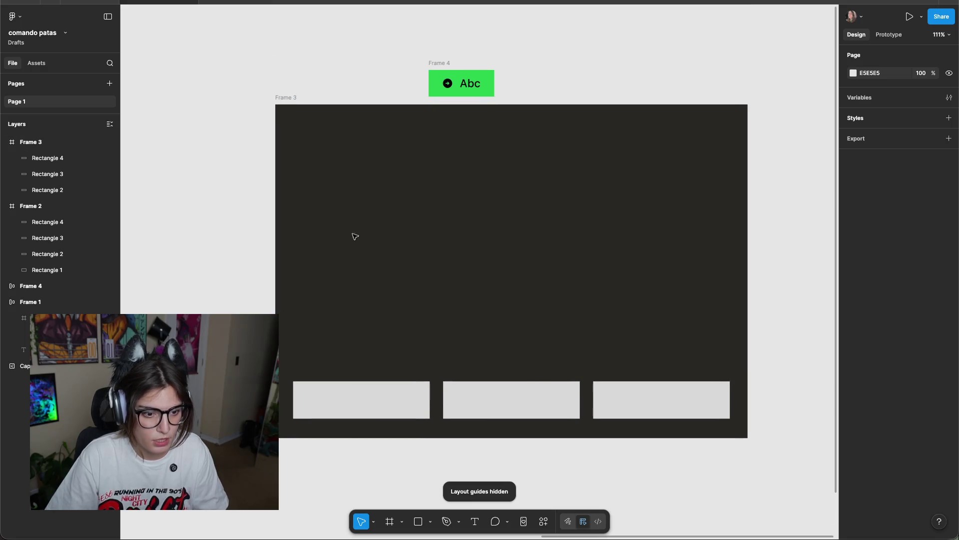
click(414, 522)
mouse_move(293, 118)
mouse_down()
mouse_move(585, 283)
mouse_move(550, 278)
mouse_move(534, 262)
mouse_up()
key(ctrl+g)
key(i)
click(739, 260)
Raise the rectangle fill's HSL lightness to 20, giving dark grey 37342F.
click(853, 288)
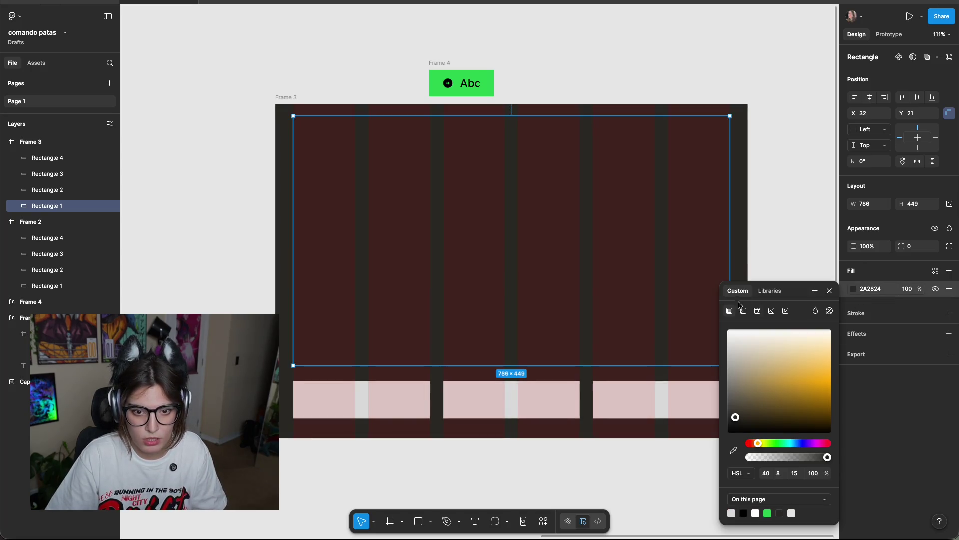
click(741, 473)
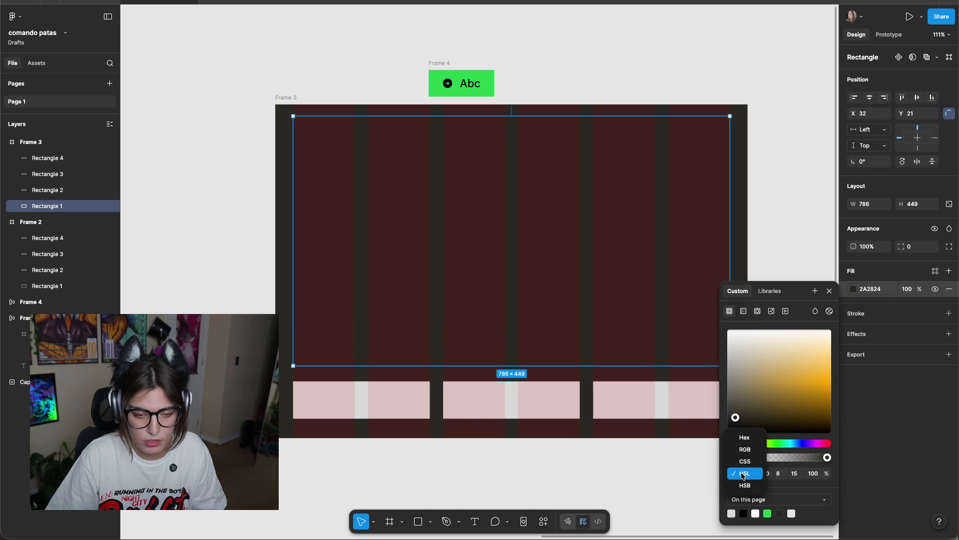
click(747, 474)
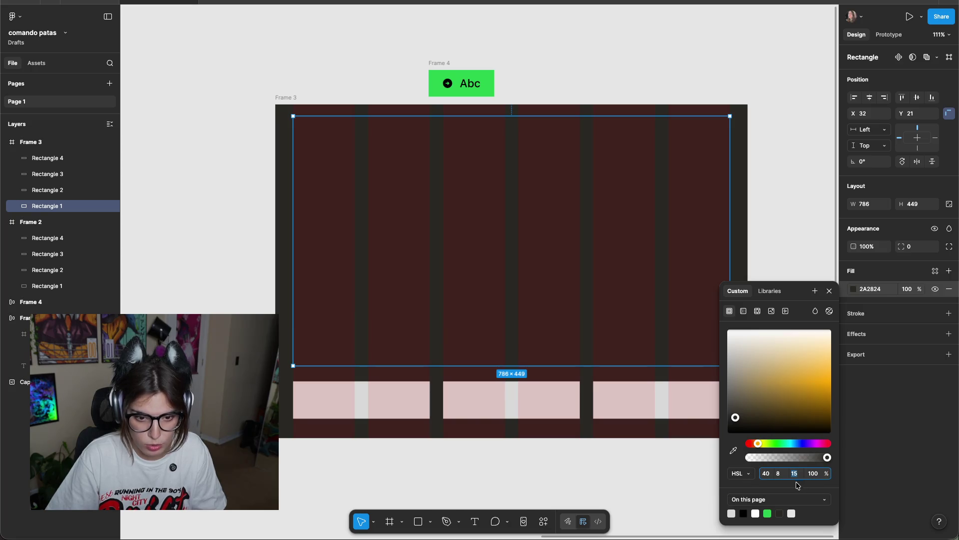
click(799, 475)
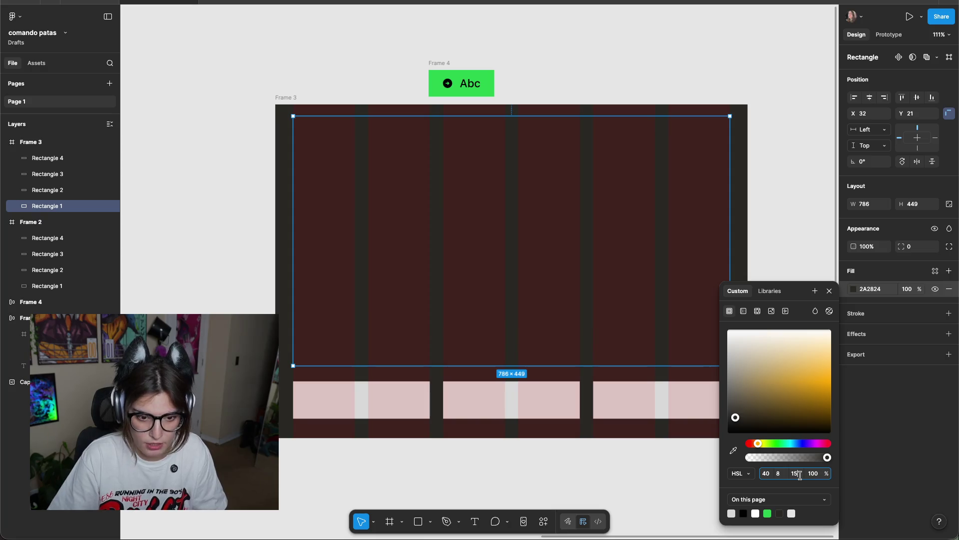
key(Down)
key(Up)
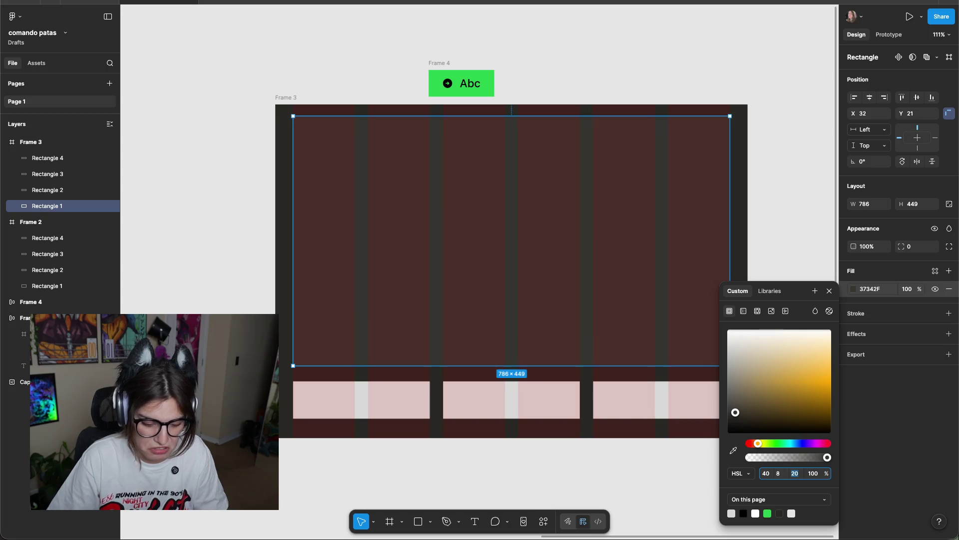
click(819, 174)
Hide Frame 3's layout grid columns and review the finished large rectangle.
key(ctrl+g)
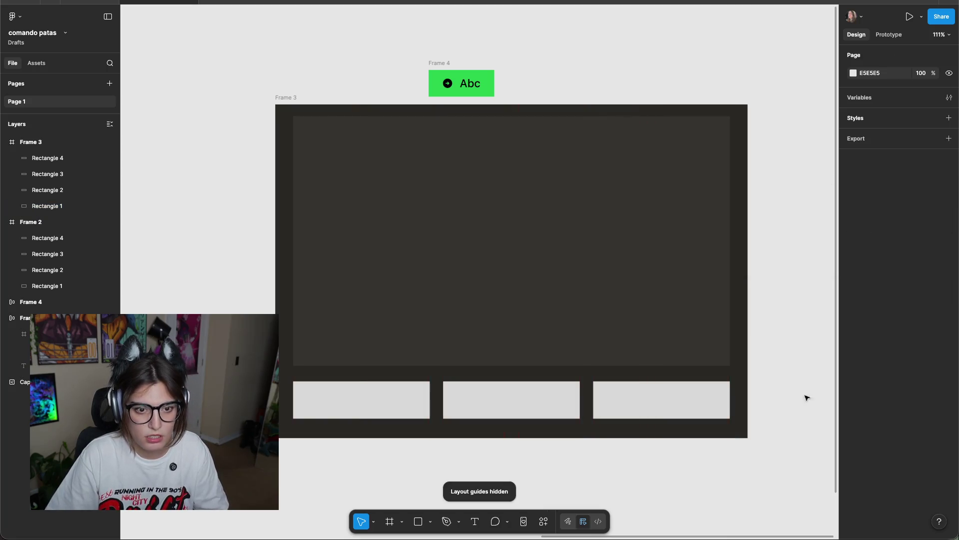
click(502, 256)
click(785, 283)
click(660, 167)
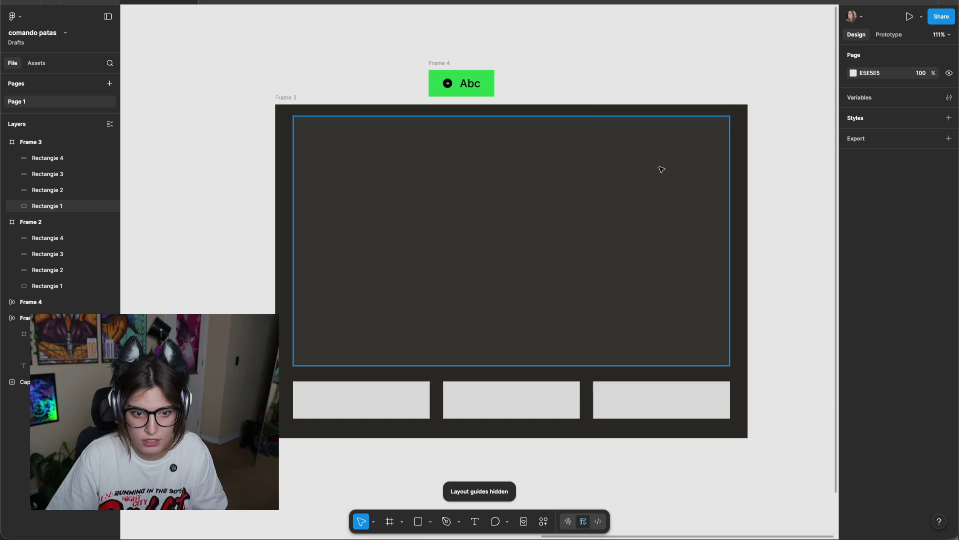
scroll(665, 170, up, 3)
scroll(723, 170, down, 3)
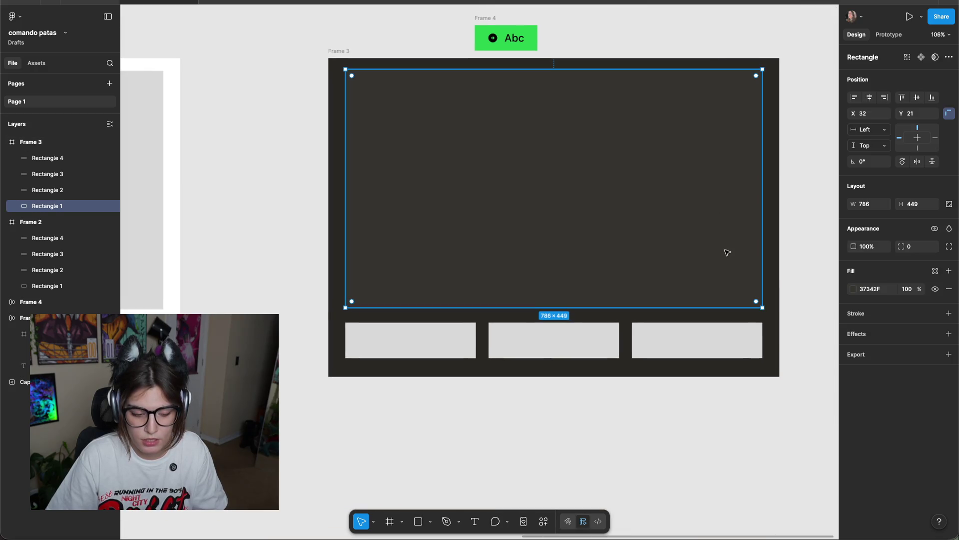
click(813, 162)
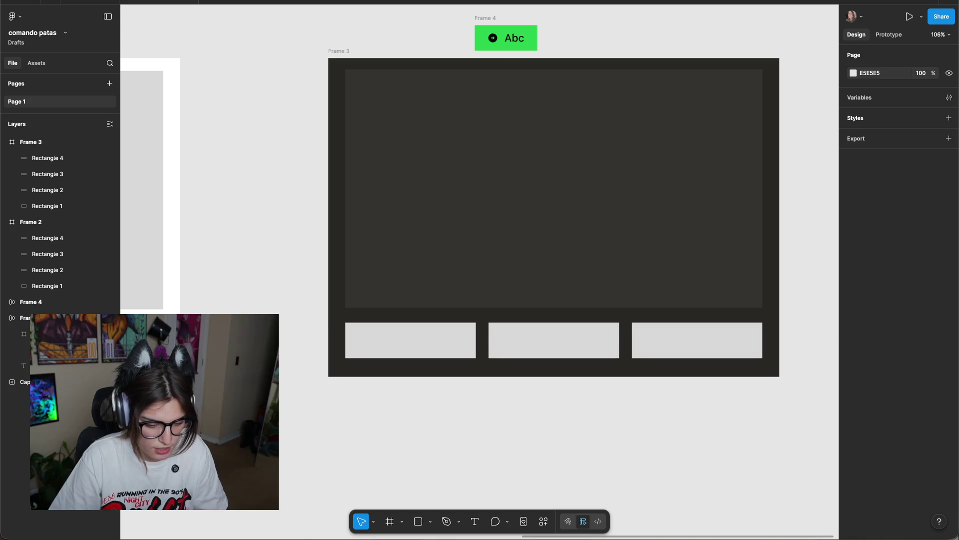
Bring the Safari window with Apple's Human Interface Guidelines in front of Figma.
key(super+Tab)
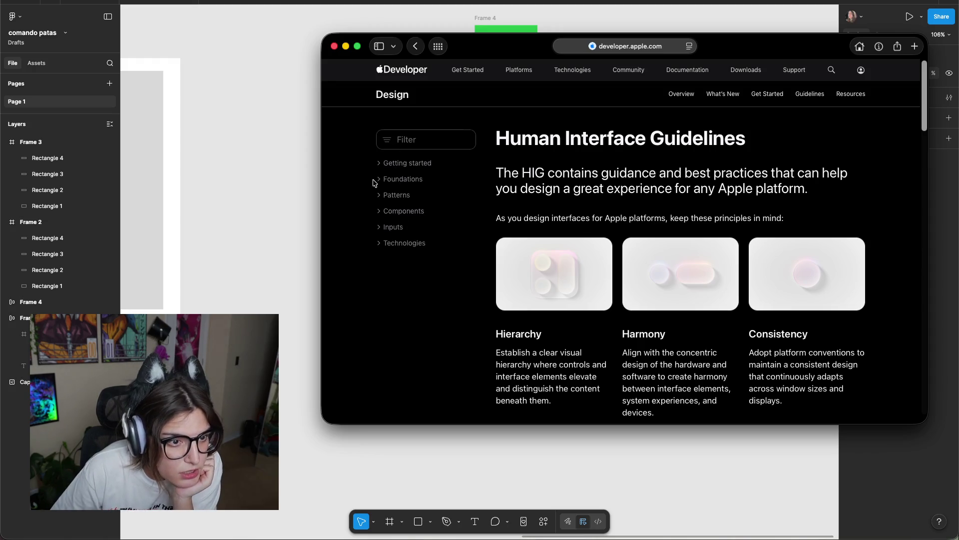
Expand Foundations, open the Color page and scroll to the System colors table.
click(398, 179)
scroll(410, 228, down, 1)
scroll(668, 125, down, 5)
scroll(700, 225, down, 5)
scroll(729, 255, down, 4)
scroll(670, 275, down, 3)
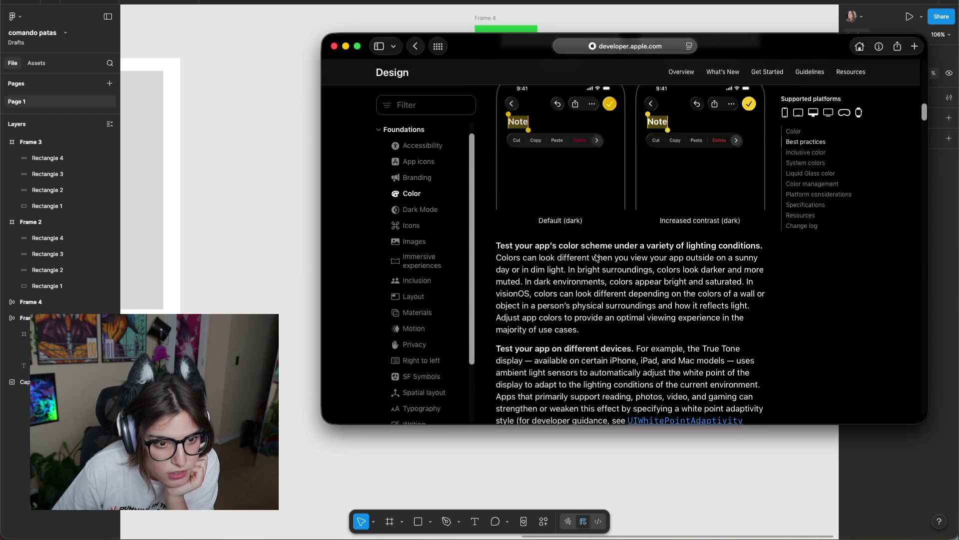
scroll(599, 219, down, 5)
scroll(625, 245, down, 5)
scroll(645, 265, down, 3)
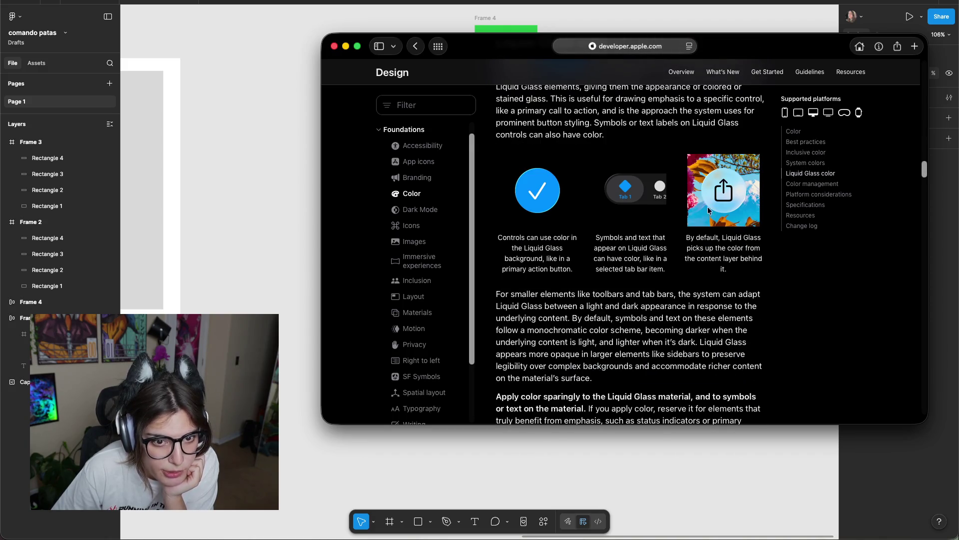
scroll(701, 218, down, 5)
scroll(568, 216, down, 2)
scroll(627, 370, down, 5)
scroll(649, 357, down, 8)
scroll(657, 345, up, 4)
scroll(658, 334, up, 8)
scroll(699, 300, down, 5)
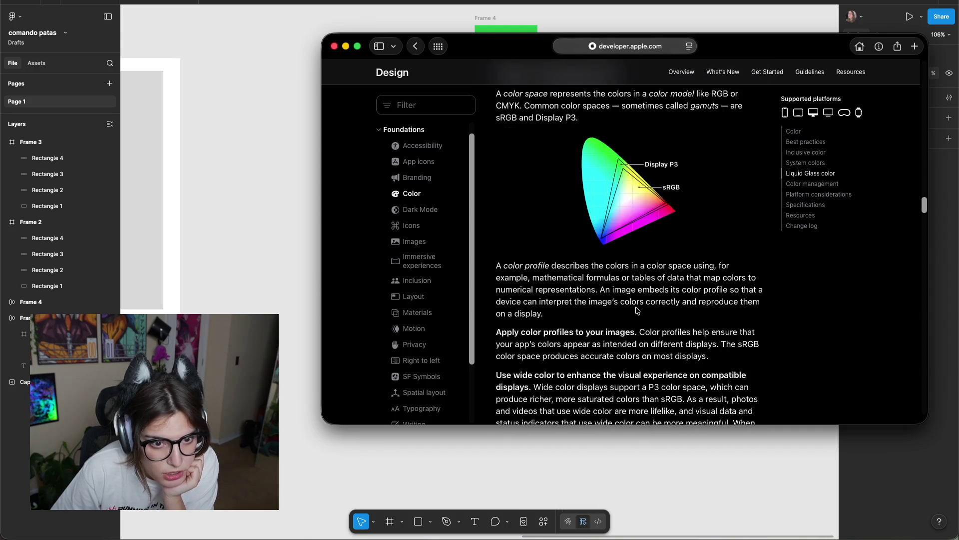
scroll(763, 261, down, 5)
scroll(740, 268, down, 3)
scroll(605, 309, down, 3)
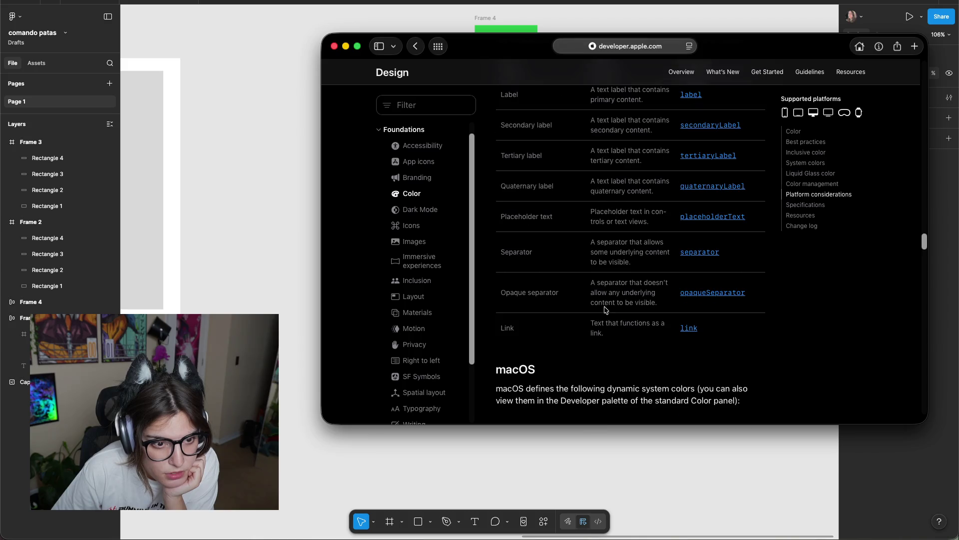
scroll(604, 340, up, 5)
scroll(670, 320, down, 1)
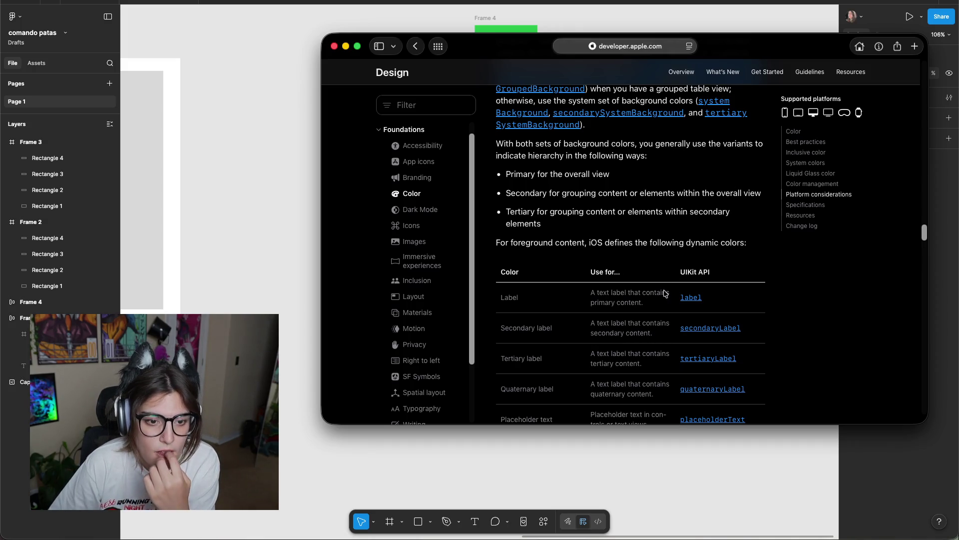
scroll(699, 390, down, 10)
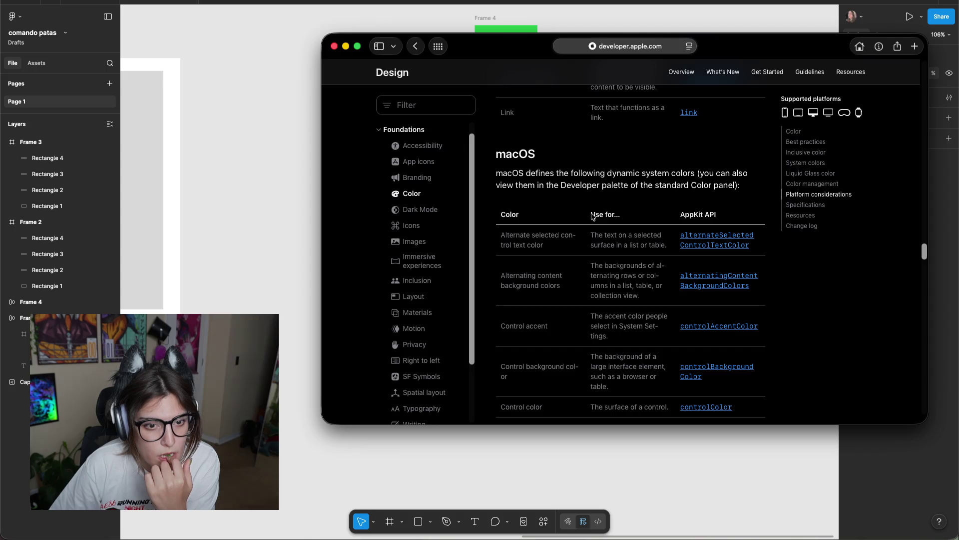
scroll(602, 269, down, 4)
scroll(595, 268, down, 3)
scroll(590, 280, down, 3)
scroll(577, 296, down, 5)
scroll(577, 296, down, 5)
scroll(577, 296, down, 5)
scroll(577, 295, down, 5)
scroll(579, 290, down, 5)
scroll(580, 290, down, 8)
scroll(580, 294, up, 7)
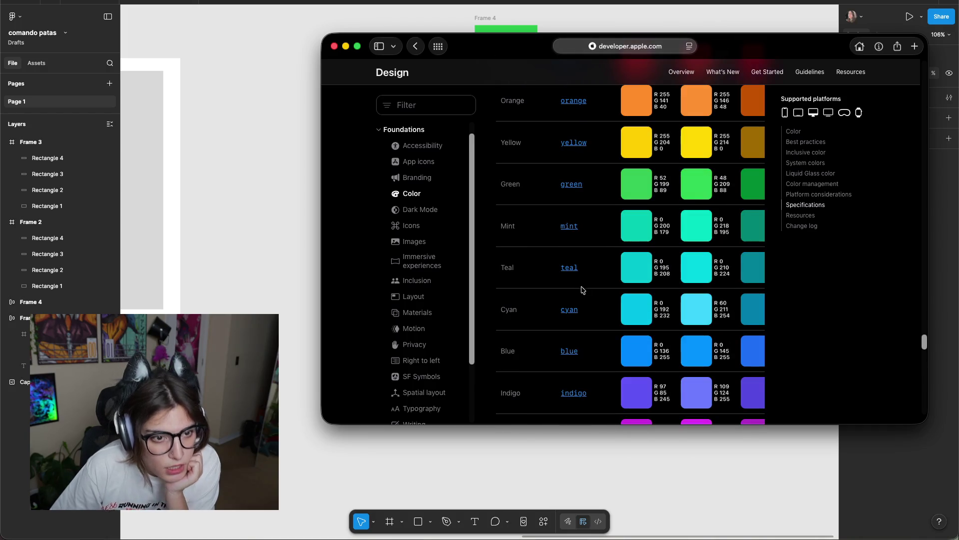
scroll(715, 196, up, 3)
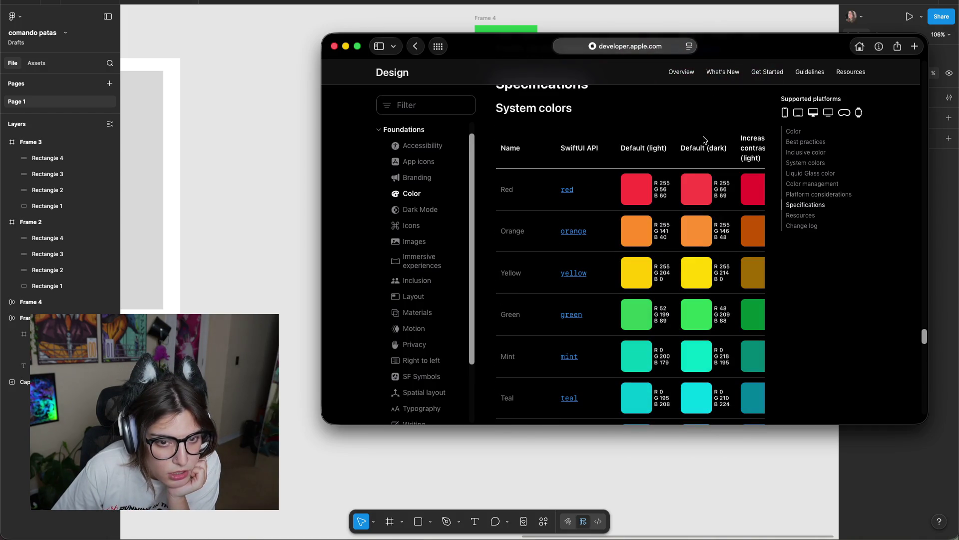
scroll(617, 230, down, 1)
scroll(710, 242, down, 3)
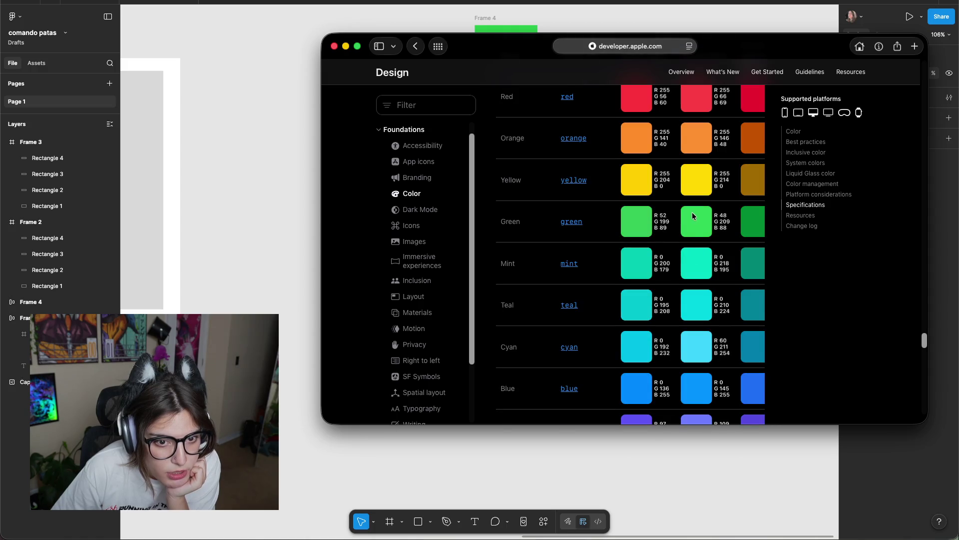
scroll(692, 214, up, 1)
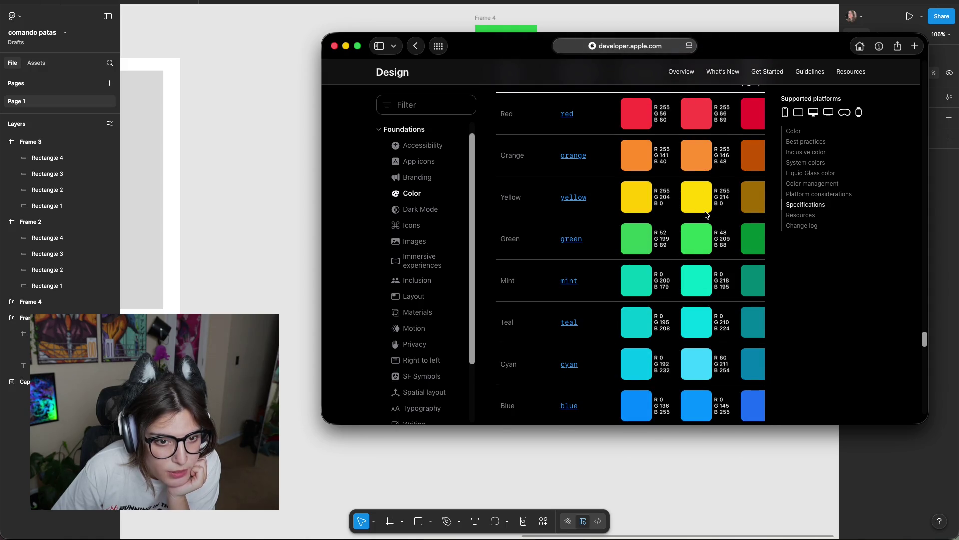
scroll(703, 189, up, 2)
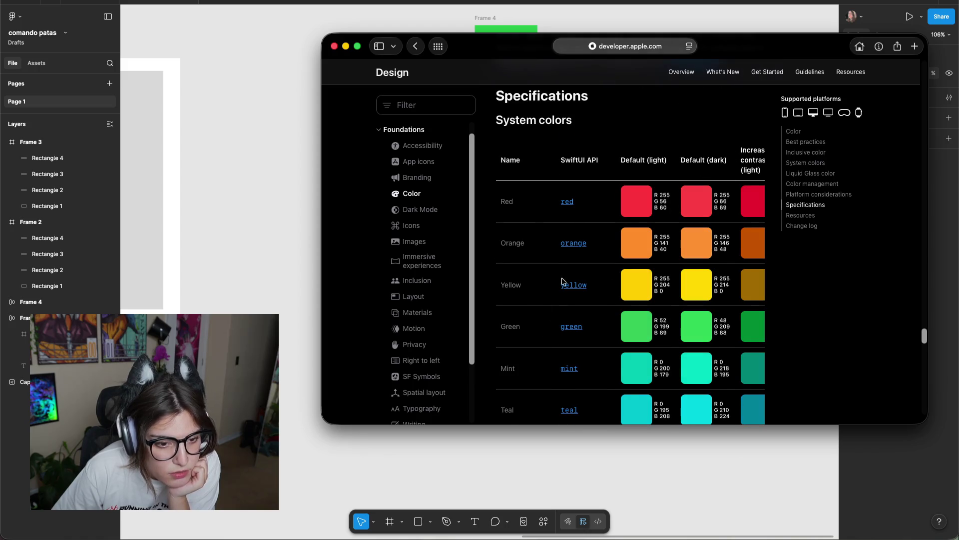
scroll(562, 281, down, 3)
scroll(554, 309, down, 3)
scroll(574, 295, up, 5)
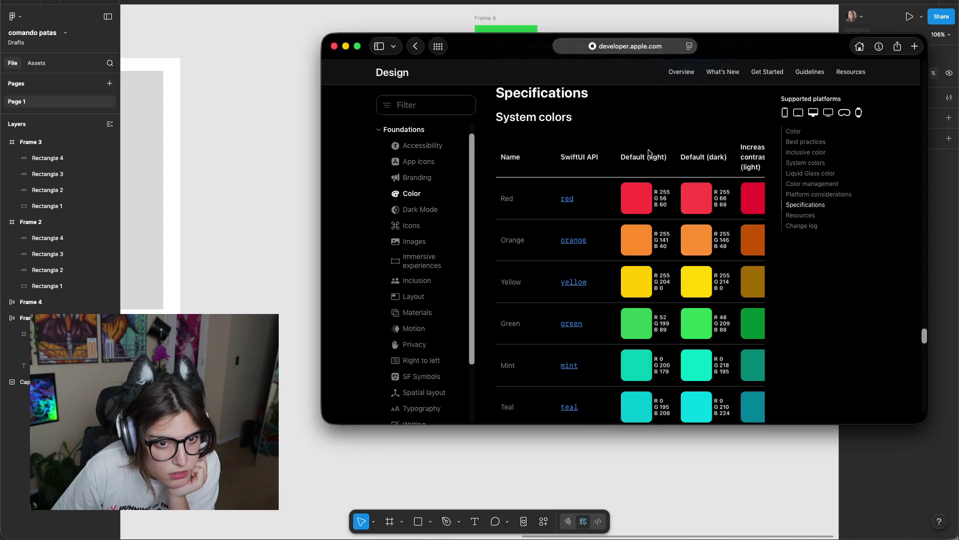
scroll(649, 224, down, 5)
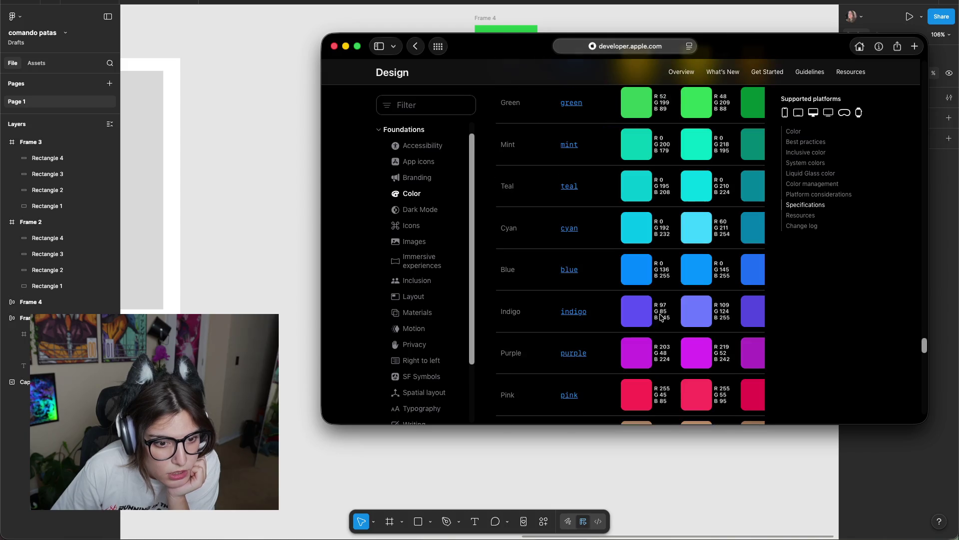
scroll(624, 313, down, 4)
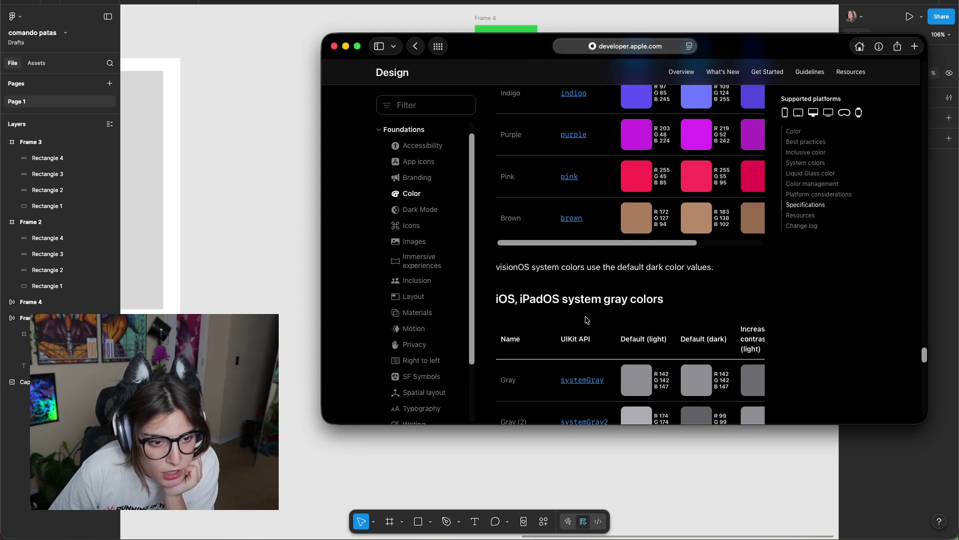
scroll(586, 320, up, 5)
scroll(574, 345, up, 4)
scroll(536, 261, down, 3)
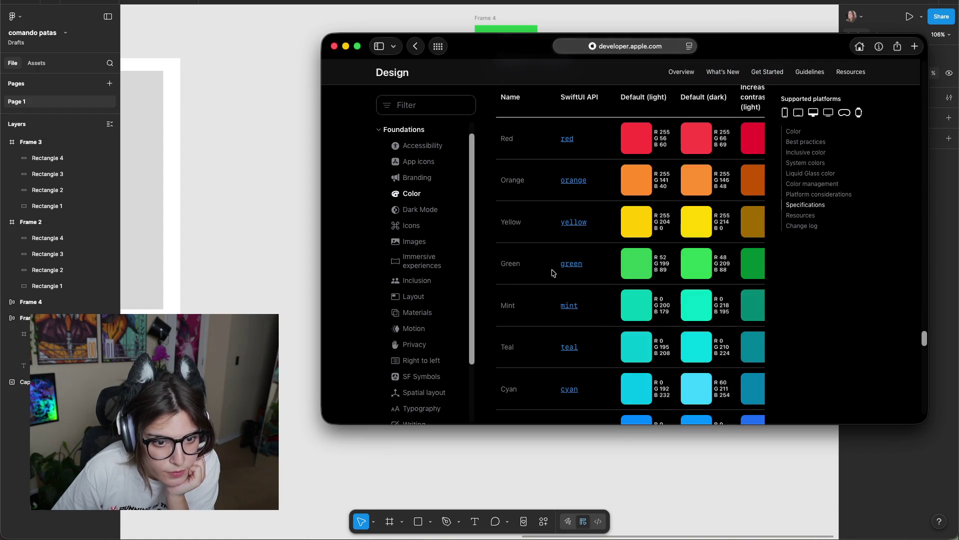
scroll(552, 270, down, 3)
scroll(553, 271, up, 2)
scroll(600, 280, up, 2)
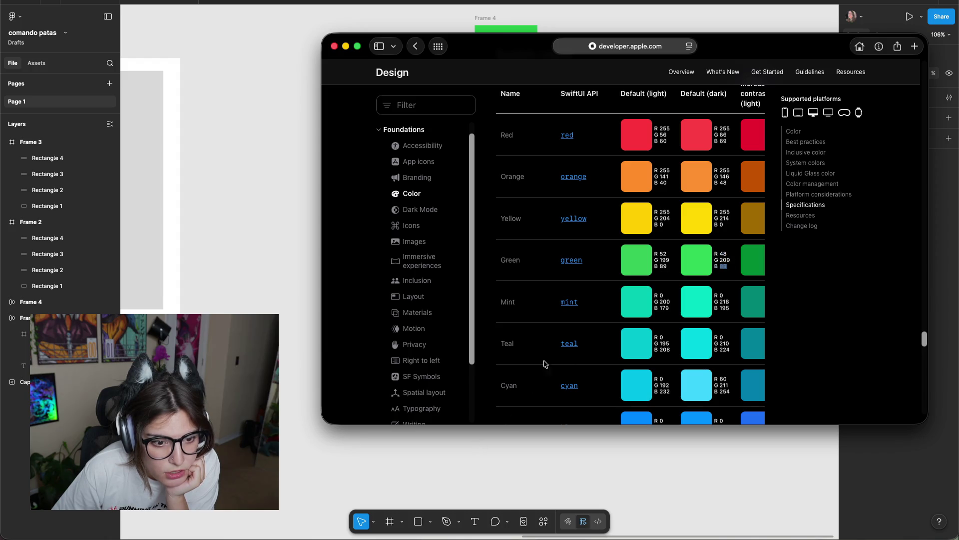
mouse_move(319, 194)
mouse_down()
mouse_move(222, 231)
mouse_move(234, 230)
mouse_up()
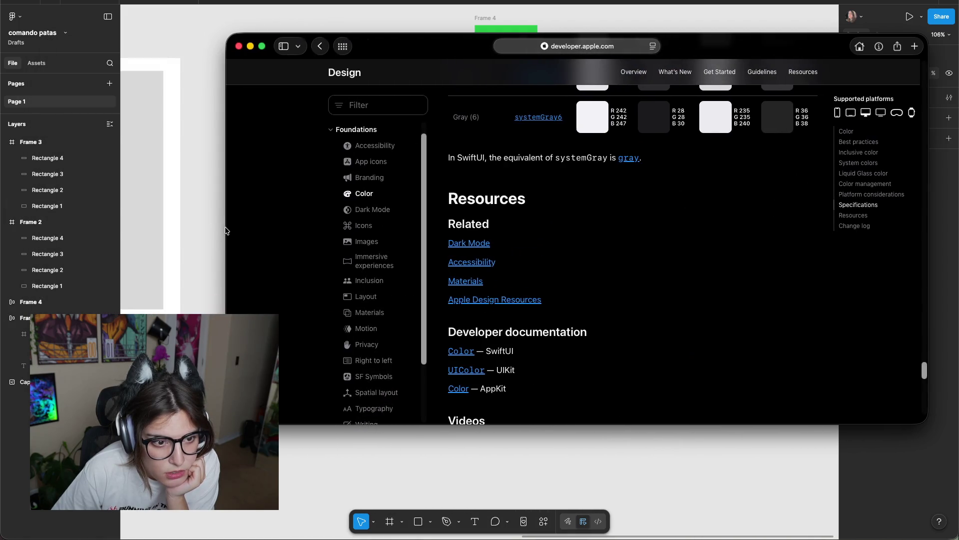
Screenshot the red, orange, yellow and green swatches and place the image beside Frame 3.
scroll(701, 256, down, 3)
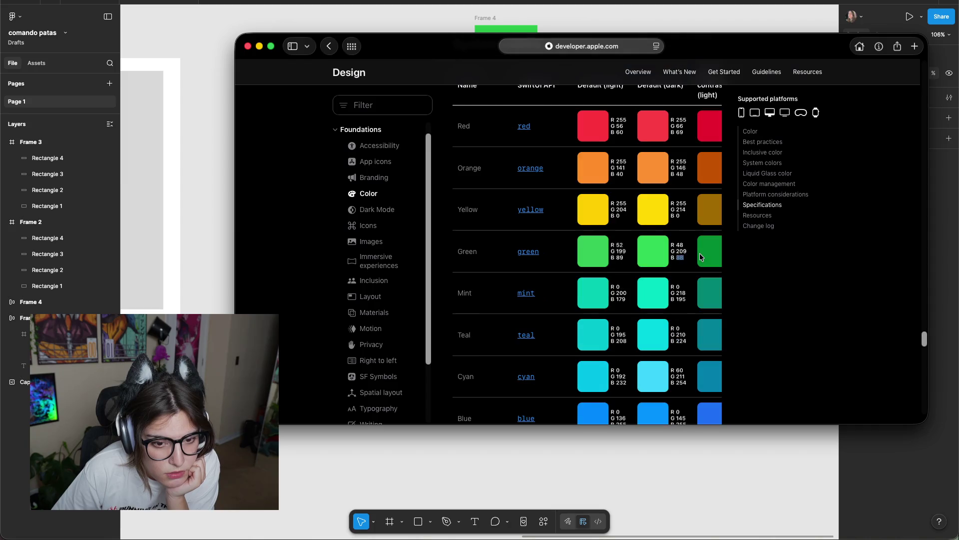
scroll(699, 254, up, 3)
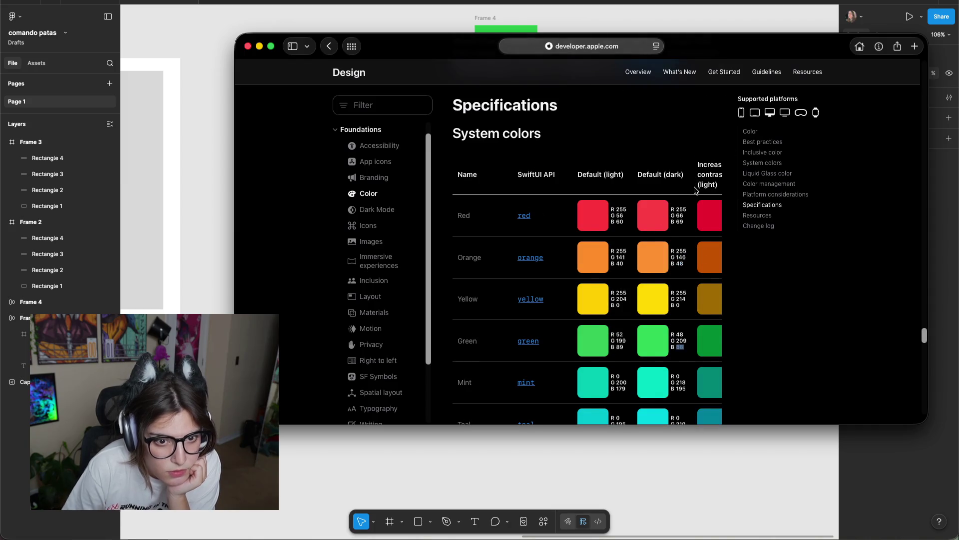
scroll(695, 185, right, 3)
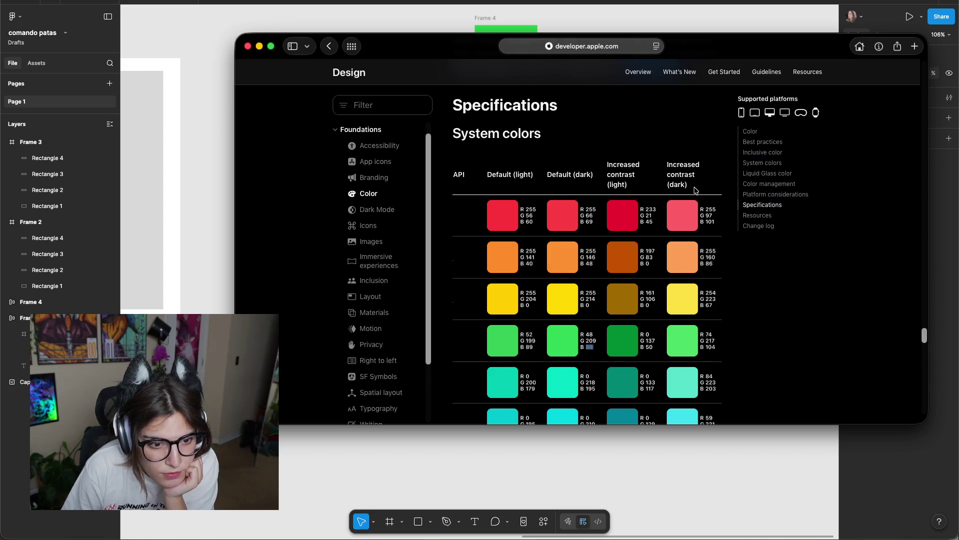
scroll(694, 192, left, 3)
click(635, 202)
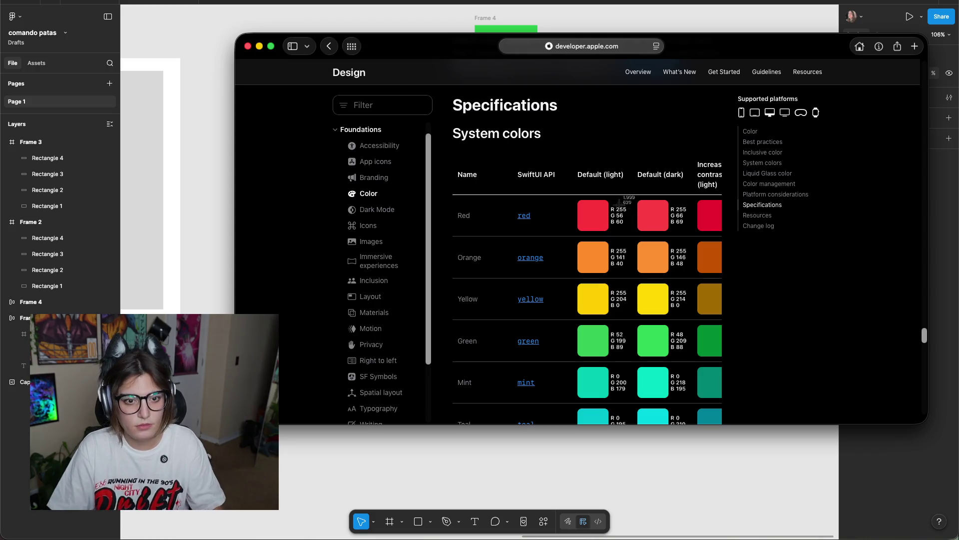
drag(619, 184, 679, 356)
click(680, 356)
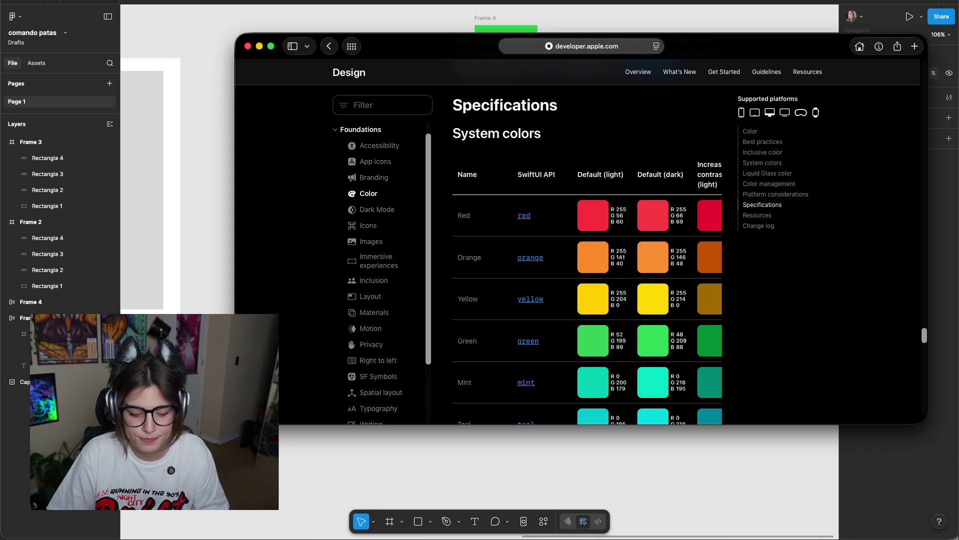
drag(430, 449, 223, 487)
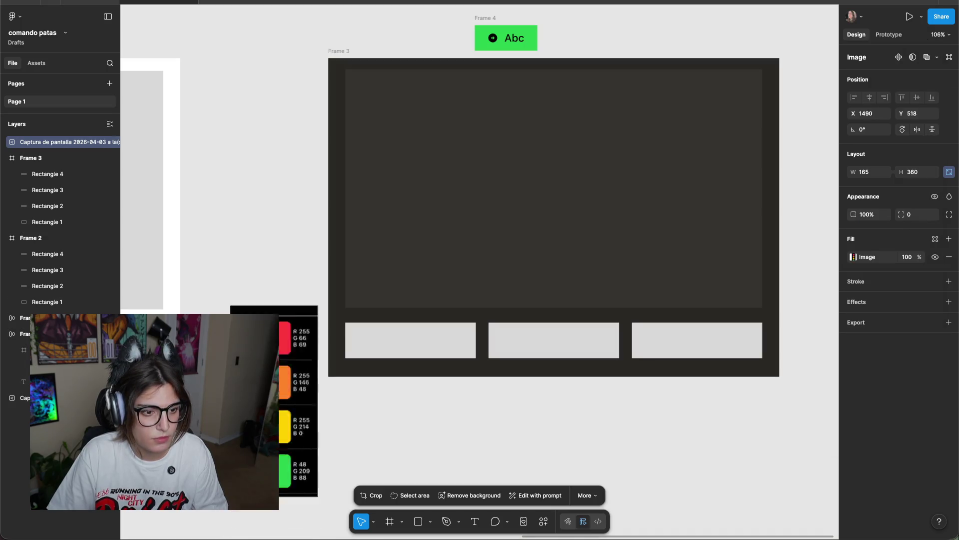
drag(290, 382, 289, 225)
scroll(289, 225, left, 2)
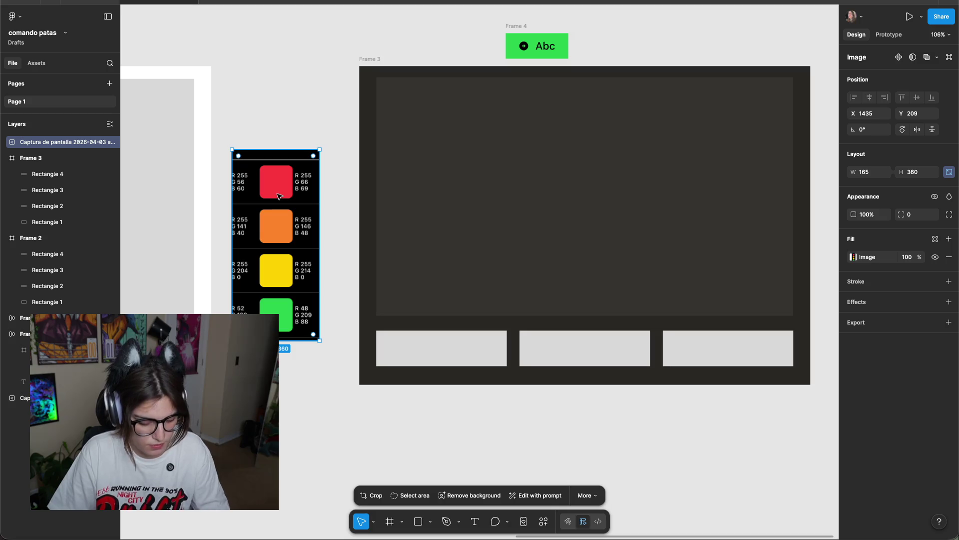
Eyedrop red from the swatches onto the left bar and a first colour onto the middle bar.
click(441, 346)
key(i)
click(279, 185)
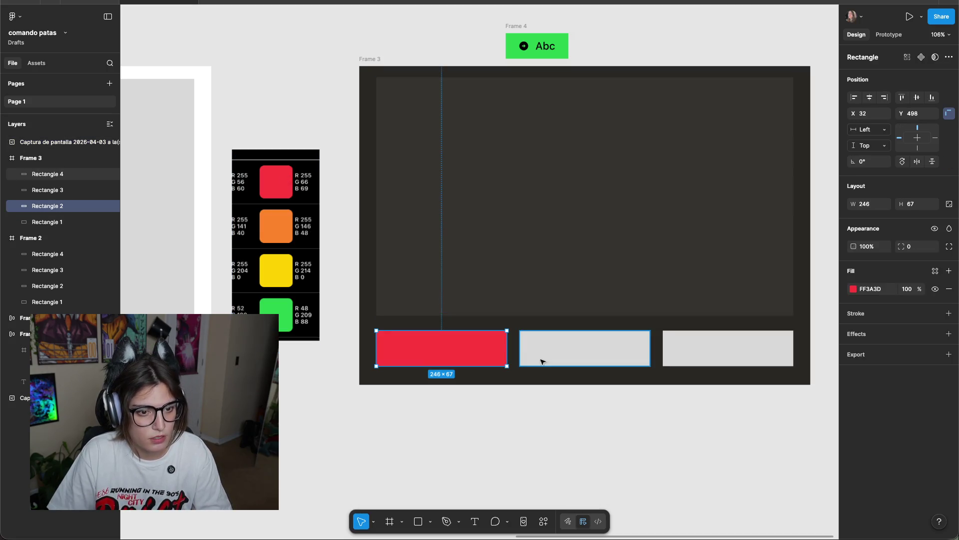
click(537, 357)
key(i)
click(280, 231)
key(i)
click(672, 339)
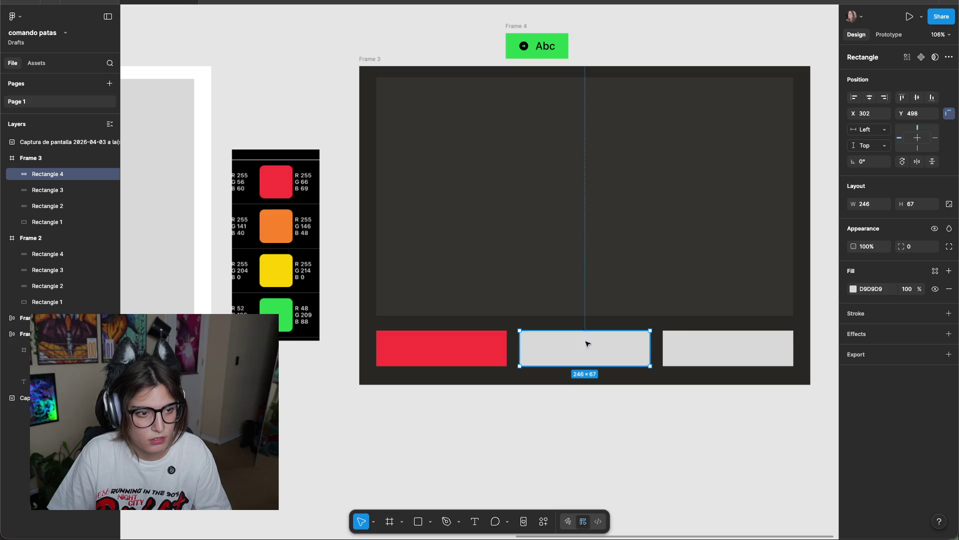
key(i)
click(277, 232)
Eyedrop green onto the right bar and change the middle bar to yellow.
click(726, 343)
key(i)
click(294, 304)
key(i)
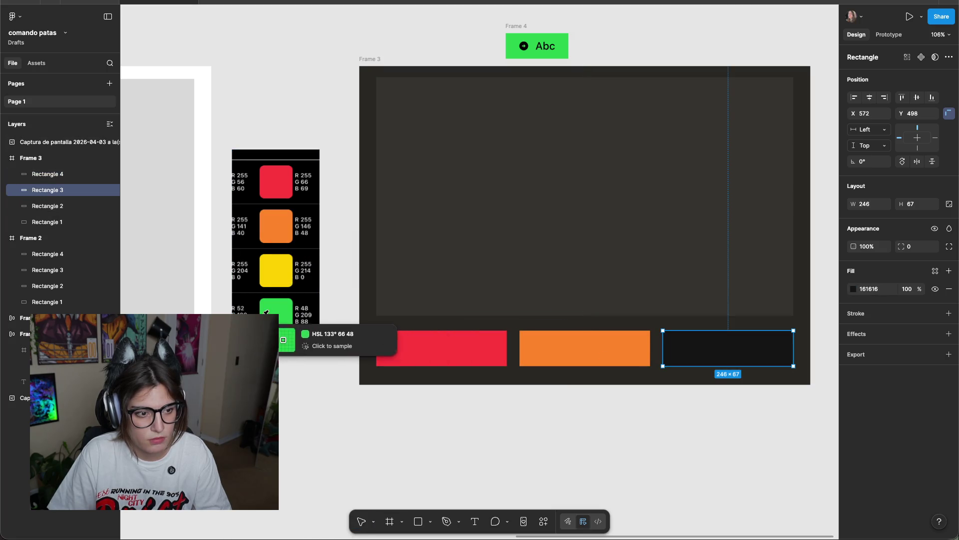
click(277, 317)
click(568, 358)
key(i)
click(275, 272)
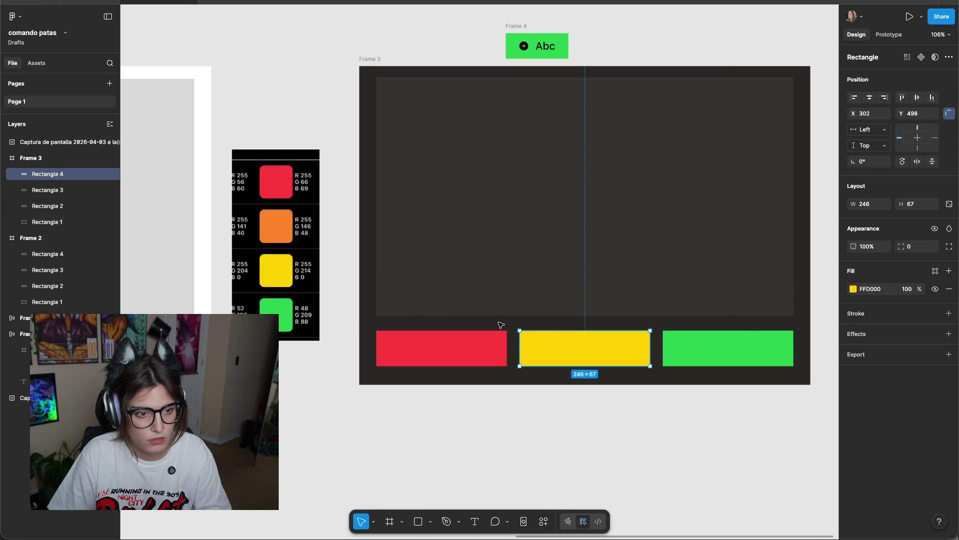
click(699, 343)
key(i)
click(280, 320)
click(400, 407)
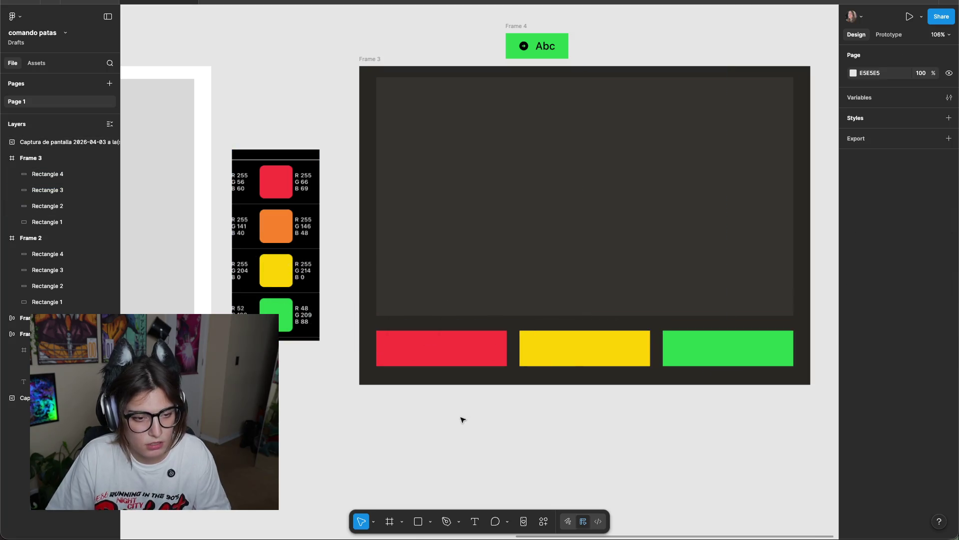
Delete the colour swatch screenshot from the canvas.
scroll(463, 418, down, 5)
scroll(370, 406, left, 5)
scroll(306, 300, right, 5)
scroll(349, 317, down, 3)
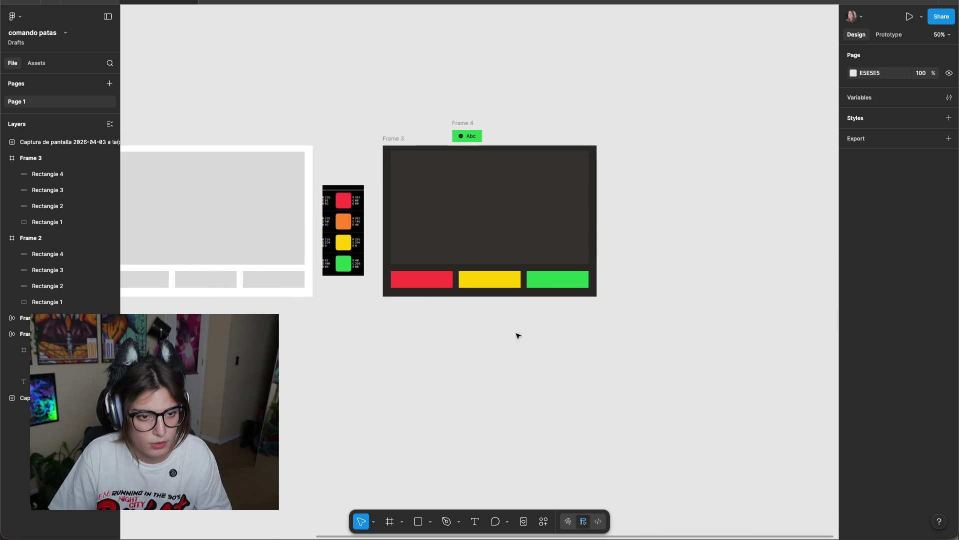
scroll(294, 331, up, 3)
scroll(294, 330, up, 3)
scroll(347, 341, up, 3)
scroll(368, 336, down, 1)
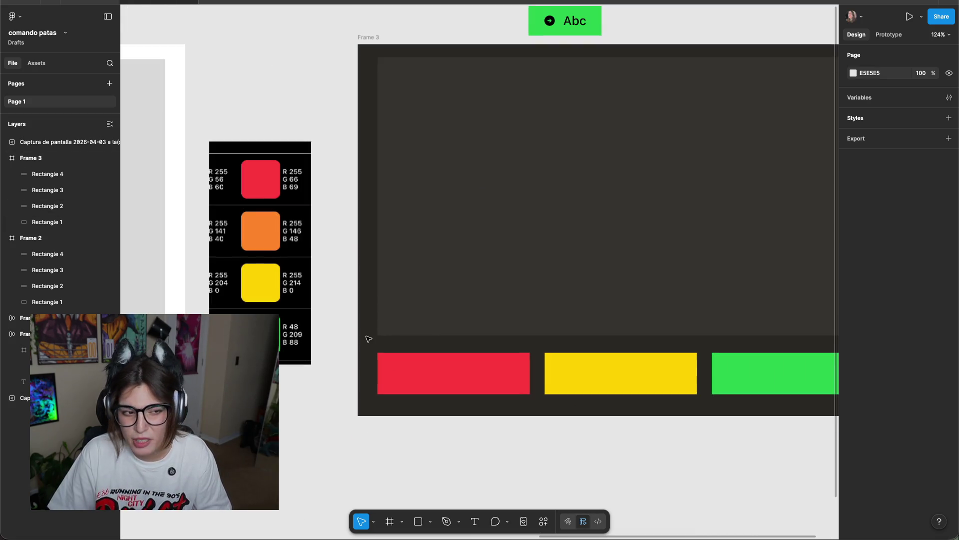
scroll(336, 291, down, 3)
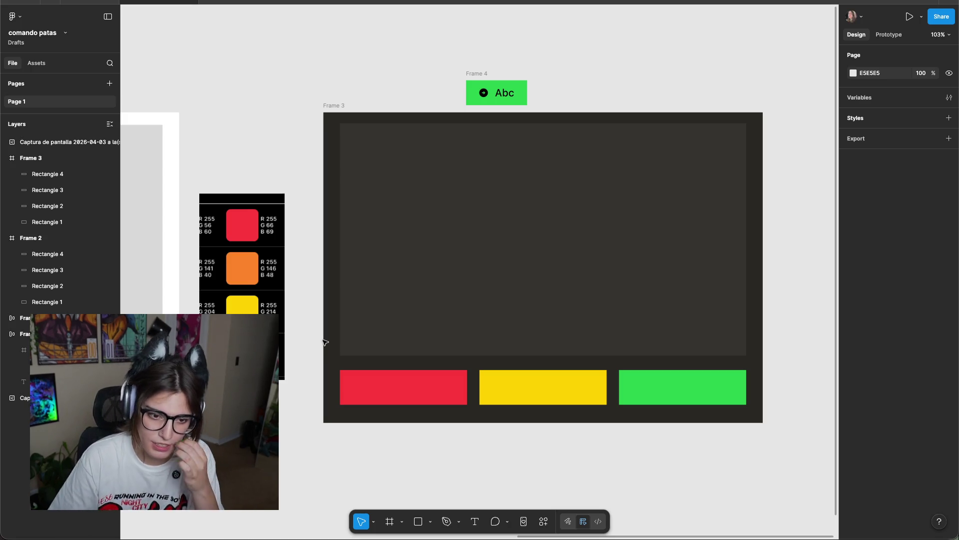
click(255, 297)
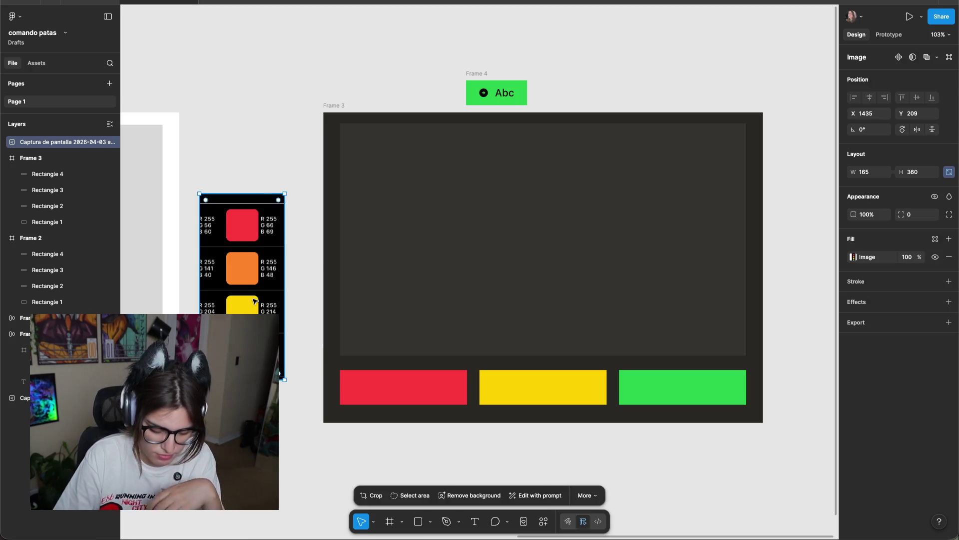
key(Delete)
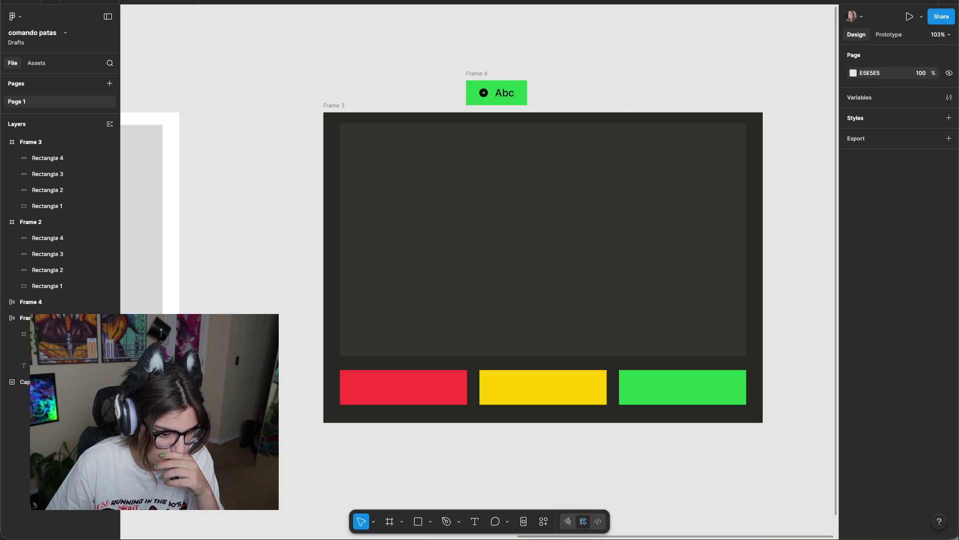
key(ctrl+Up)
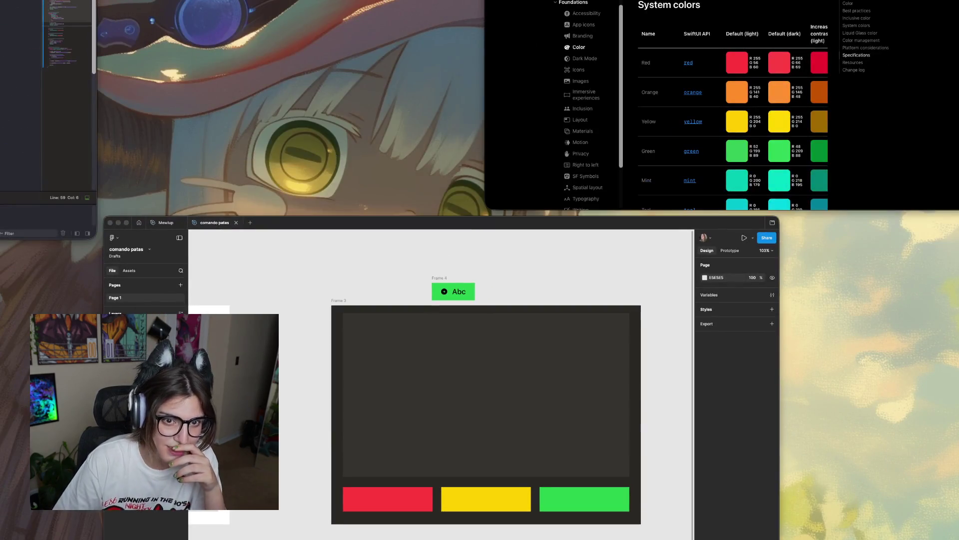
Bring the Apple Color page window forward, raise it, check Figma, and narrow it slightly.
click(763, 13)
drag(790, 48, 796, 0)
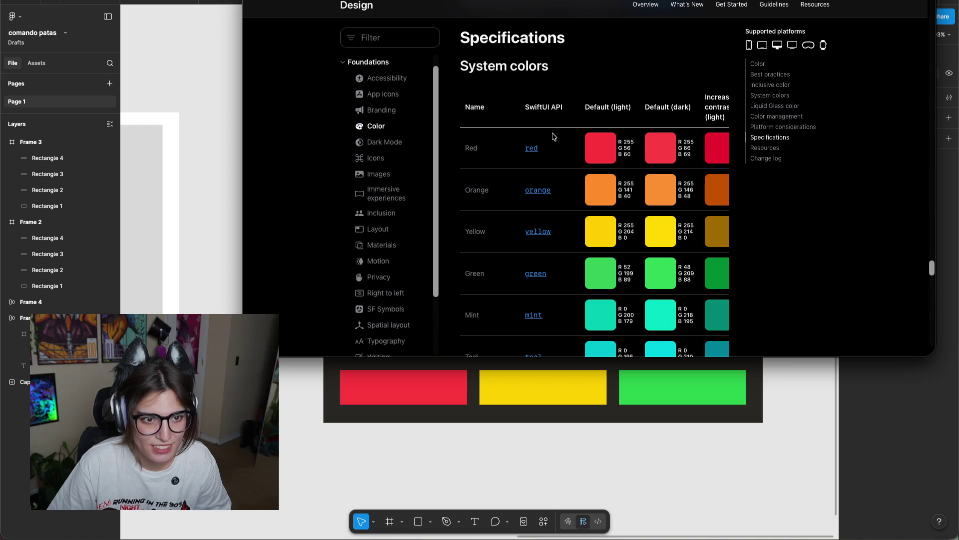
scroll(504, 245, up, 3)
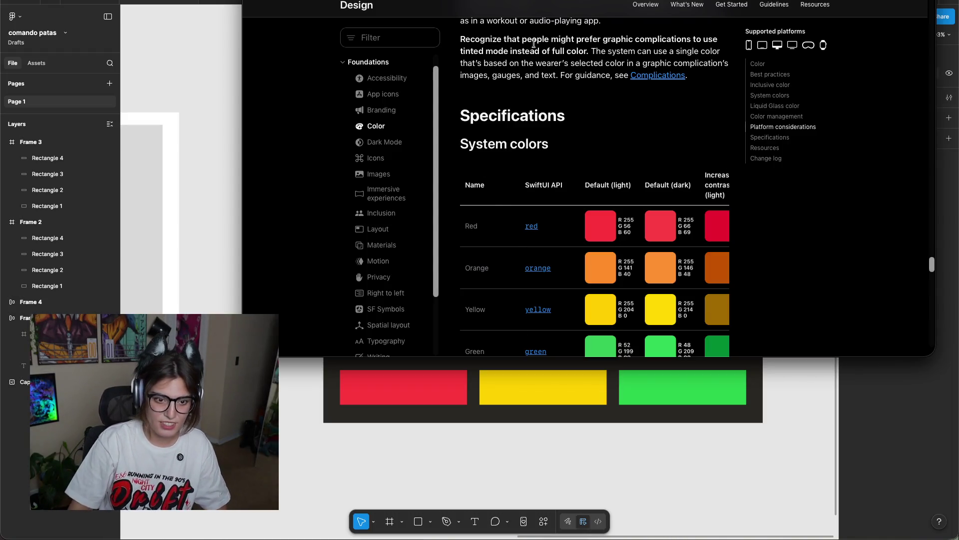
key(super+Tab)
scroll(448, 302, up, 1)
scroll(448, 300, up, 3)
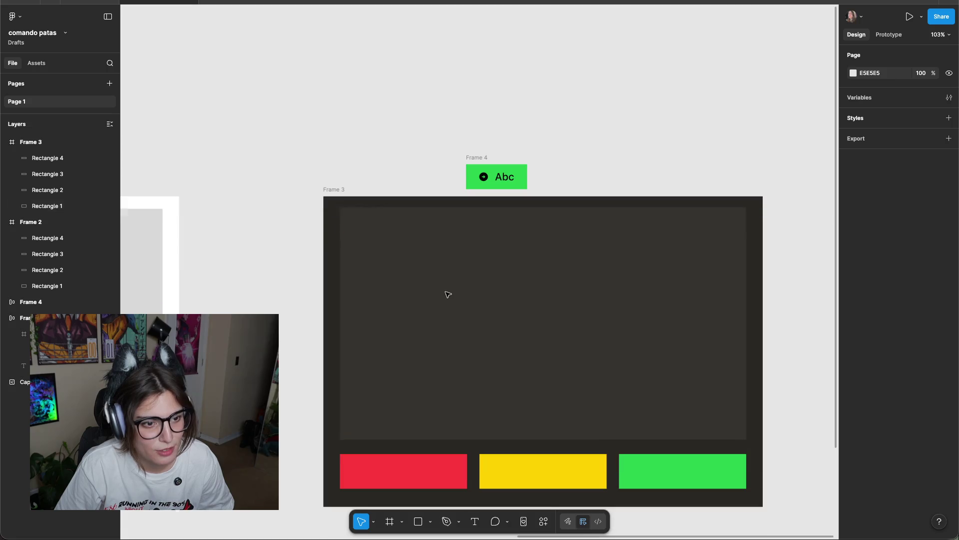
key(super+Tab)
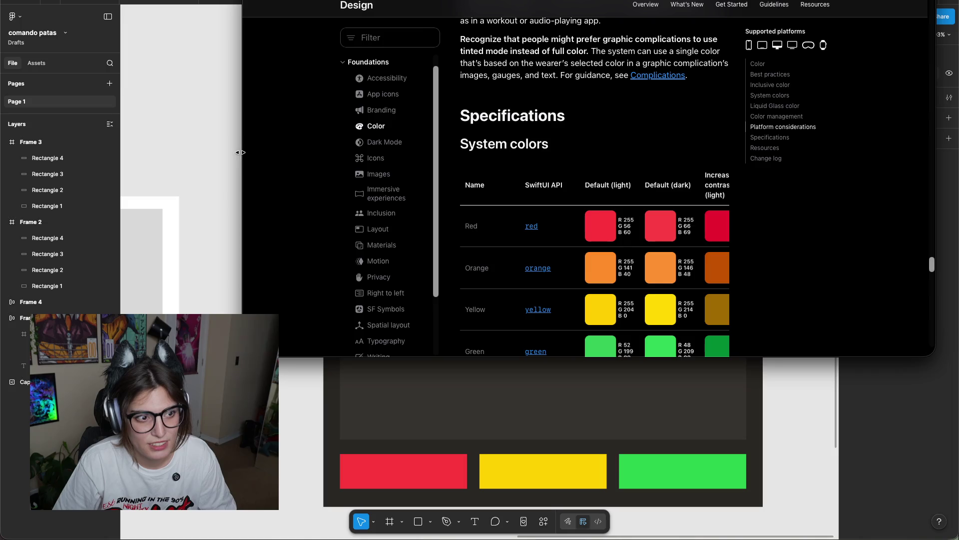
drag(241, 152, 250, 152)
Scroll the Color page down to the iOS, iPadOS system gray colors table.
scroll(903, 265, up, 10)
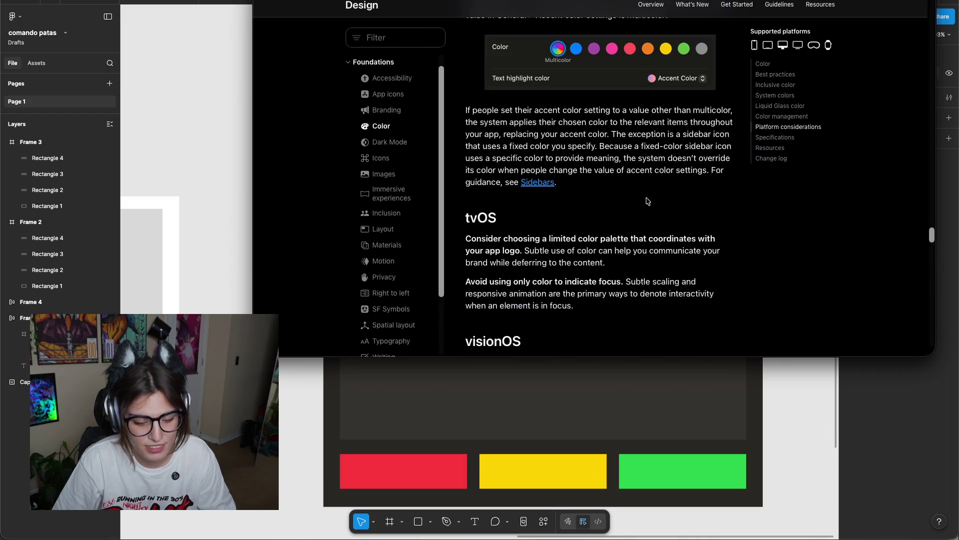
scroll(647, 343, down, 6)
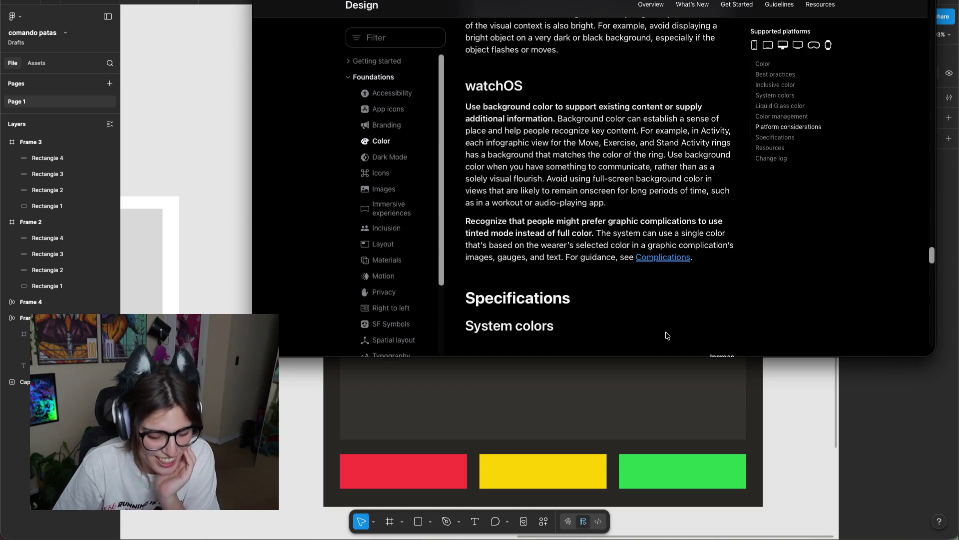
scroll(610, 211, down, 4)
scroll(610, 210, down, 6)
scroll(610, 211, down, 4)
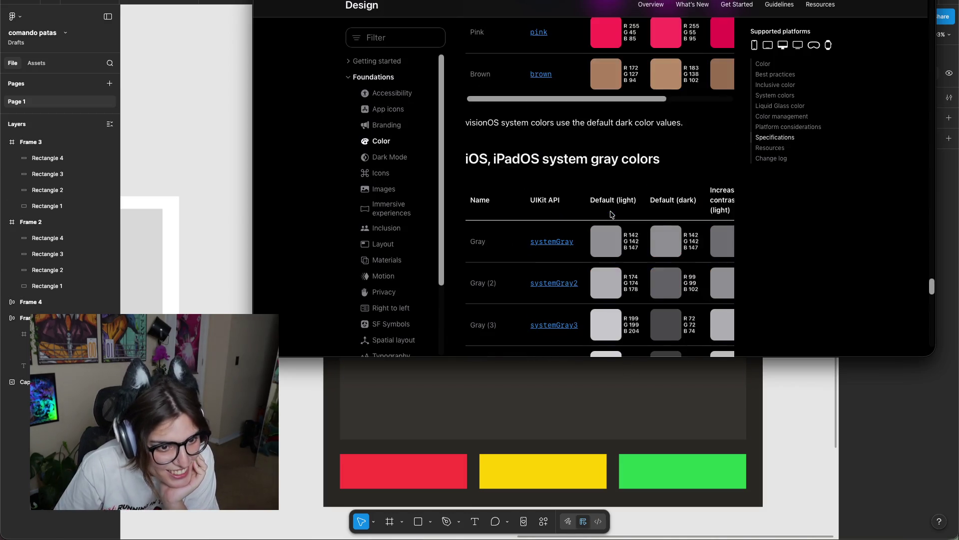
scroll(610, 214, down, 2)
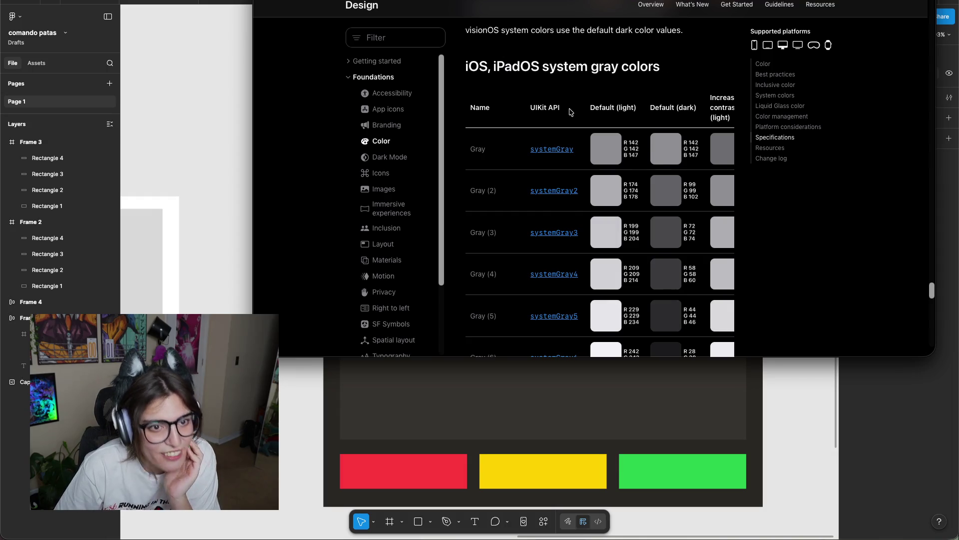
scroll(565, 102, down, 5)
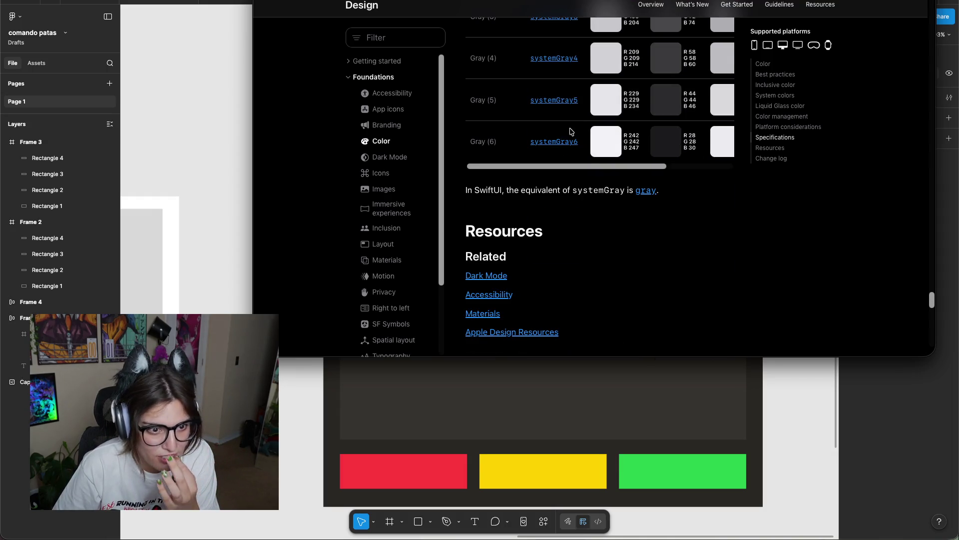
scroll(555, 189, down, 1)
scroll(622, 186, down, 2)
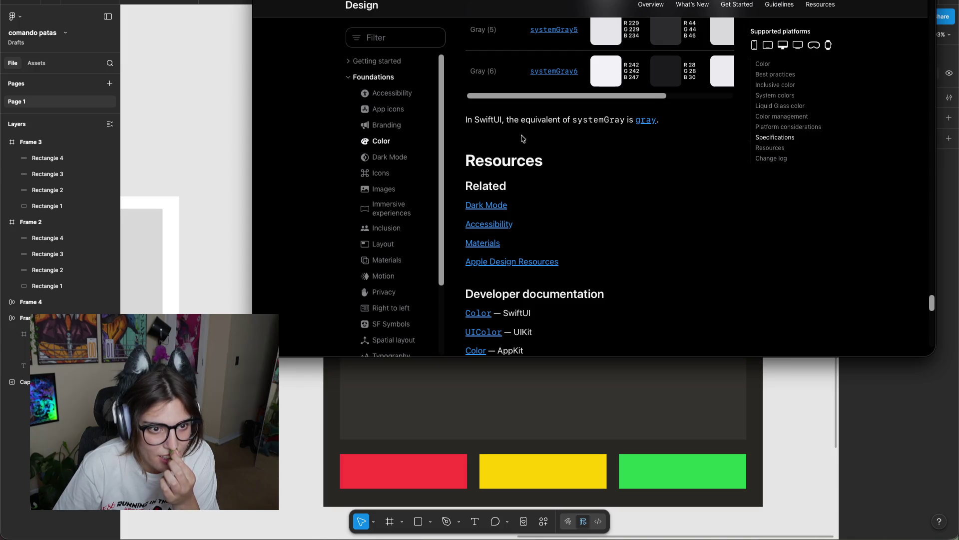
scroll(662, 154, up, 8)
scroll(666, 155, down, 2)
scroll(662, 210, down, 4)
scroll(649, 200, up, 5)
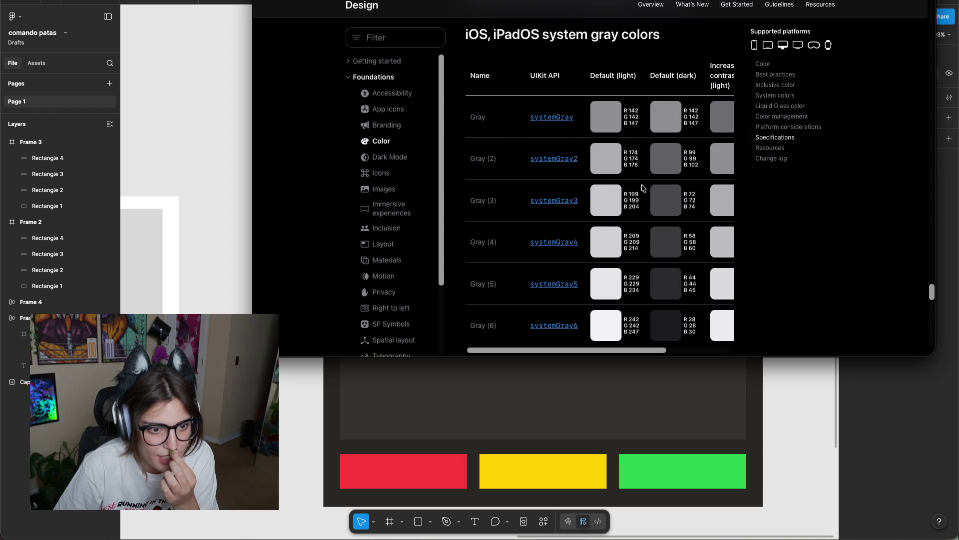
scroll(600, 344, right, 3)
scroll(650, 334, left, 3)
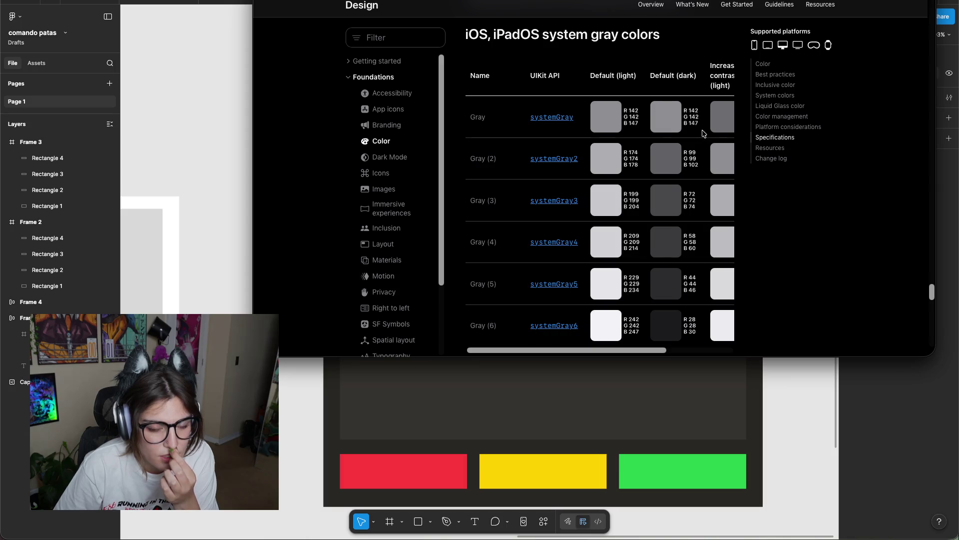
scroll(600, 344, right, 1)
scroll(658, 291, down, 1)
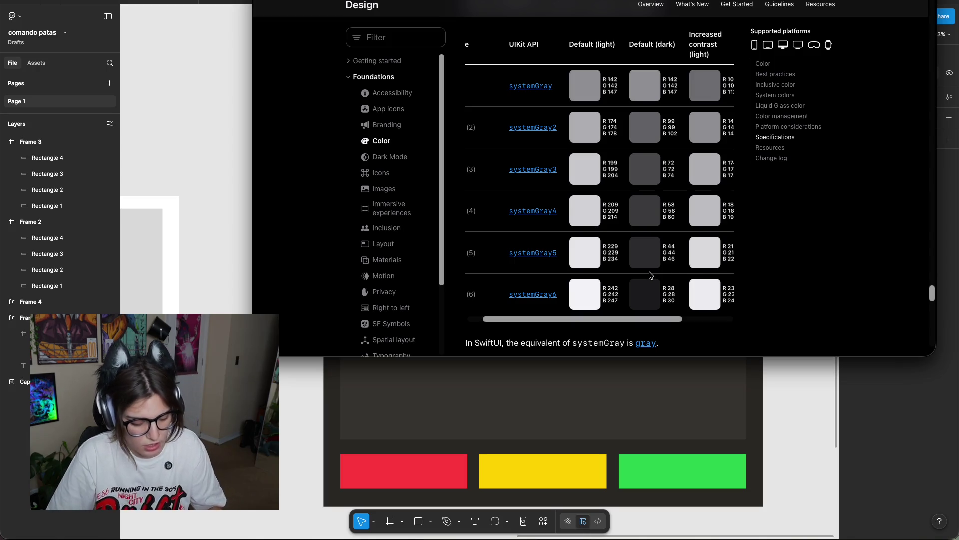
key(super+shift+4)
Screenshot the light and dark gray swatch columns and place the image right of Frame 3.
drag(612, 34, 694, 350)
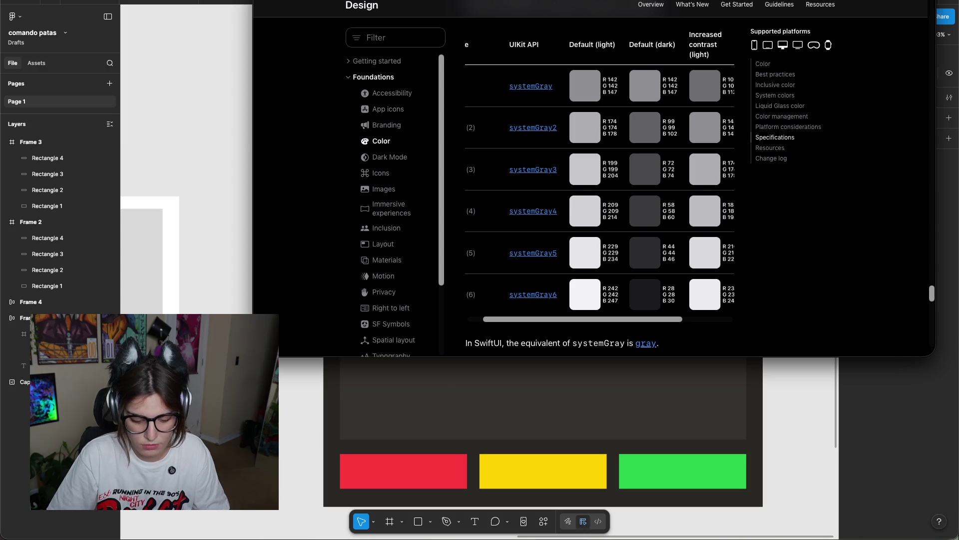
drag(282, 380, 257, 377)
scroll(320, 367, down, 3)
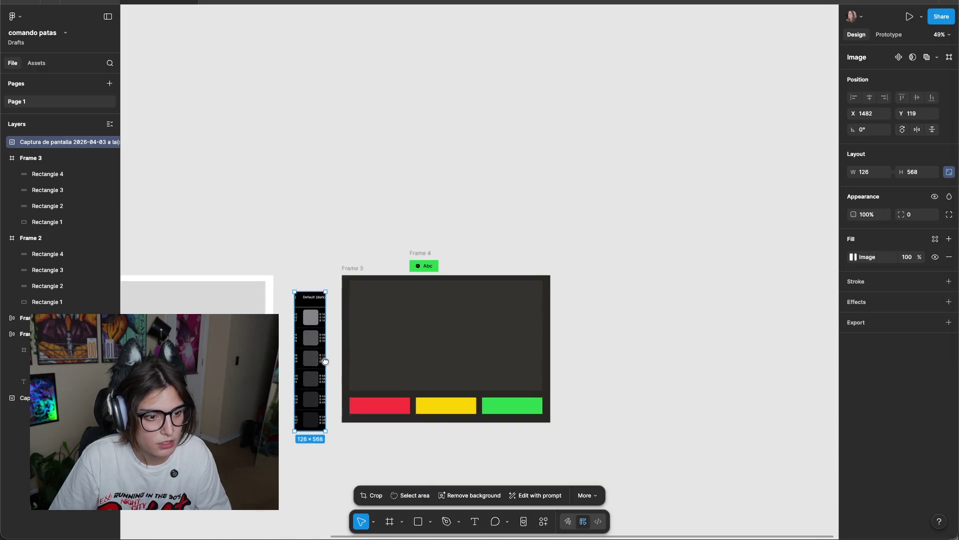
drag(320, 367, 674, 272)
click(575, 160)
scroll(551, 217, up, 2)
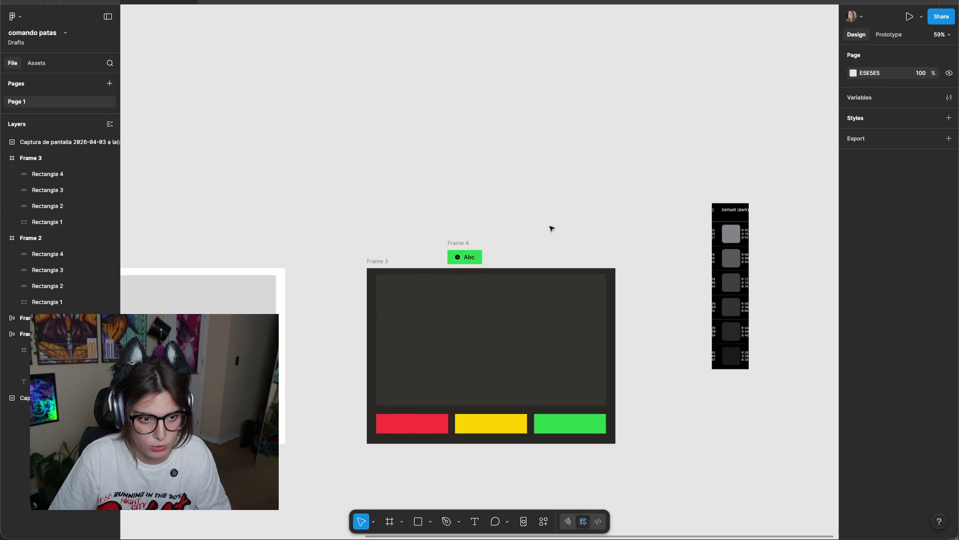
key(ctrl+super+f)
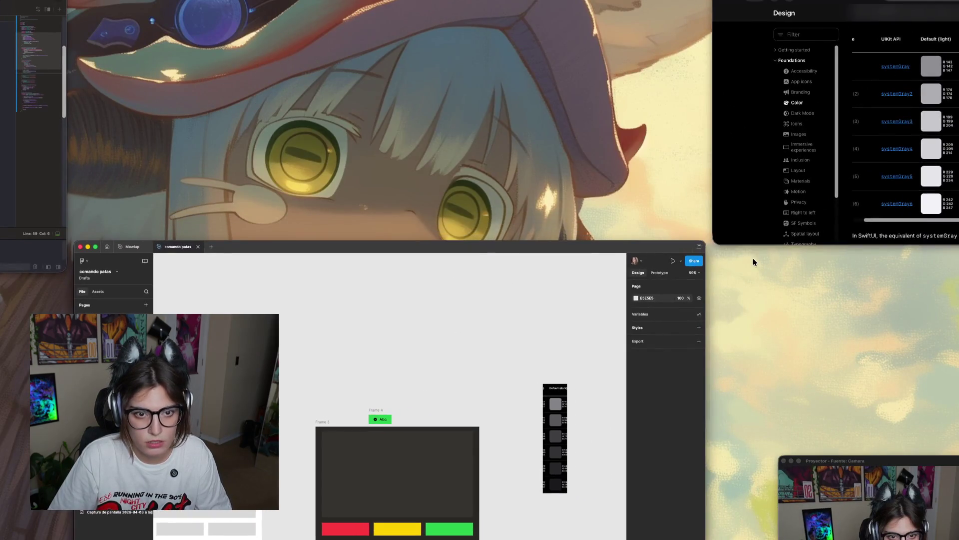
Extend the browser window down to the bottom of the screen.
scroll(667, 162, up, 5)
scroll(668, 161, up, 5)
scroll(668, 162, up, 3)
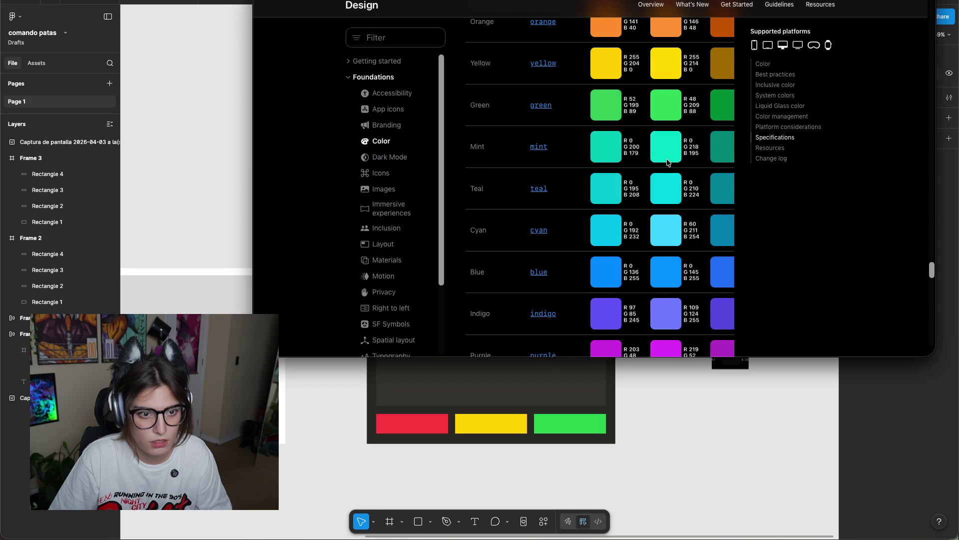
scroll(668, 162, up, 4)
scroll(668, 162, down, 3)
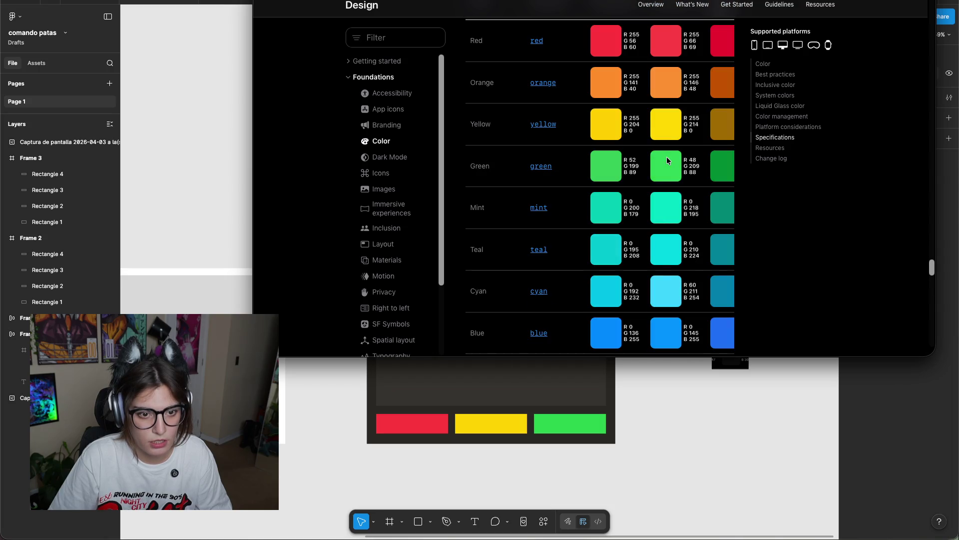
double_click(682, 357)
scroll(699, 281, up, 1)
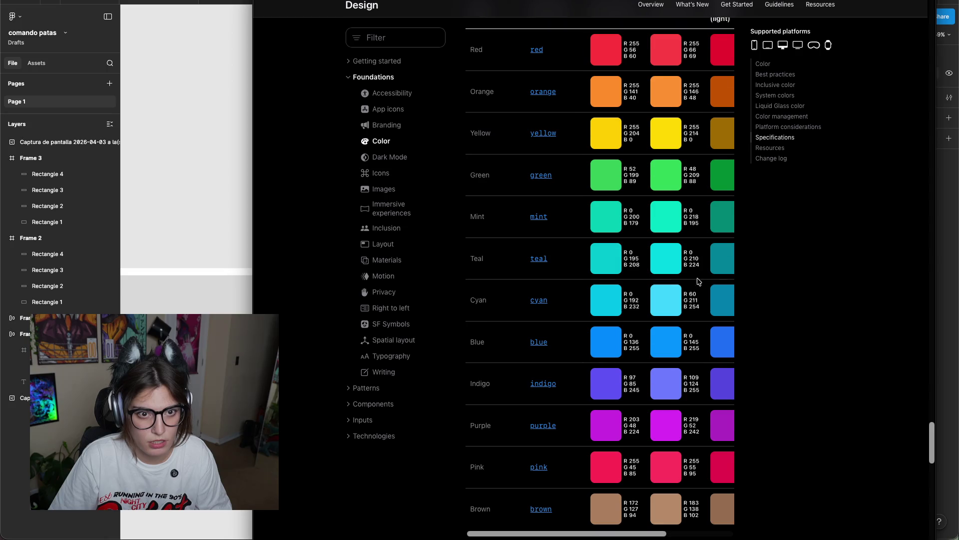
Screenshot the Default (dark) swatch column, red to brown, and drop it beside the gray swatches.
key(super+shift+4)
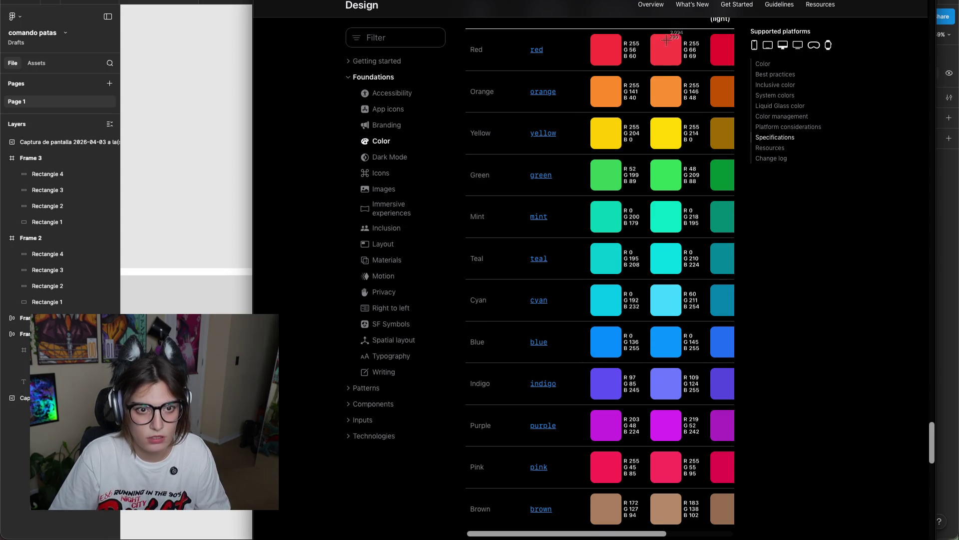
drag(644, 21, 698, 539)
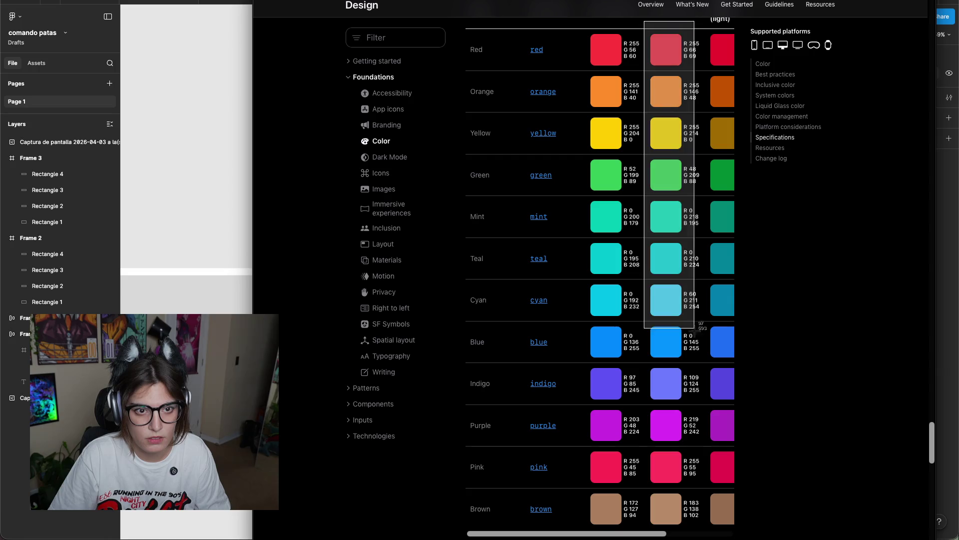
scroll(686, 216, up, 5)
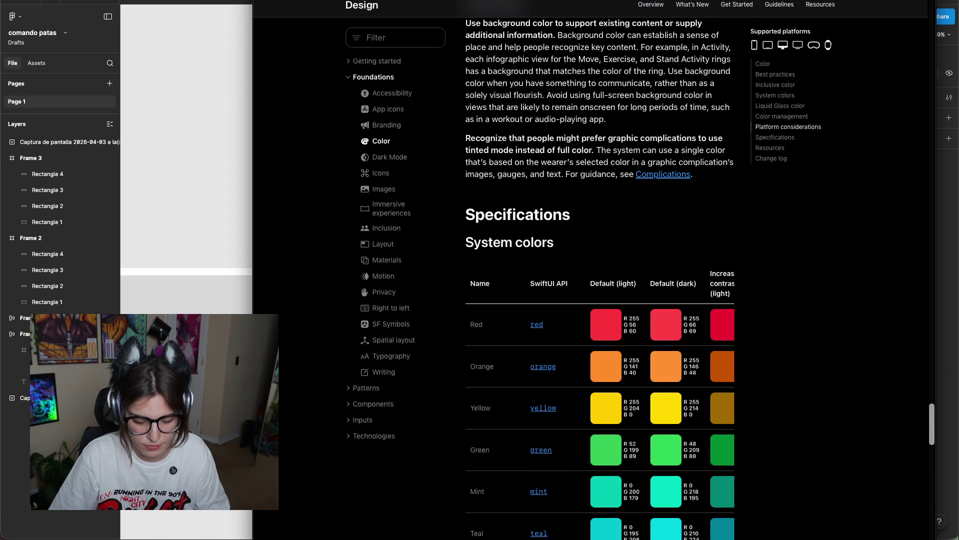
mouse_move(225, 203)
mouse_down()
mouse_move(215, 160)
mouse_move(585, 282)
mouse_up()
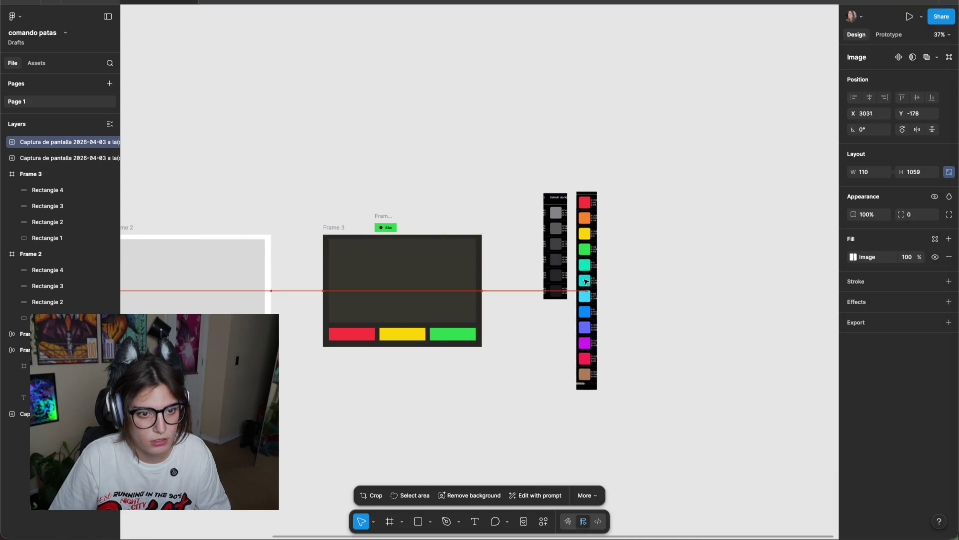
click(508, 226)
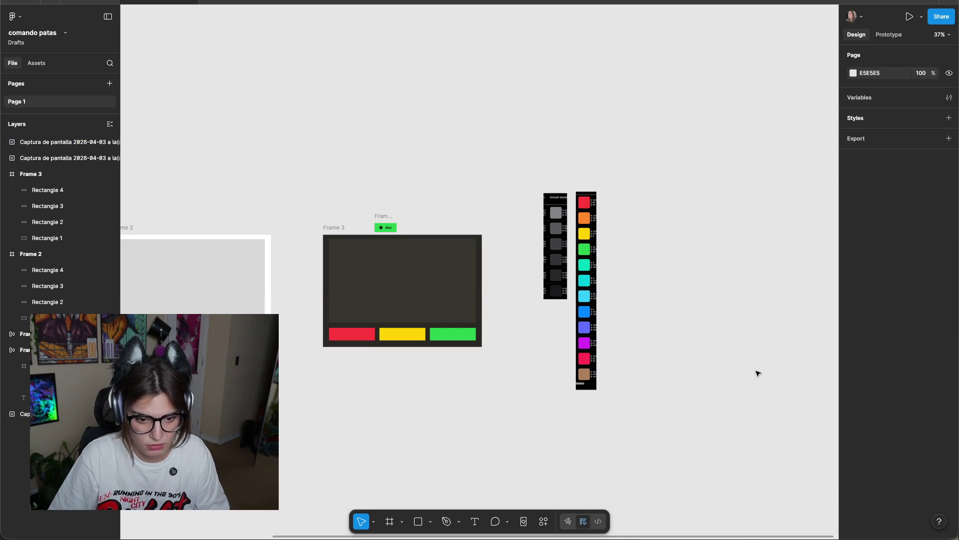
key(super+Tab)
Scroll further through the Color page.
scroll(599, 270, down, 5)
scroll(600, 270, down, 5)
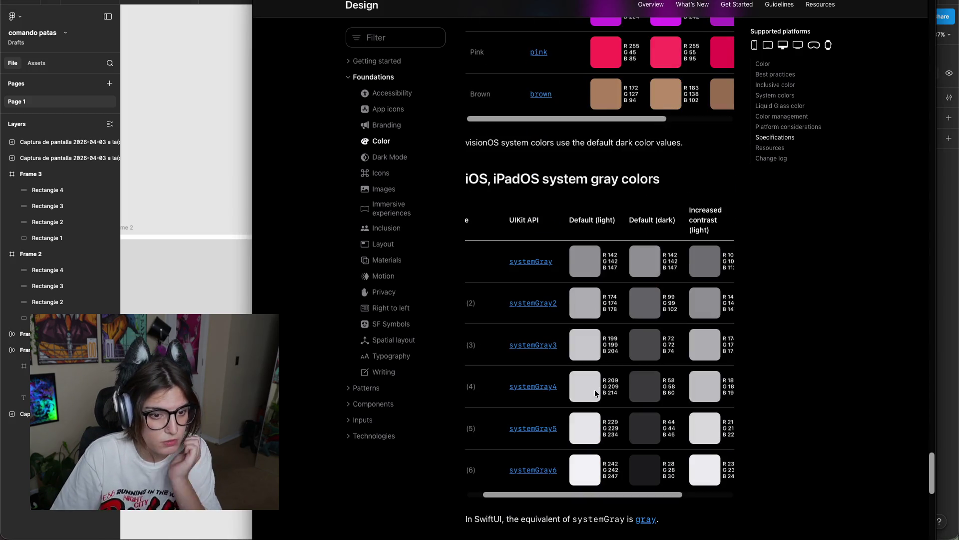
scroll(600, 270, down, 5)
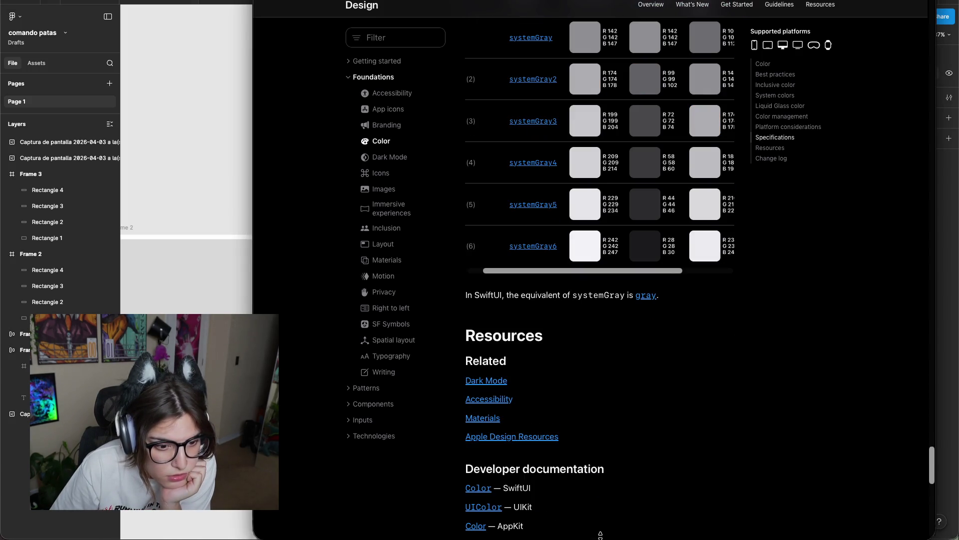
drag(599, 538, 602, 467)
scroll(611, 371, down, 8)
scroll(647, 306, down, 3)
scroll(583, 231, up, 7)
scroll(583, 231, up, 5)
scroll(574, 240, up, 3)
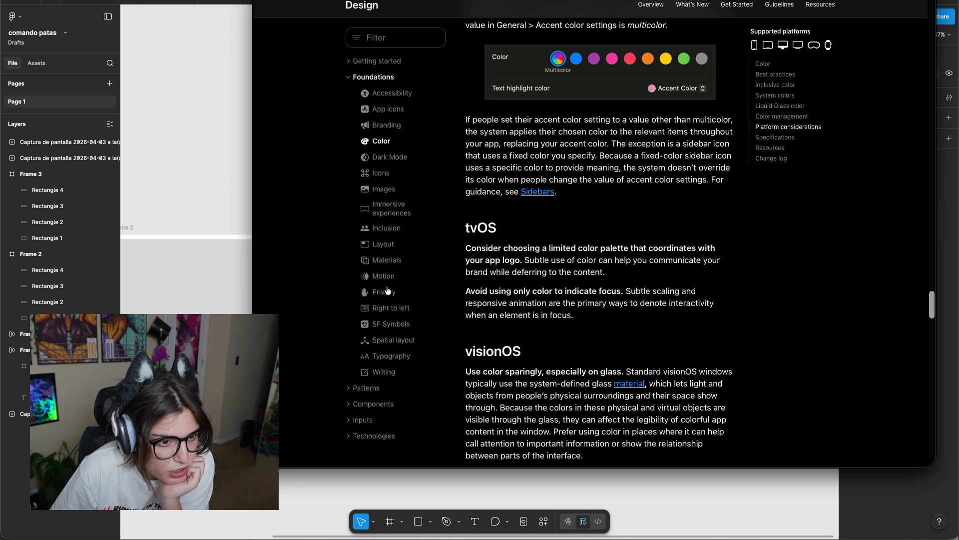
Open the Layout page from Foundations and read through its best-practices guidance.
click(384, 247)
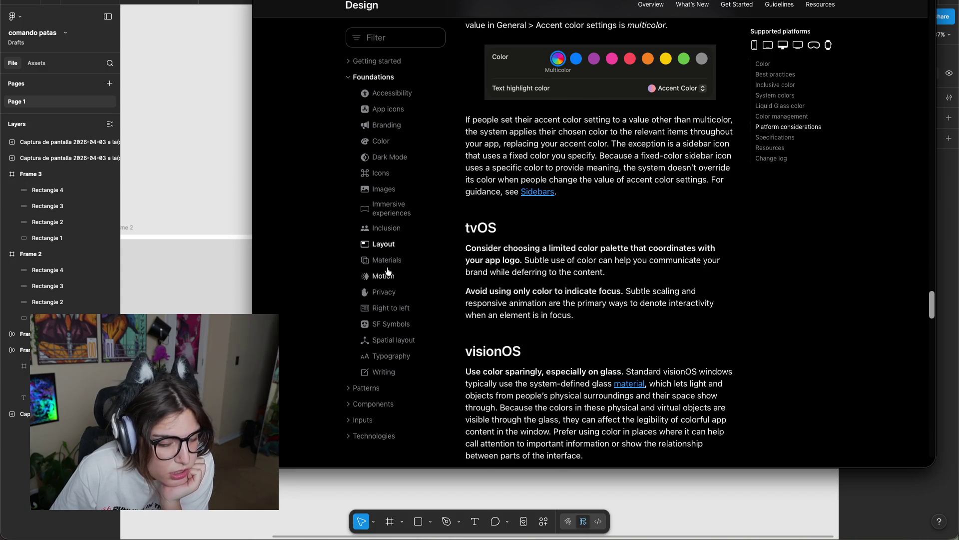
scroll(626, 239, down, 10)
scroll(627, 239, up, 5)
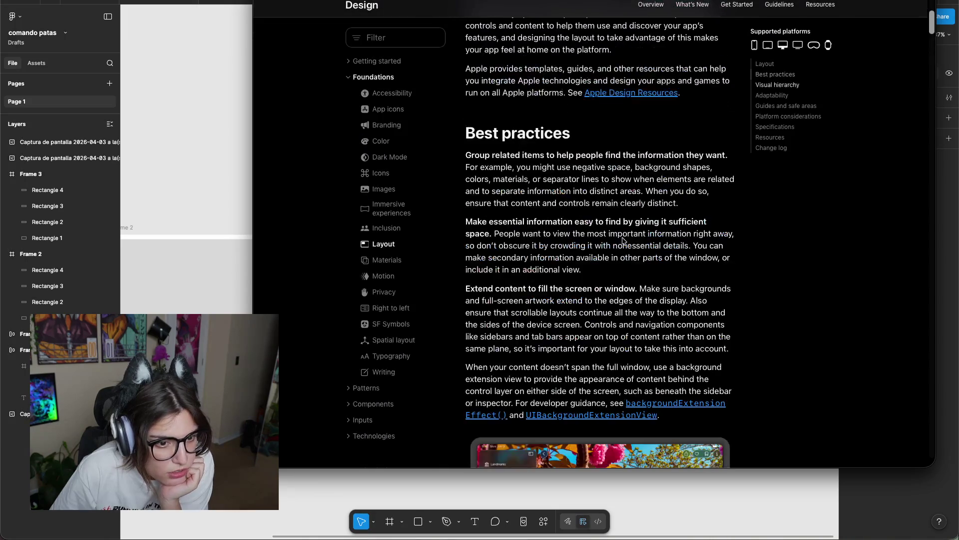
scroll(627, 239, down, 4)
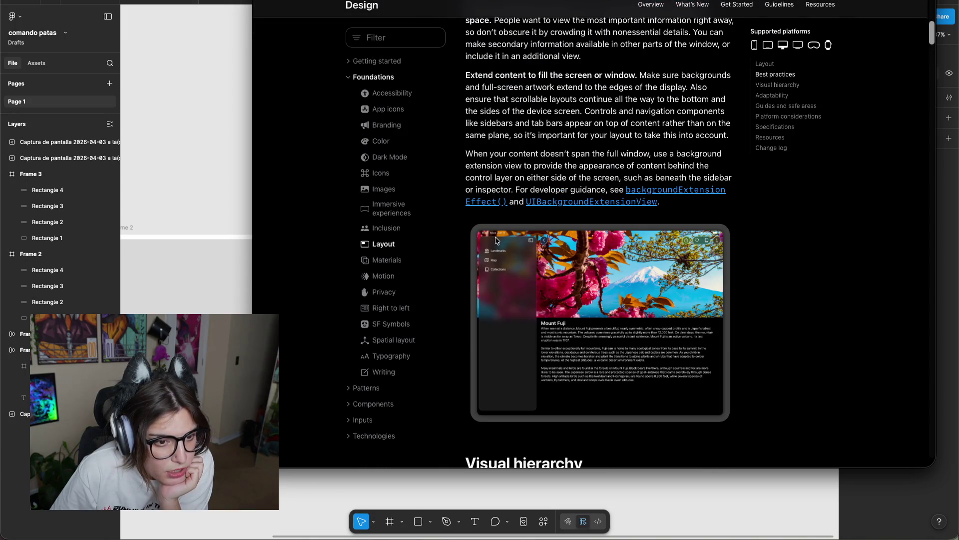
scroll(544, 258, up, 5)
scroll(545, 245, up, 3)
scroll(546, 228, up, 3)
scroll(579, 215, down, 12)
scroll(579, 214, down, 10)
scroll(749, 190, down, 10)
scroll(908, 165, down, 8)
drag(931, 131, 932, 371)
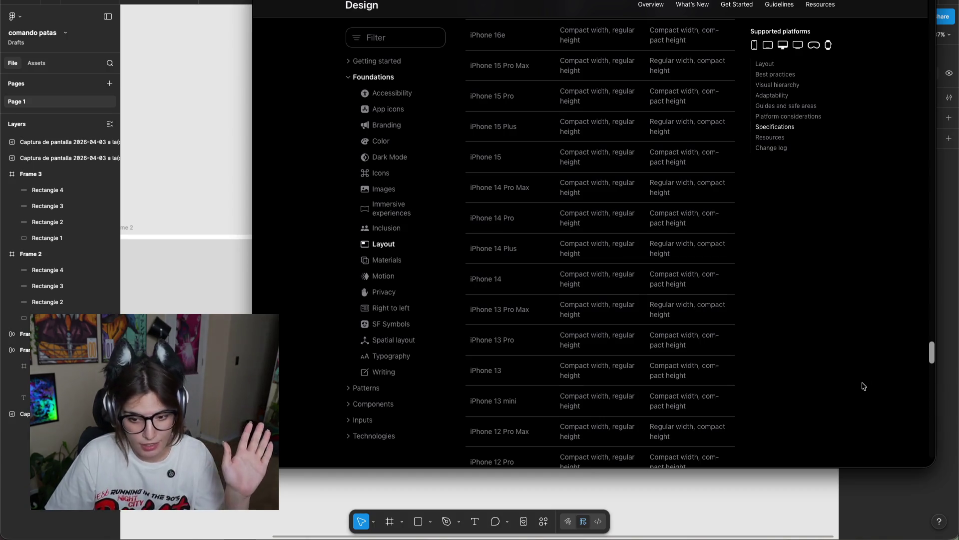
mouse_move(939, 348)
mouse_down()
mouse_move(908, 248)
mouse_move(896, 424)
mouse_move(860, 313)
mouse_up()
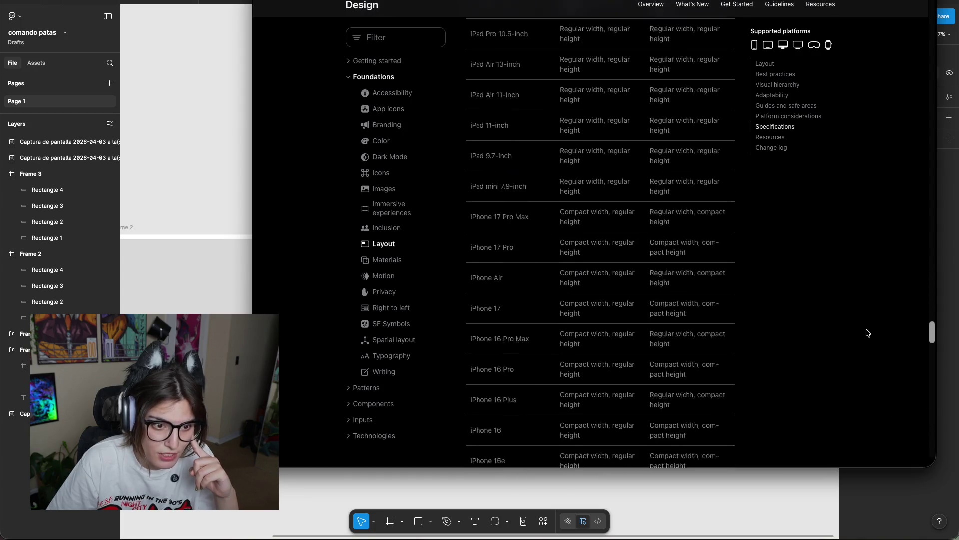
scroll(861, 314, down, 1)
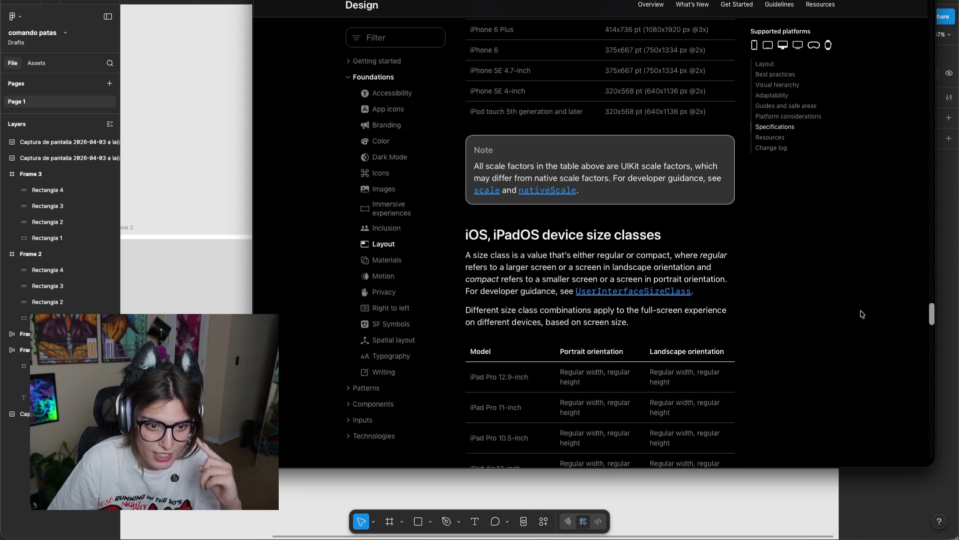
scroll(861, 305, up, 4)
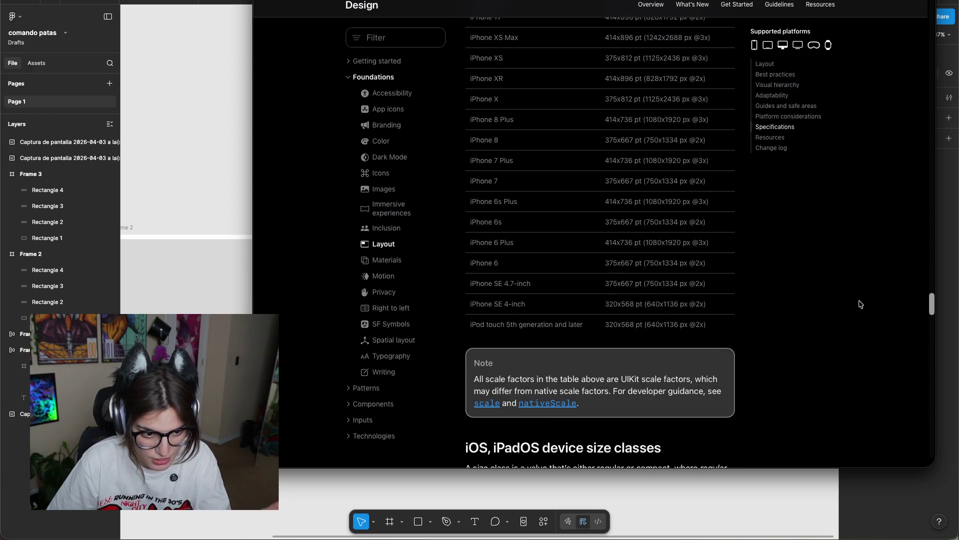
scroll(854, 295, up, 5)
scroll(848, 285, up, 5)
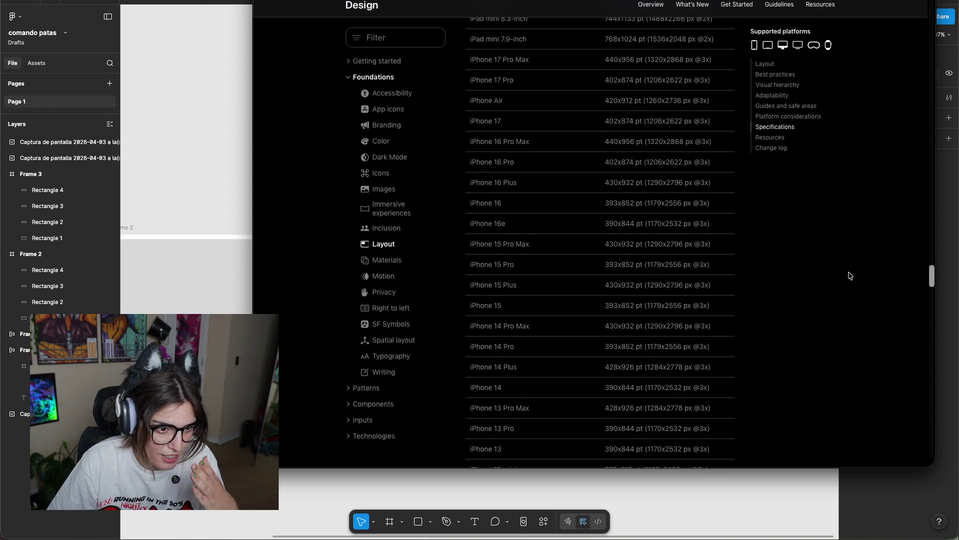
scroll(849, 275, up, 5)
scroll(842, 247, up, 3)
scroll(835, 225, up, 5)
scroll(828, 197, up, 5)
scroll(832, 190, up, 5)
scroll(836, 184, up, 3)
scroll(839, 177, up, 3)
scroll(928, 174, up, 4)
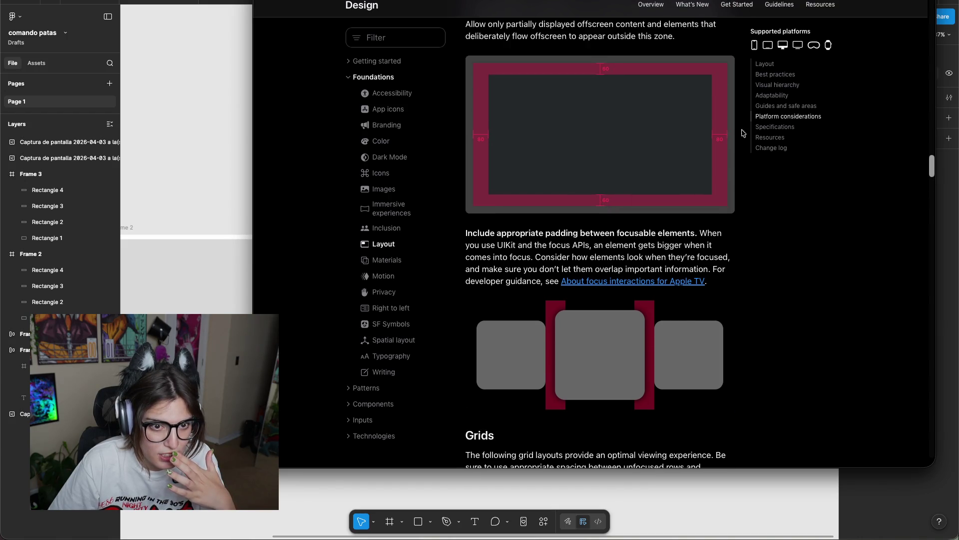
scroll(728, 145, up, 4)
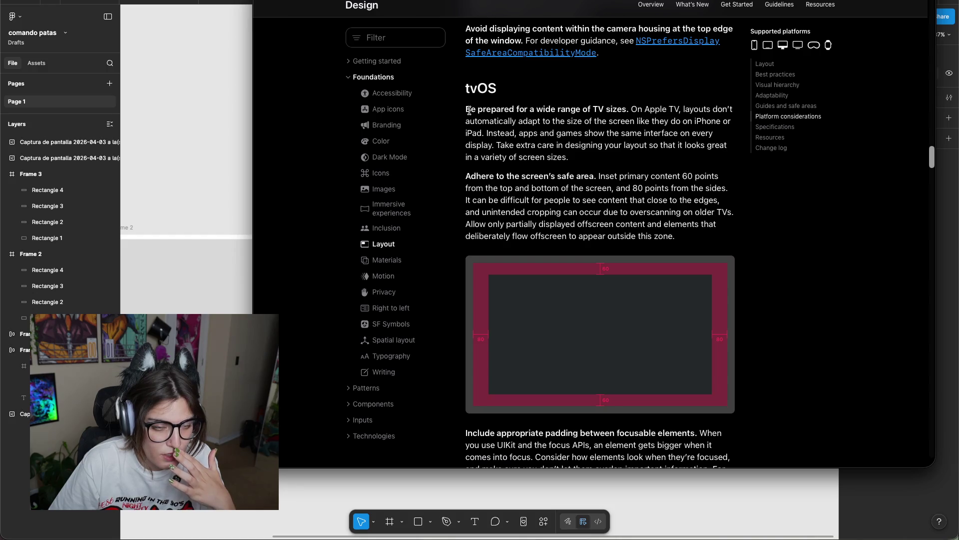
scroll(798, 88, up, 4)
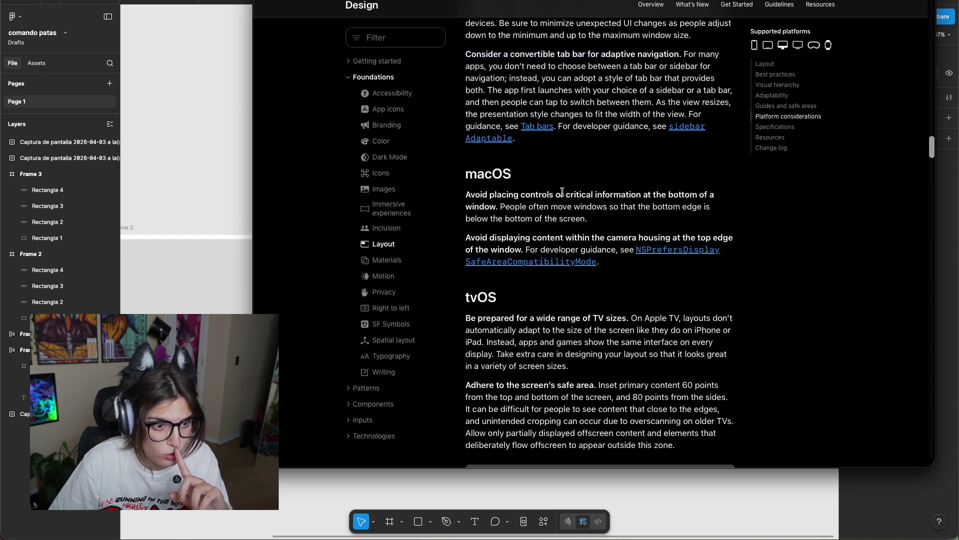
scroll(683, 135, up, 5)
scroll(572, 332, down, 3)
scroll(572, 331, down, 1)
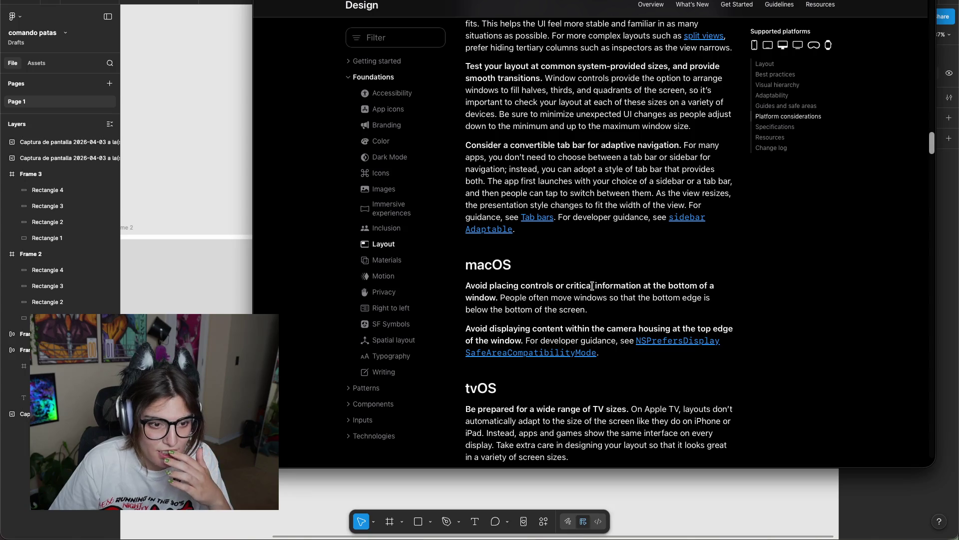
Highlight the macOS layout guidance, scroll back to the top, and expand the Patterns section.
mouse_move(648, 361)
mouse_down()
mouse_move(454, 257)
mouse_move(714, 315)
mouse_up()
click(493, 311)
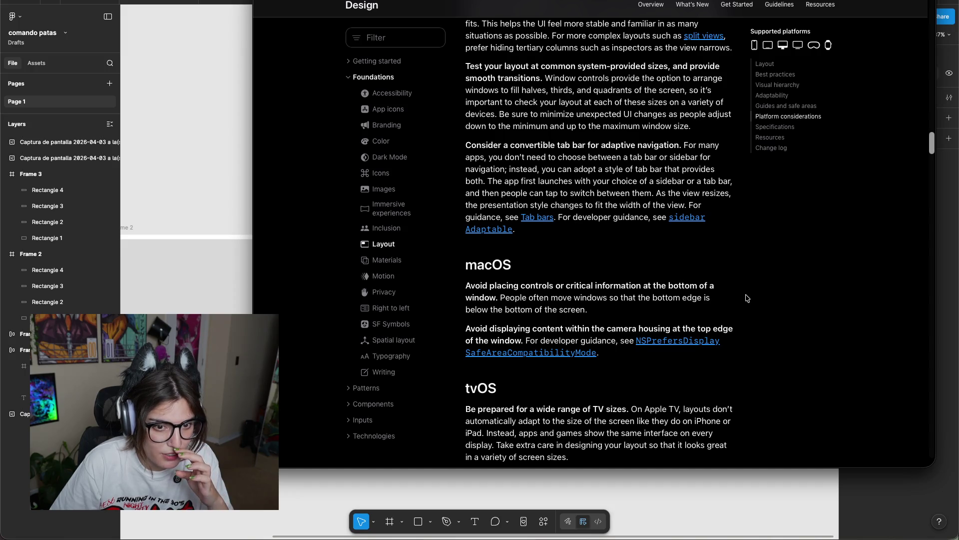
scroll(683, 310, down, 1)
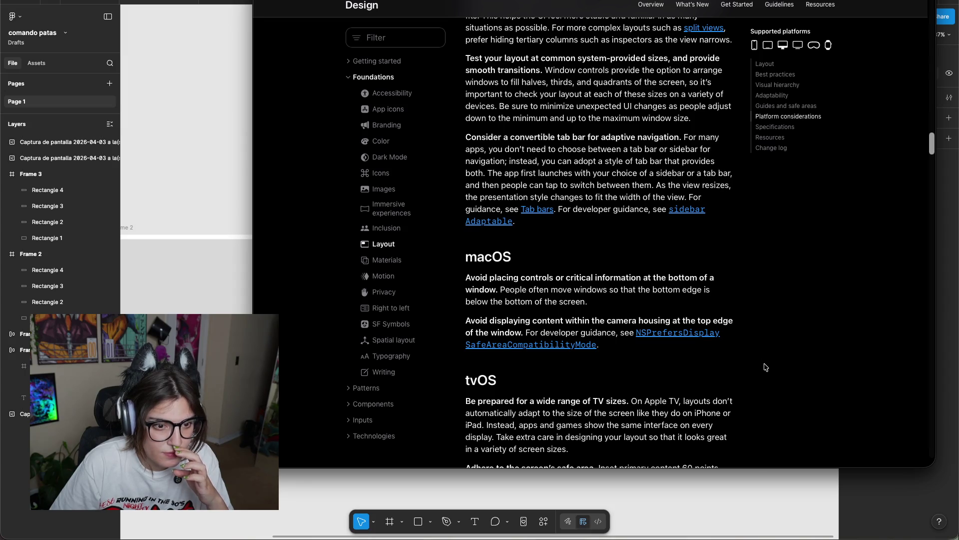
scroll(766, 365, up, 5)
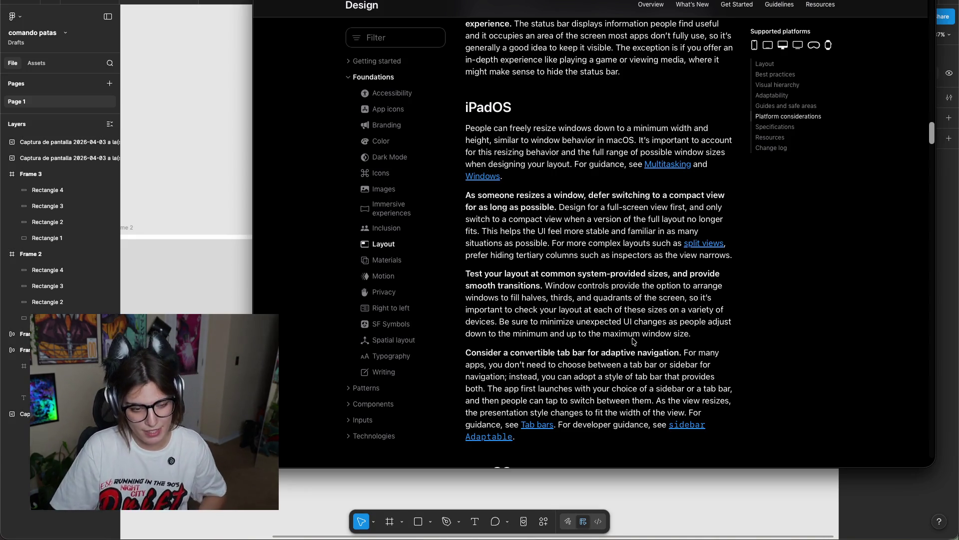
scroll(695, 289, up, 8)
scroll(694, 285, up, 5)
scroll(692, 279, up, 4)
scroll(685, 272, up, 1)
scroll(685, 272, up, 6)
scroll(704, 269, up, 8)
scroll(727, 268, up, 5)
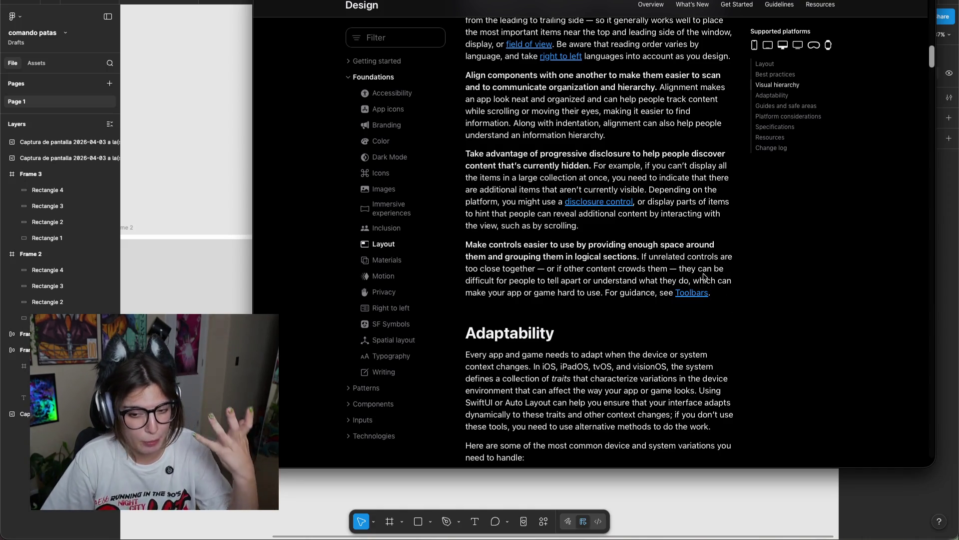
scroll(426, 258, up, 1)
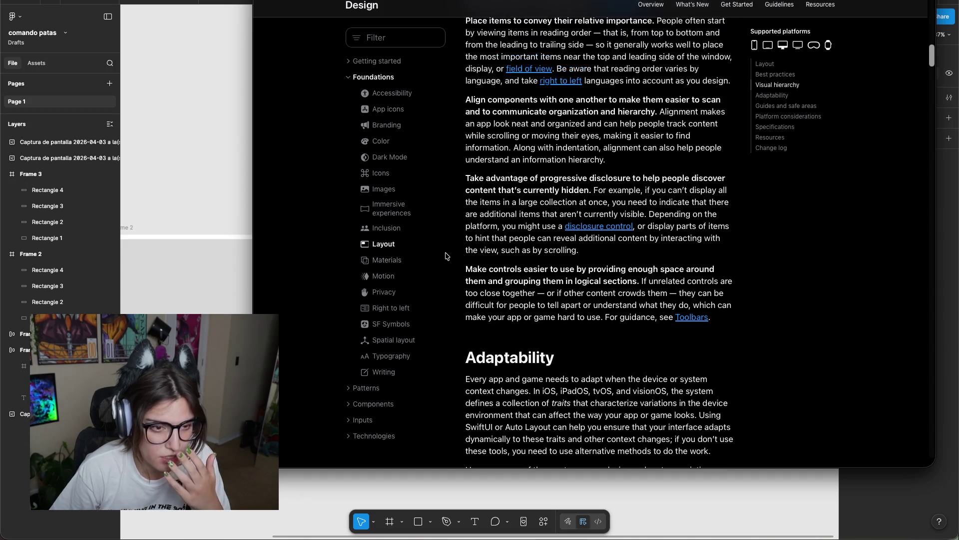
scroll(435, 260, up, 3)
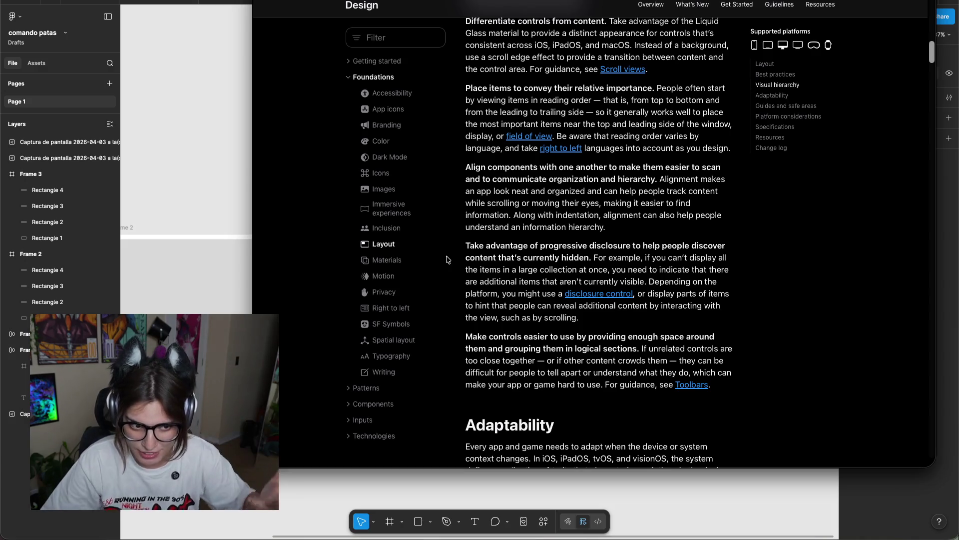
scroll(516, 318, up, 4)
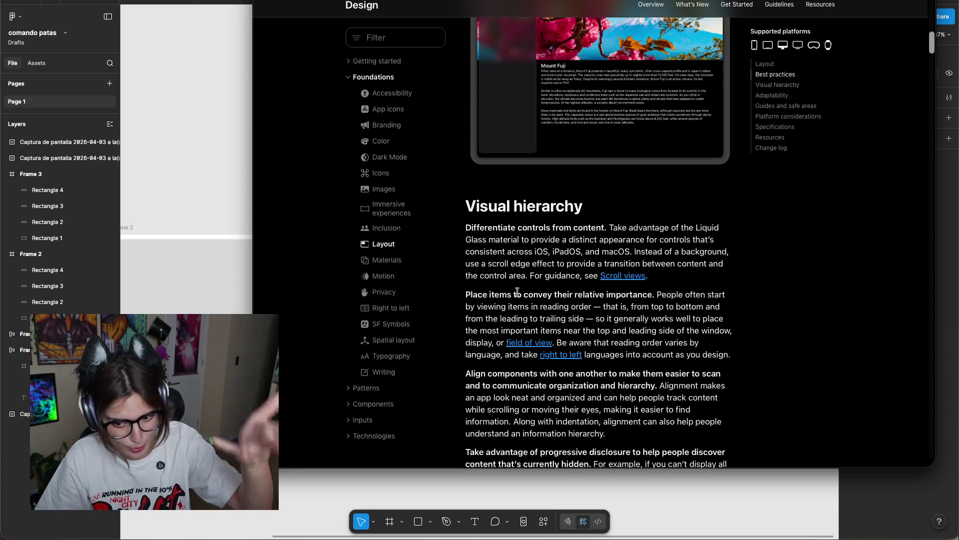
scroll(573, 252, up, 1)
scroll(638, 286, down, 2)
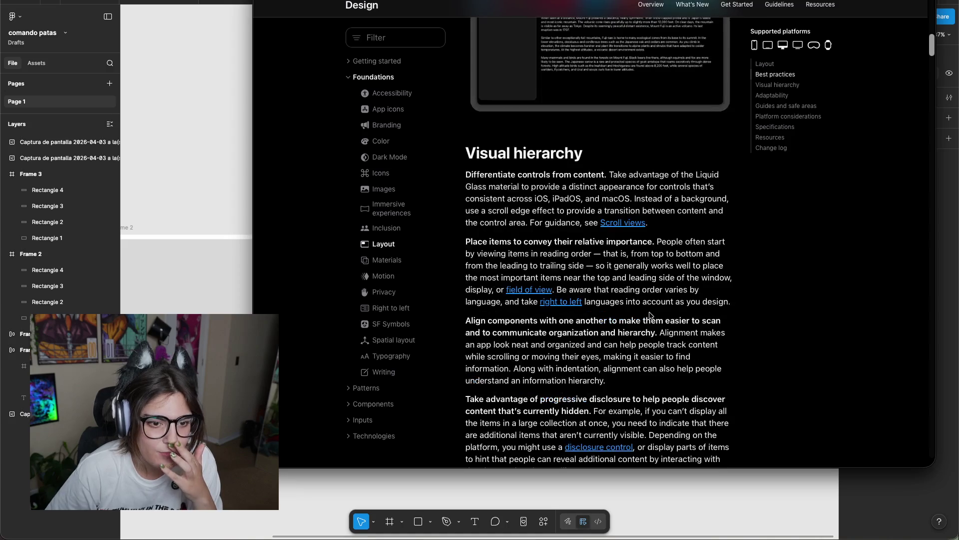
scroll(669, 310, up, 7)
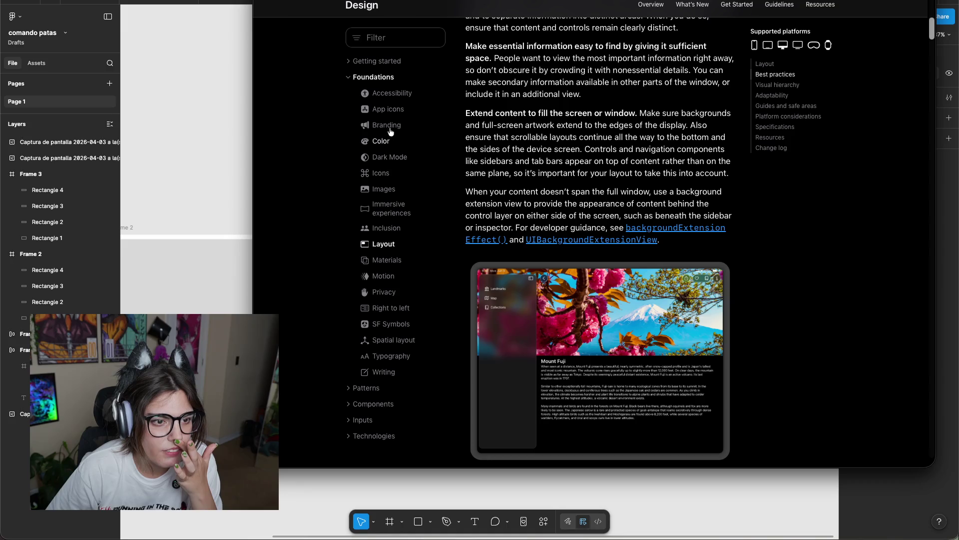
click(348, 387)
Read down the Undo and redo article and highlight its macOS undo commands paragraph.
scroll(389, 349, down, 4)
scroll(385, 252, down, 2)
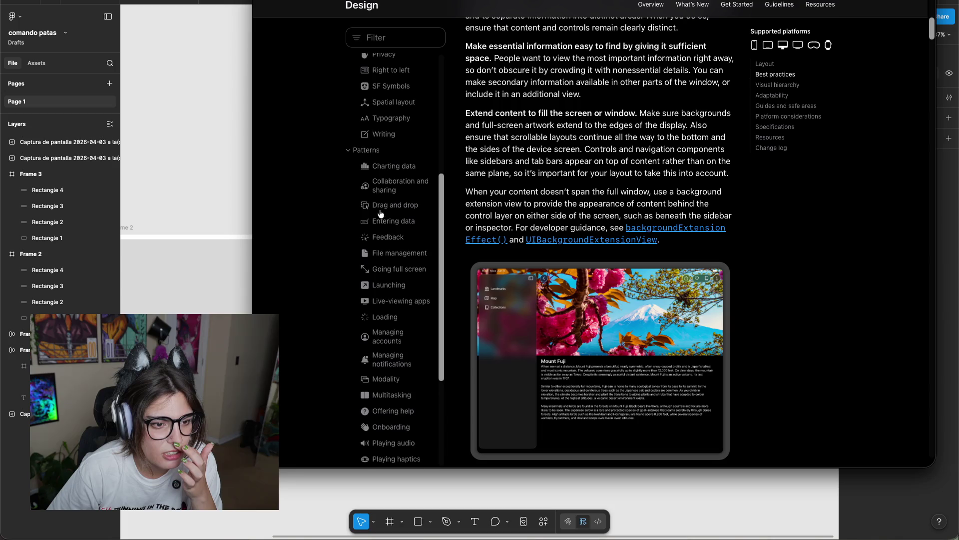
scroll(389, 254, down, 1)
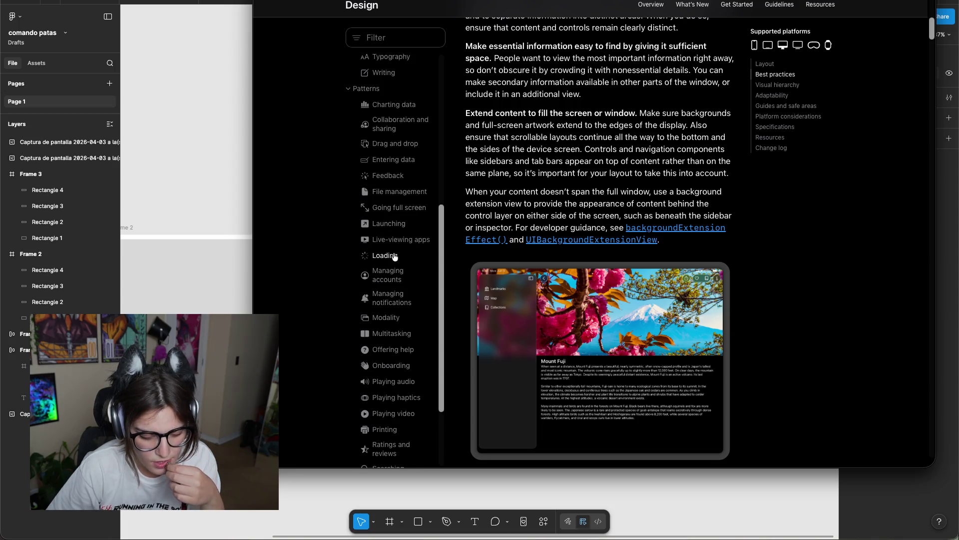
scroll(392, 280, down, 1)
scroll(385, 340, down, 1)
scroll(377, 398, down, 4)
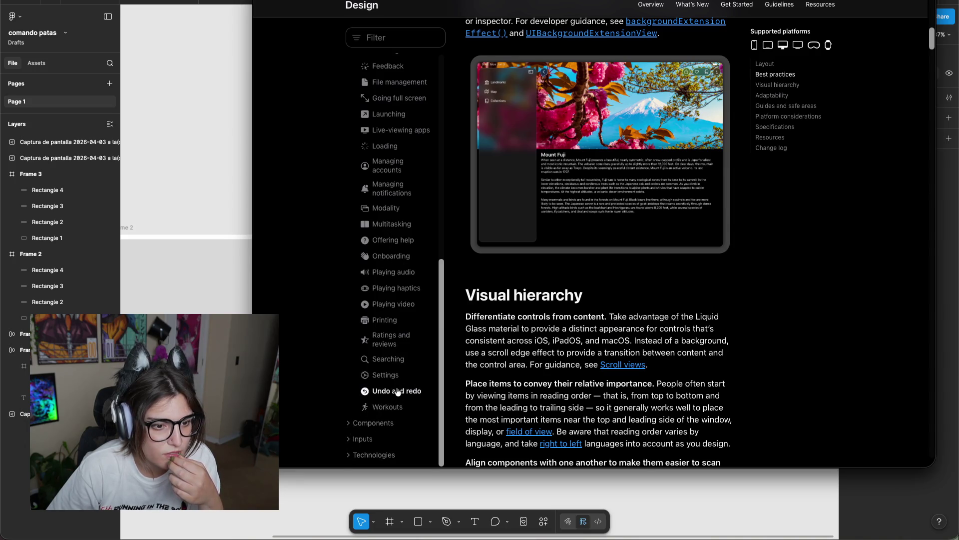
scroll(598, 273, down, 5)
scroll(598, 274, down, 5)
scroll(657, 383, down, 5)
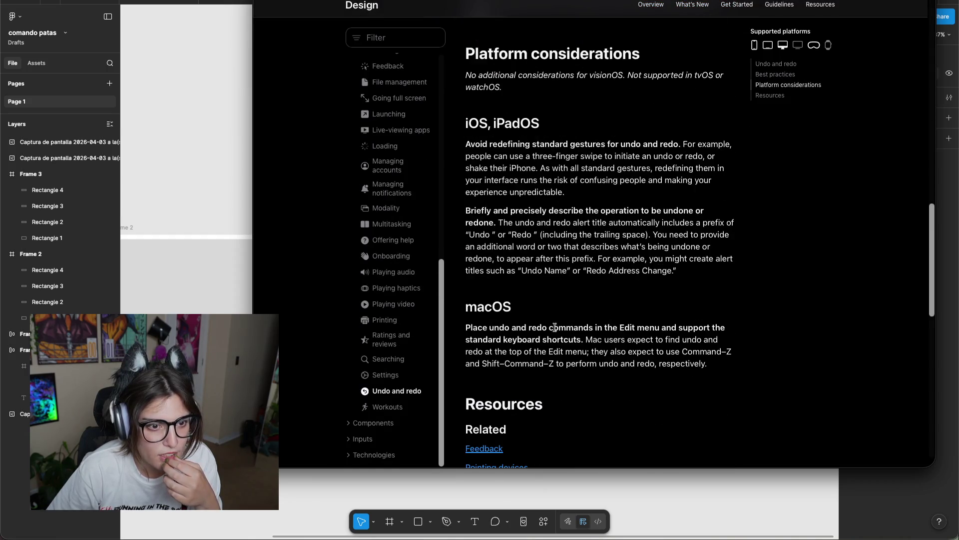
scroll(539, 303, down, 1)
drag(472, 306, 740, 343)
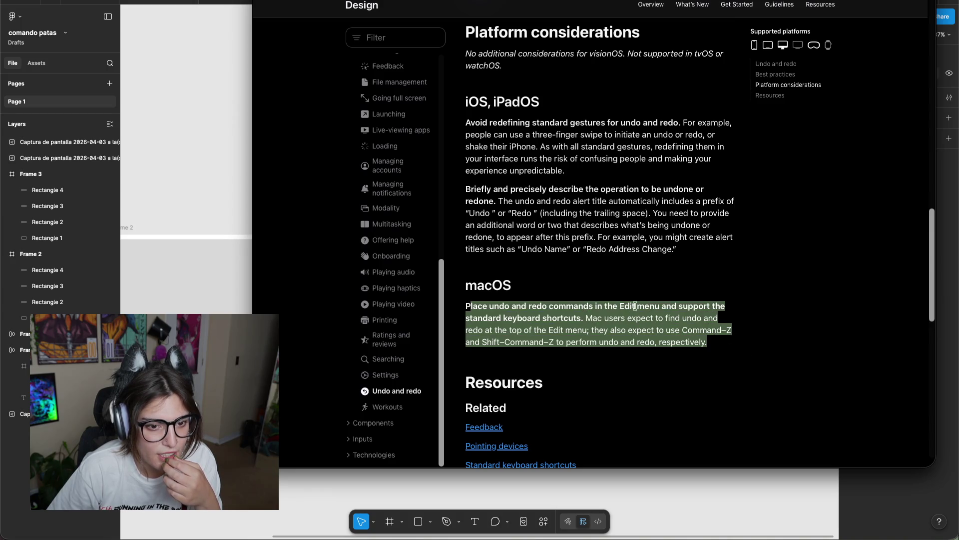
click(482, 300)
drag(463, 307, 880, 346)
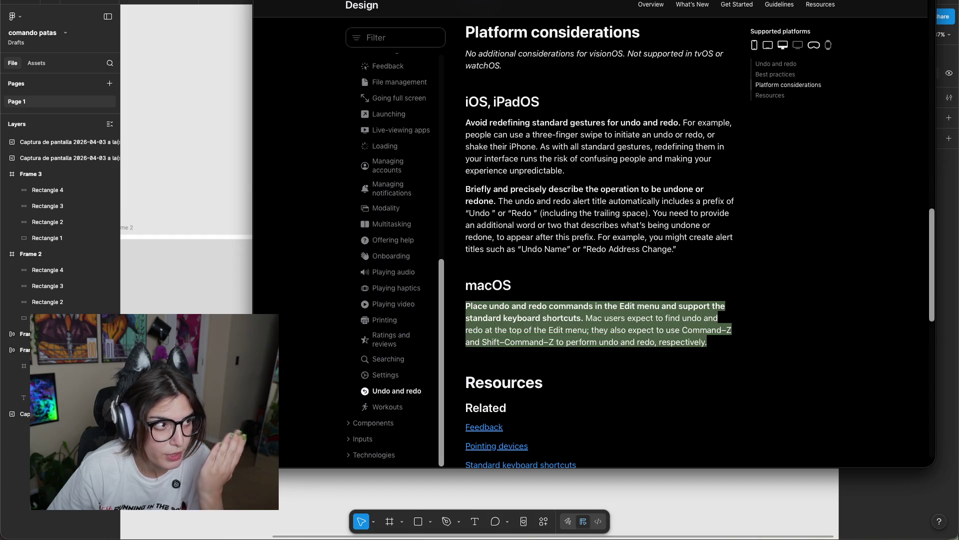
click(692, 389)
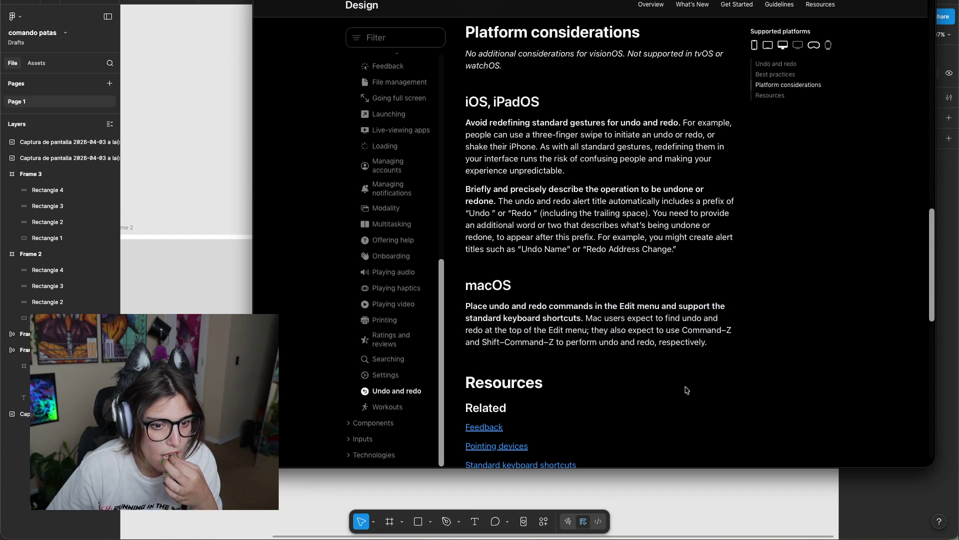
Return to the top and expand the Getting started section in the sidebar.
scroll(693, 388, down, 10)
scroll(388, 275, up, 20)
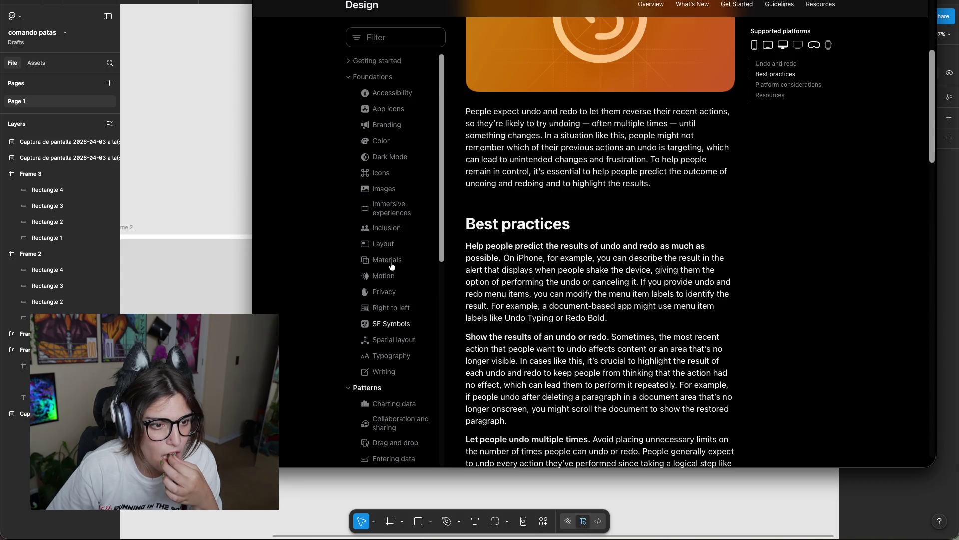
click(350, 77)
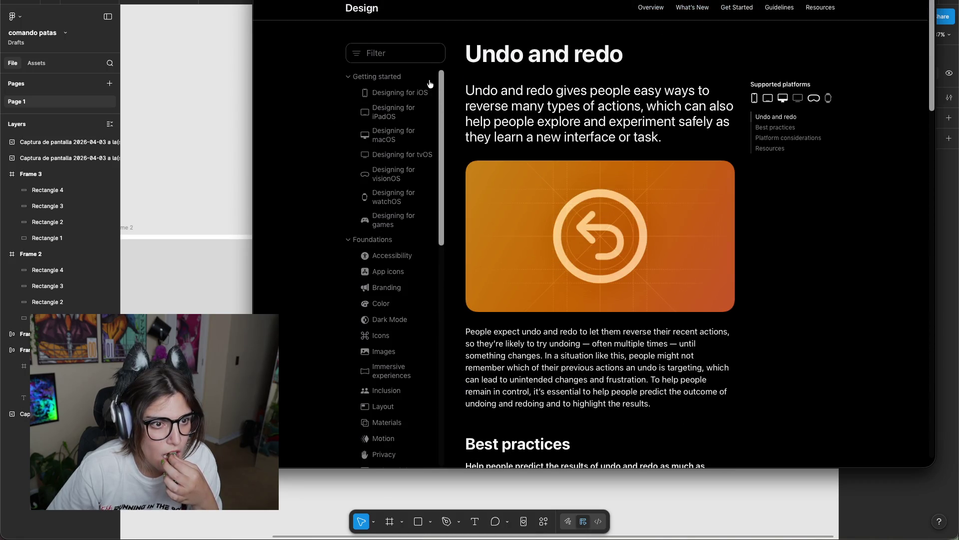
Open Designing for macOS and scroll through its display, ergonomics and inputs guidance.
click(392, 134)
scroll(698, 218, down, 4)
scroll(707, 230, down, 2)
scroll(717, 244, down, 4)
scroll(731, 262, down, 7)
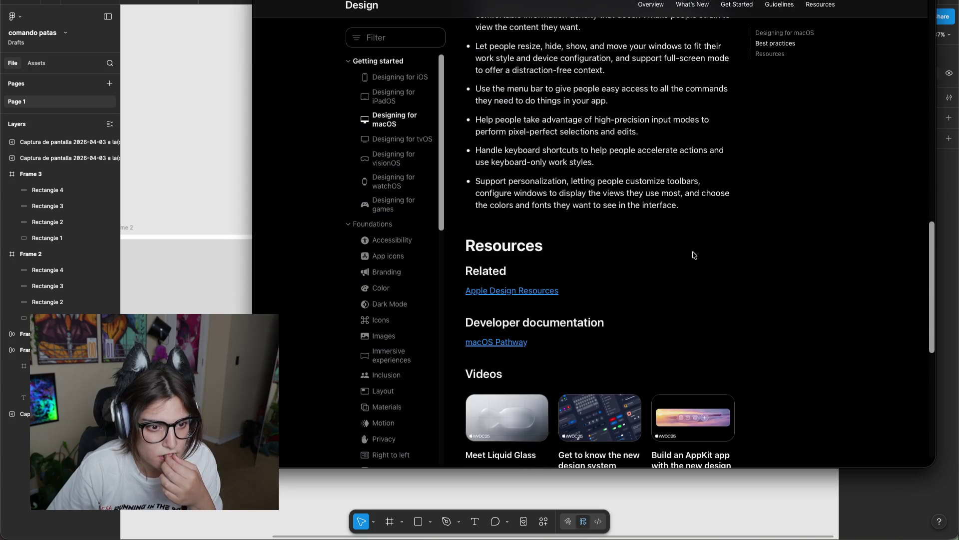
scroll(709, 258, down, 2)
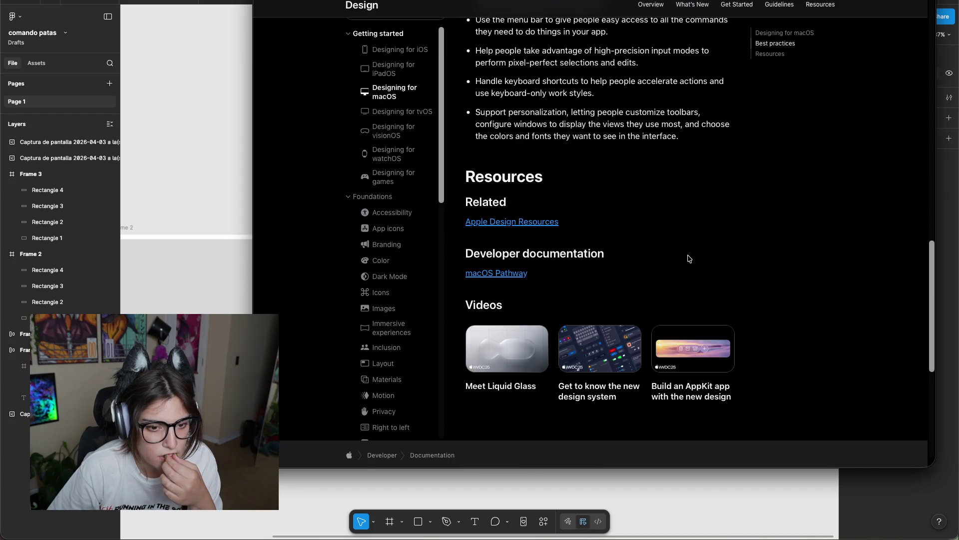
scroll(688, 259, up, 12)
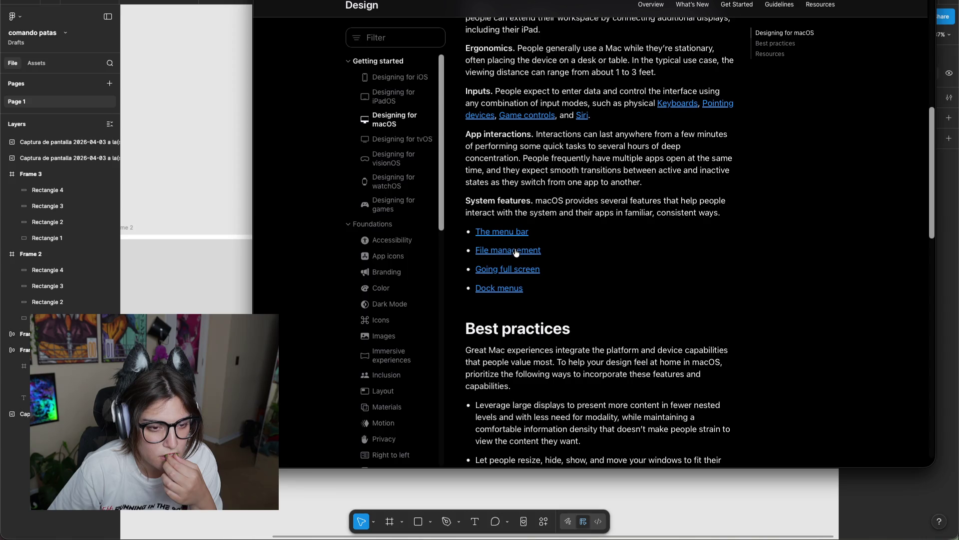
scroll(575, 268, up, 3)
scroll(650, 267, up, 6)
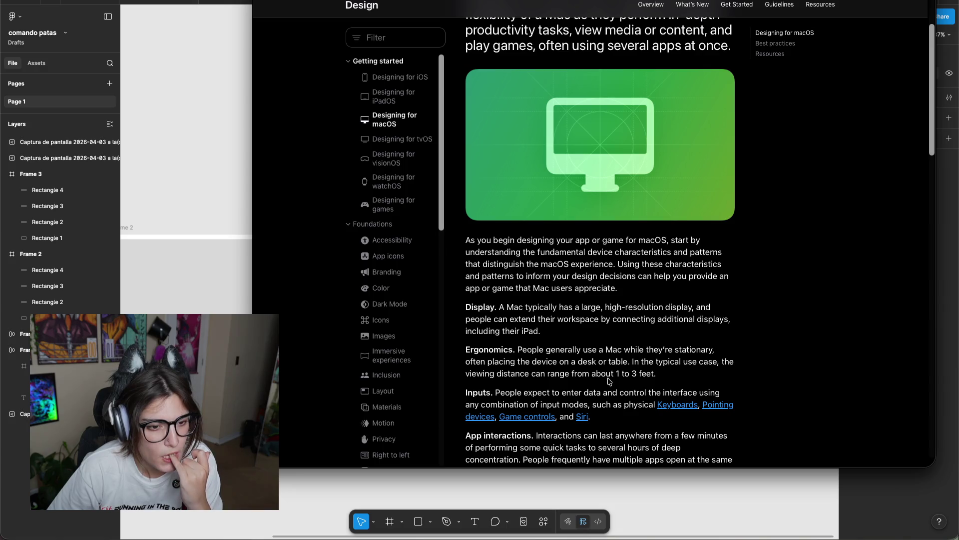
scroll(609, 381, up, 3)
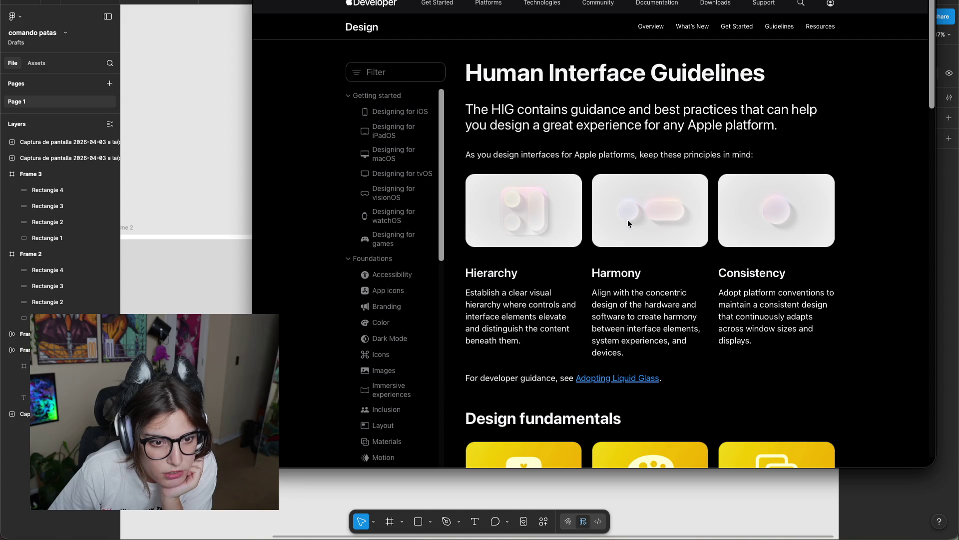
Scroll past the HIG overview's New and updated and Topics sections, then open the Layout card.
scroll(645, 221, down, 5)
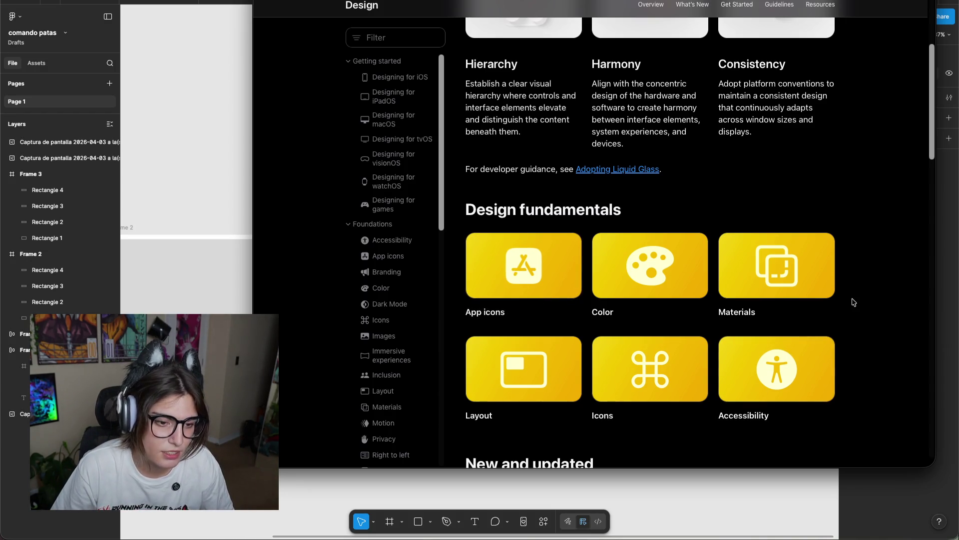
scroll(854, 298, down, 2)
scroll(853, 292, down, 1)
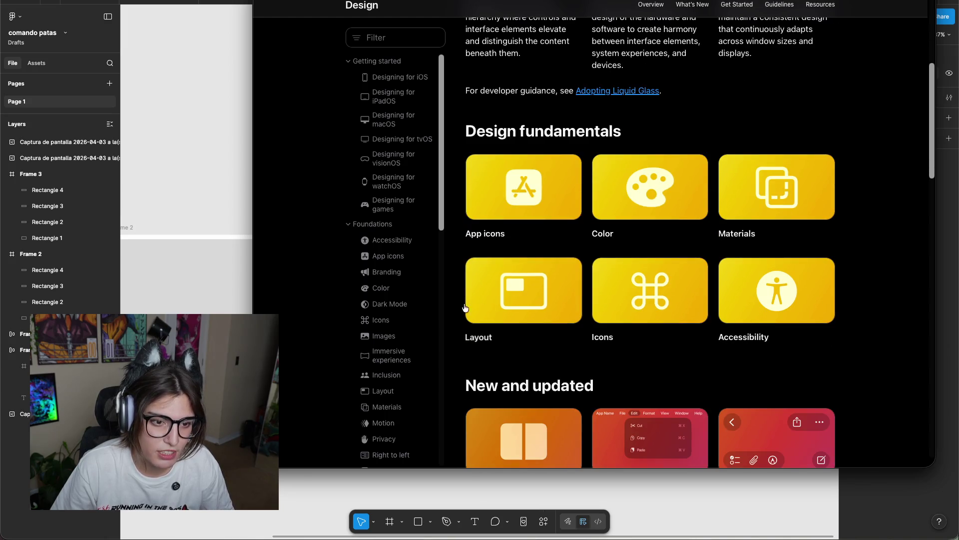
scroll(882, 229, down, 3)
scroll(872, 227, down, 2)
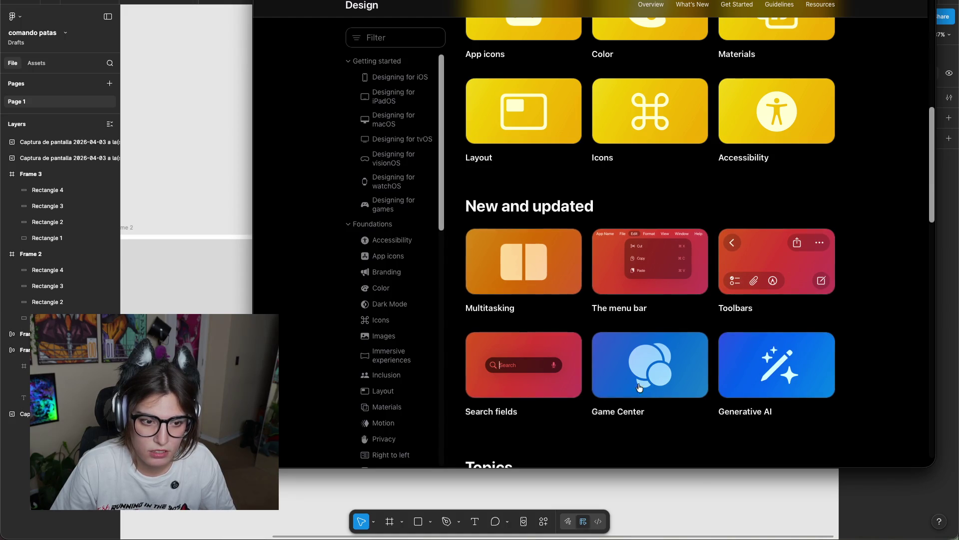
scroll(717, 363, down, 3)
scroll(517, 342, down, 6)
scroll(735, 290, down, 3)
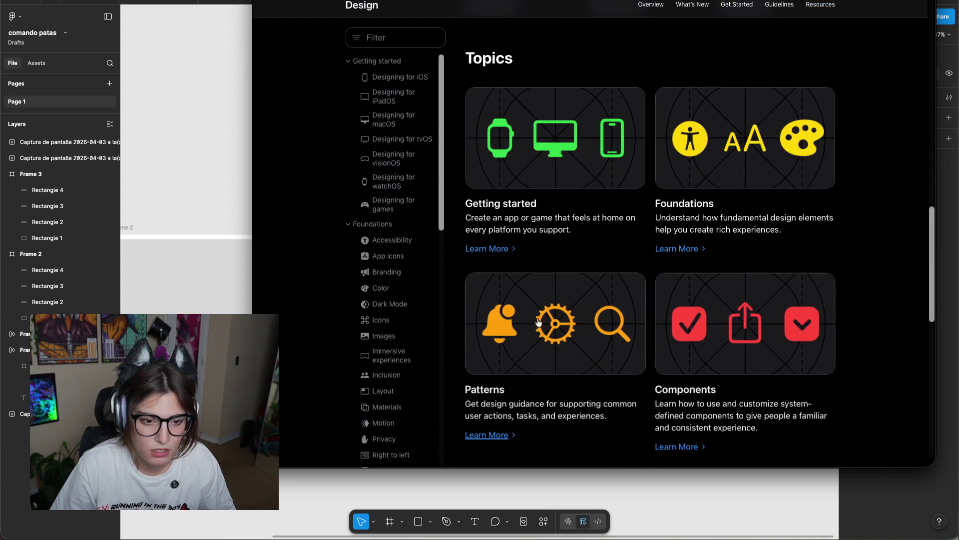
scroll(723, 273, down, 3)
scroll(722, 273, down, 5)
scroll(732, 257, up, 15)
scroll(621, 235, up, 5)
scroll(516, 260, down, 5)
click(515, 261)
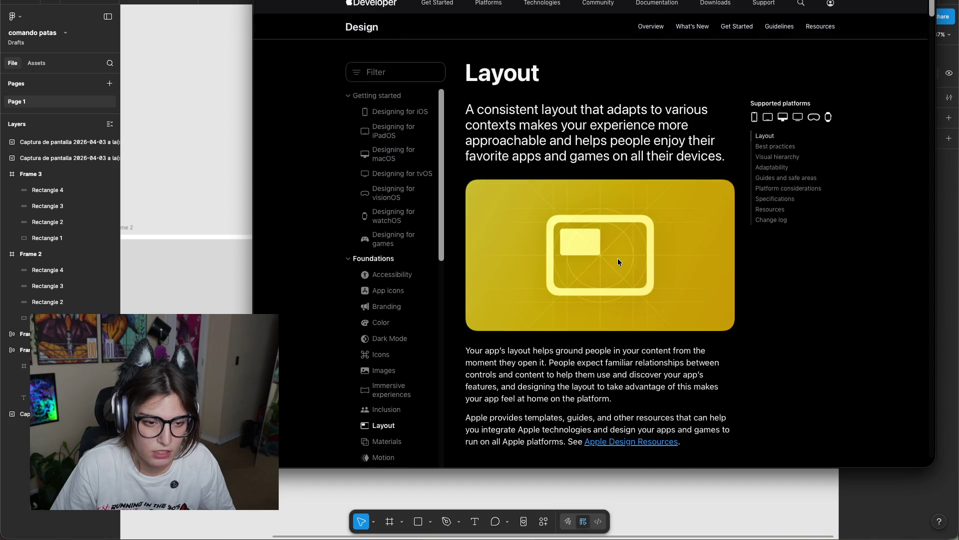
Jump to the Layout article's Best practices section and read down through it.
scroll(649, 235, down, 1)
click(785, 126)
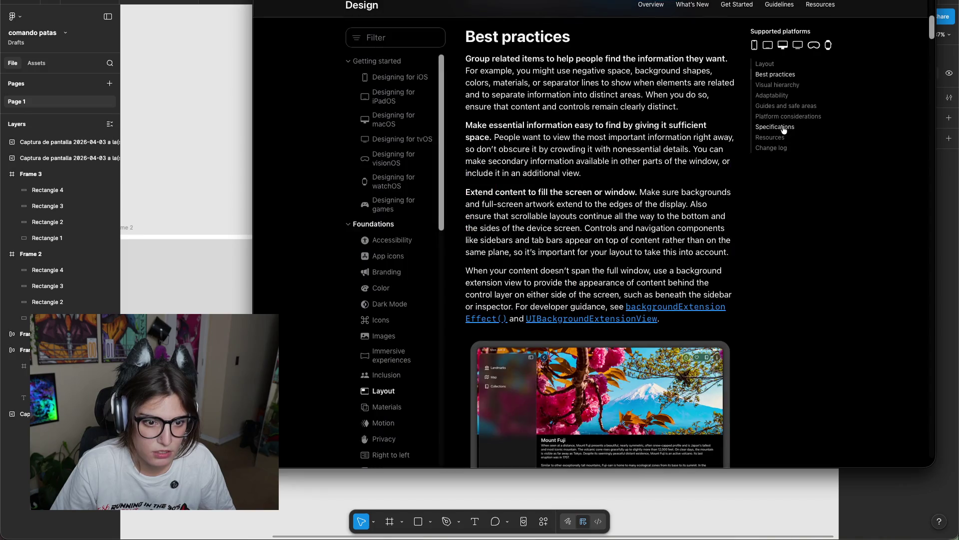
scroll(700, 158, down, 4)
scroll(655, 180, down, 6)
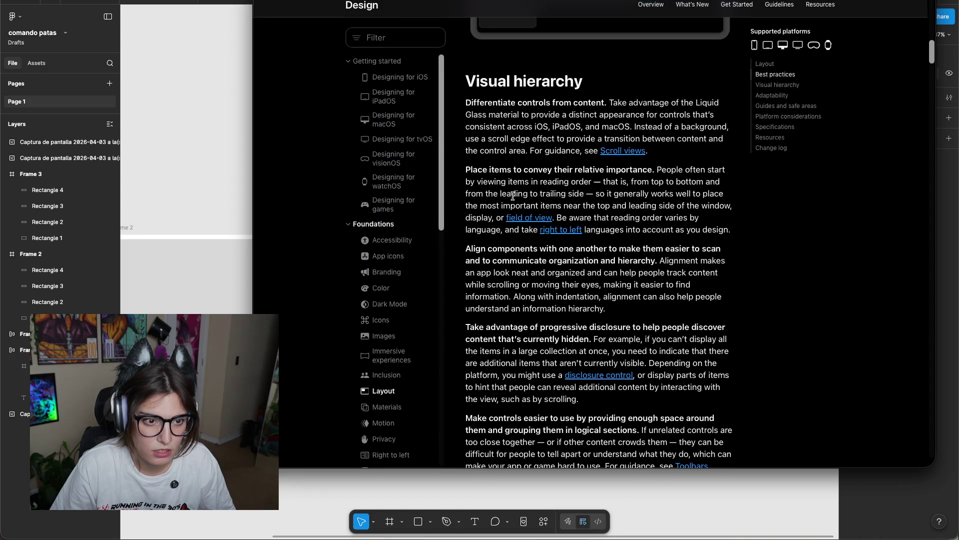
scroll(609, 352, down, 5)
scroll(597, 367, up, 5)
scroll(636, 223, down, 5)
scroll(644, 334, down, 2)
scroll(629, 332, down, 2)
scroll(615, 330, down, 4)
scroll(600, 327, down, 5)
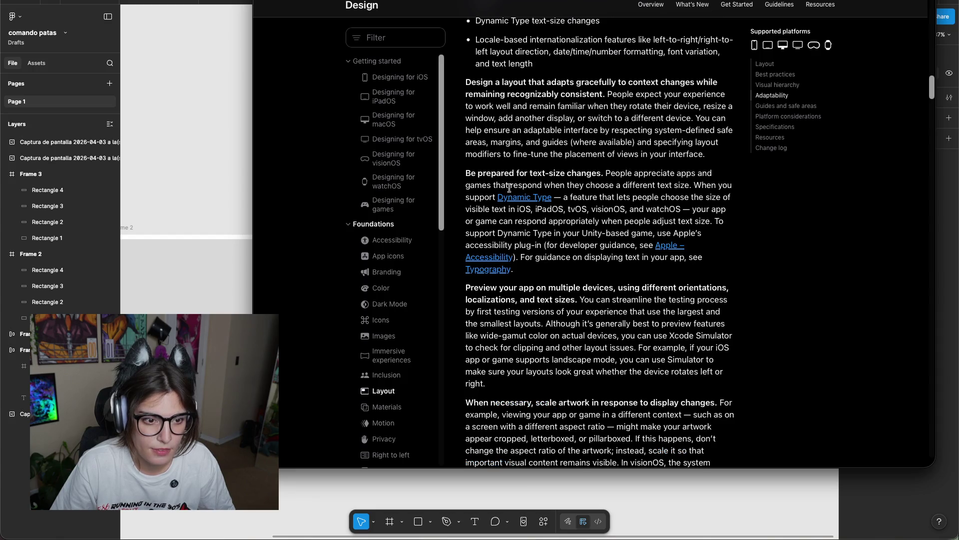
scroll(699, 293, down, 4)
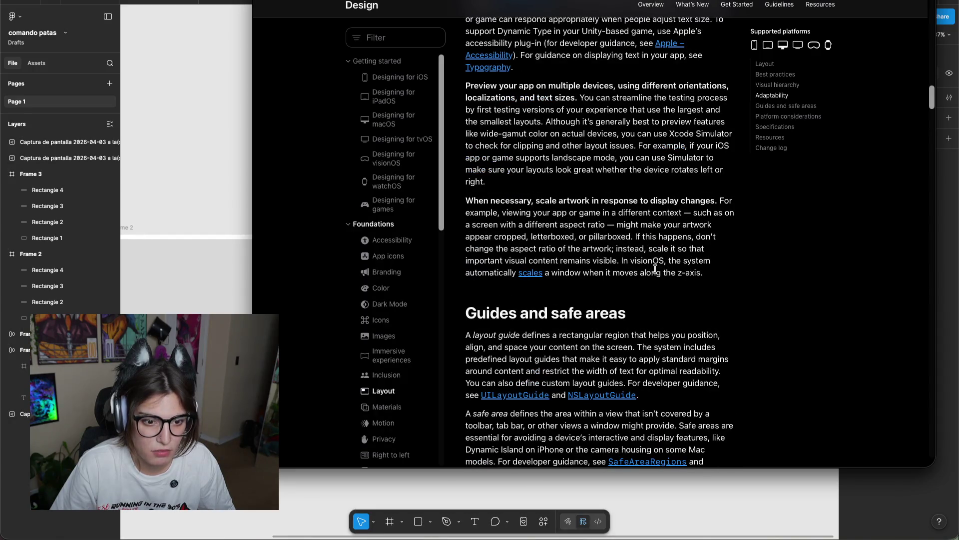
scroll(644, 300, down, 1)
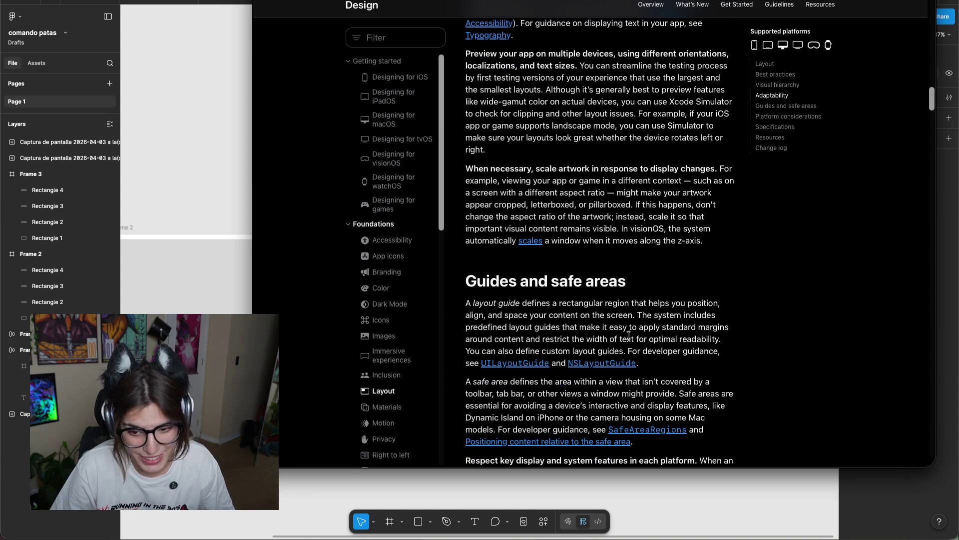
Open the UILayoutGuide developer documentation, skim it, then return to the Layout page.
right_click(528, 368)
click(555, 370)
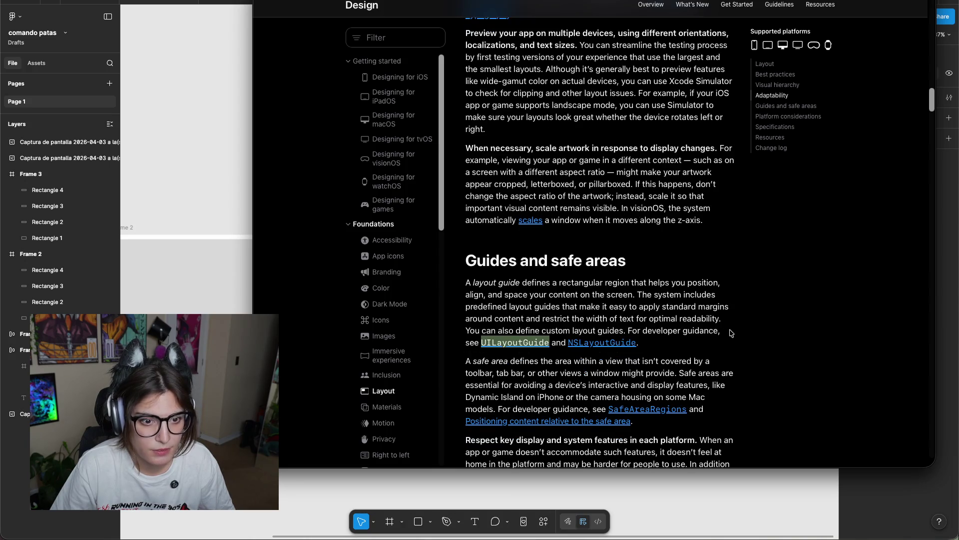
scroll(730, 334, down, 3)
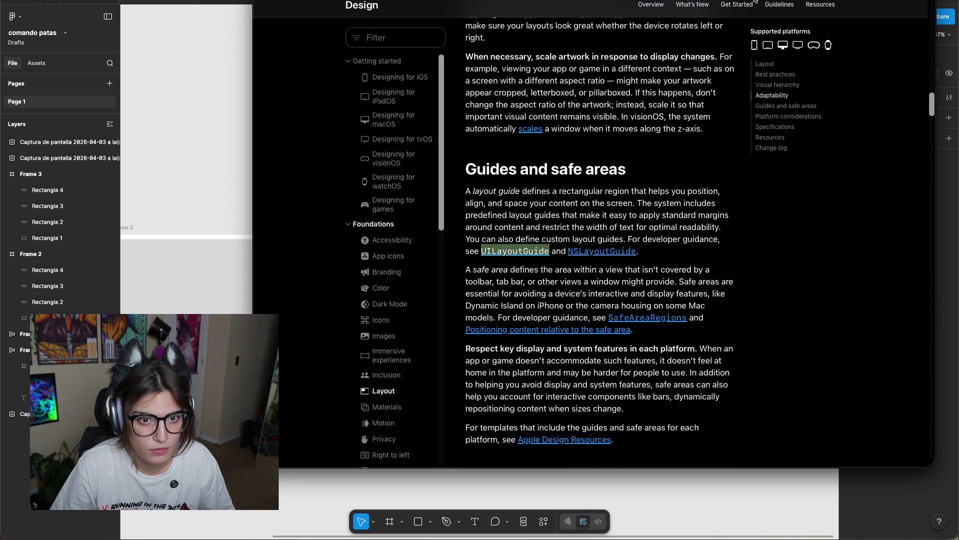
scroll(680, 249, down, 5)
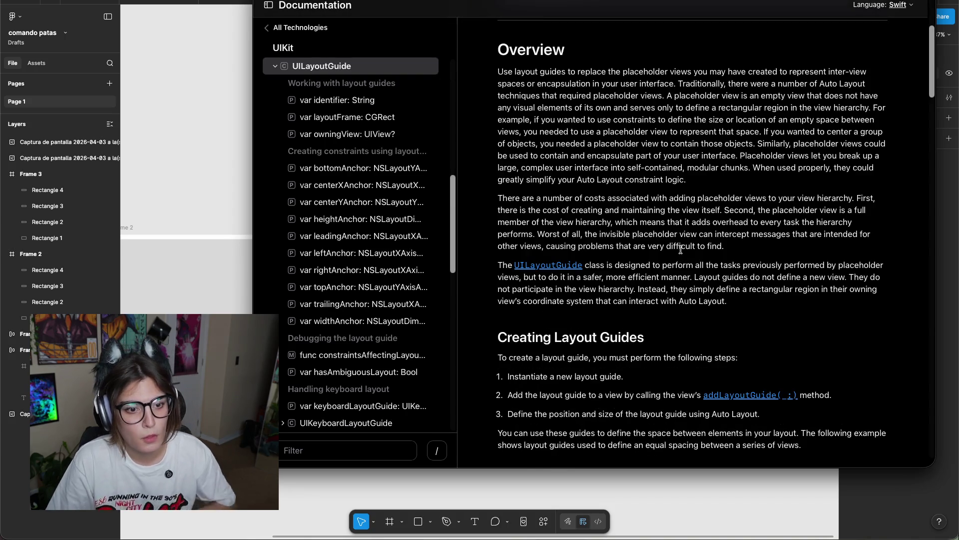
scroll(681, 250, down, 5)
scroll(680, 252, down, 5)
scroll(681, 254, down, 5)
scroll(681, 257, down, 5)
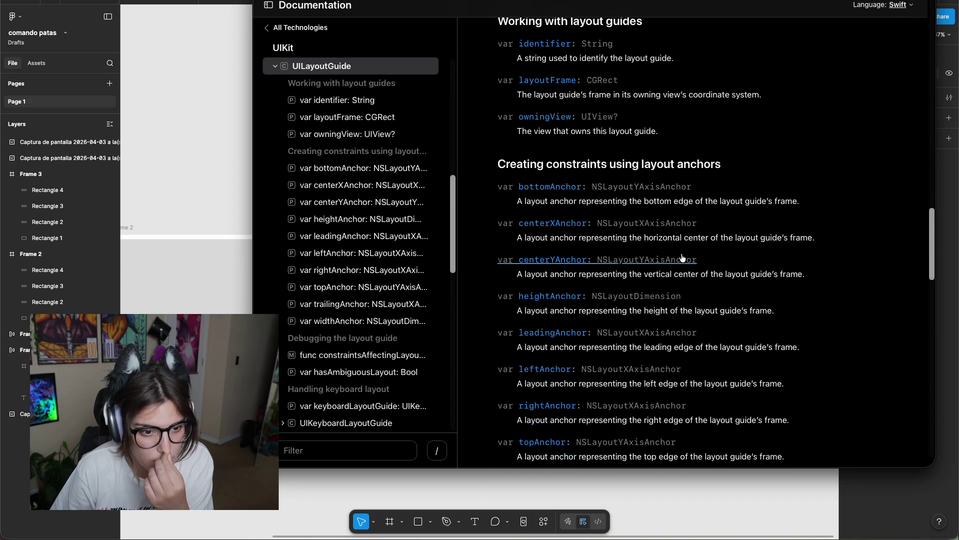
scroll(682, 259, down, 7)
key(super+bracketleft)
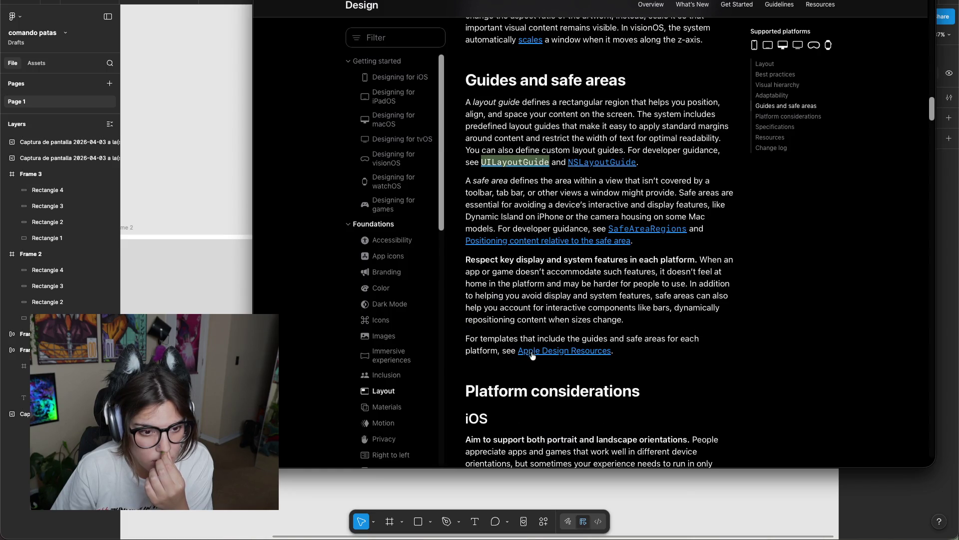
Pick an option from the Apple Design Resources link's context menu and continue down the article.
right_click(532, 355)
click(751, 282)
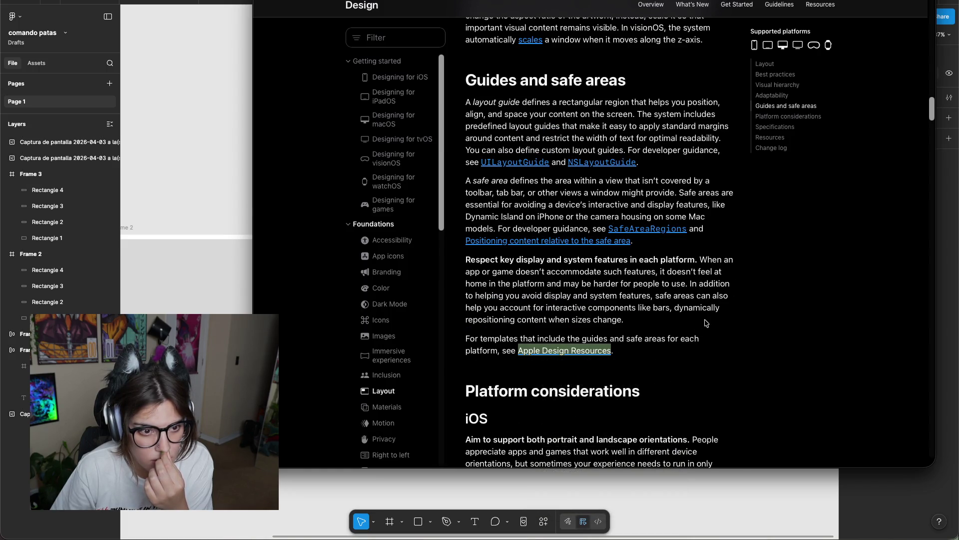
scroll(670, 332, down, 2)
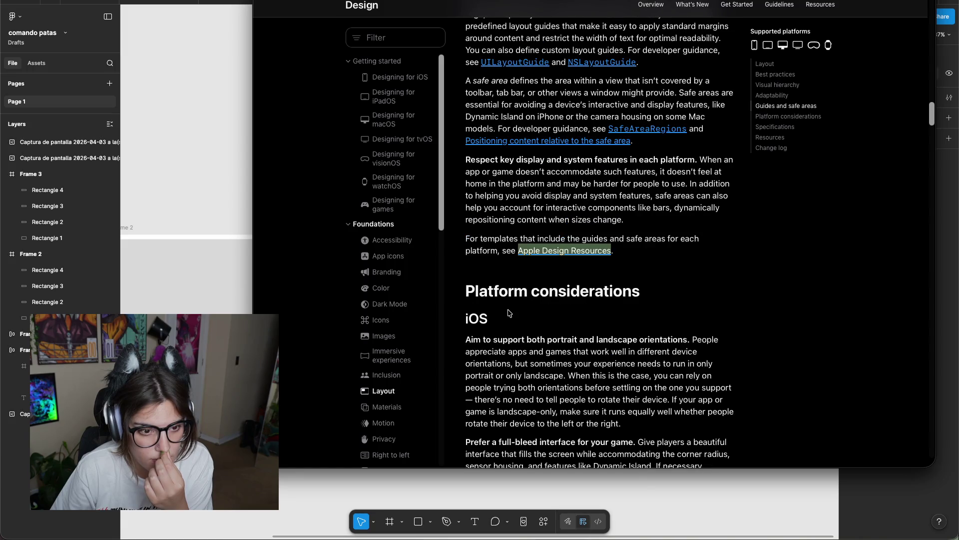
scroll(509, 313, down, 4)
scroll(575, 320, down, 5)
scroll(633, 324, down, 3)
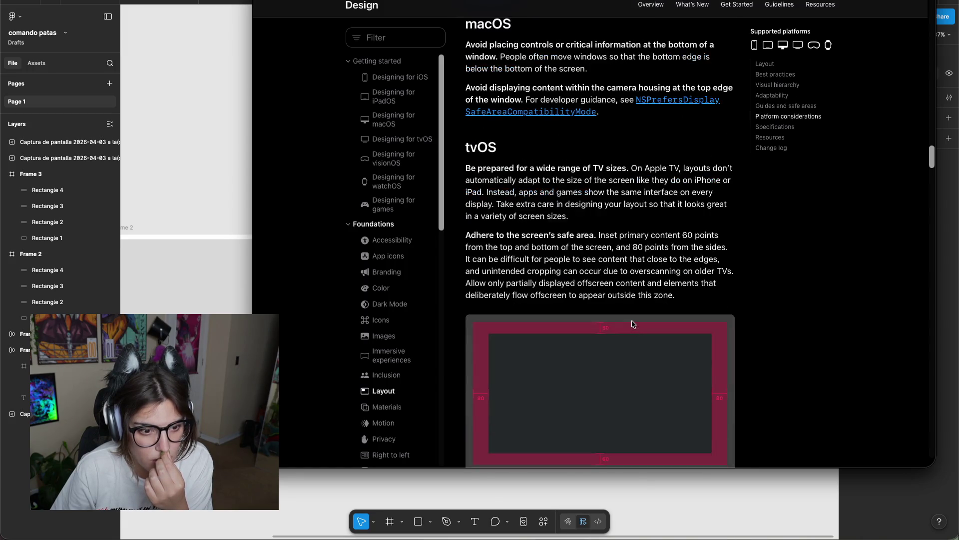
scroll(633, 324, down, 3)
scroll(628, 323, down, 6)
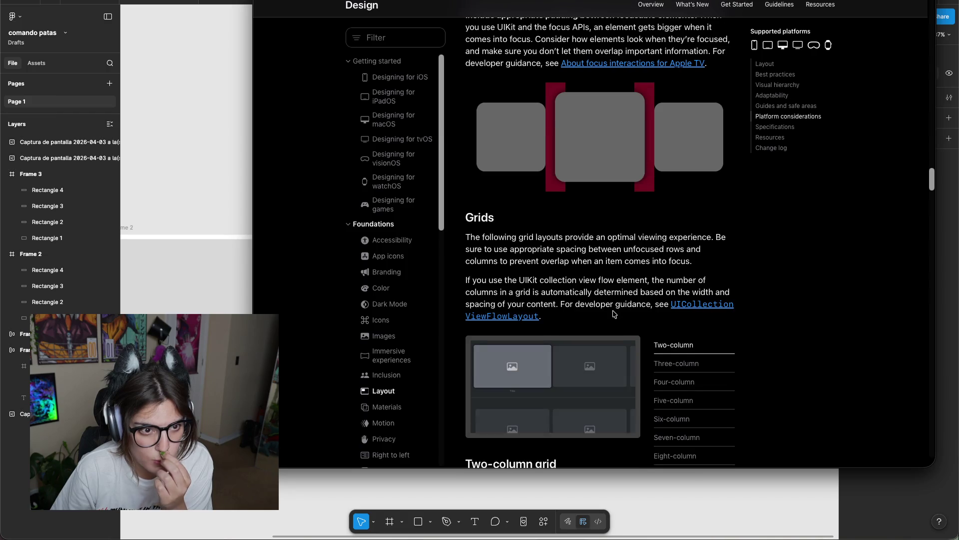
scroll(615, 314, up, 2)
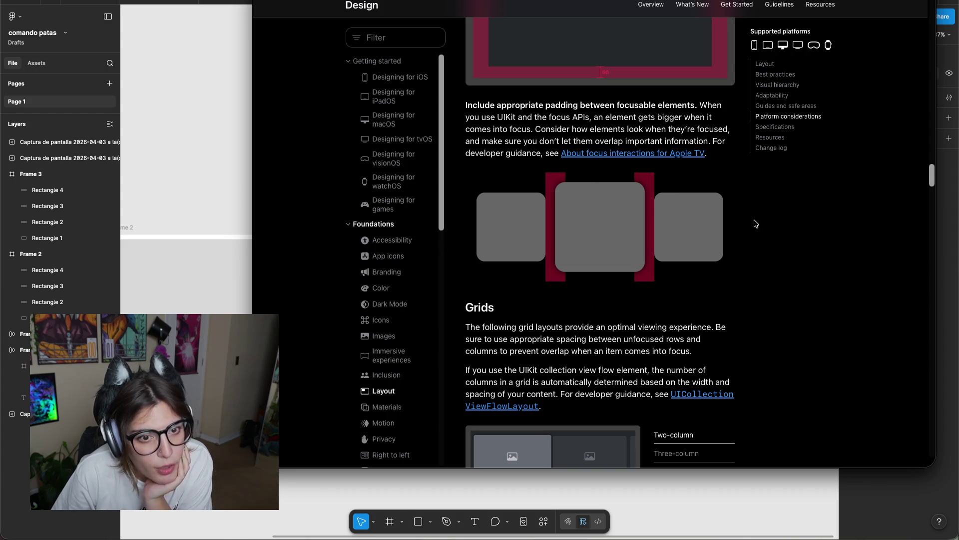
scroll(752, 233, down, 4)
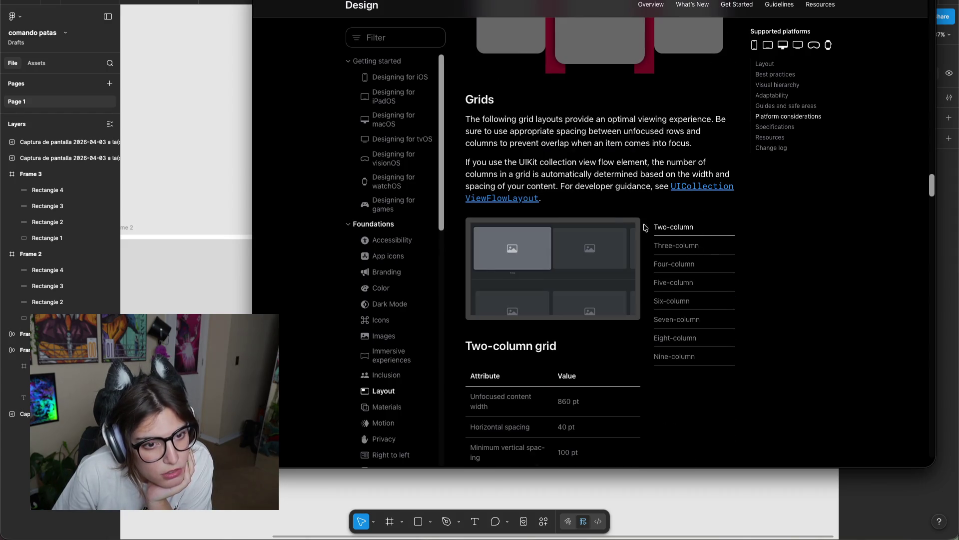
Cycle through the three-, four-, five- and six-column grid examples, ending on Two-column.
click(673, 249)
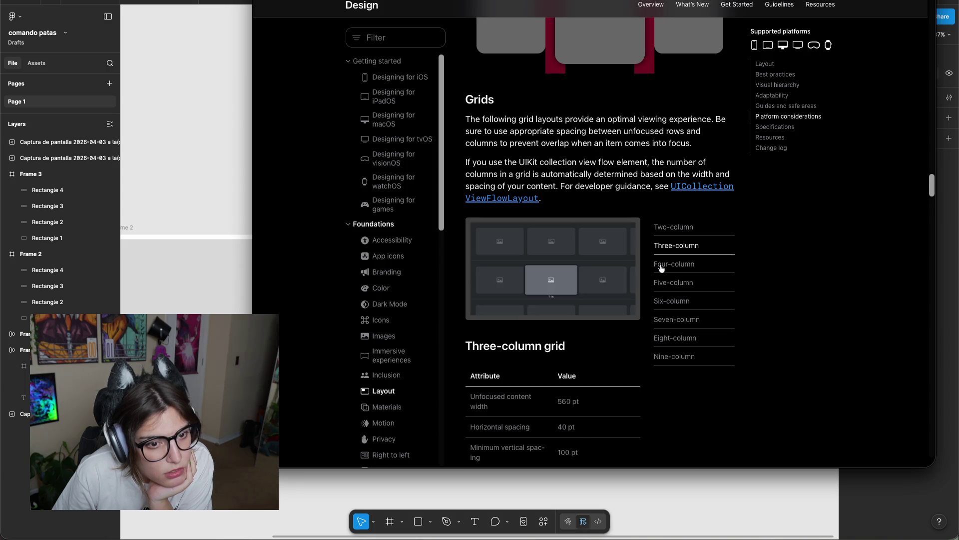
click(668, 264)
click(668, 283)
click(674, 306)
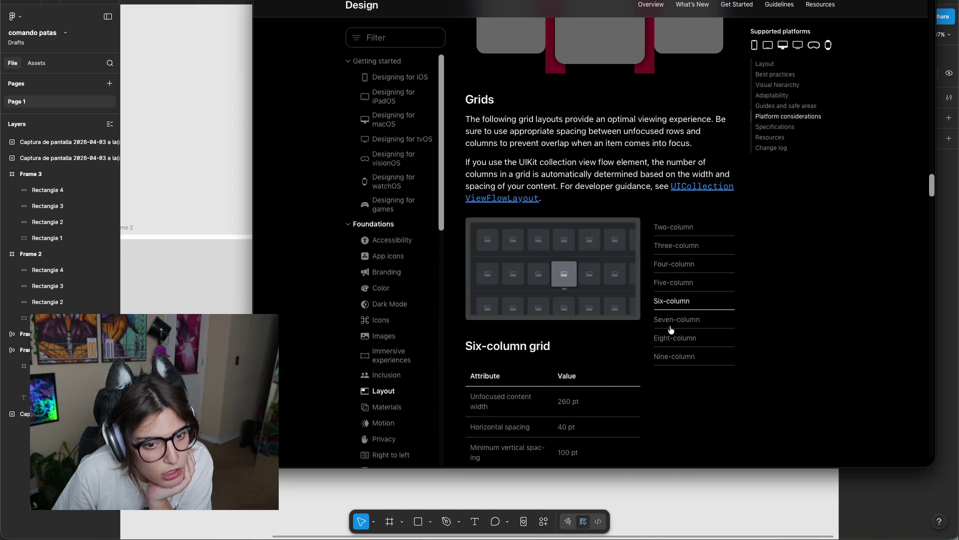
click(674, 337)
click(675, 357)
click(671, 301)
click(679, 227)
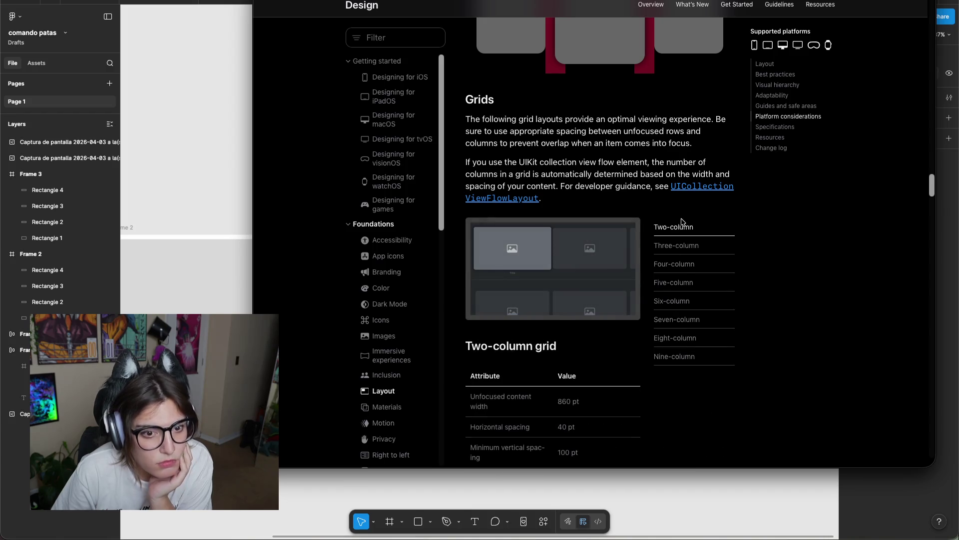
Scroll down the Layout article to the Specifications device-dimension tables.
scroll(659, 266, down, 3)
scroll(515, 325, down, 1)
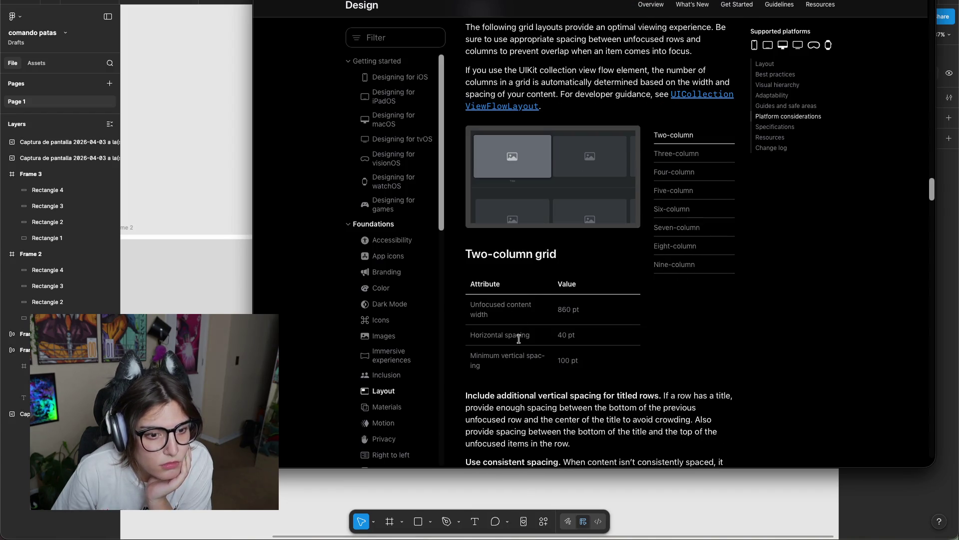
scroll(630, 279, down, 1)
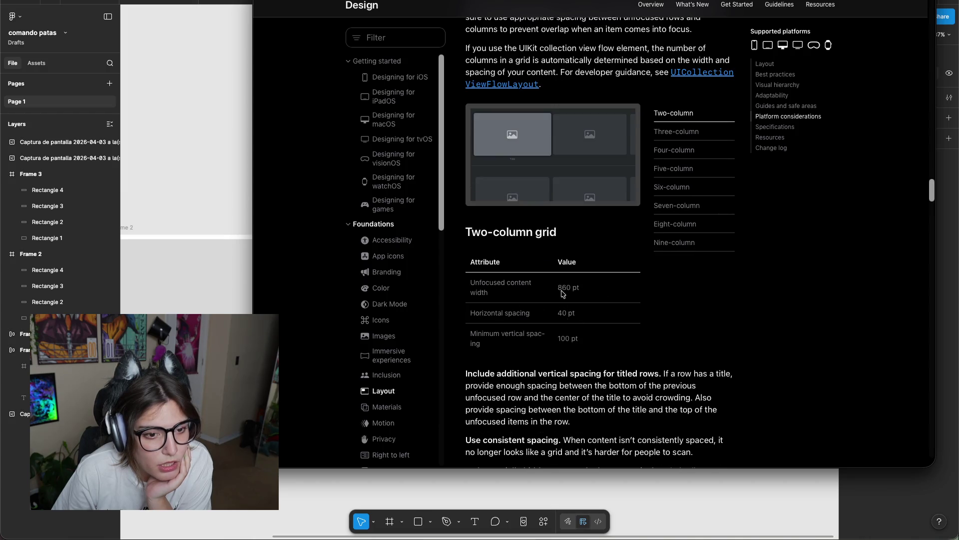
scroll(659, 333, down, 4)
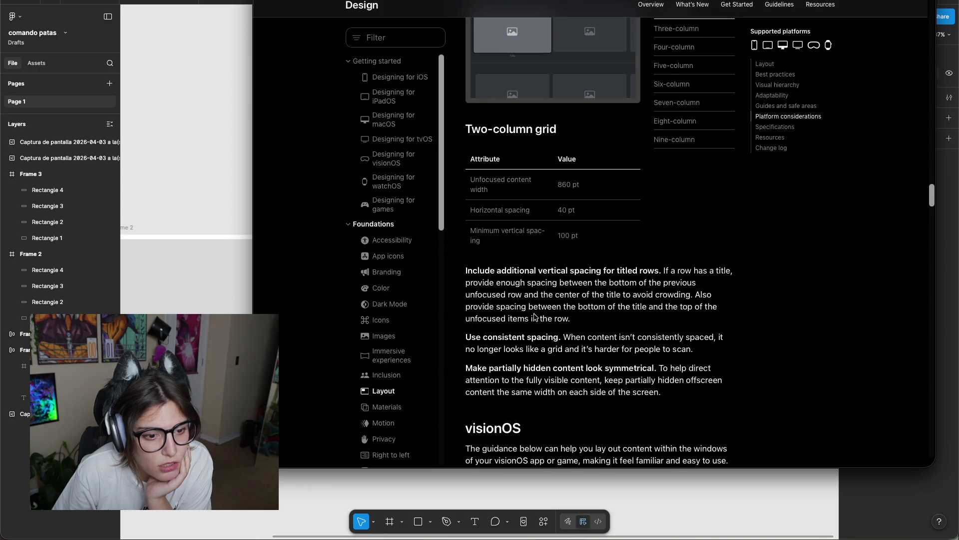
scroll(532, 311, down, 7)
scroll(575, 235, up, 20)
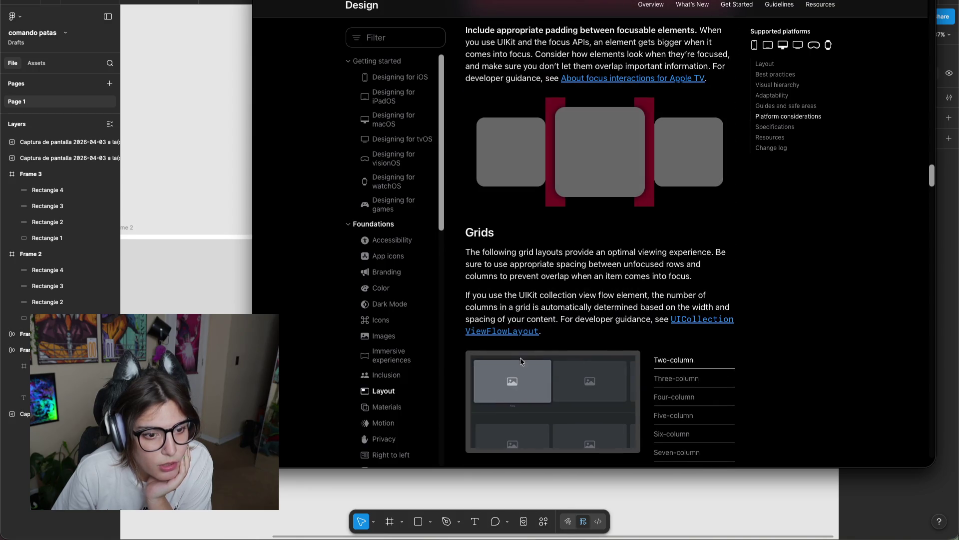
scroll(522, 359, down, 15)
scroll(574, 344, down, 12)
scroll(615, 332, down, 8)
scroll(651, 320, down, 11)
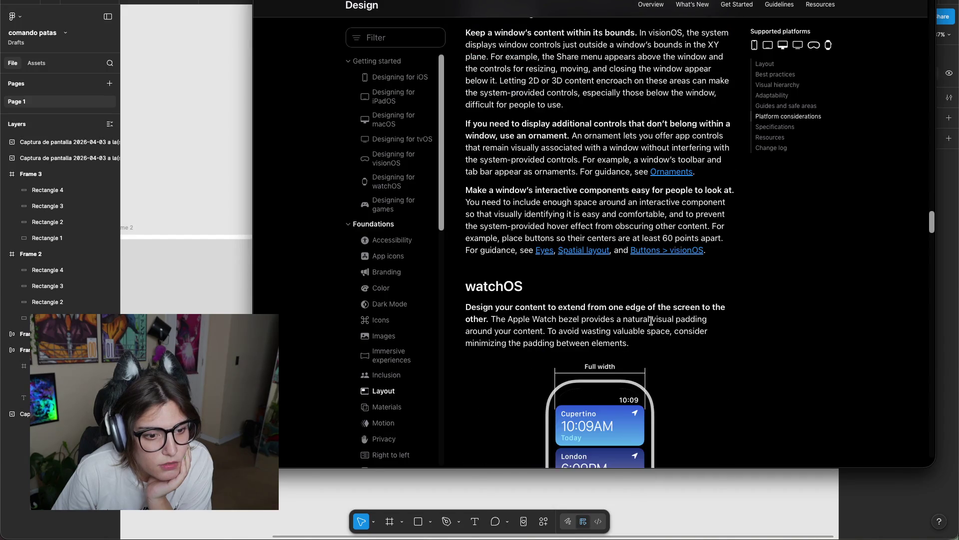
scroll(659, 305, down, 8)
scroll(699, 303, down, 12)
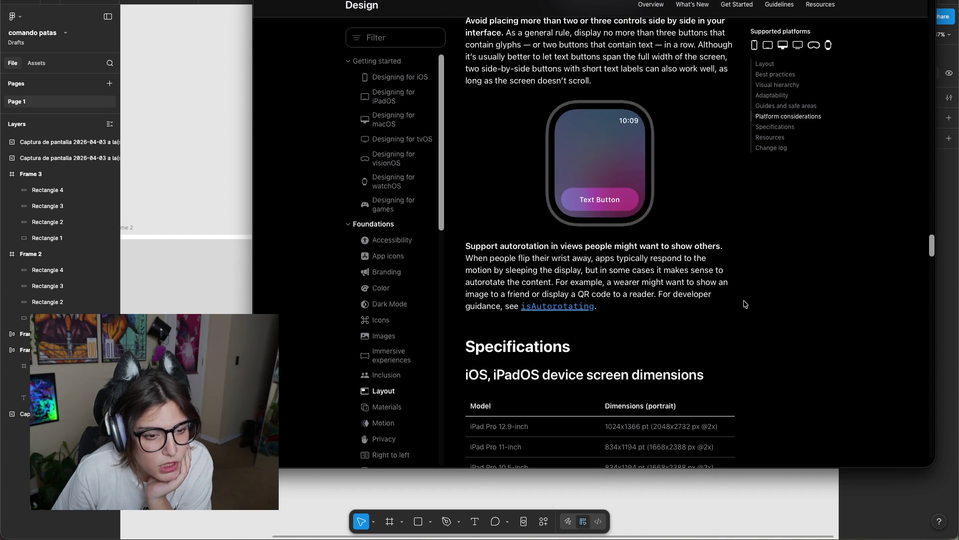
scroll(725, 300, down, 7)
scroll(735, 298, down, 2)
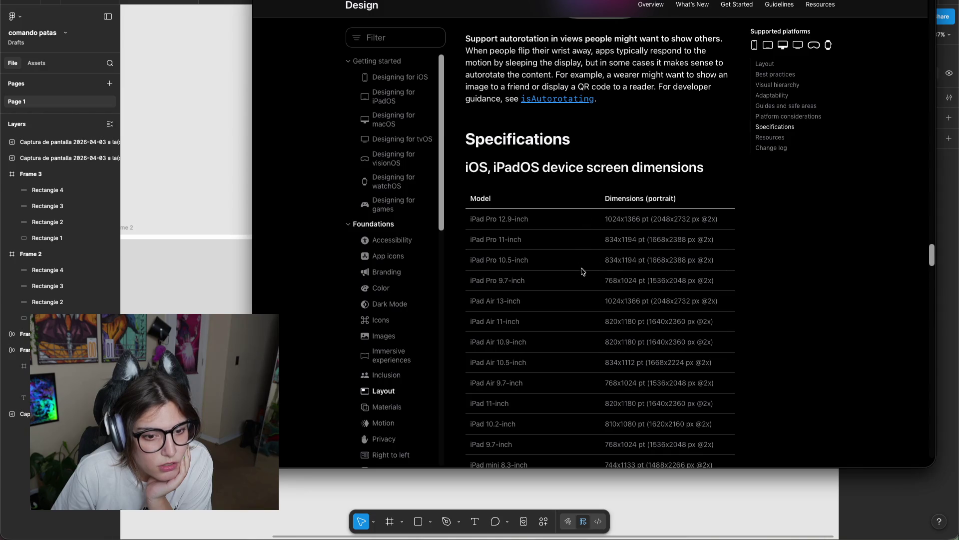
Select the dimensions table's last rows and the iPhone SE 4-inch name, then clear the selection.
scroll(580, 275, down, 5)
scroll(576, 279, down, 5)
scroll(584, 274, down, 5)
scroll(593, 268, down, 3)
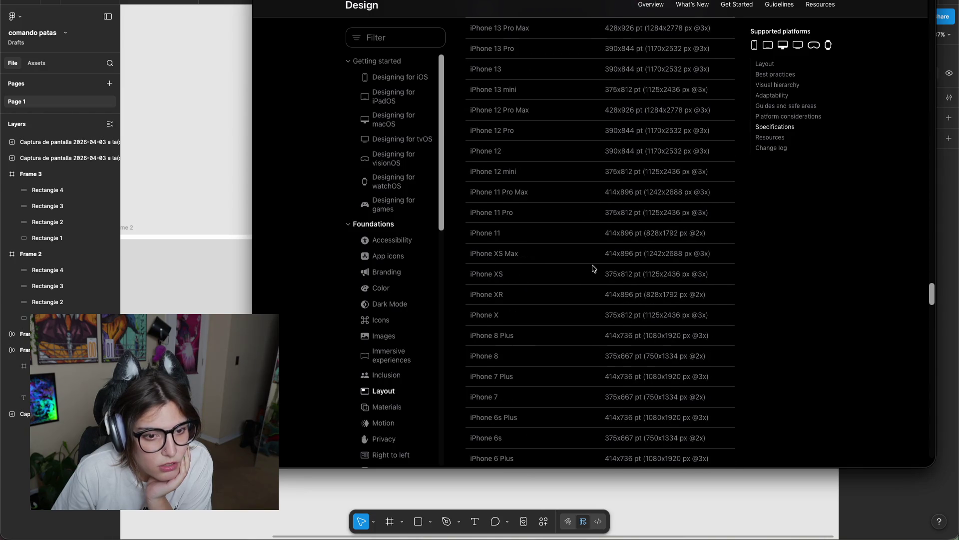
scroll(600, 285, down, 4)
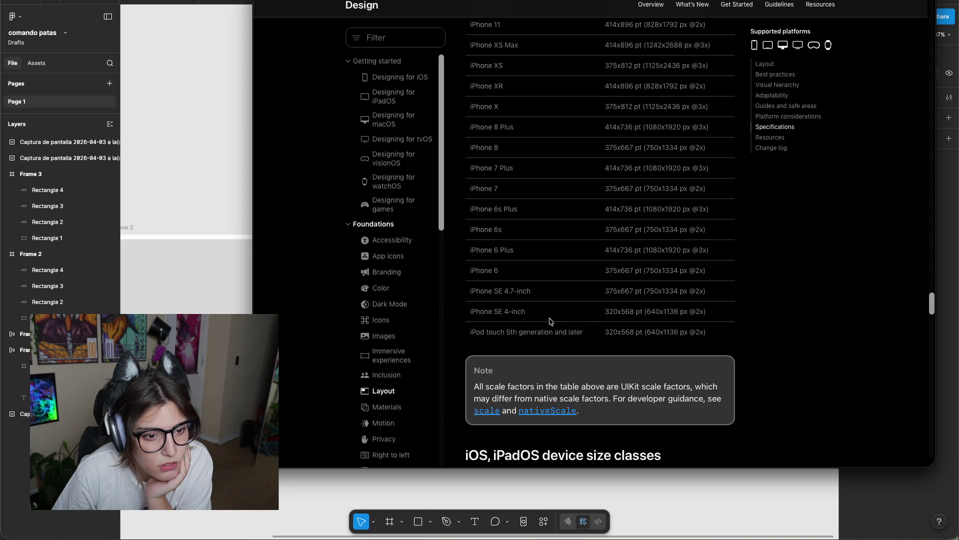
drag(590, 318, 747, 312)
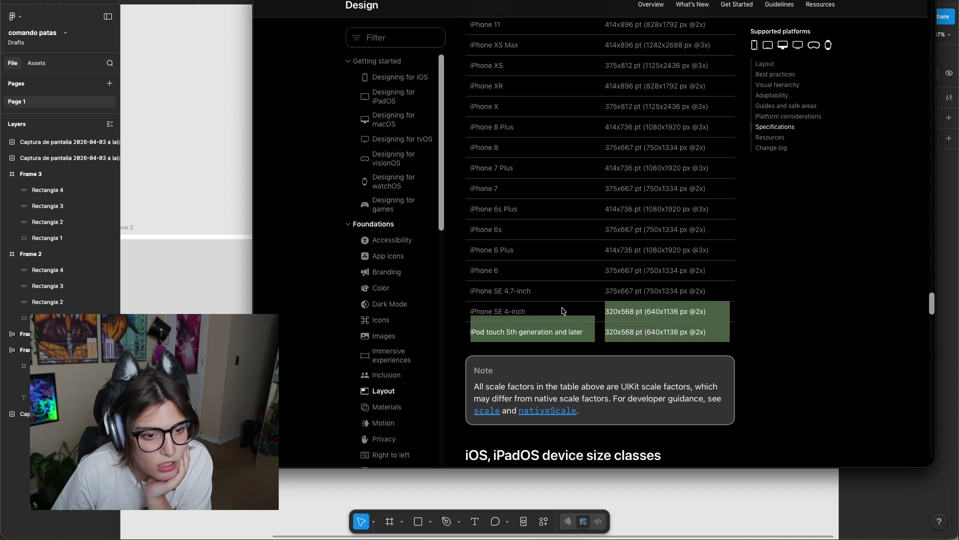
drag(495, 311, 471, 312)
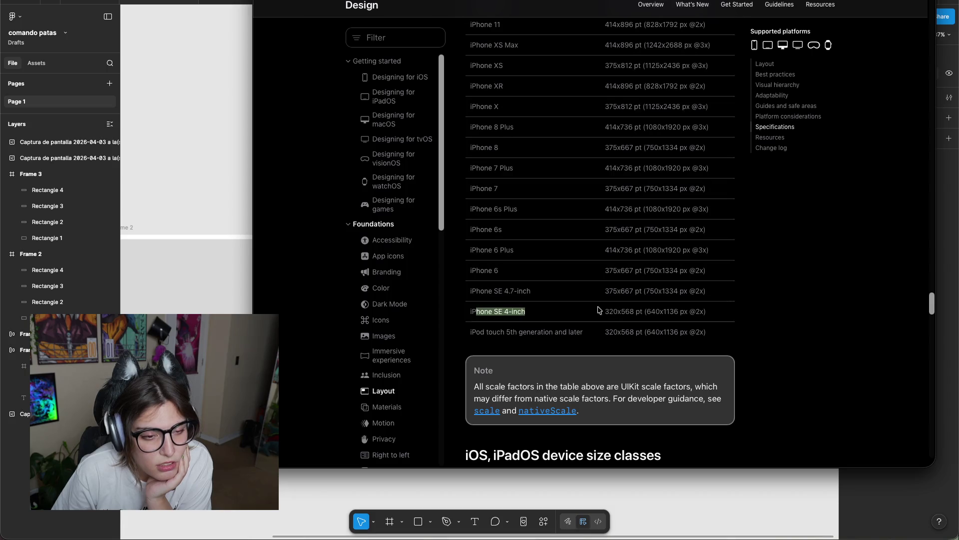
click(602, 307)
Scroll past the size-class and watchOS tables down to Resources and related videos.
scroll(615, 339, down, 4)
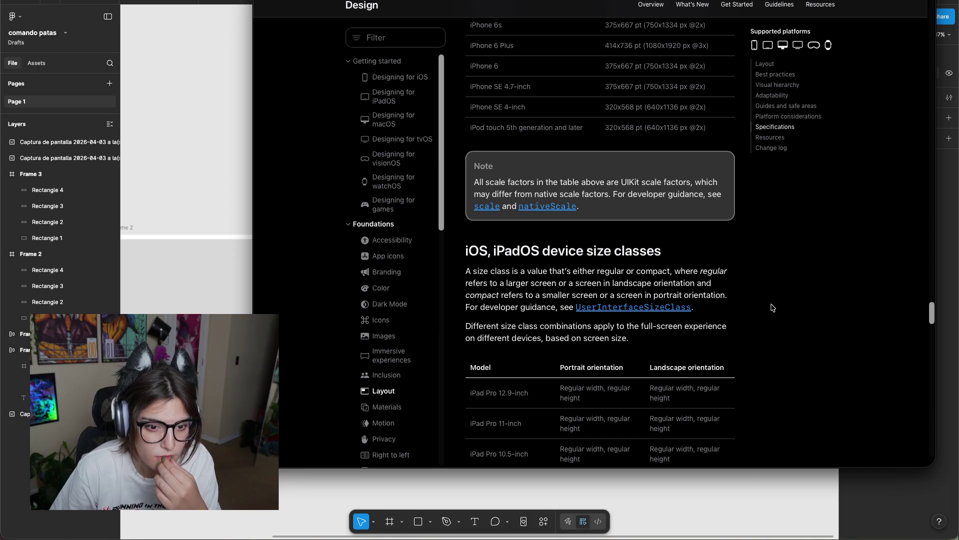
scroll(549, 242, down, 1)
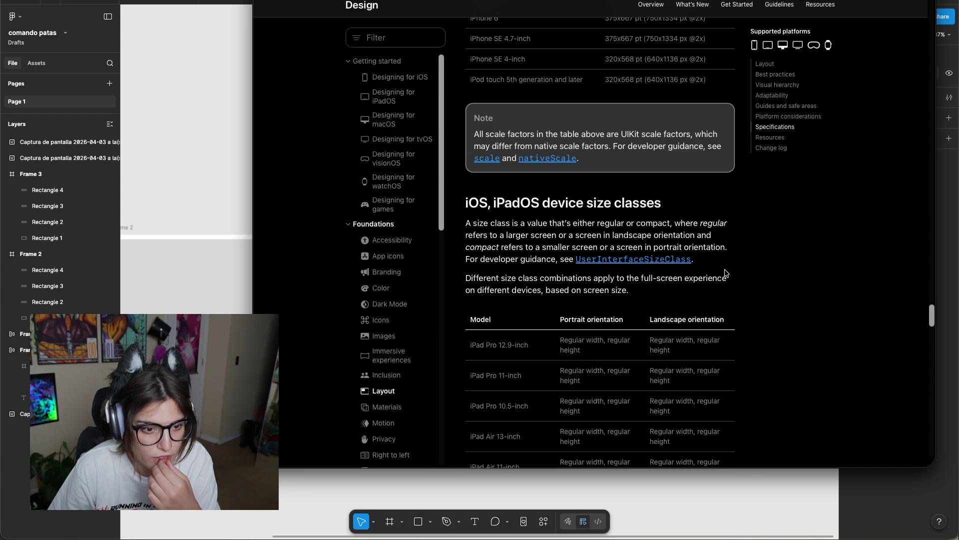
scroll(720, 268, down, 1)
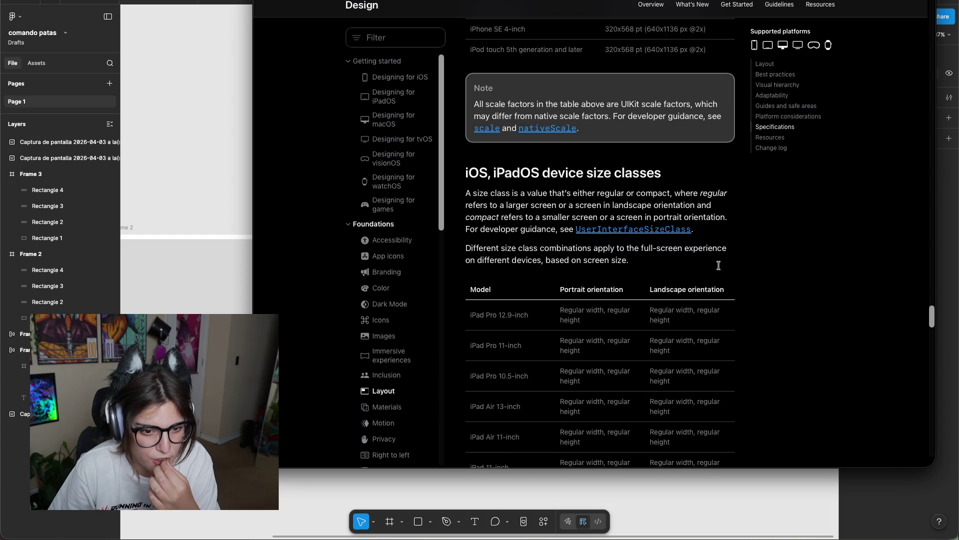
scroll(750, 268, down, 2)
scroll(539, 167, down, 1)
scroll(717, 245, down, 5)
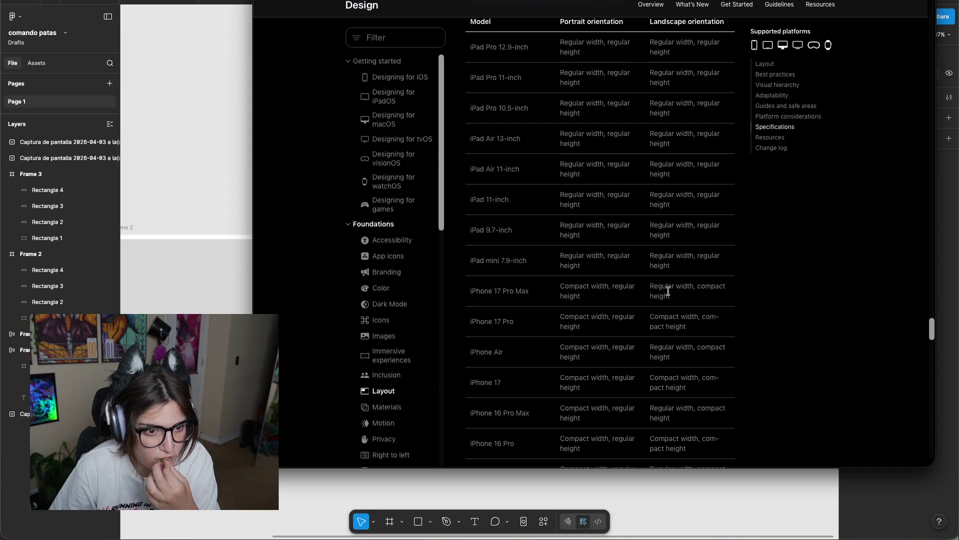
scroll(670, 286, down, 2)
scroll(664, 280, down, 3)
scroll(650, 273, down, 3)
scroll(642, 274, down, 7)
scroll(645, 280, down, 10)
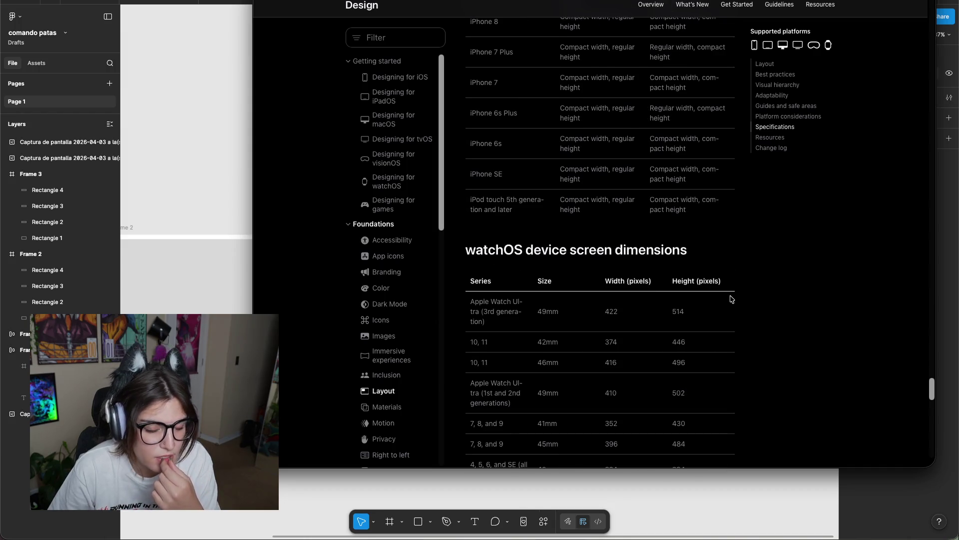
scroll(791, 303, down, 5)
scroll(694, 299, down, 3)
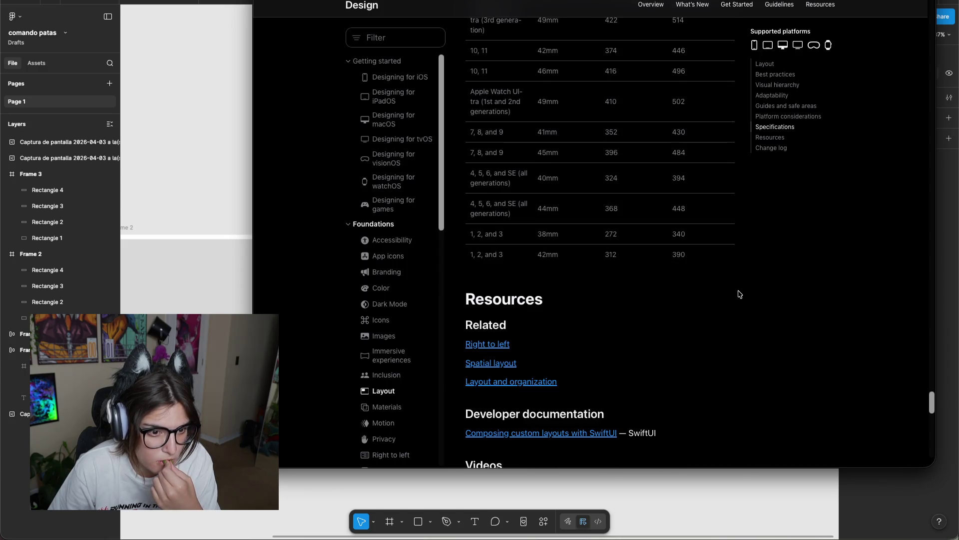
scroll(739, 294, down, 3)
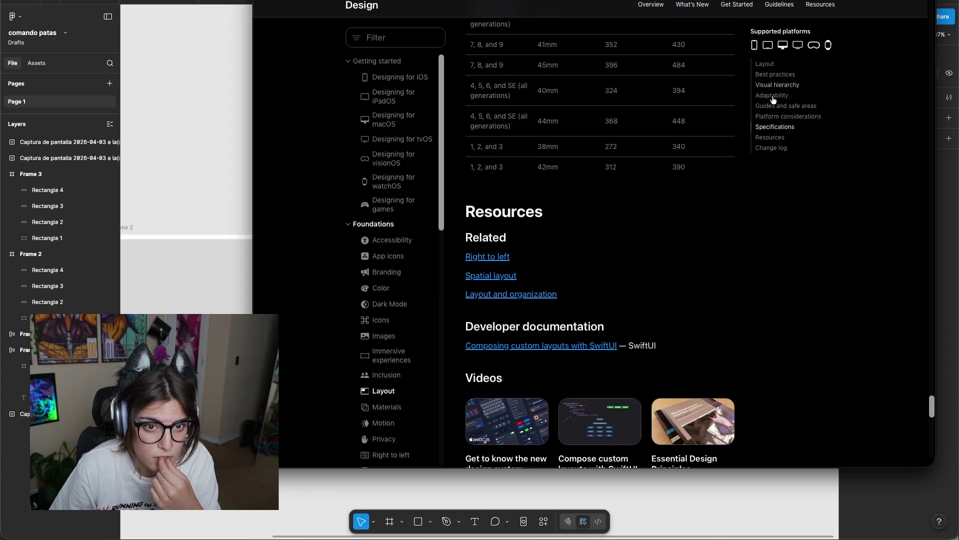
Filter the HIG sidebar pages by typing 'radiu', then edit the filter text.
click(399, 37)
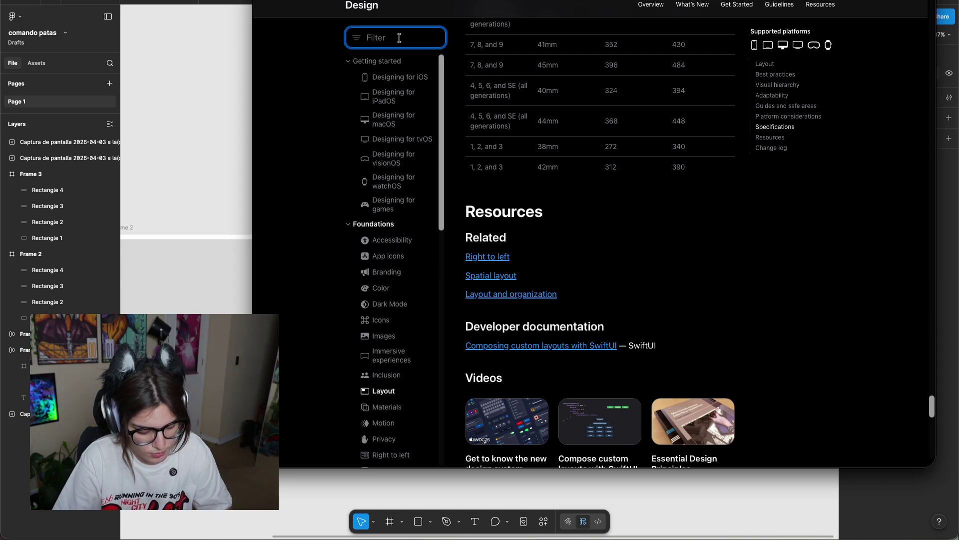
text(r)
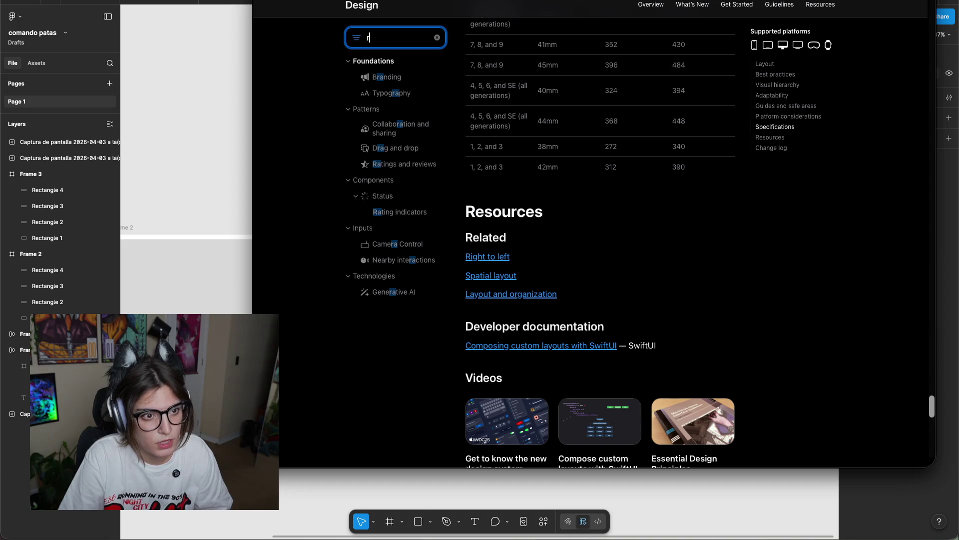
text(adiu)
key(BackSpace)
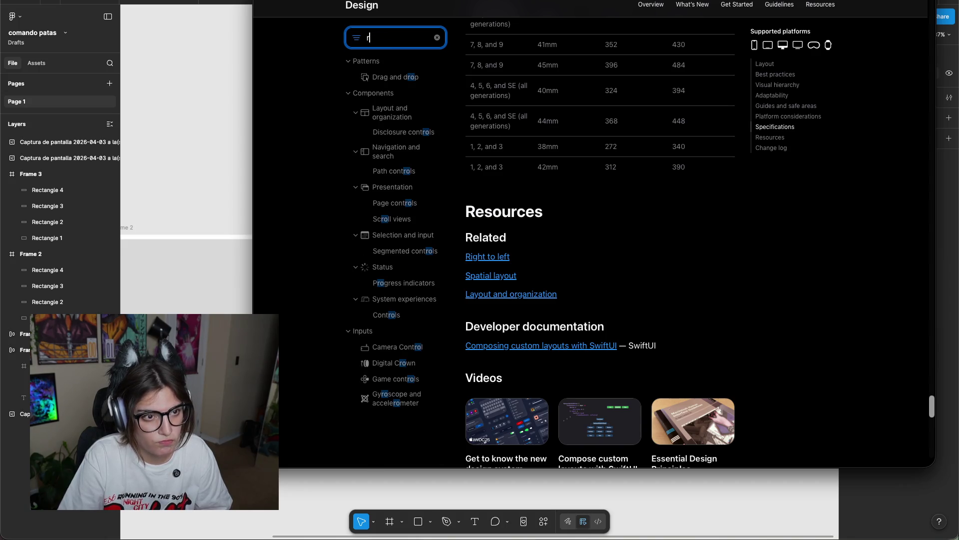
text(a)
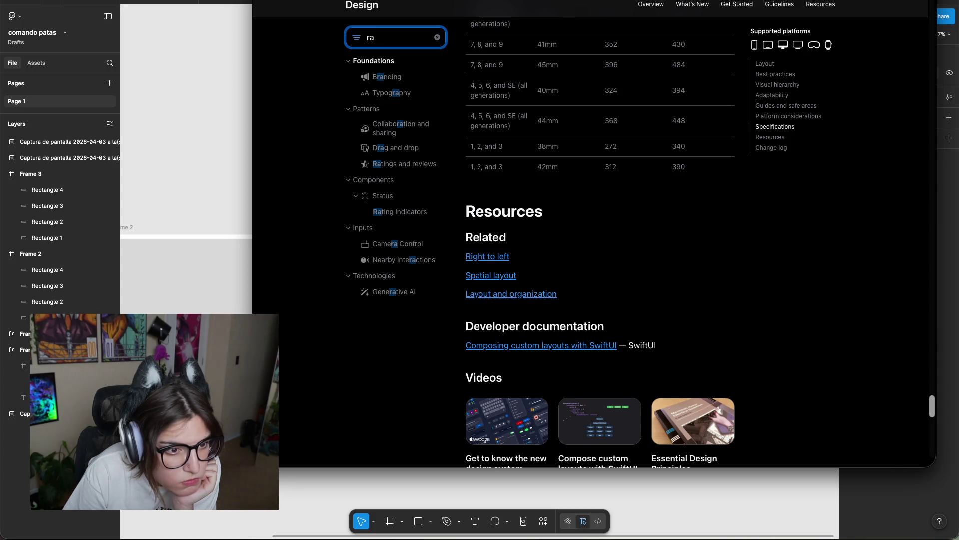
Clear the filter and open the Resources page, scrolling to iOS and iPadOS.
key(BackSpace)
key(BackSpace)
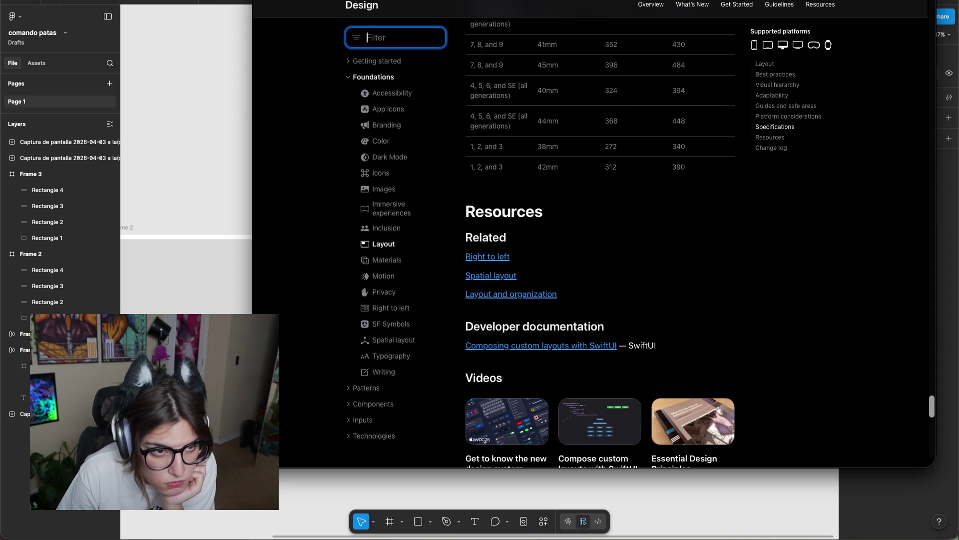
click(821, 5)
scroll(640, 332, down, 5)
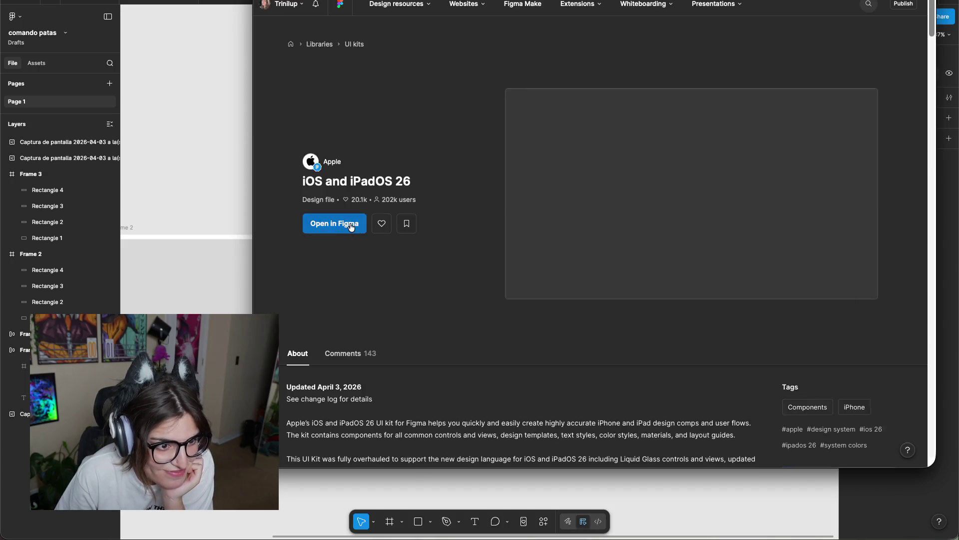
Use the iOS and iPadOS 26 UI Kit in a new draft file under the personal account.
click(351, 225)
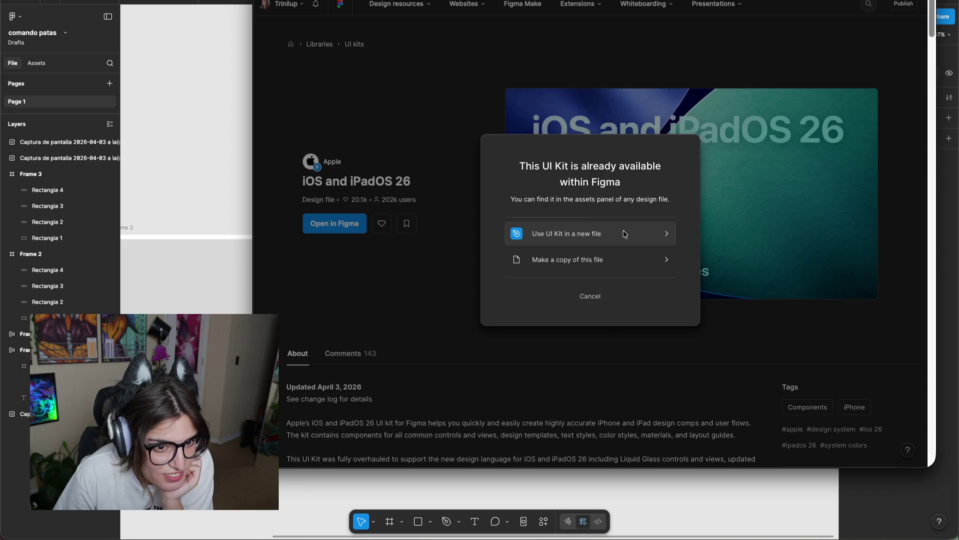
click(569, 262)
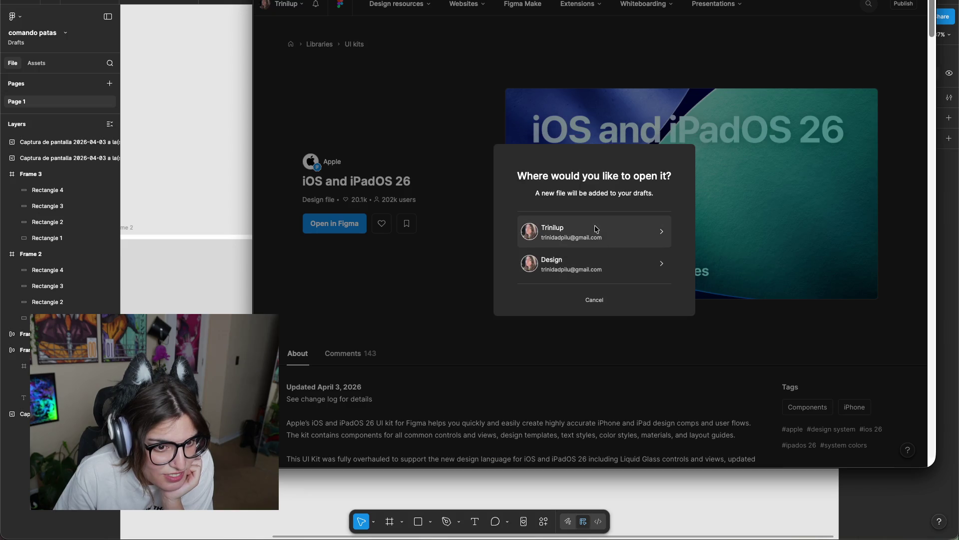
click(591, 241)
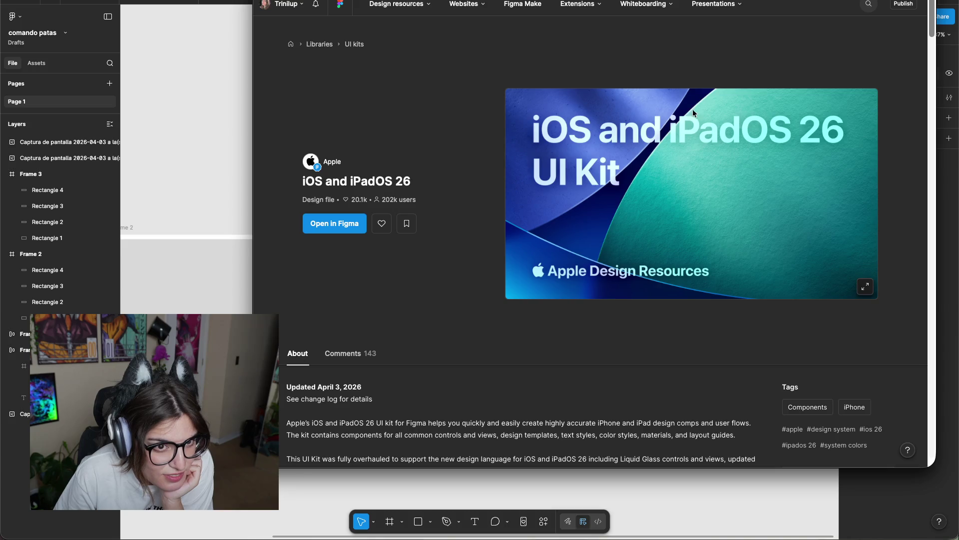
mouse_move(690, 6)
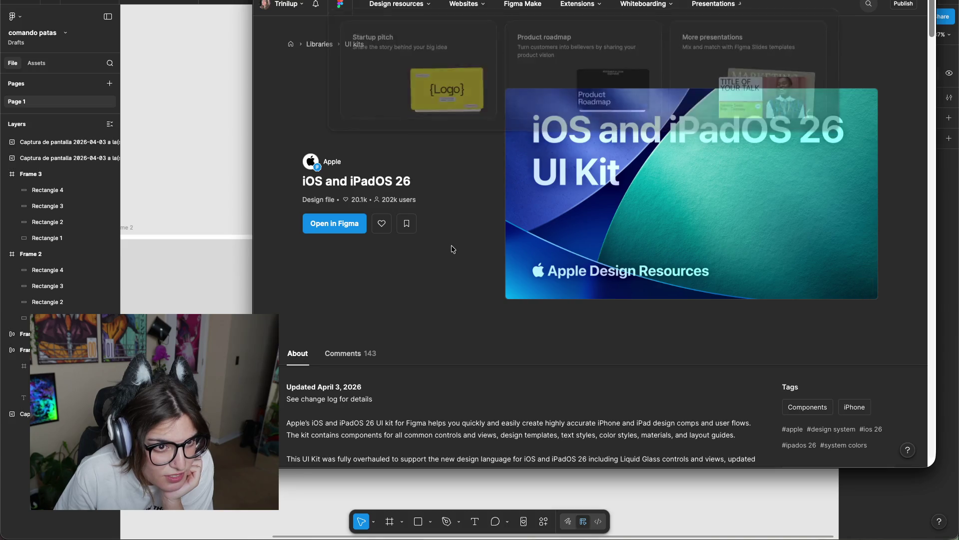
mouse_move(644, 4)
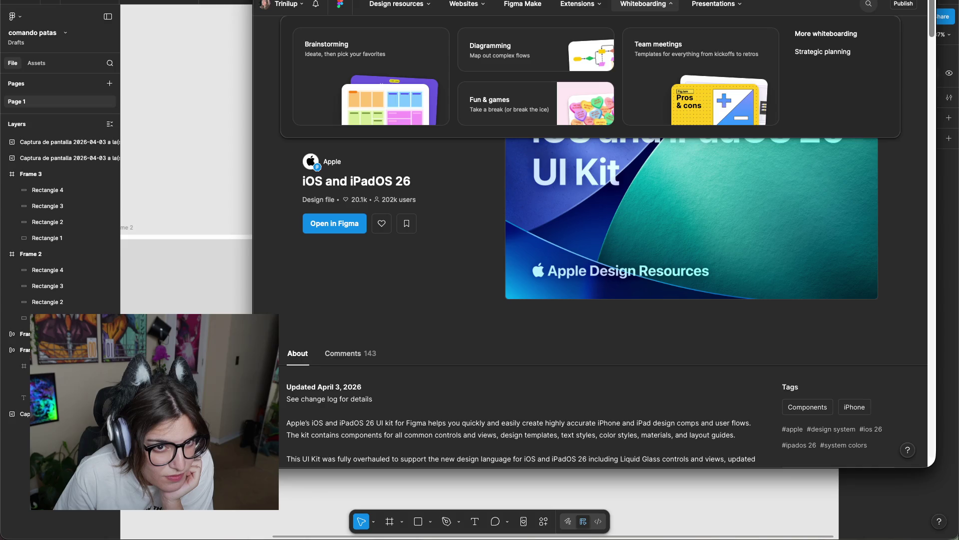
click(794, 27)
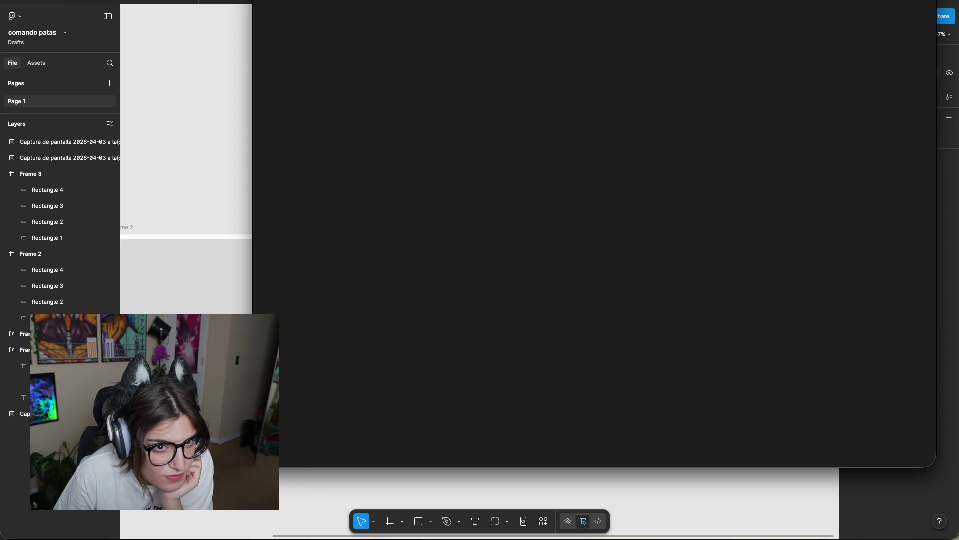
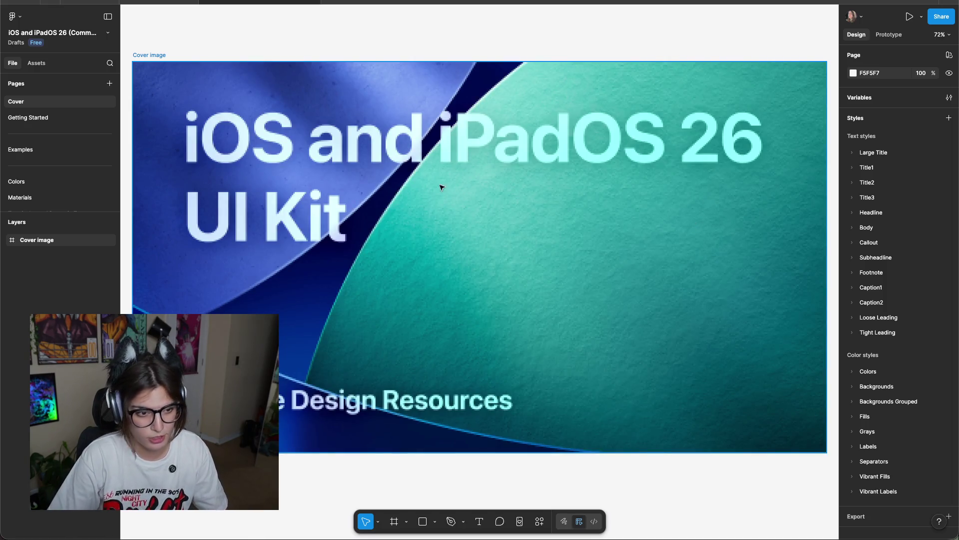
Open the UI kit's Getting Started page, then its Examples page.
scroll(55, 175, down, 2)
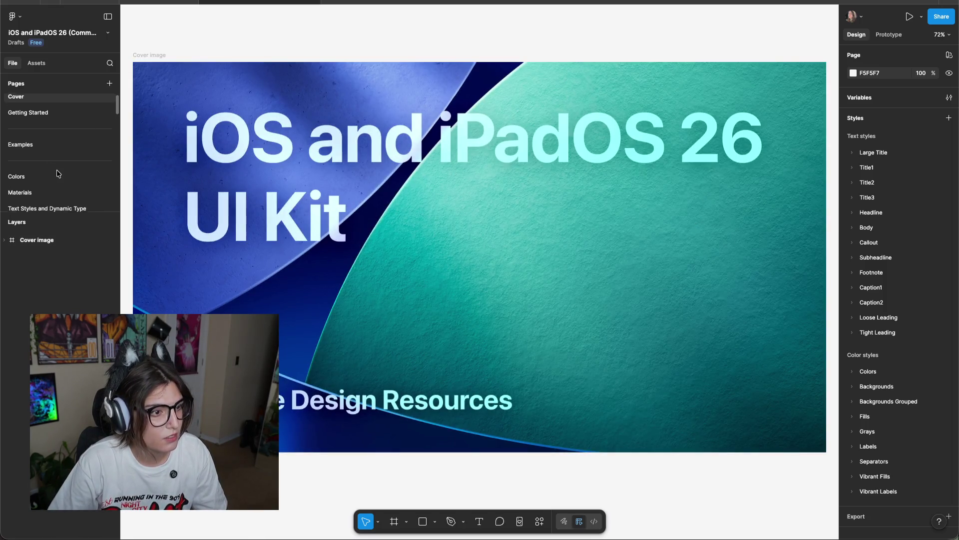
scroll(58, 174, up, 1)
scroll(58, 173, up, 1)
click(30, 117)
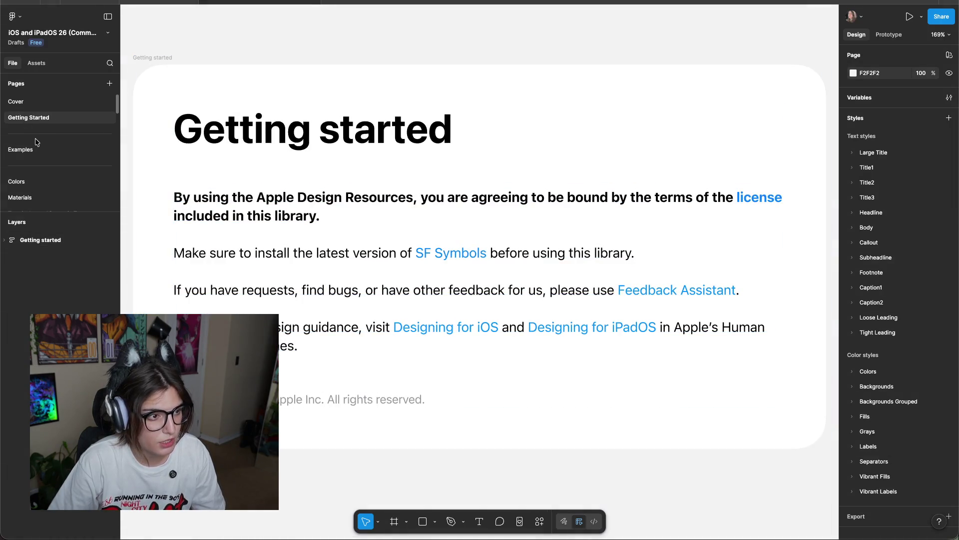
click(21, 150)
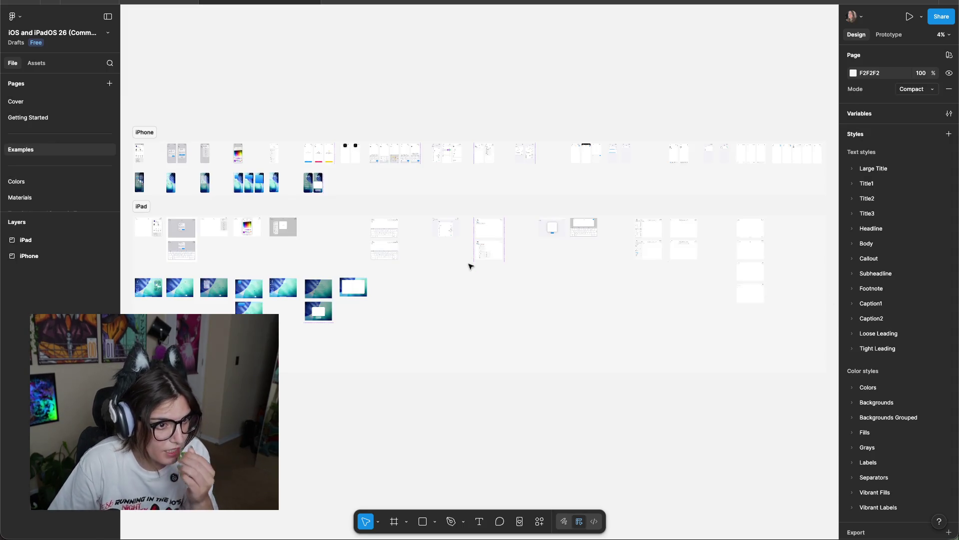
Browse the Examples canvas, selecting and deselecting the iPhone example section.
ctrl+scroll(350, 200, up, 3)
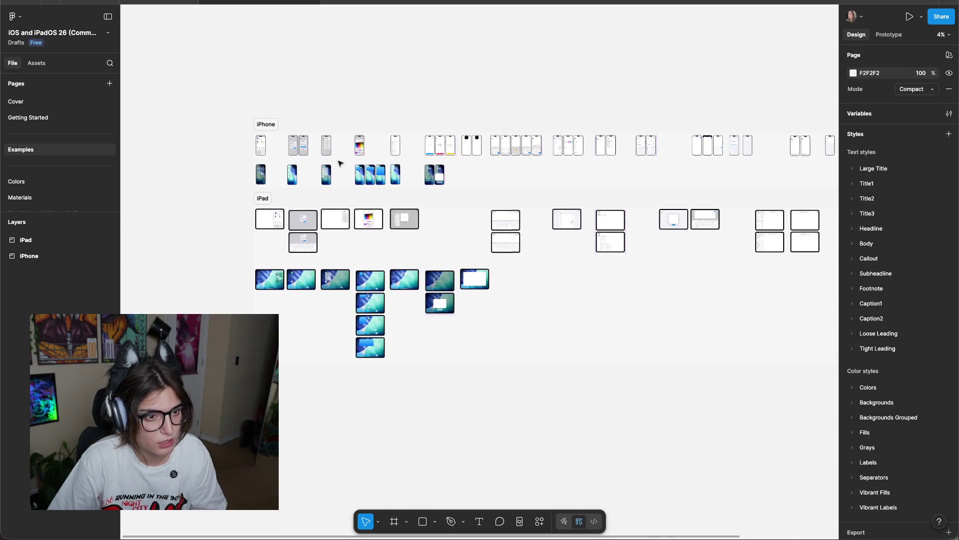
ctrl+scroll(333, 218, up, 3)
scroll(333, 218, down, 5)
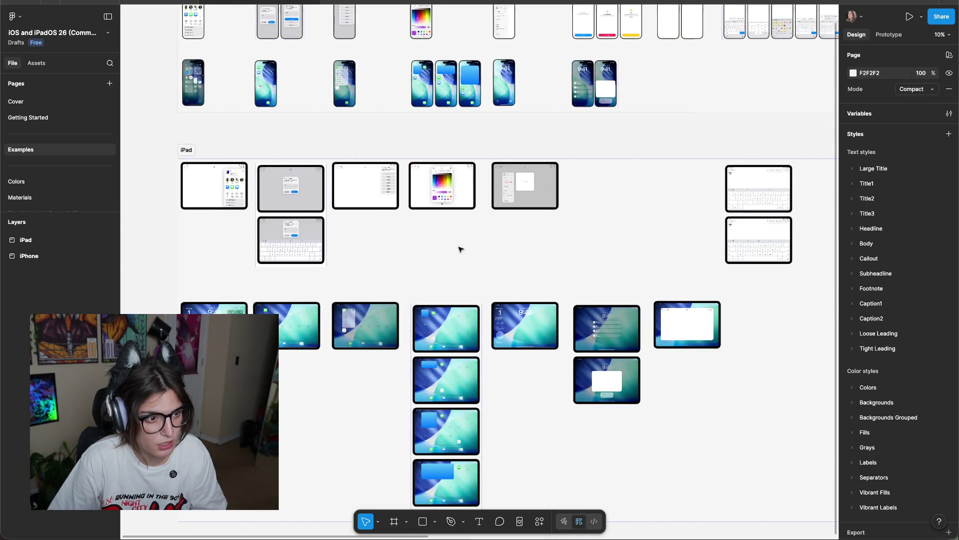
scroll(458, 249, down, 5)
scroll(257, 237, up, 5)
ctrl+scroll(623, 182, down, 3)
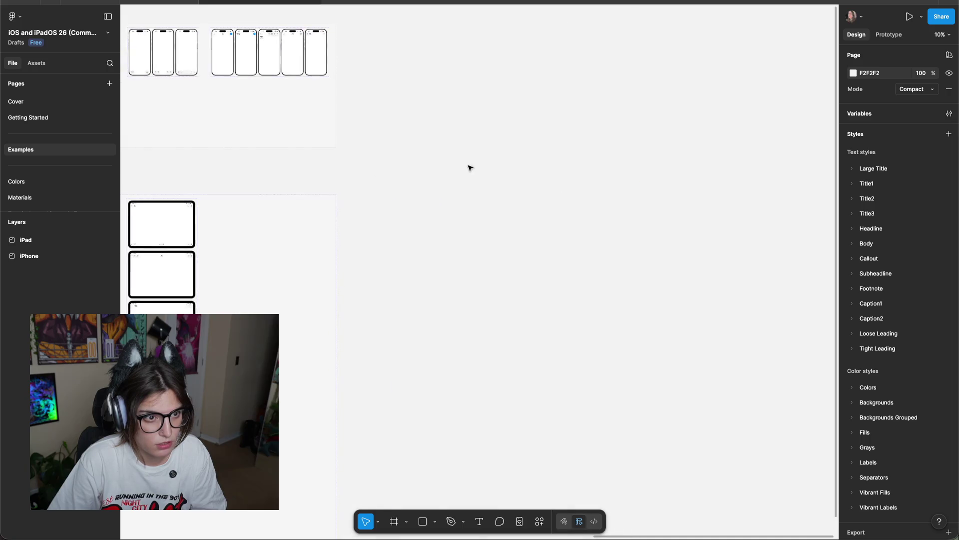
scroll(473, 165, left, 3)
click(280, 167)
click(390, 174)
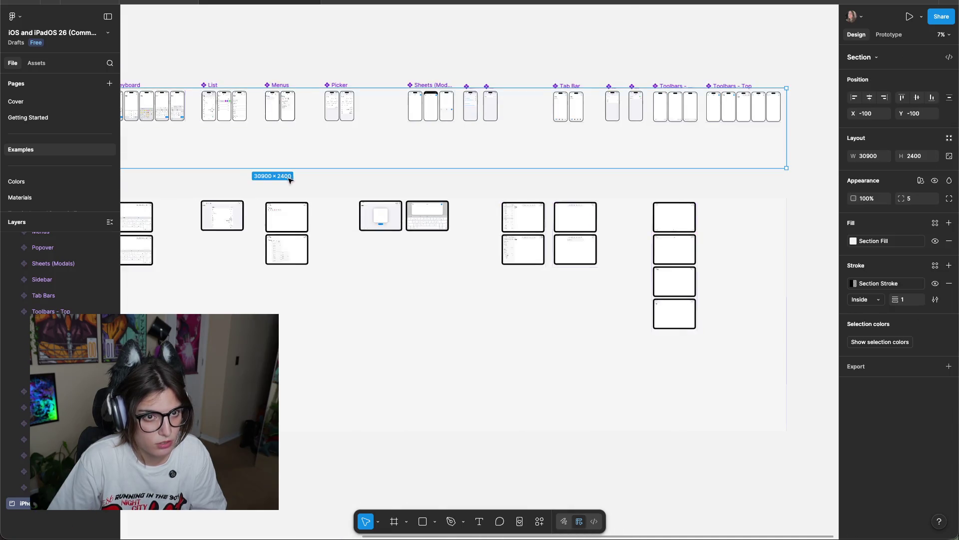
click(271, 189)
Pan across the remaining iPad example frames, then go to the kit's Colors page.
ctrl+scroll(348, 236, down, 3)
scroll(513, 183, left, 3)
ctrl+scroll(513, 183, up, 3)
scroll(300, 200, left, 3)
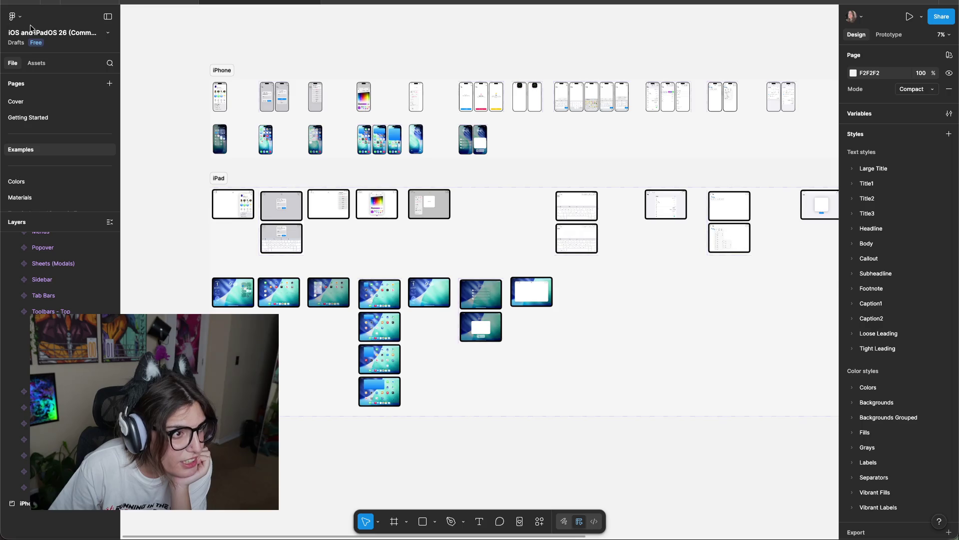
scroll(30, 150, down, 1)
click(17, 169)
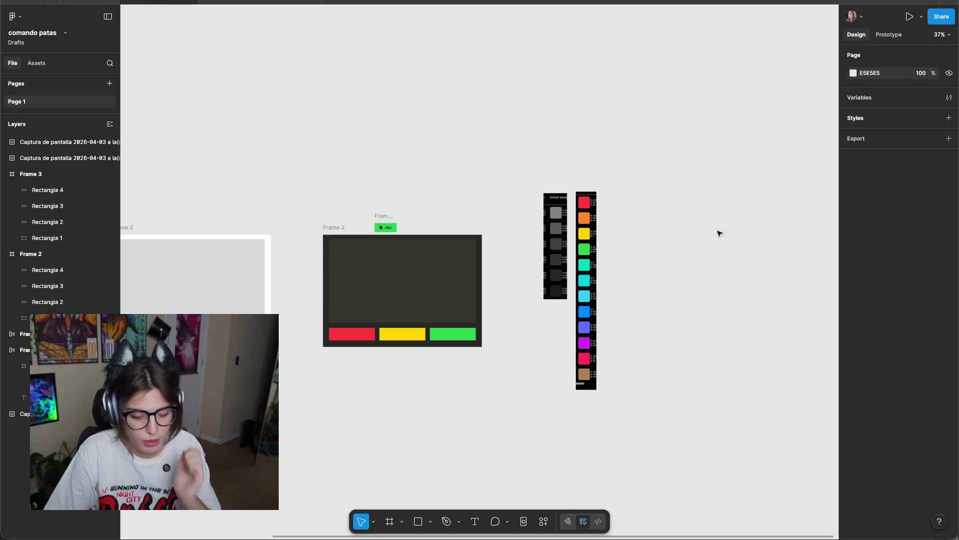
Copy the green sample's Abc text into Frame 3's dark content area.
scroll(443, 286, up, 5)
scroll(385, 443, down, 3)
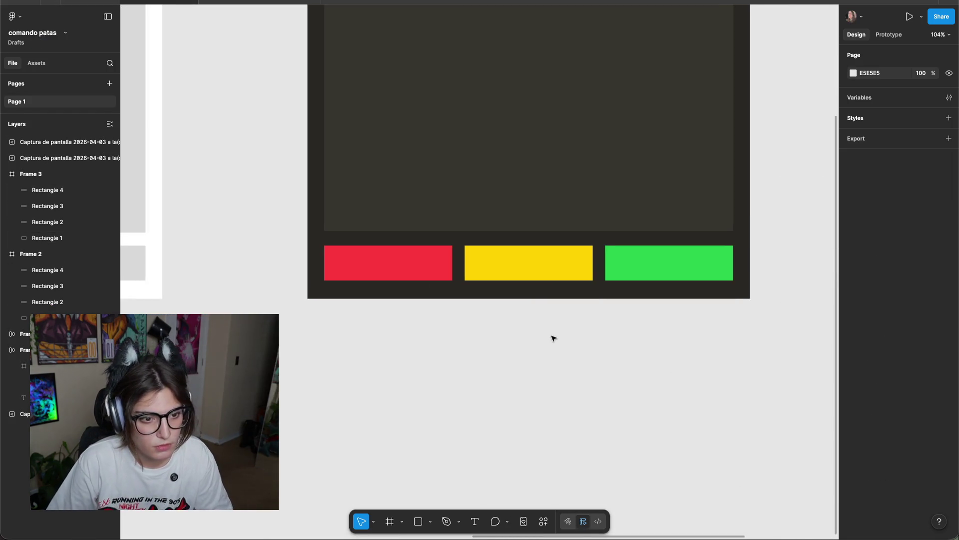
scroll(778, 177, up, 3)
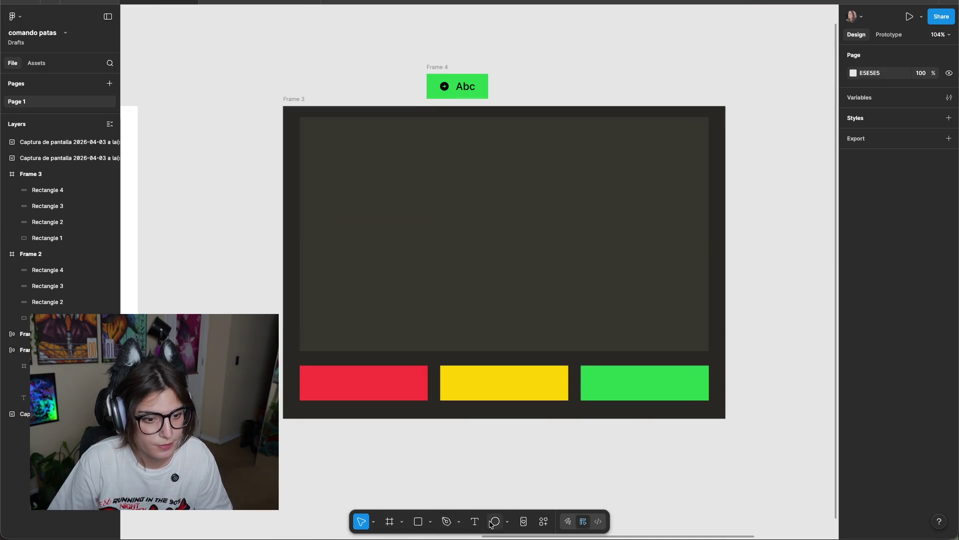
click(444, 90)
key(Escape)
key(Escape)
click(469, 88)
mouse_move(469, 88)
mouse_down()
mouse_move(653, 81)
mouse_move(505, 234)
mouse_up()
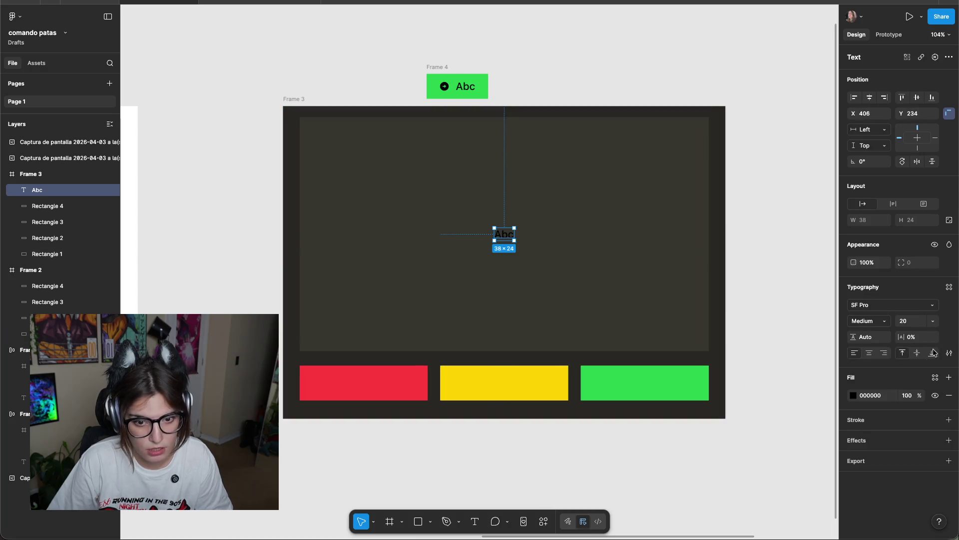
Make the copy white FFFFFF, retype it 'Seleccionar o arrastrar carpeta', and centre it.
click(853, 395)
drag(780, 418, 728, 336)
key(Escape)
key(Escape)
click(505, 239)
double_click(505, 240)
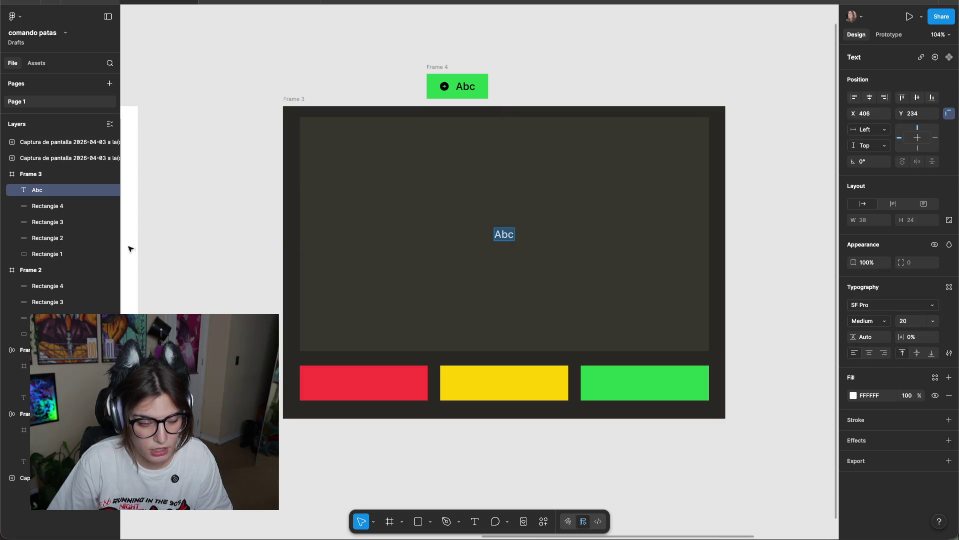
text(Seleccionar o arrastrar carpeta)
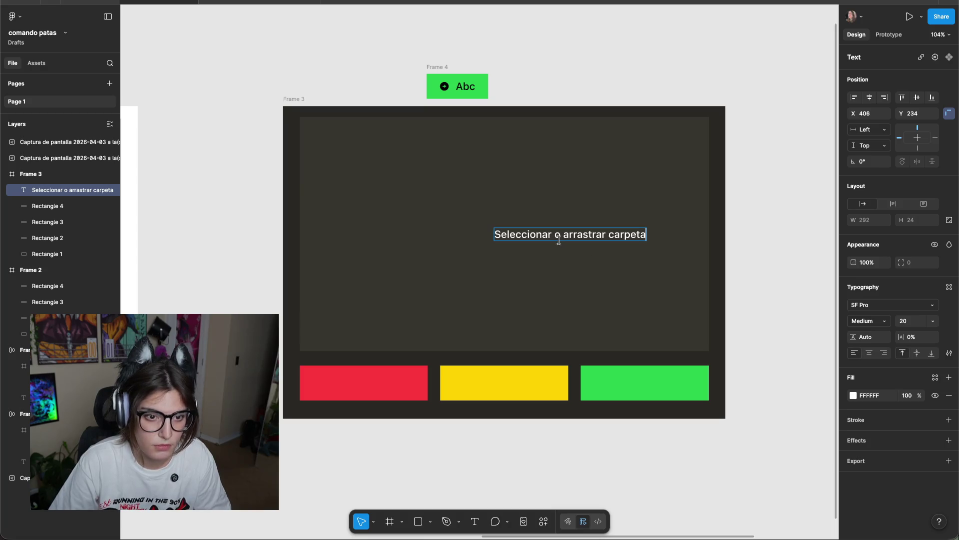
mouse_move(591, 232)
mouse_down()
mouse_move(524, 231)
mouse_move(537, 233)
mouse_move(398, 383)
mouse_up()
Retype the red button's label copy as NO and centre it on the button.
double_click(398, 383)
text(NO)
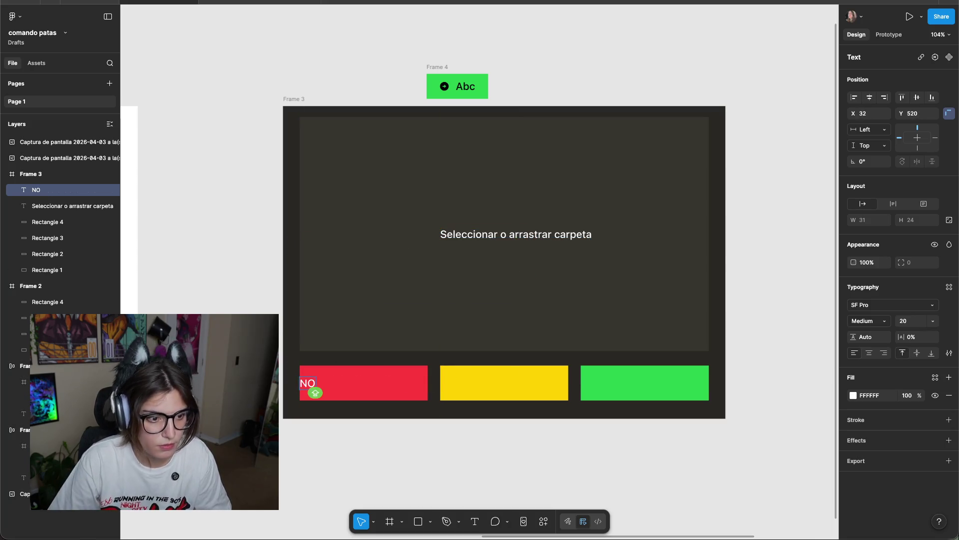
key(Escape)
drag(311, 387, 506, 390)
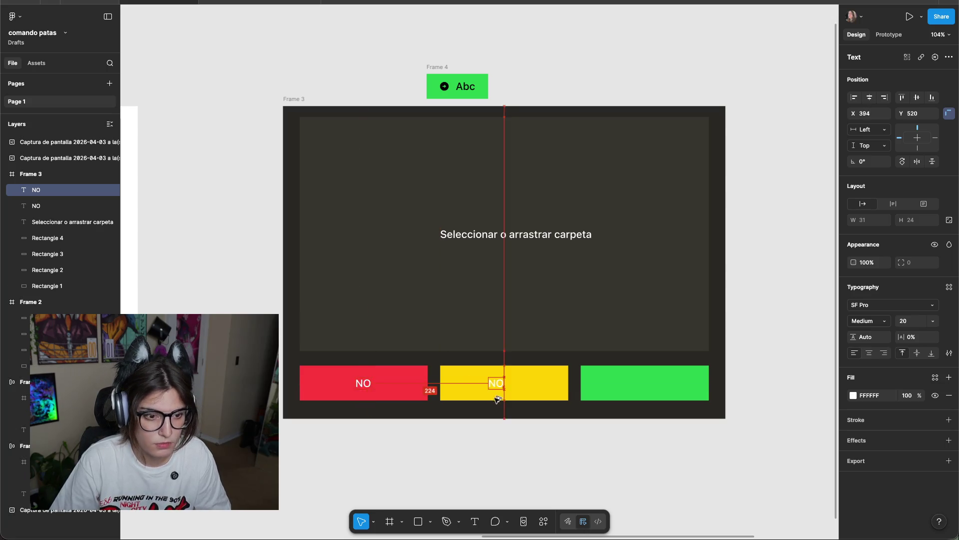
Label the yellow button TALVEZ and the green button SÍ.
double_click(504, 389)
text(TALVEZ)
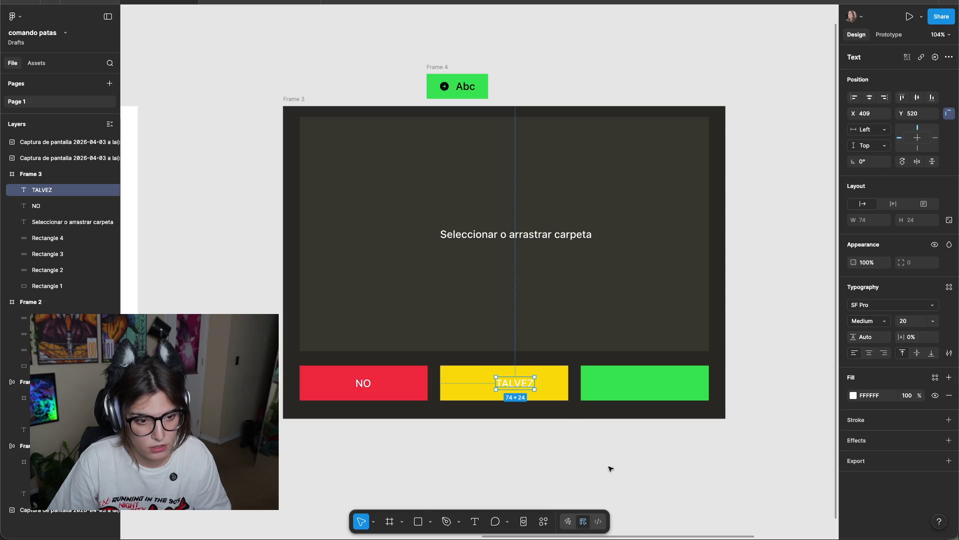
alt+drag(522, 386, 652, 398)
double_click(645, 390)
text(So)
key(BackSpace)
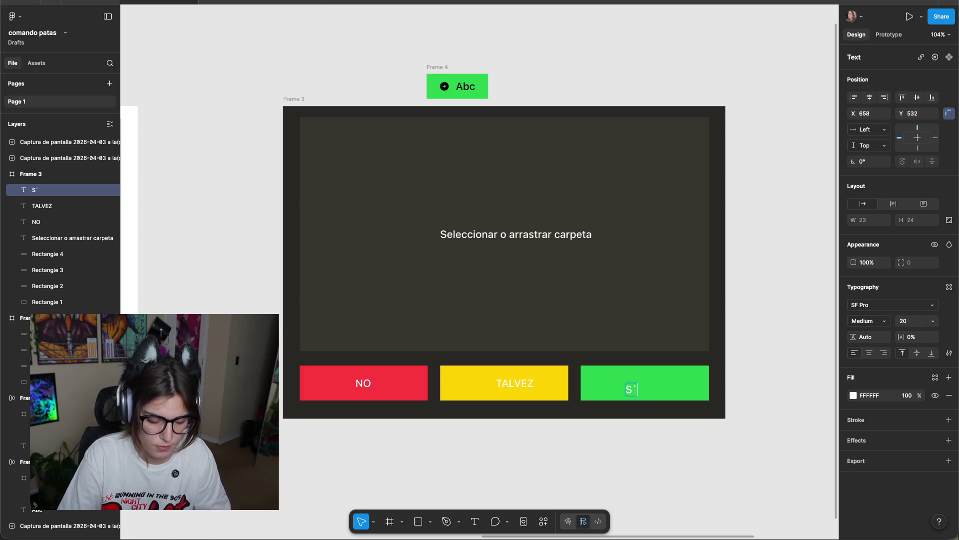
text(Í)
key(Escape)
key(Escape)
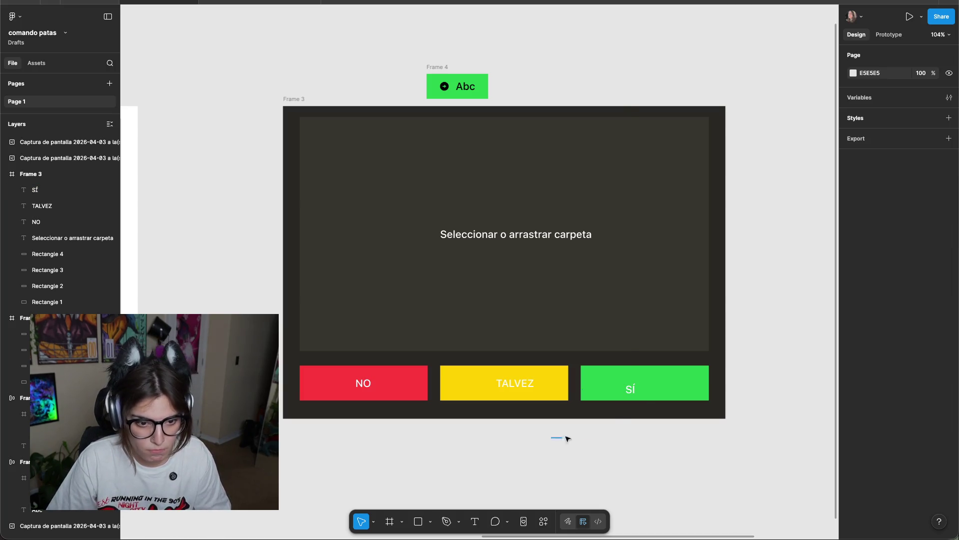
drag(481, 440, 535, 425)
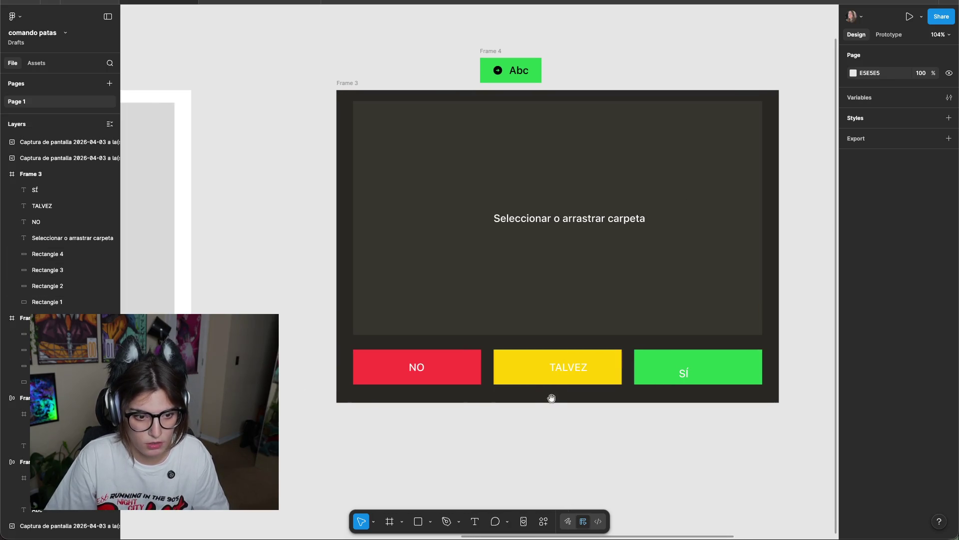
Extend Frame 3 downward and copy the folder prompt below the buttons as 'Fotos restantes'.
drag(551, 398, 552, 431)
key(Escape)
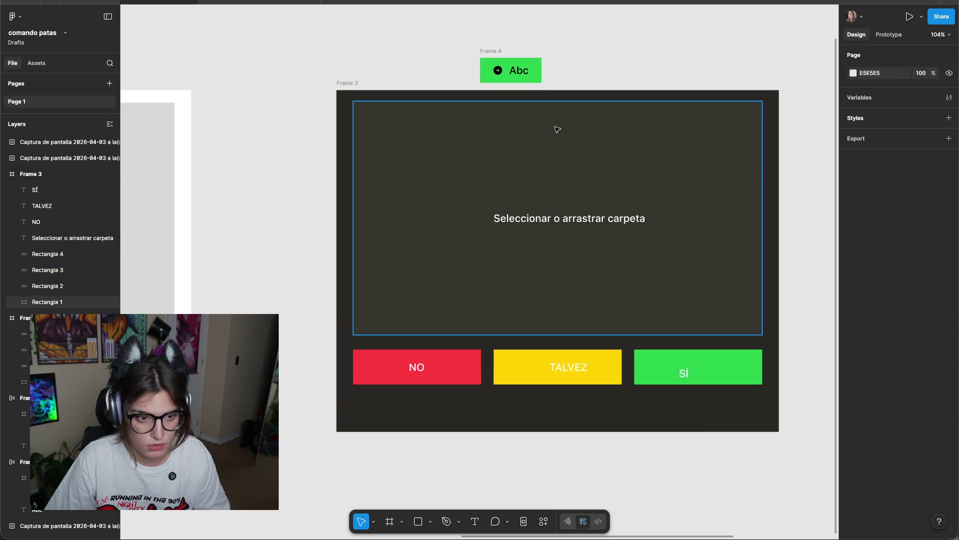
drag(567, 216, 554, 399)
double_click(565, 397)
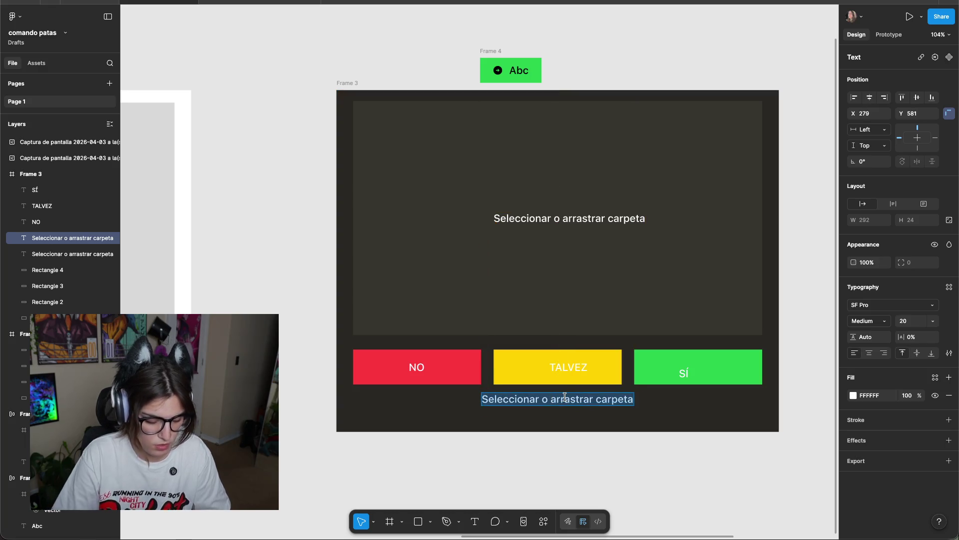
text(Fotos restantes)
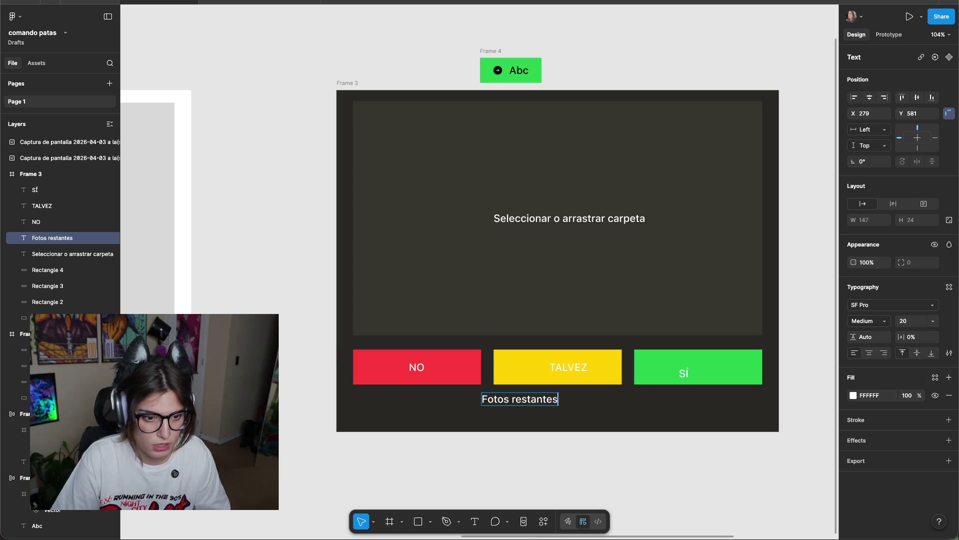
key(Escape)
Finish the counter as 'Fotos restantes: XX' and move it to the frame's right edge.
double_click(549, 399)
key(Right)
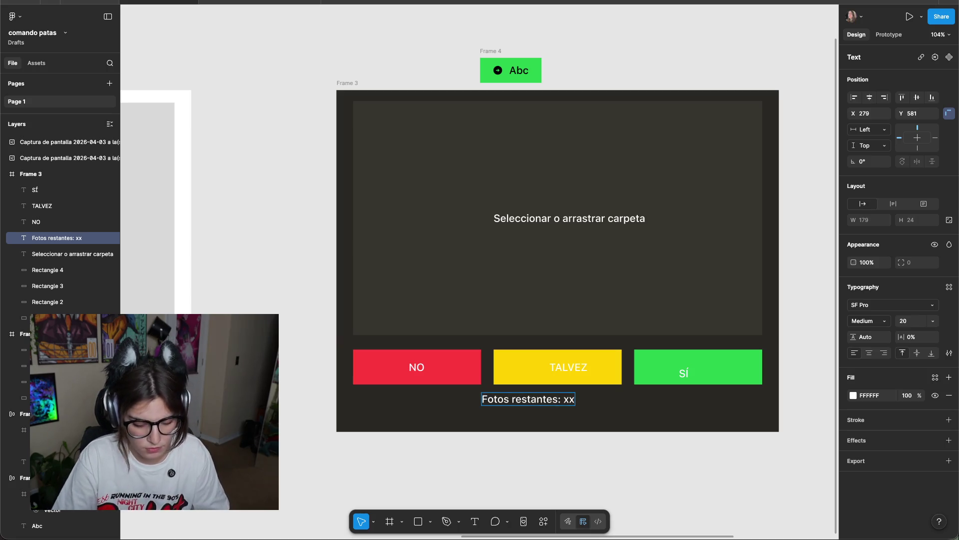
key(BackSpace)
key(BackSpace)
text(ZZZ)
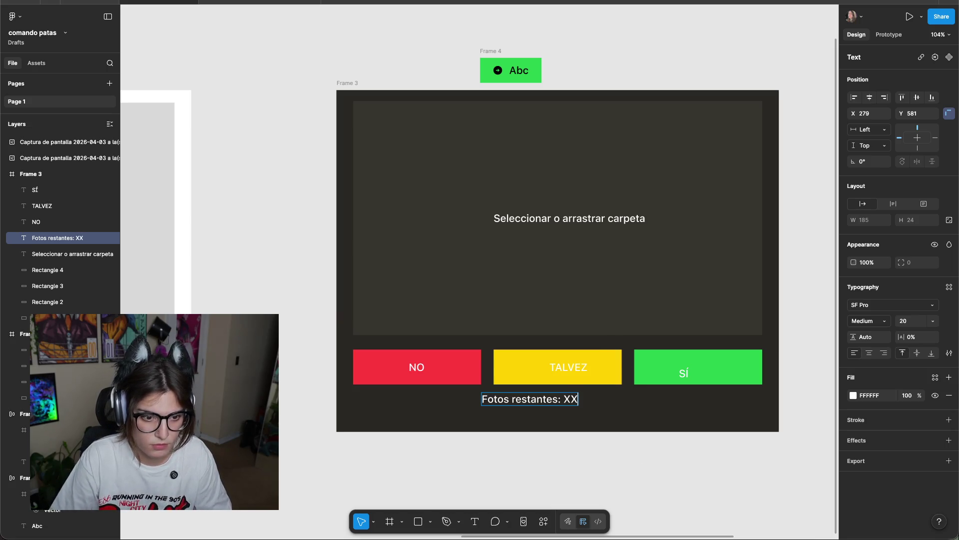
click(615, 443)
drag(544, 400, 728, 397)
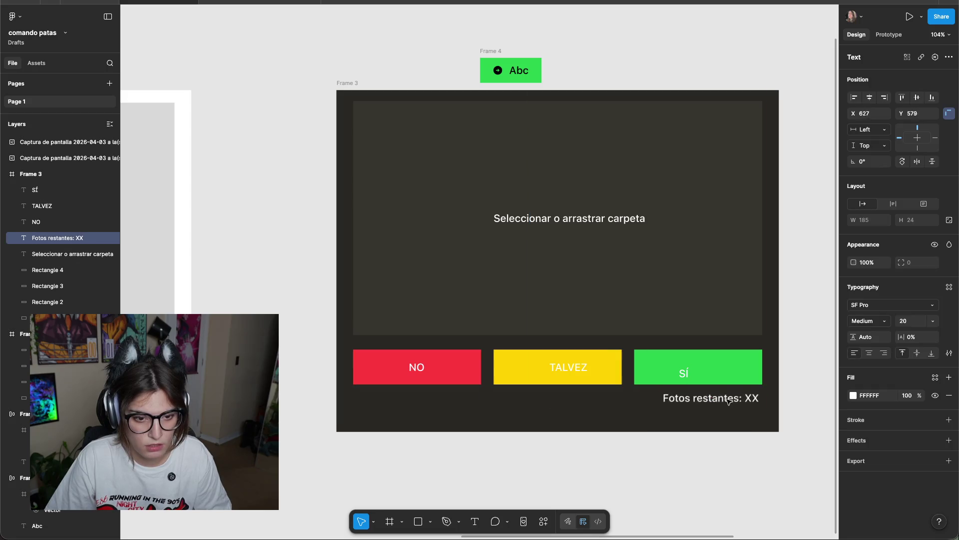
click(711, 473)
scroll(630, 455, left, 2)
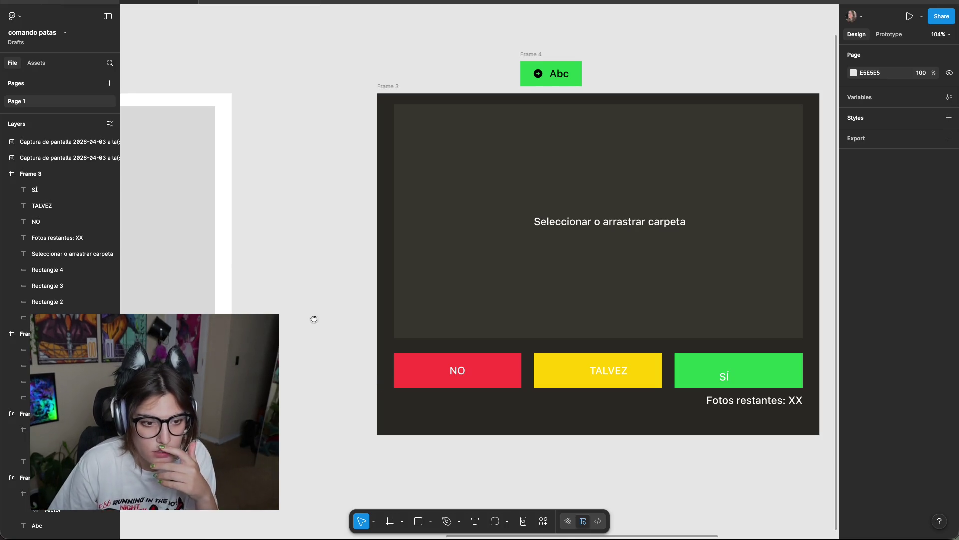
drag(314, 318, 764, 312)
drag(362, 277, 706, 274)
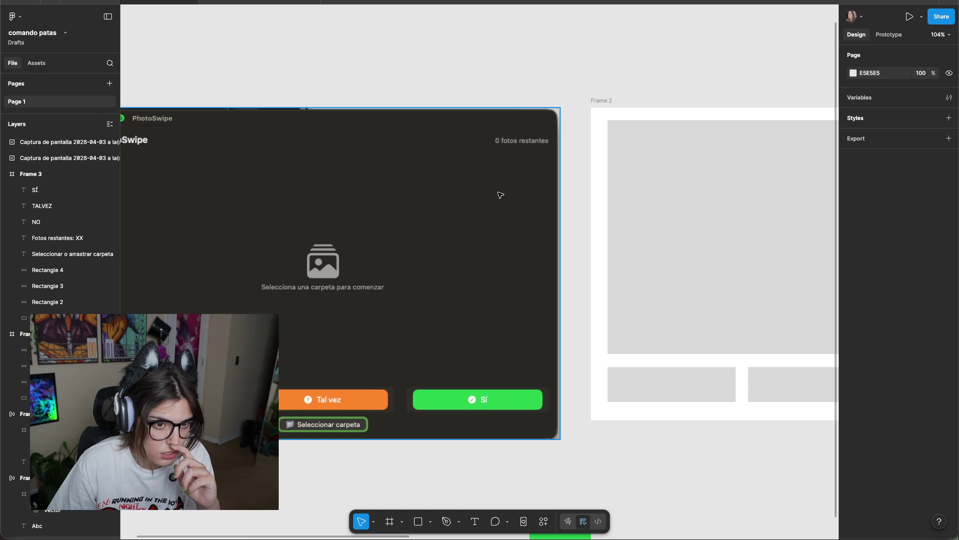
Reword the counter to 'XX fotos restantes' and nudge it flush with the SÍ button's right edge.
scroll(167, 154, left, 2)
scroll(680, 158, right, 15)
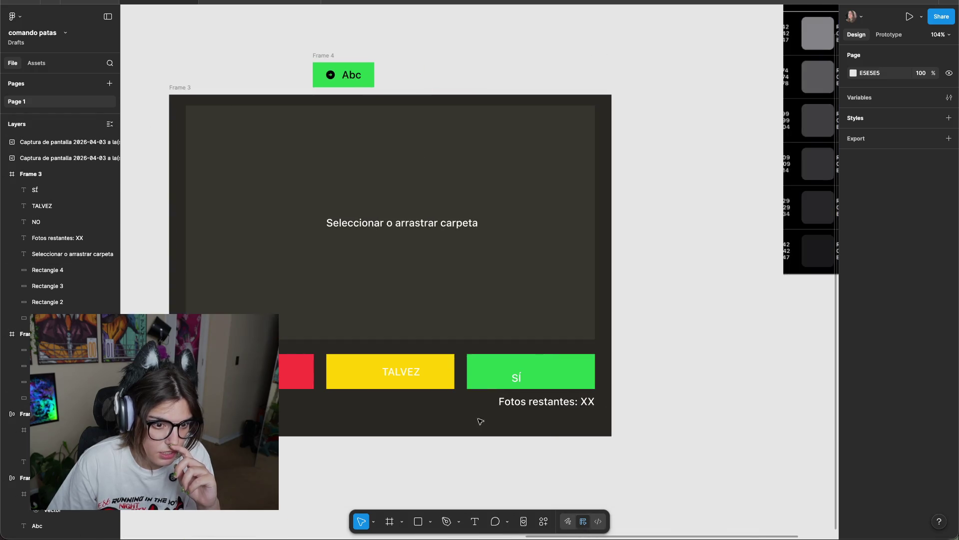
scroll(257, 271, left, 15)
scroll(473, 239, left, 15)
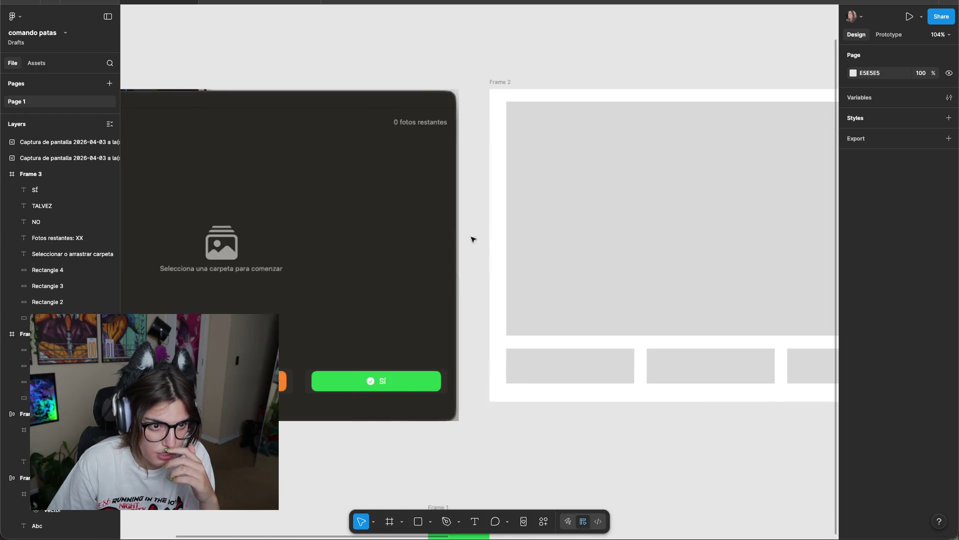
scroll(675, 223, right, 12)
scroll(139, 208, right, 10)
double_click(703, 374)
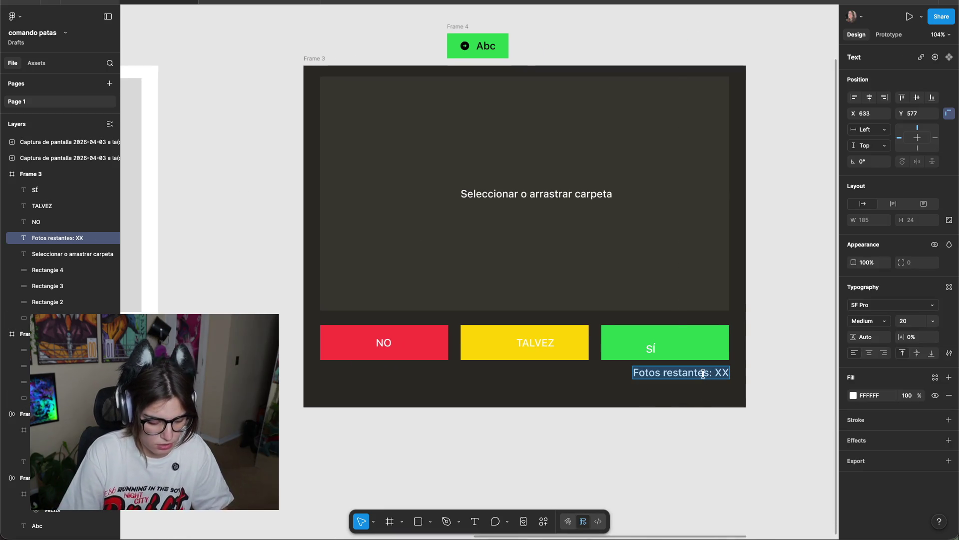
text(XX fotos re)
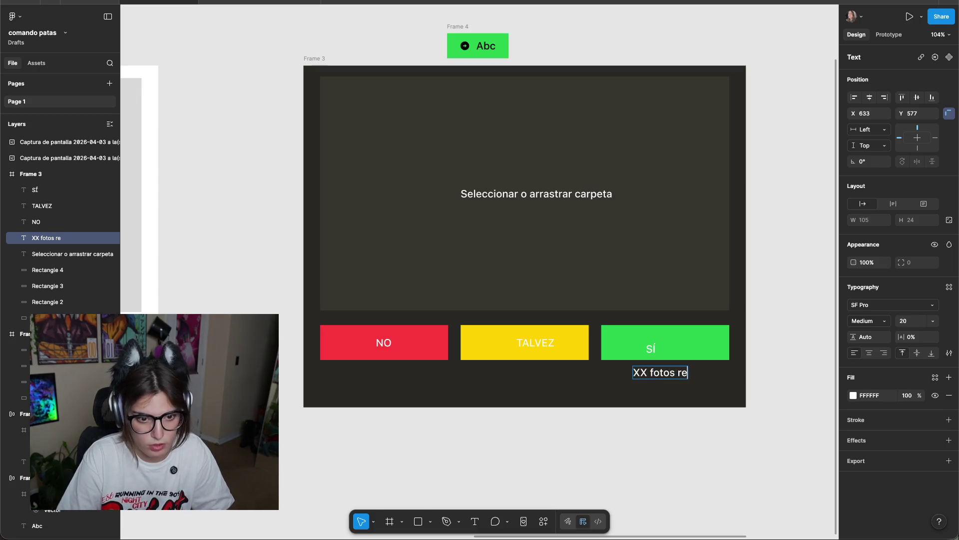
key(Escape)
click(709, 465)
drag(713, 380, 717, 380)
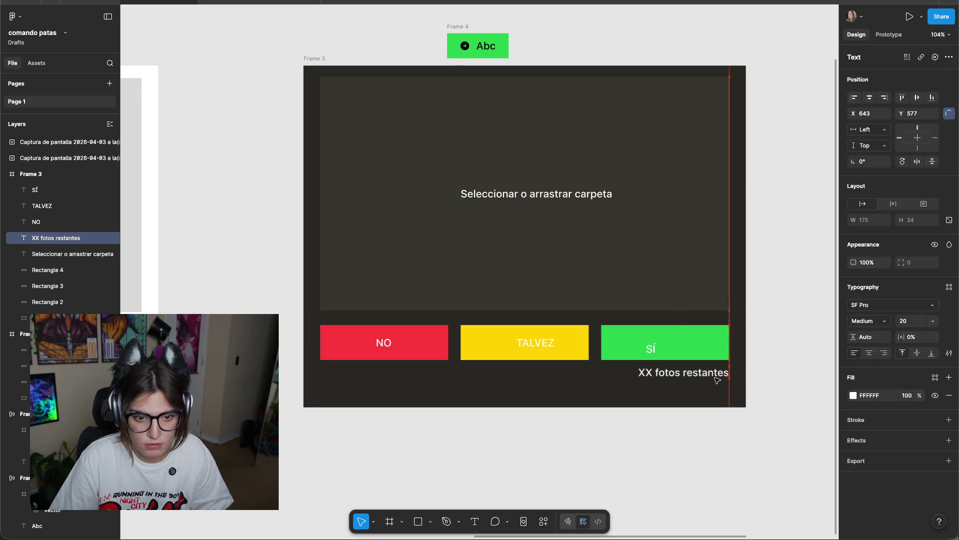
click(795, 375)
scroll(736, 369, up, 3)
scroll(793, 338, down, 1)
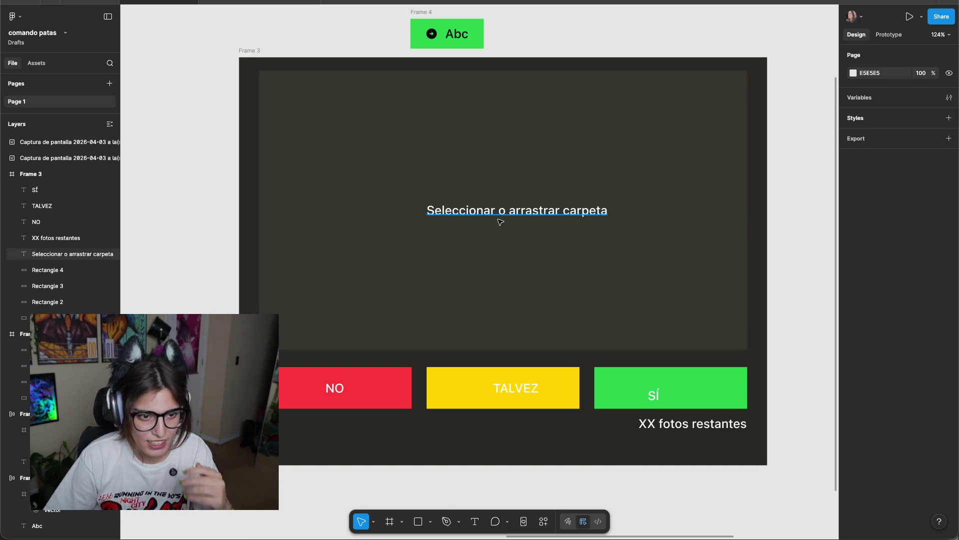
Duplicate the folder prompt upward as an 'icono' label centred above the prompt.
drag(474, 214, 477, 179)
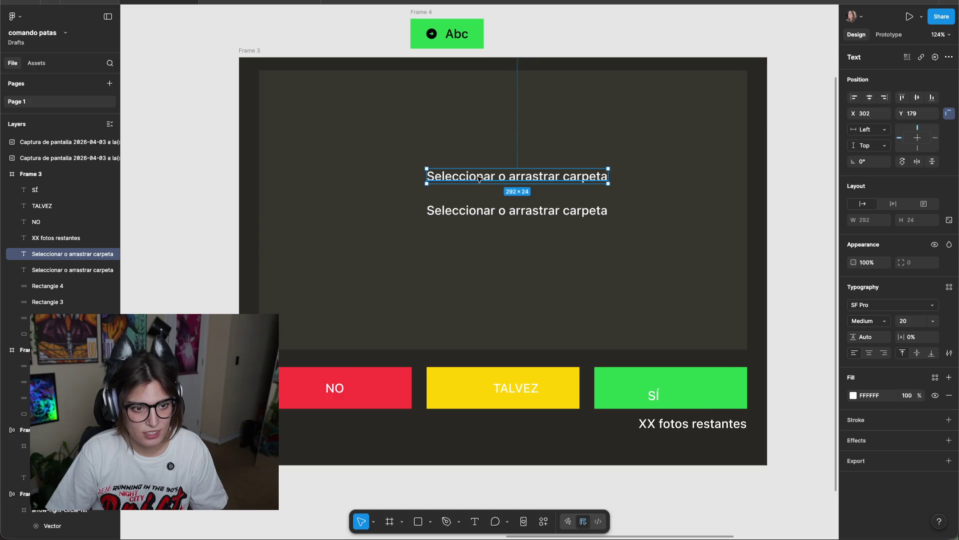
key(Return)
text(icono)
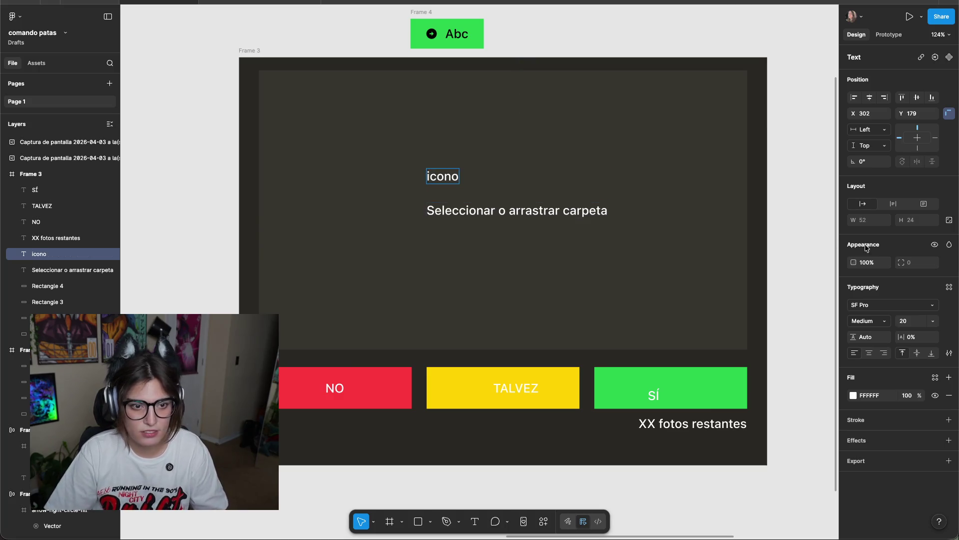
key(Escape)
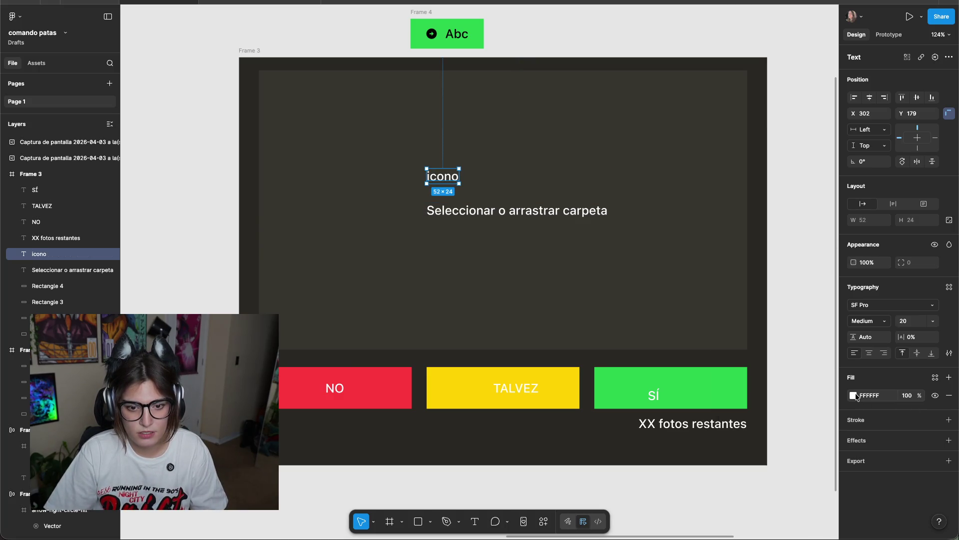
click(853, 395)
click(774, 378)
click(787, 363)
click(810, 219)
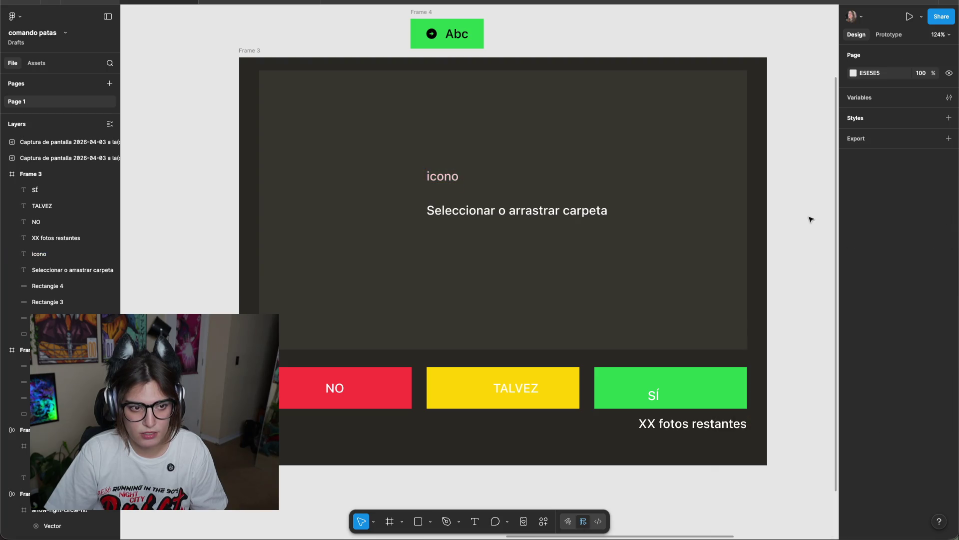
drag(425, 176, 499, 191)
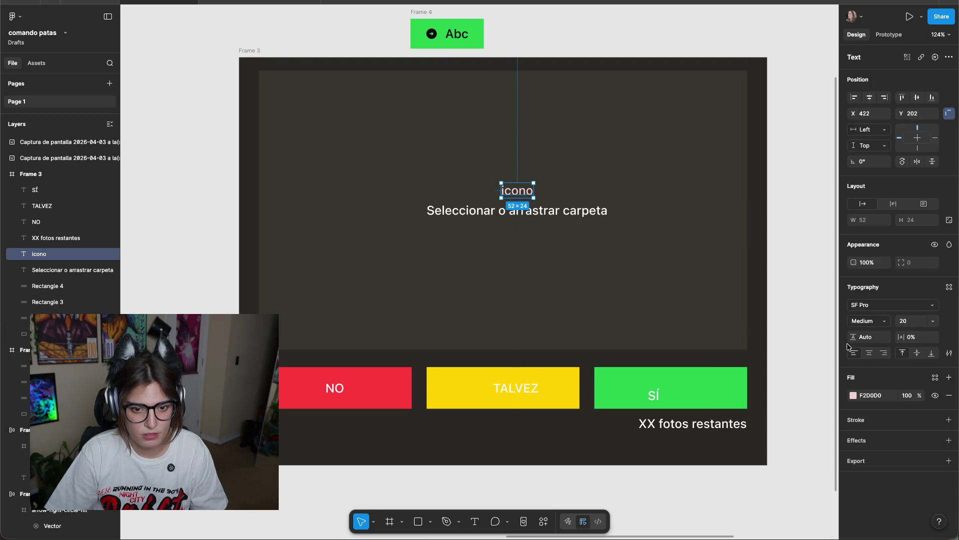
Recolour the icono label grey and lower it closer to the folder prompt.
click(854, 395)
mouse_move(752, 356)
mouse_down()
mouse_move(734, 389)
mouse_move(731, 350)
mouse_up()
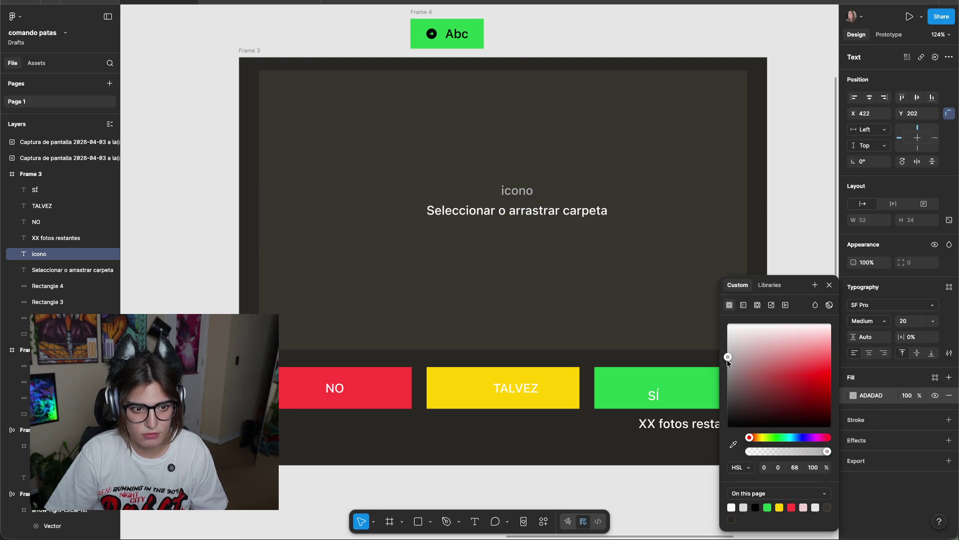
key(Escape)
drag(528, 193, 533, 213)
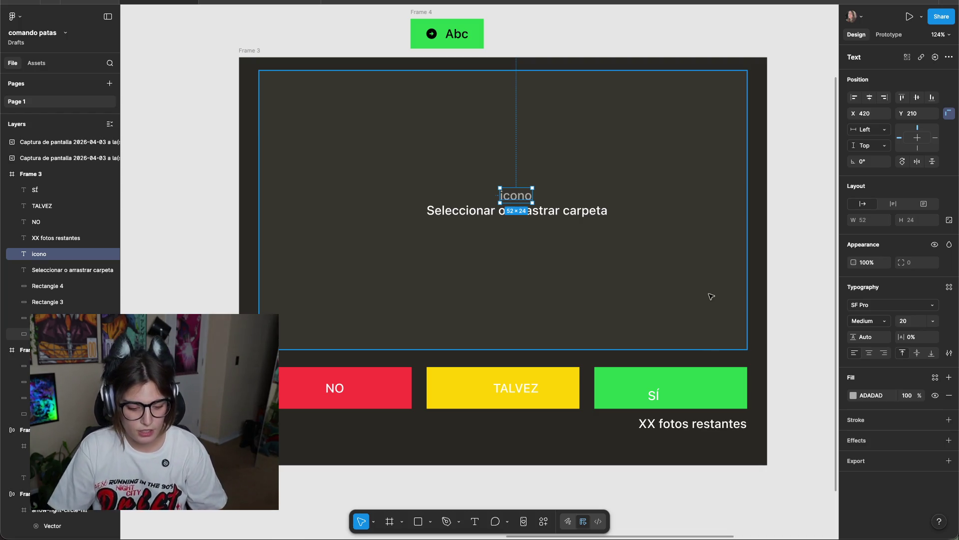
click(784, 254)
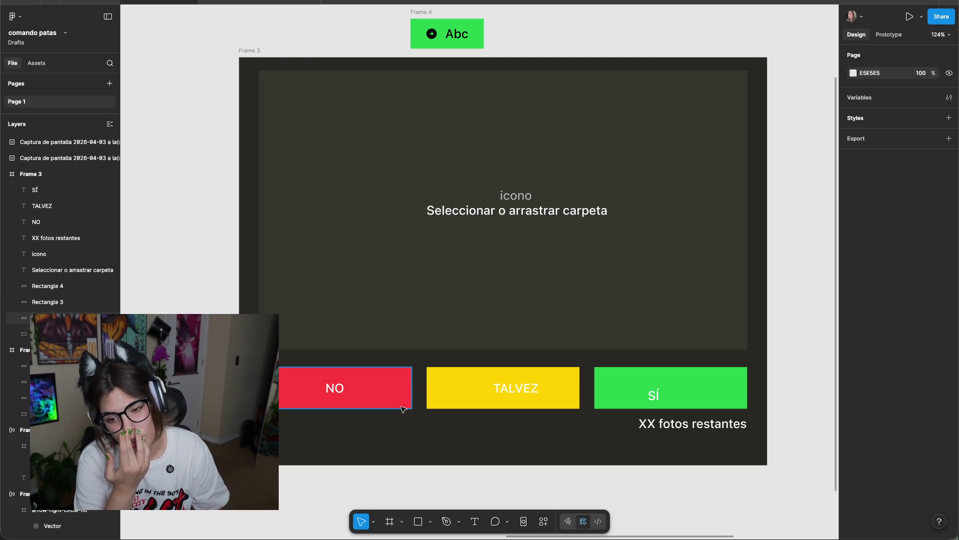
Place icono copies beside the NO and SÍ buttons.
mouse_move(515, 196)
mouse_down()
mouse_move(287, 366)
mouse_move(316, 420)
mouse_move(454, 423)
mouse_move(712, 378)
mouse_move(672, 369)
mouse_up()
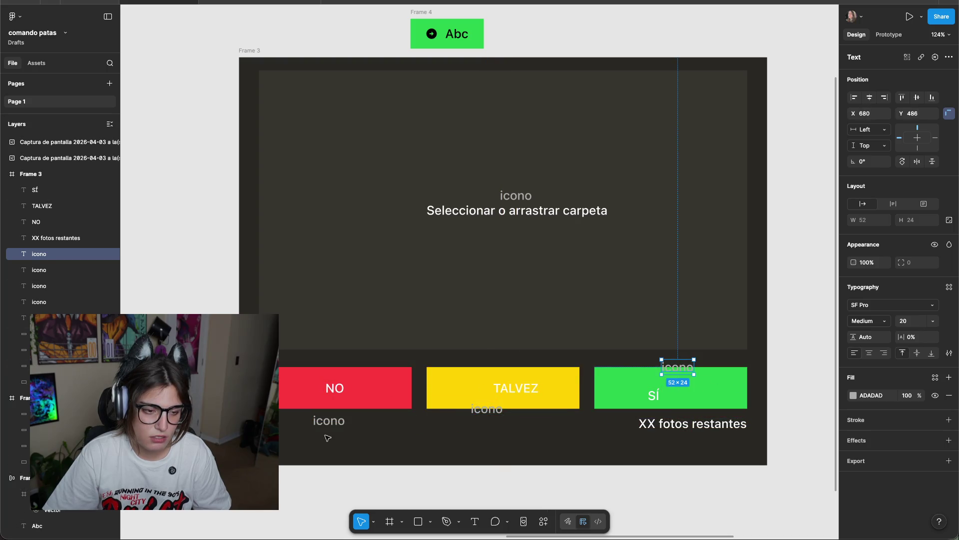
drag(332, 422, 408, 395)
click(565, 439)
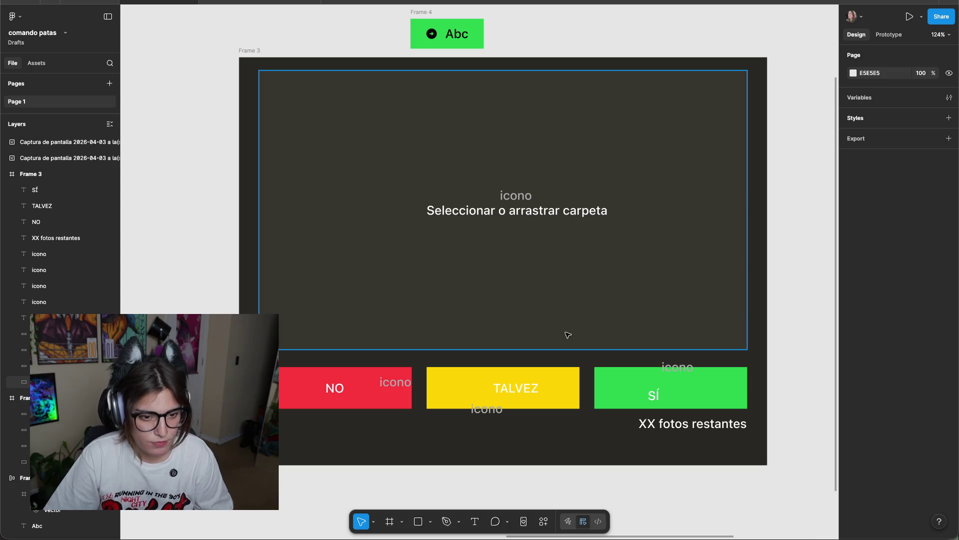
scroll(549, 300, down, 2)
Move Frame 4 up and to the left.
scroll(574, 280, down, 2)
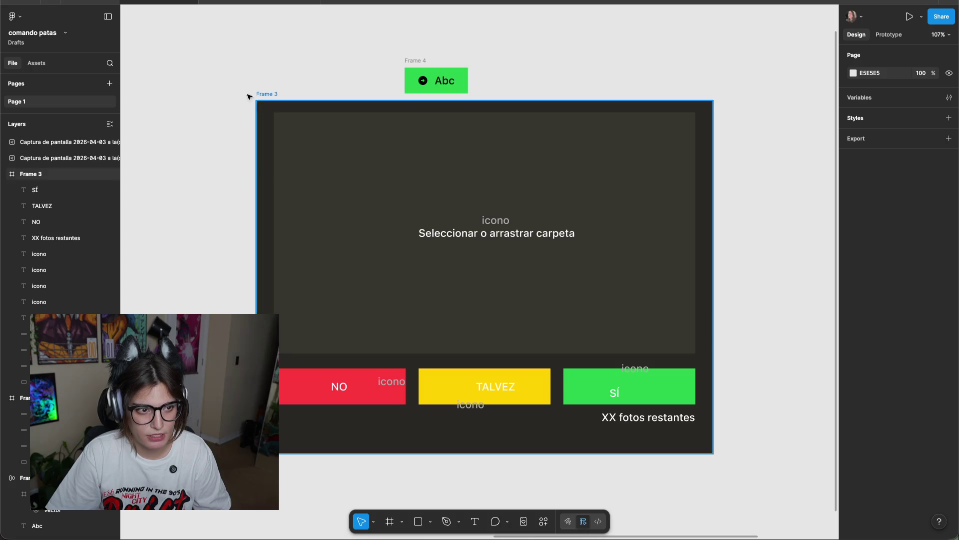
drag(406, 61, 269, 31)
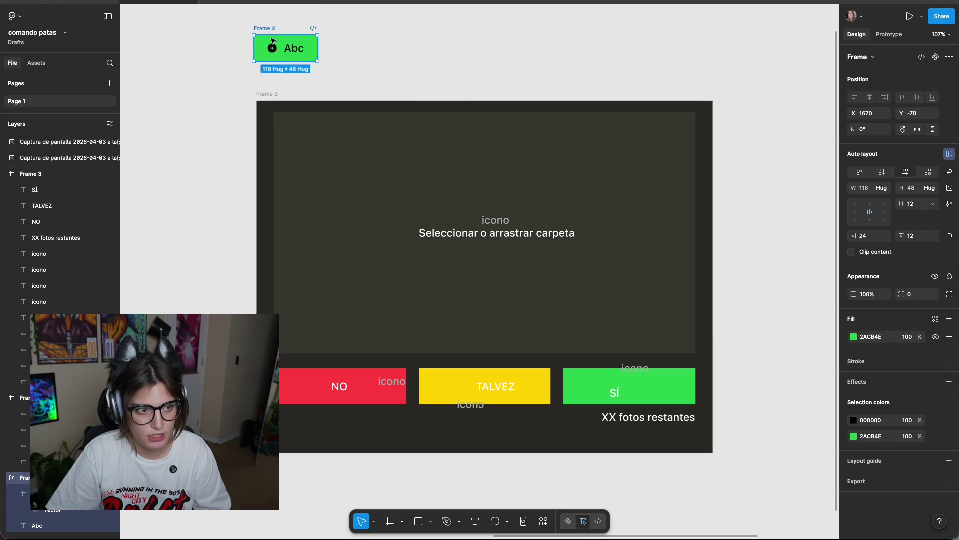
scroll(428, 75, down, 2)
click(338, 87)
Duplicate the whole Frame 3 screen as Frame 5 directly below it.
click(202, 100)
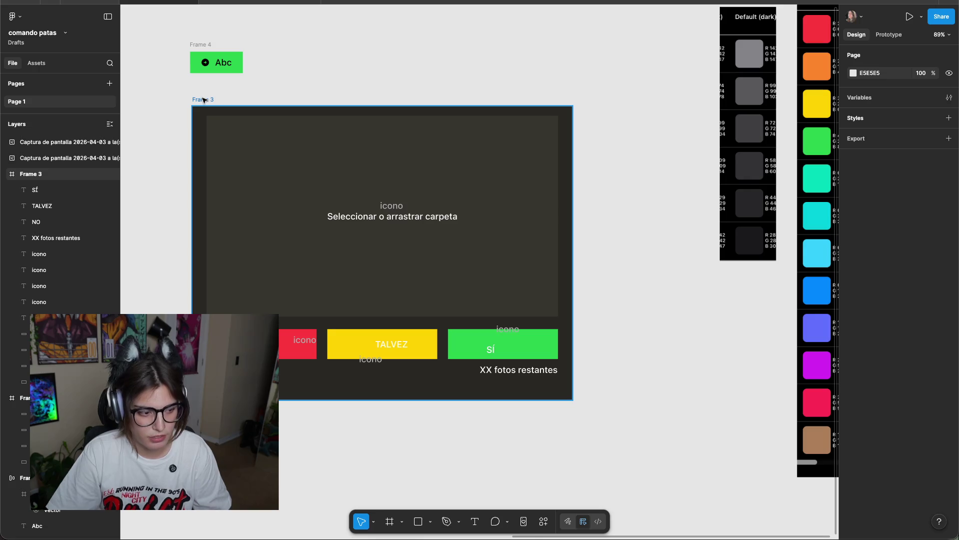
drag(202, 100, 491, 347)
click(492, 347)
scroll(634, 219, down, 5)
scroll(634, 218, left, 5)
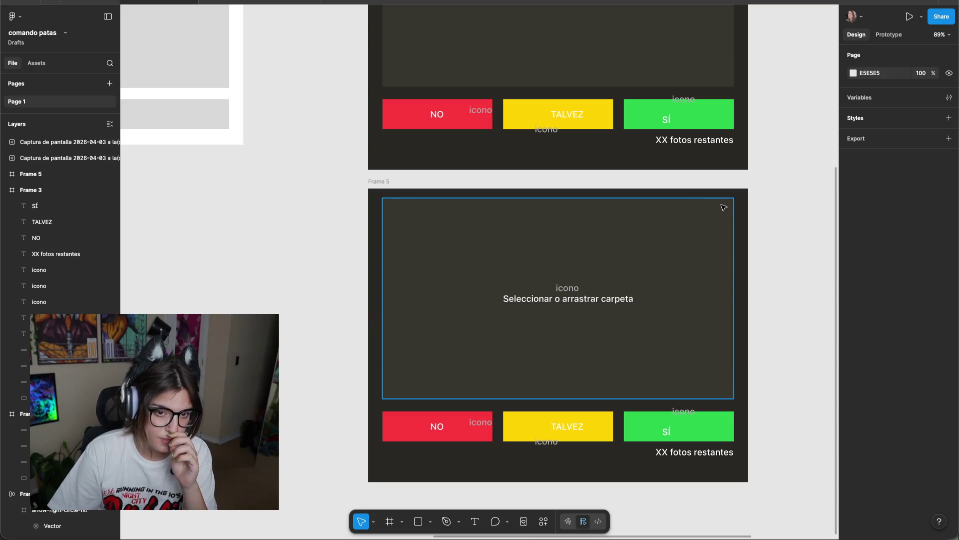
click(543, 521)
Insert the arrow-left-line icon from the Remixicon plugin.
click(391, 385)
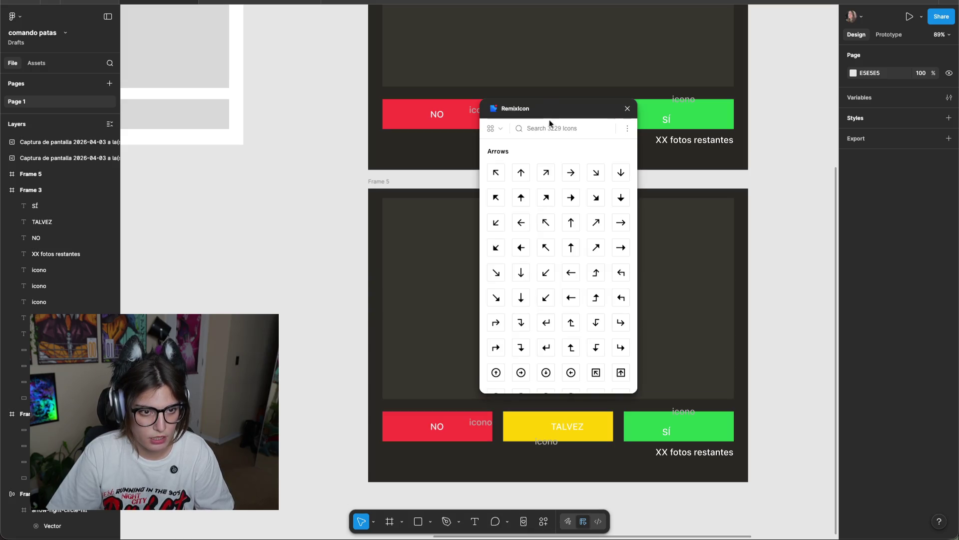
text(ret)
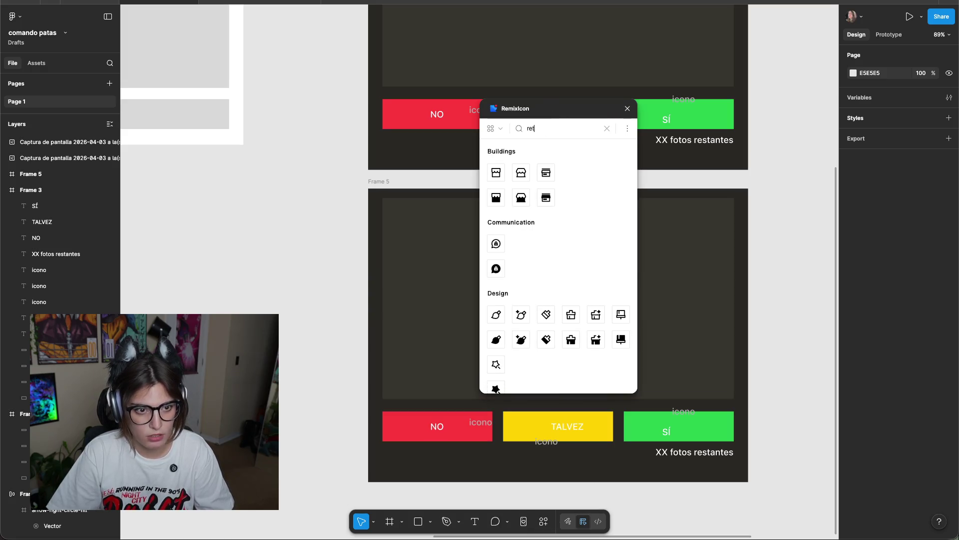
scroll(554, 253, down, 10)
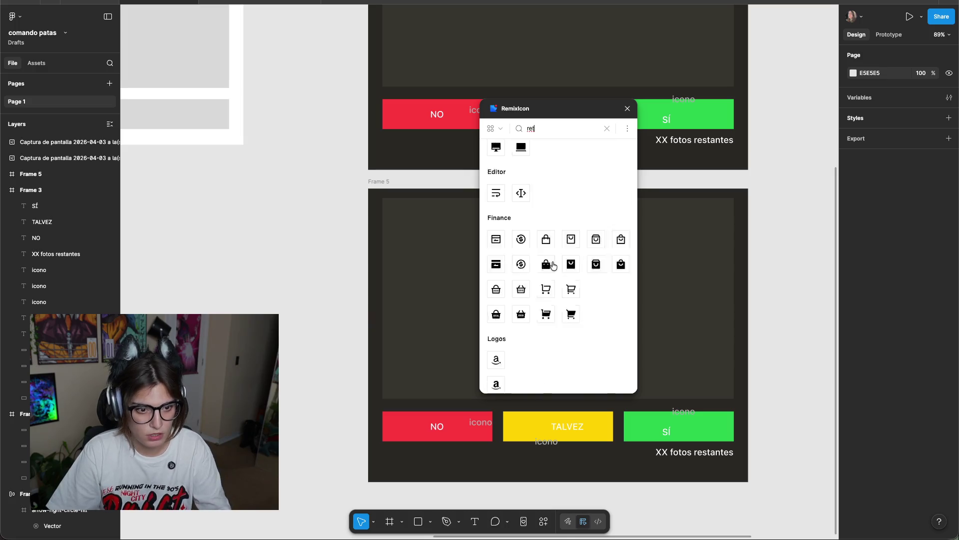
scroll(556, 270, up, 3)
scroll(556, 270, down, 4)
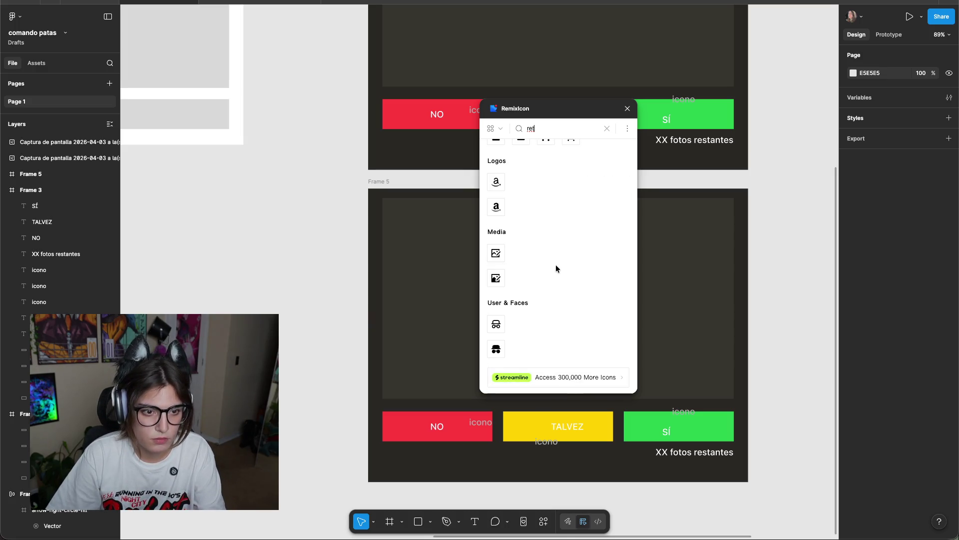
key(BackSpace)
key(BackSpace)
scroll(569, 276, up, 5)
scroll(558, 268, up, 5)
scroll(559, 262, up, 5)
scroll(570, 290, up, 5)
scroll(575, 315, up, 5)
scroll(563, 282, up, 5)
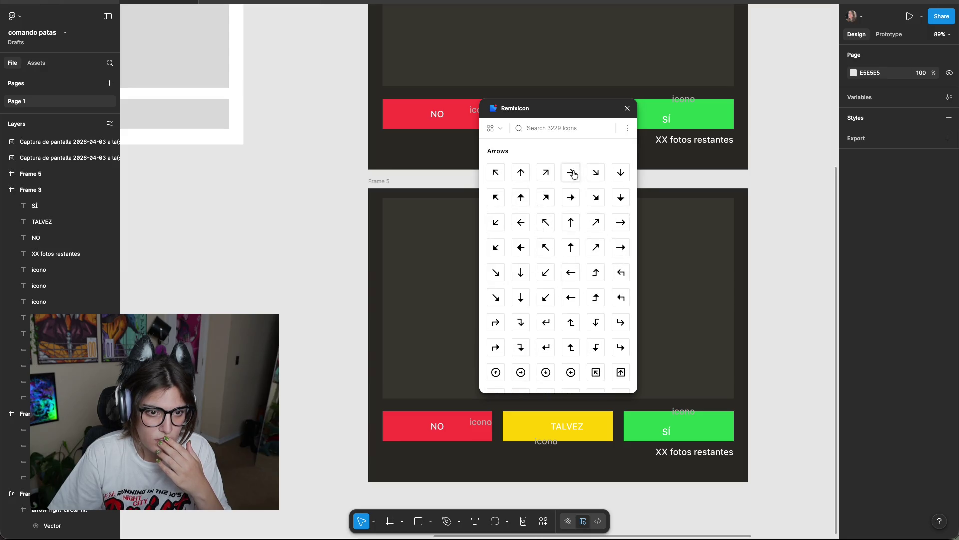
click(527, 223)
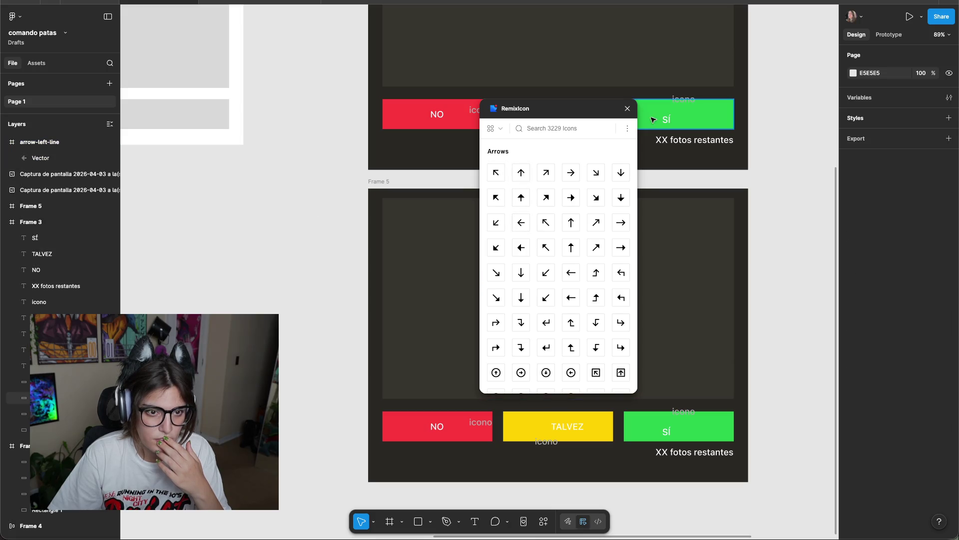
click(627, 109)
Place the arrow in Frame 5's top-left corner and make it white.
drag(485, 277, 679, 223)
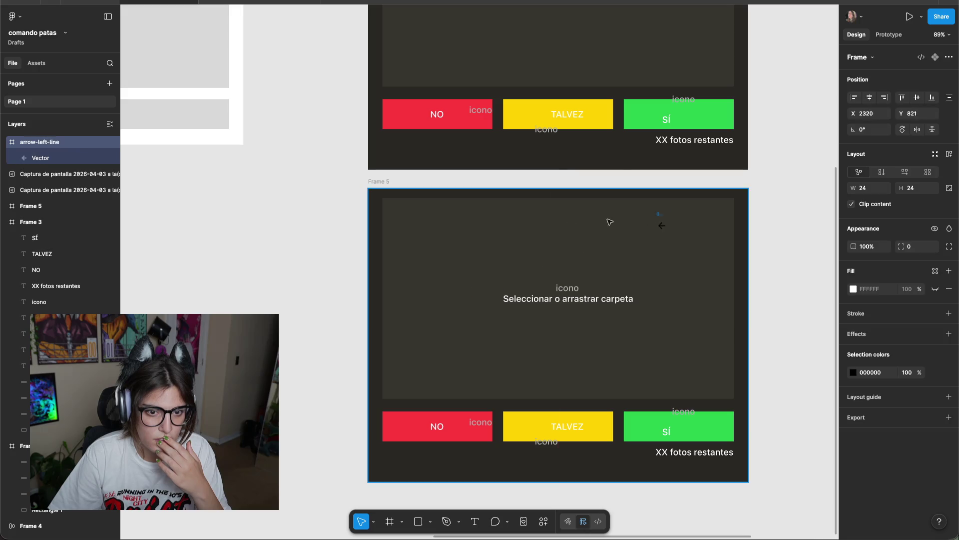
drag(390, 199, 391, 200)
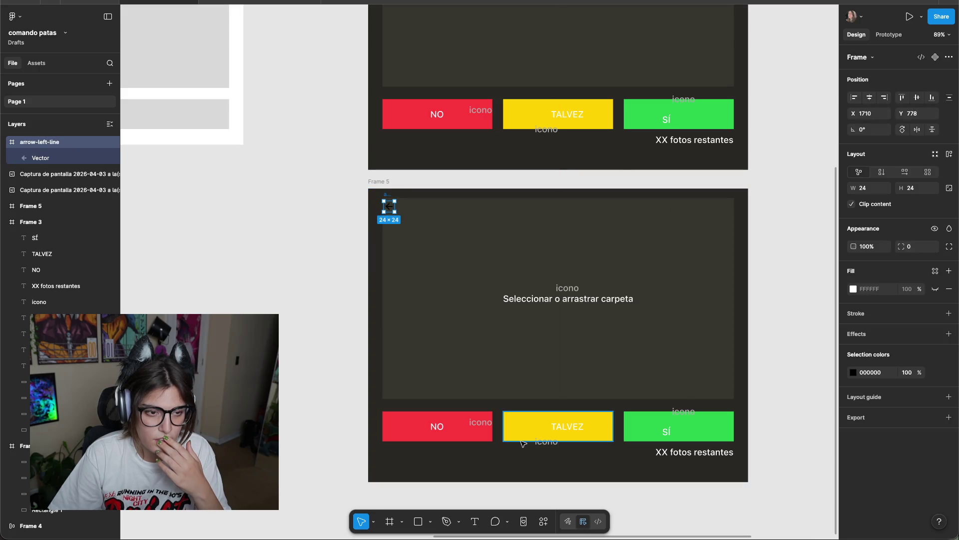
click(420, 522)
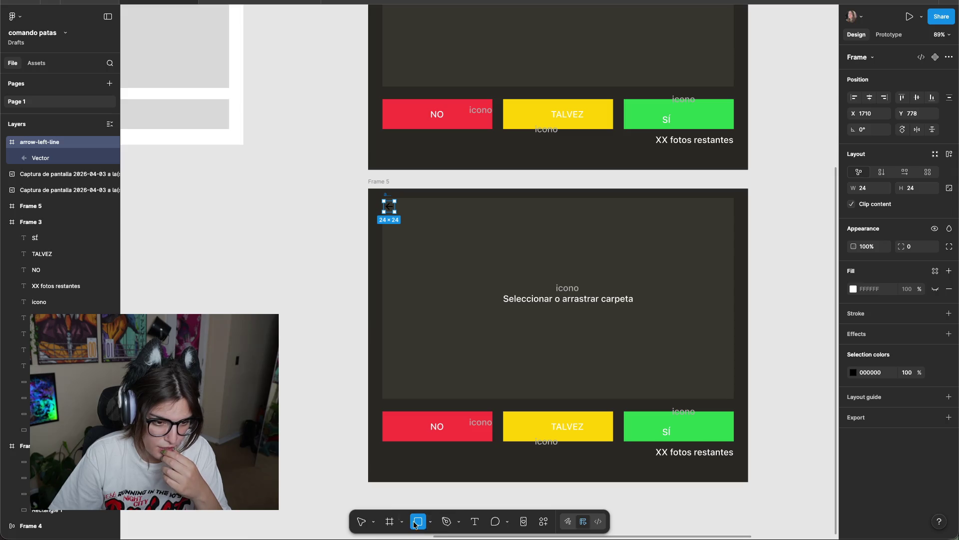
click(363, 521)
click(853, 372)
click(729, 318)
click(628, 254)
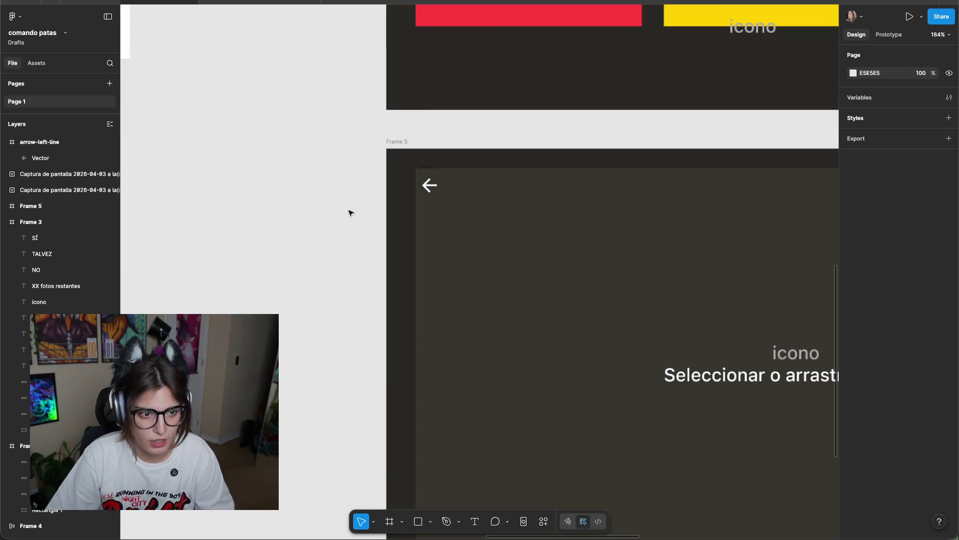
scroll(350, 215, up, 3)
Nudge the back arrow into the top-left corner of Frame 5's photo area.
scroll(356, 263, up, 3)
drag(355, 263, 270, 197)
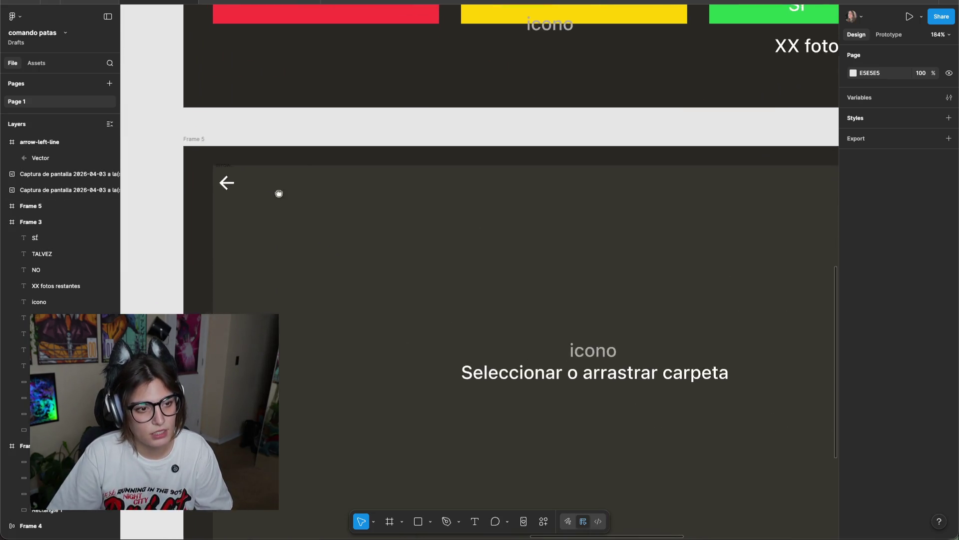
scroll(353, 213, down, 5)
scroll(218, 215, up, 1)
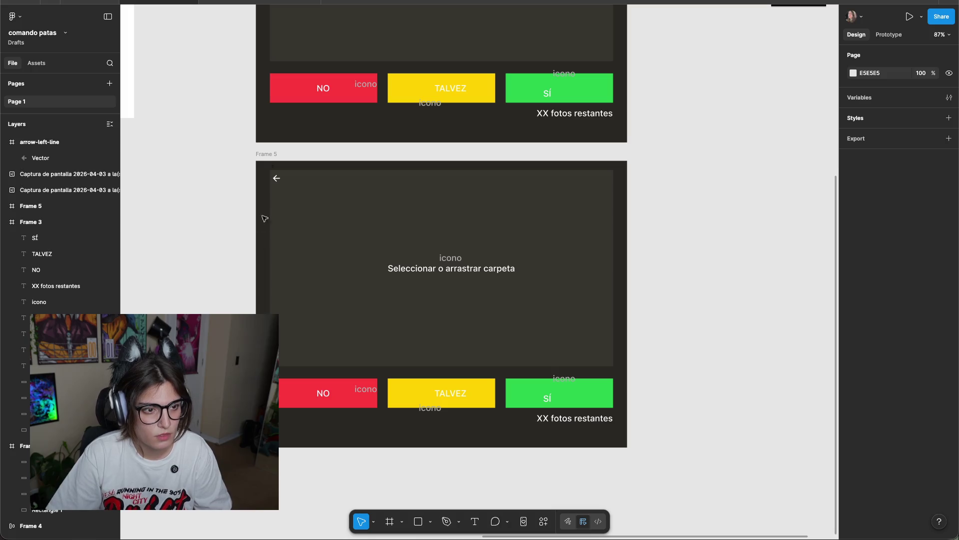
drag(277, 176, 266, 173)
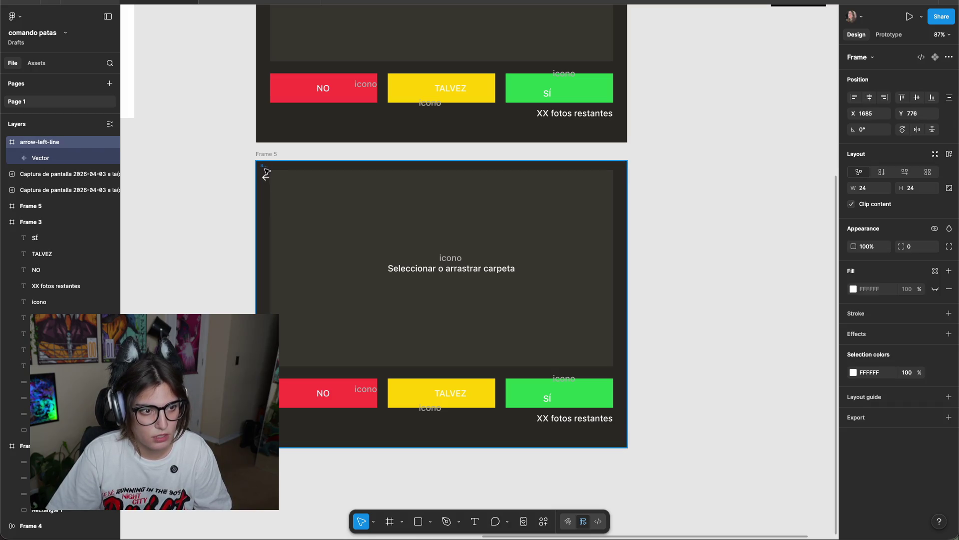
click(184, 193)
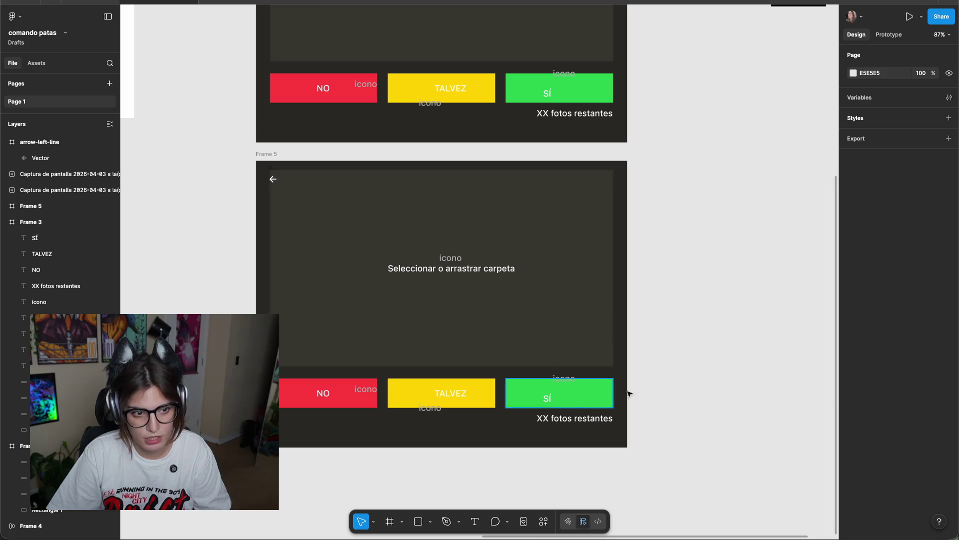
scroll(325, 218, up, 5)
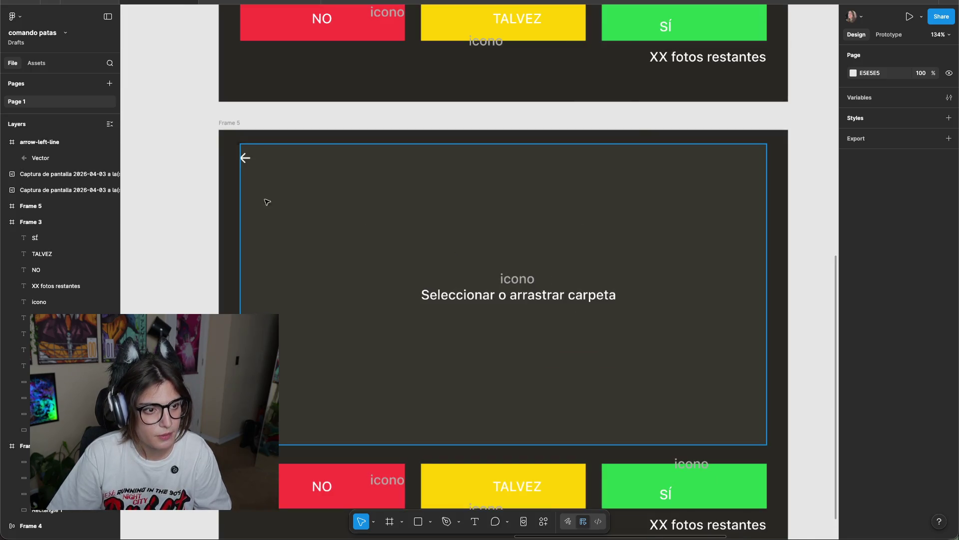
click(245, 142)
drag(245, 142, 248, 143)
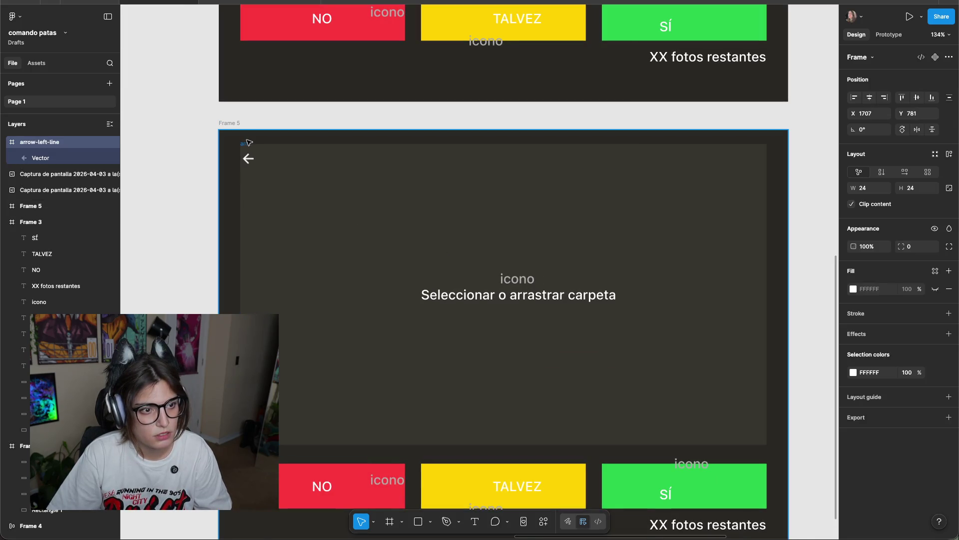
click(193, 210)
Pan and zoom the canvas to compare Frame 5 with the PhotoSwipe screenshot.
scroll(242, 295, down, 5)
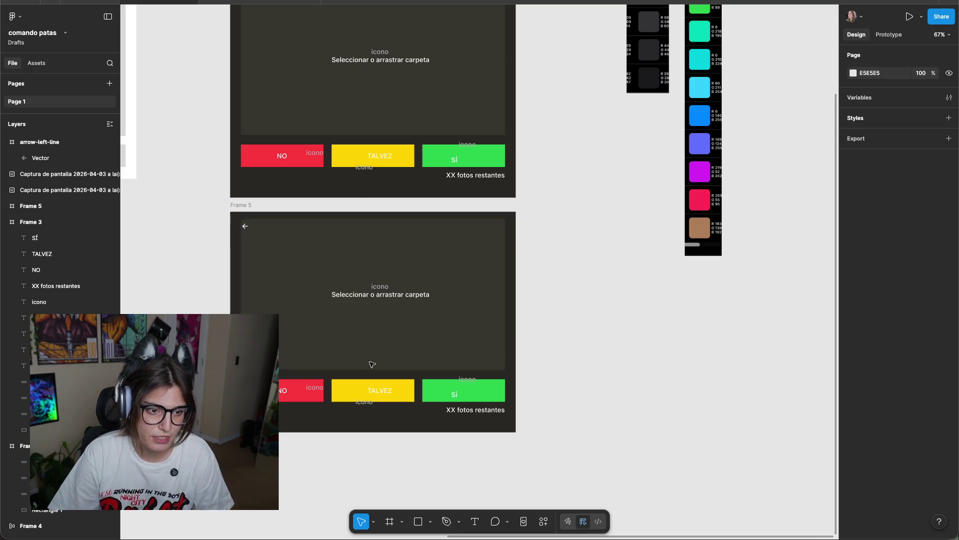
drag(628, 273, 673, 298)
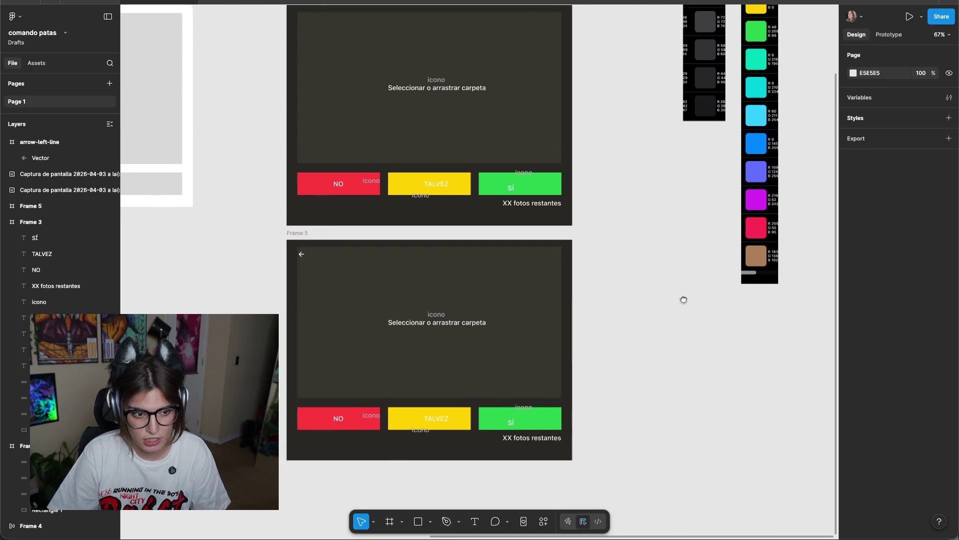
scroll(673, 298, left, 8)
scroll(642, 274, left, 6)
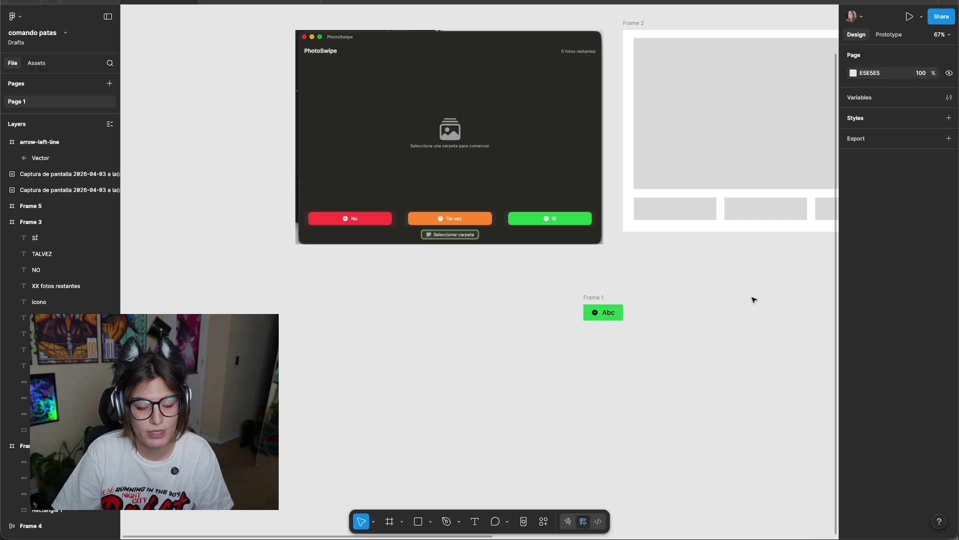
scroll(754, 299, right, 10)
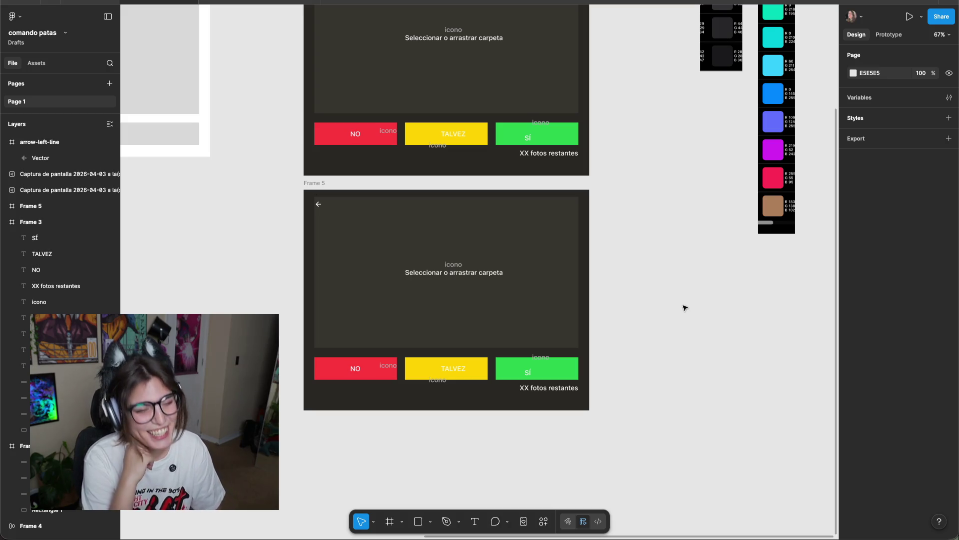
scroll(468, 245, up, 5)
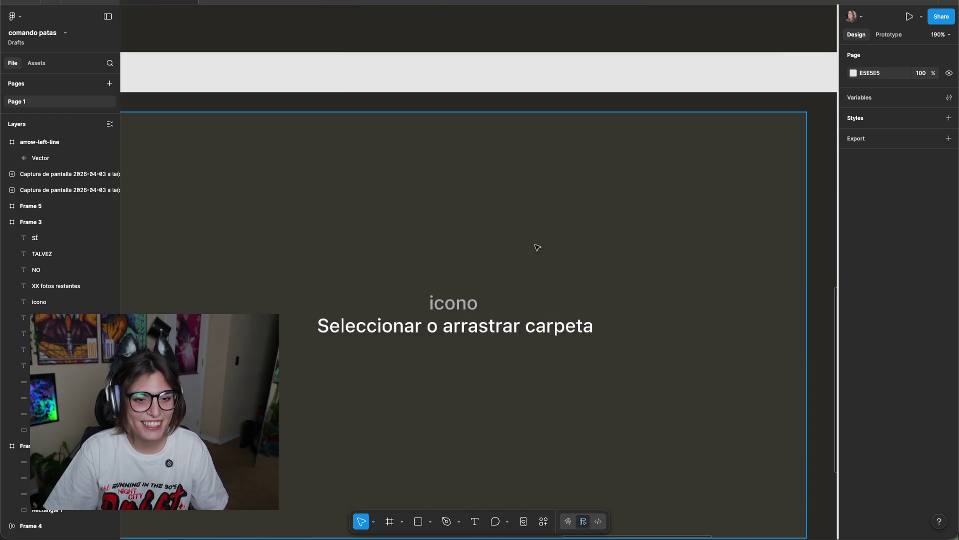
scroll(728, 265, down, 5)
scroll(722, 231, up, 2)
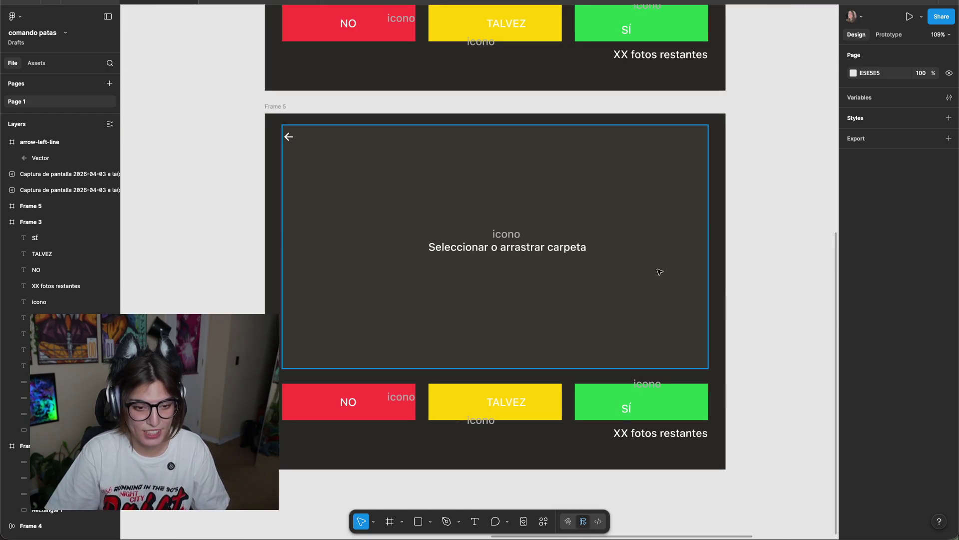
scroll(766, 266, down, 1)
scroll(766, 265, left, 1)
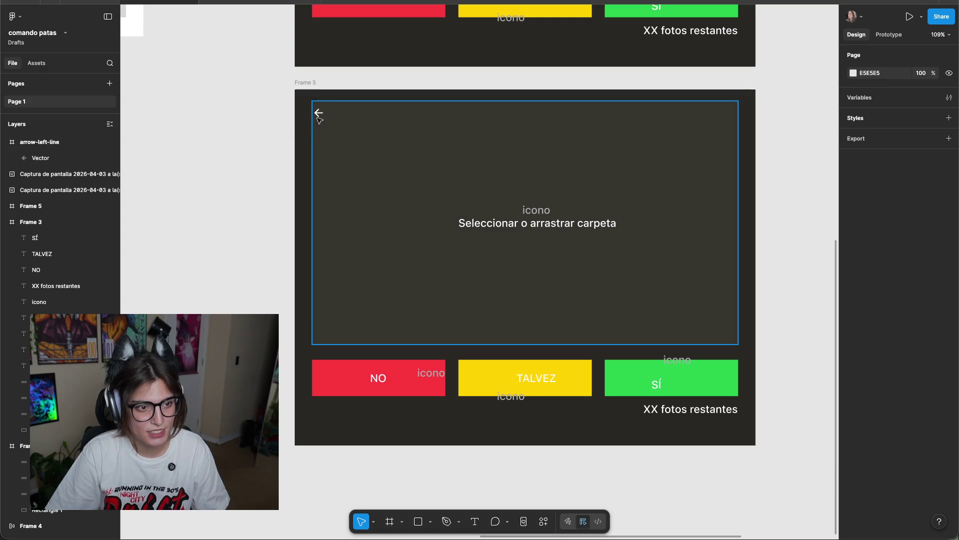
mouse_move(319, 113)
mouse_down()
mouse_move(210, 132)
mouse_move(292, 114)
mouse_up()
click(241, 104)
drag(216, 145, 319, 111)
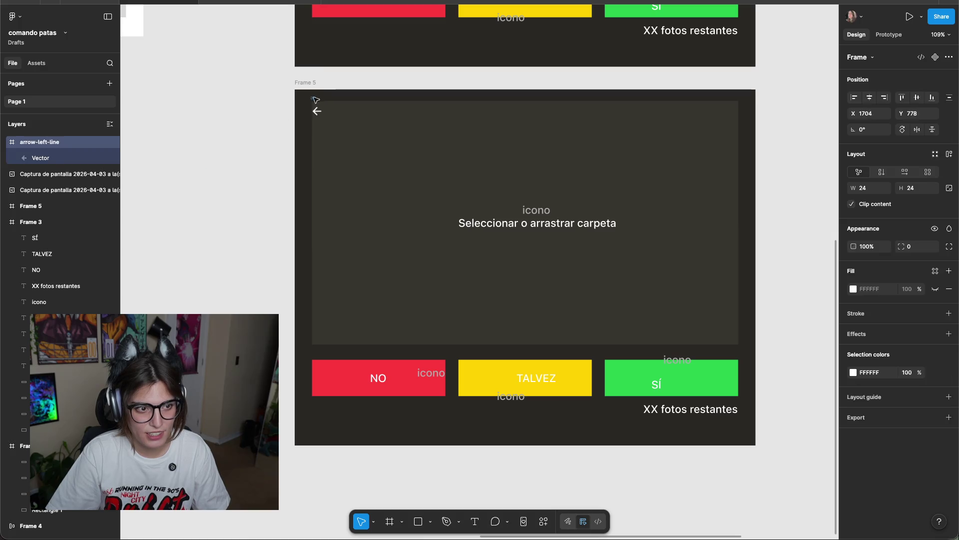
click(343, 221)
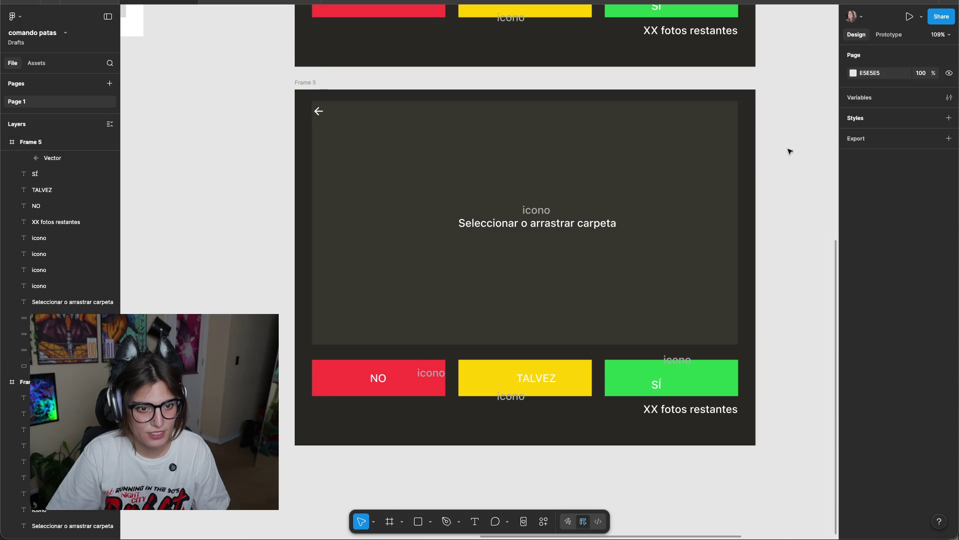
drag(790, 125, 288, 422)
drag(506, 275, 518, 279)
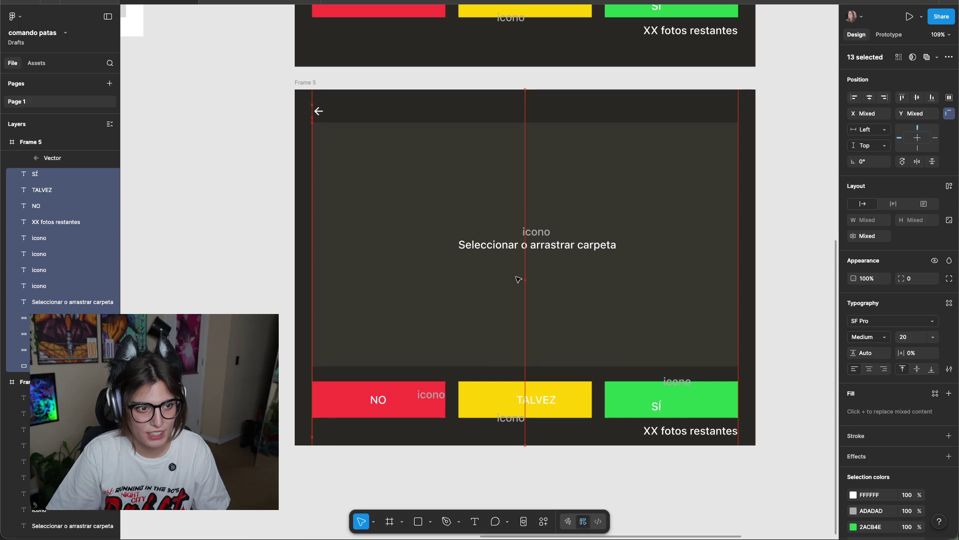
key(ctrl+z)
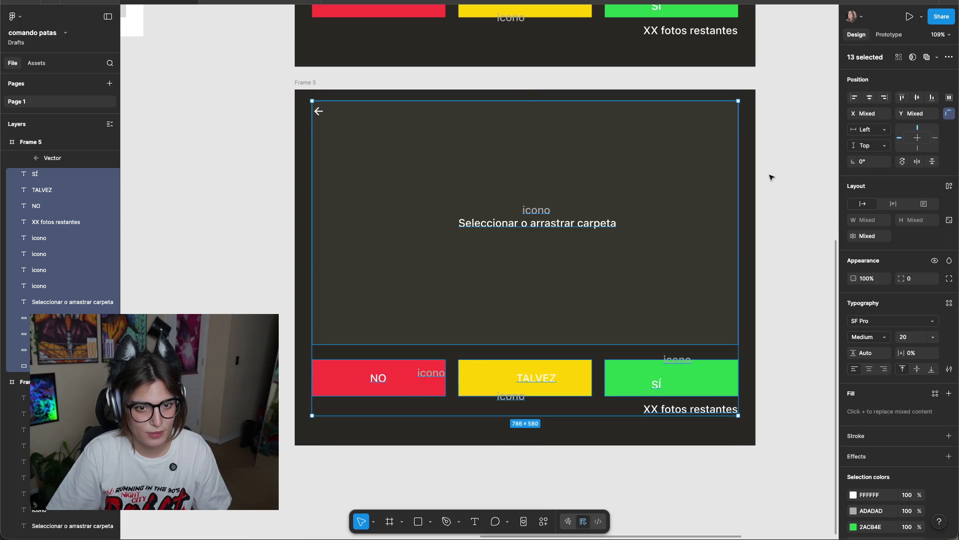
click(773, 182)
scroll(776, 189, down, 2)
scroll(778, 197, down, 5)
drag(364, 203, 681, 266)
scroll(680, 266, down, 3)
scroll(428, 188, up, 6)
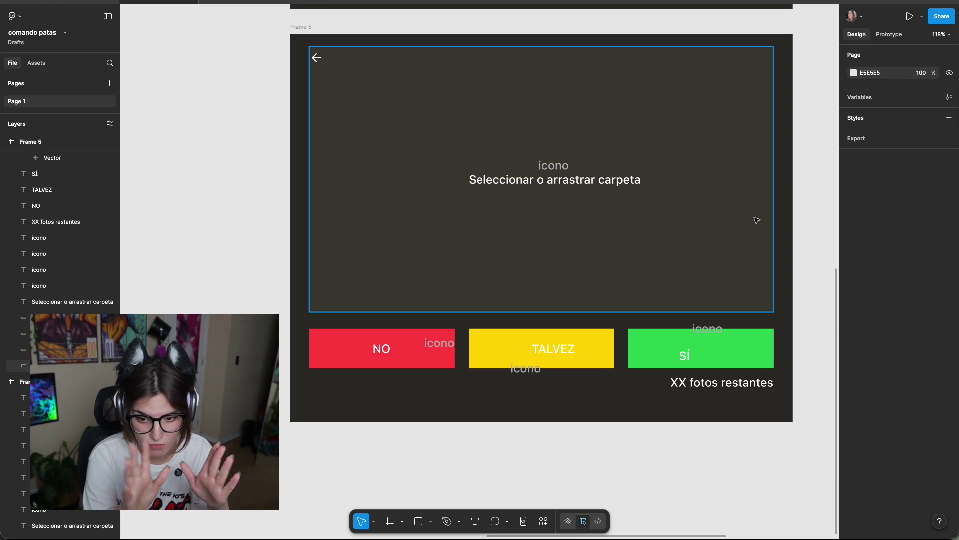
Copy the 'XX fotos restantes' text to the top-left and retype it as 'Volver'.
click(712, 380)
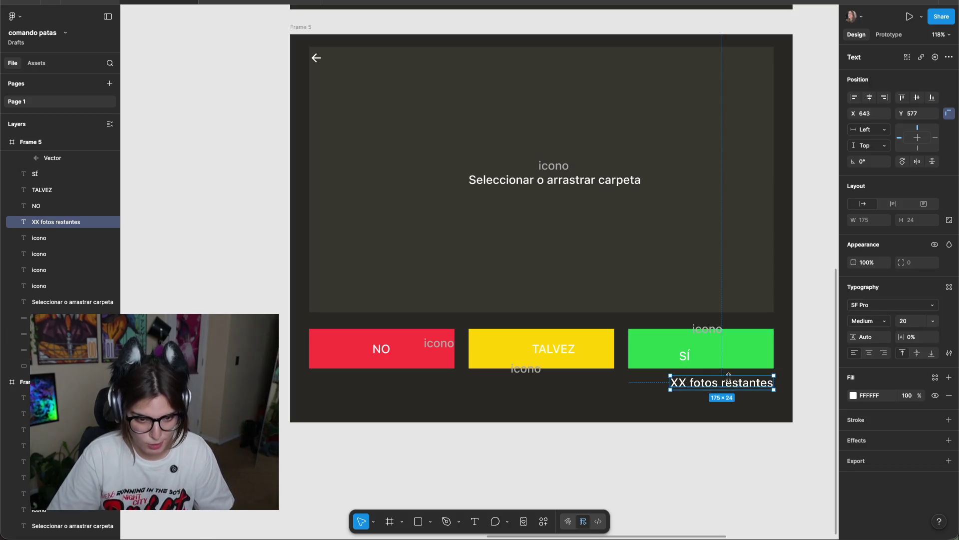
drag(720, 384, 379, 58)
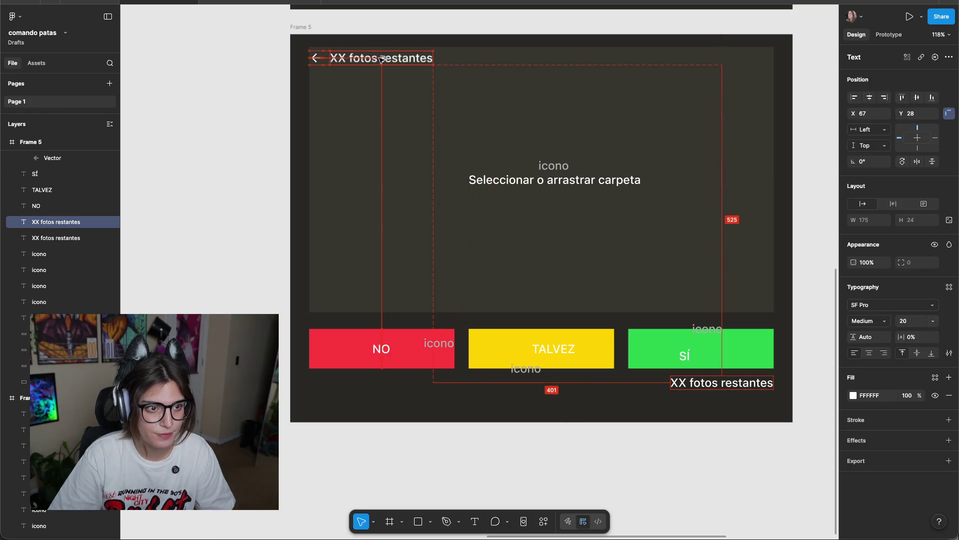
double_click(378, 58)
text(Volver)
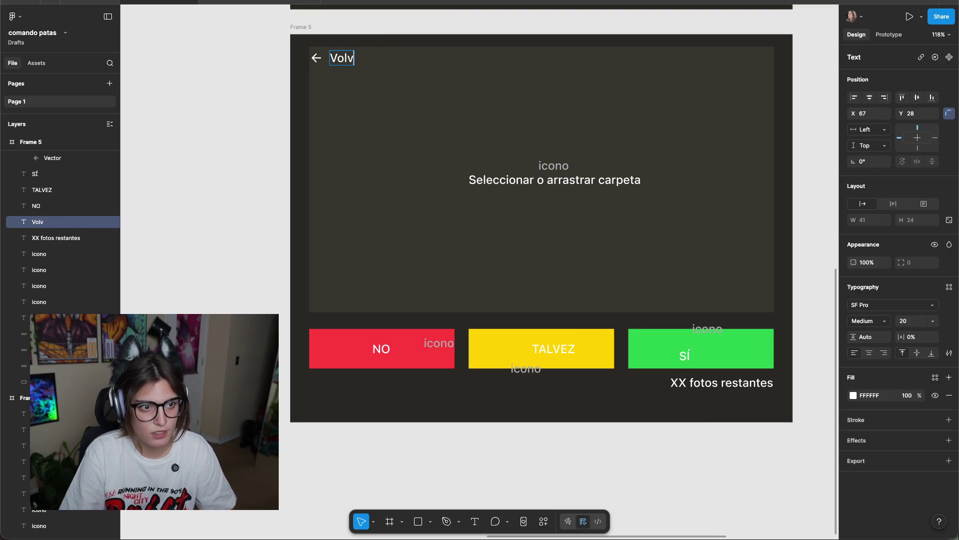
click(259, 116)
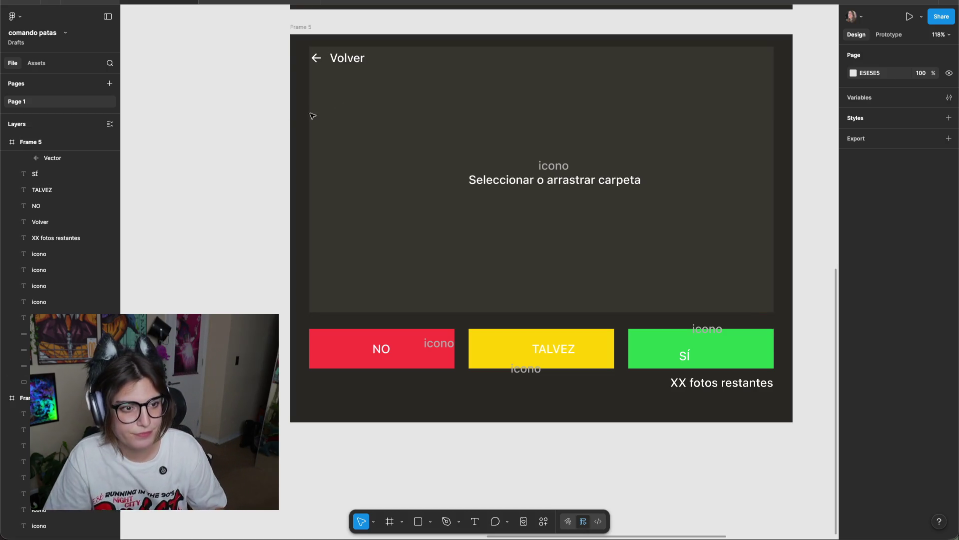
Duplicate Volver to the top right as 'Deshacer' and launch the Remixicon plugin.
click(337, 60)
mouse_move(336, 60)
alt+mouse_down()
mouse_move(759, 61)
mouse_move(750, 60)
alt+mouse_up()
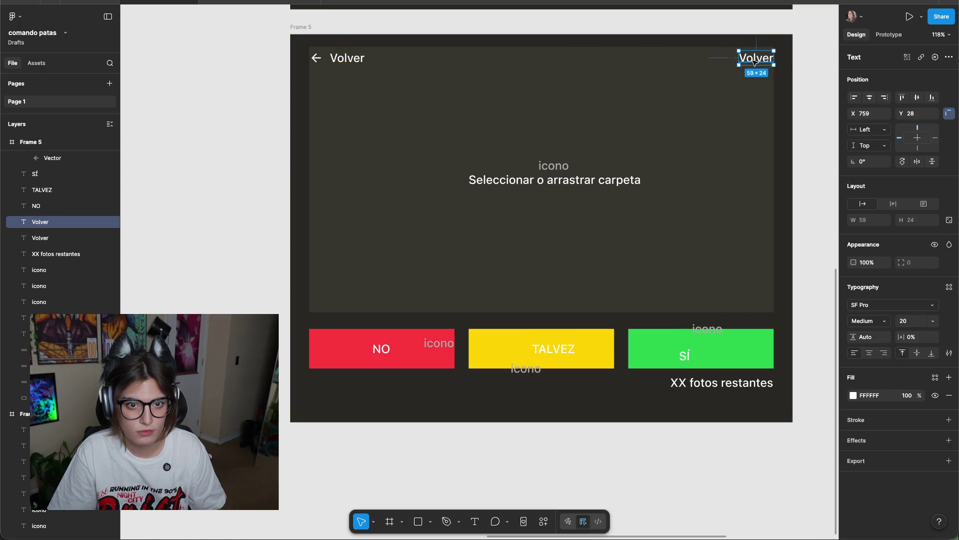
double_click(747, 60)
text(Deshacer)
click(829, 85)
drag(764, 58, 747, 58)
click(819, 90)
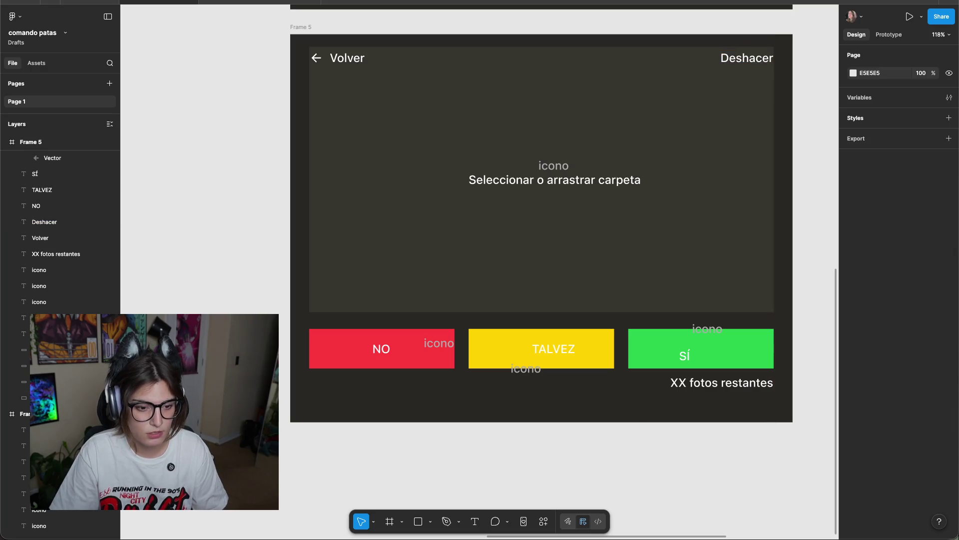
click(540, 525)
click(413, 402)
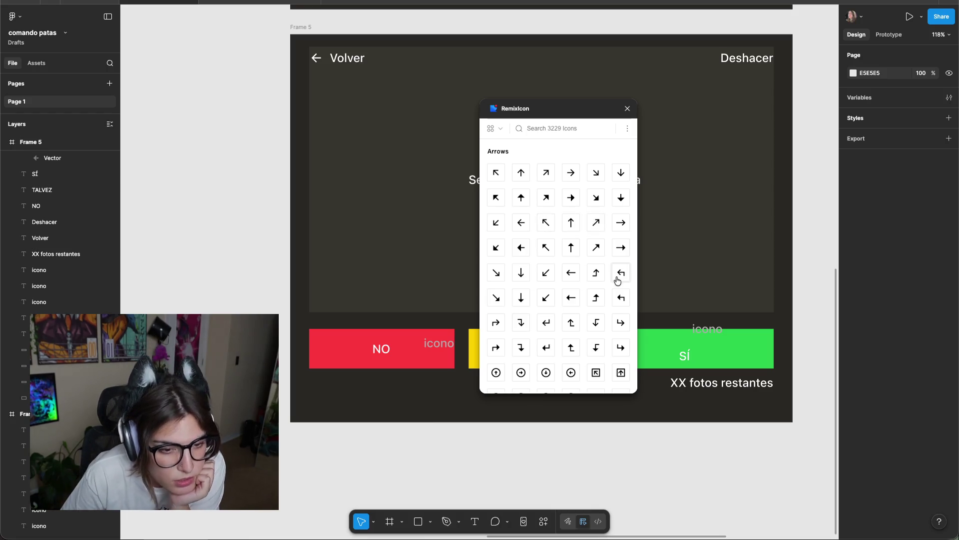
Insert Remixicon's corner-down-left-line arrow beside Deshacer and colour it white.
click(548, 322)
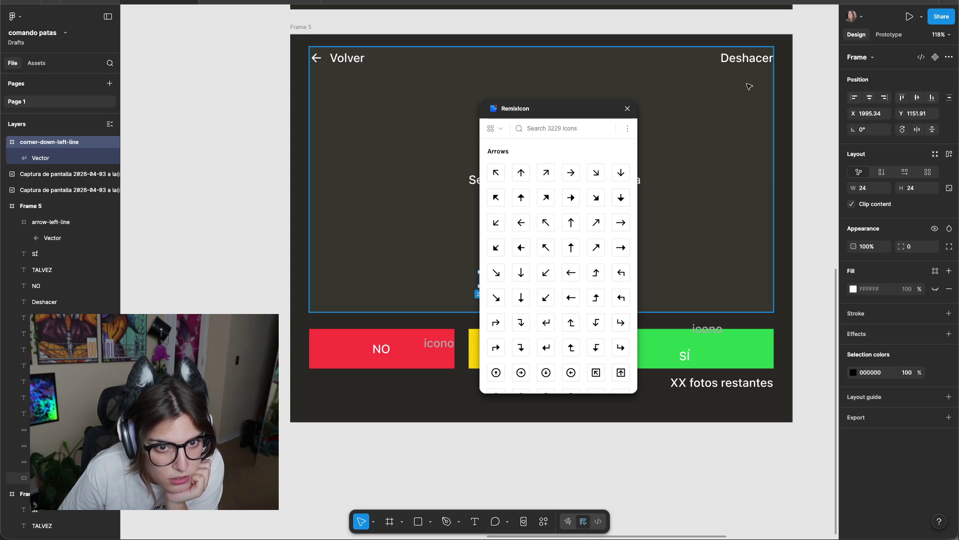
click(630, 109)
mouse_move(487, 267)
mouse_down()
mouse_move(710, 65)
mouse_move(709, 45)
mouse_up()
click(858, 373)
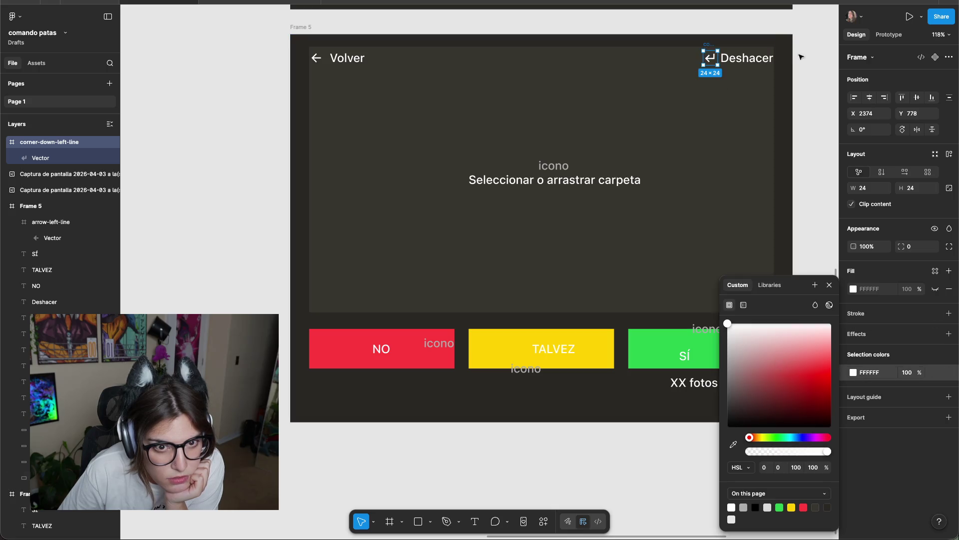
click(549, 240)
click(711, 46)
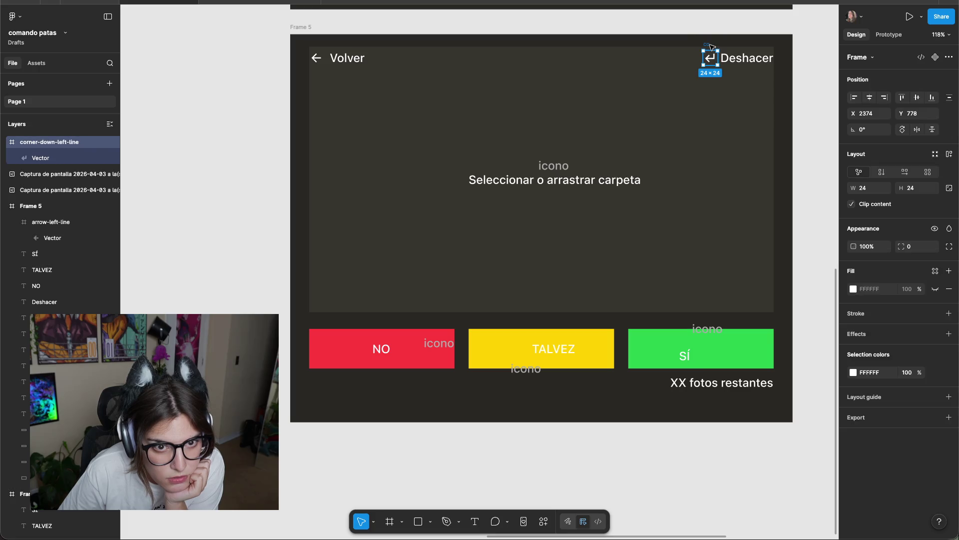
drag(710, 49, 711, 47)
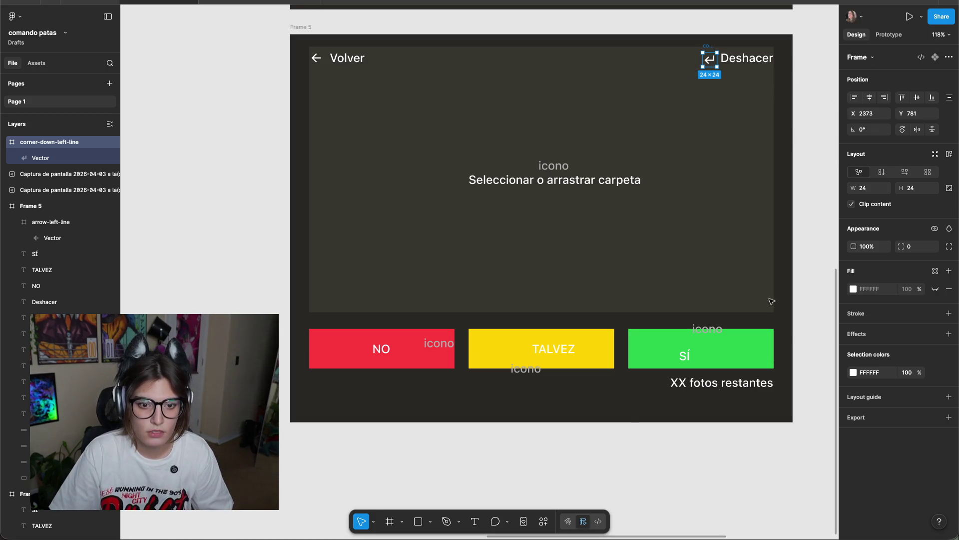
Extend Frame 5's bottom edge to 850×726 and select its contents.
click(565, 415)
drag(563, 422, 563, 463)
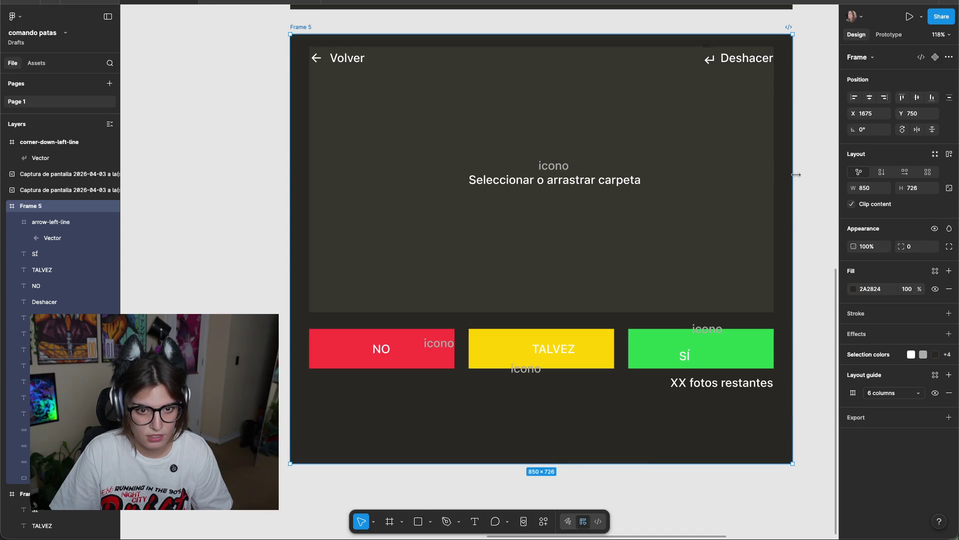
drag(815, 95, 269, 374)
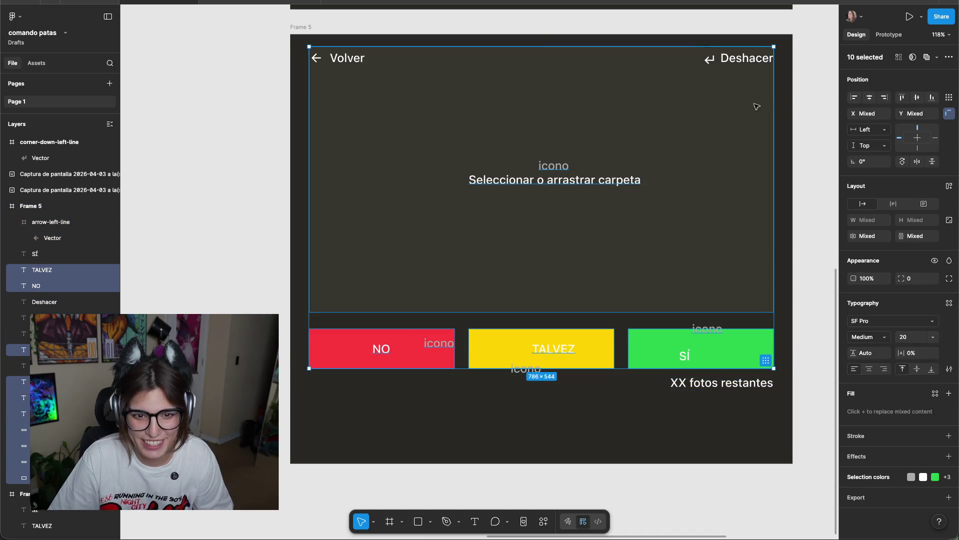
drag(809, 95, 264, 393)
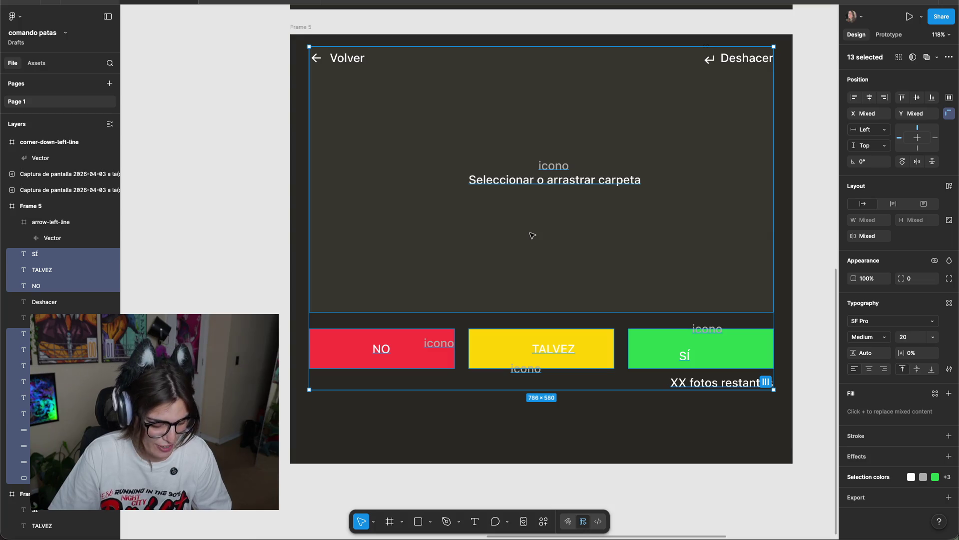
Shift the content down and add a centred 'NOMBRE DE CARPETA' title copied from Volver.
drag(532, 235, 534, 289)
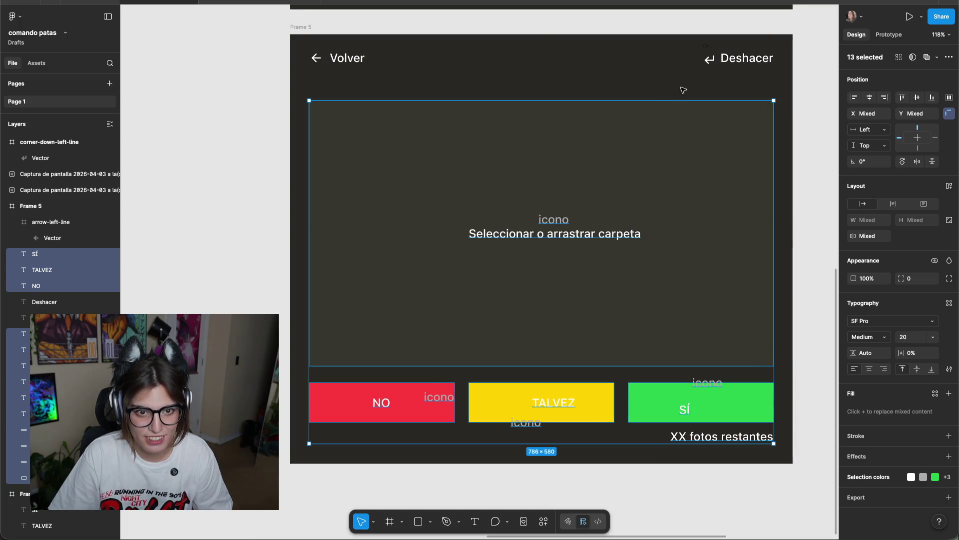
click(481, 84)
drag(343, 63, 536, 63)
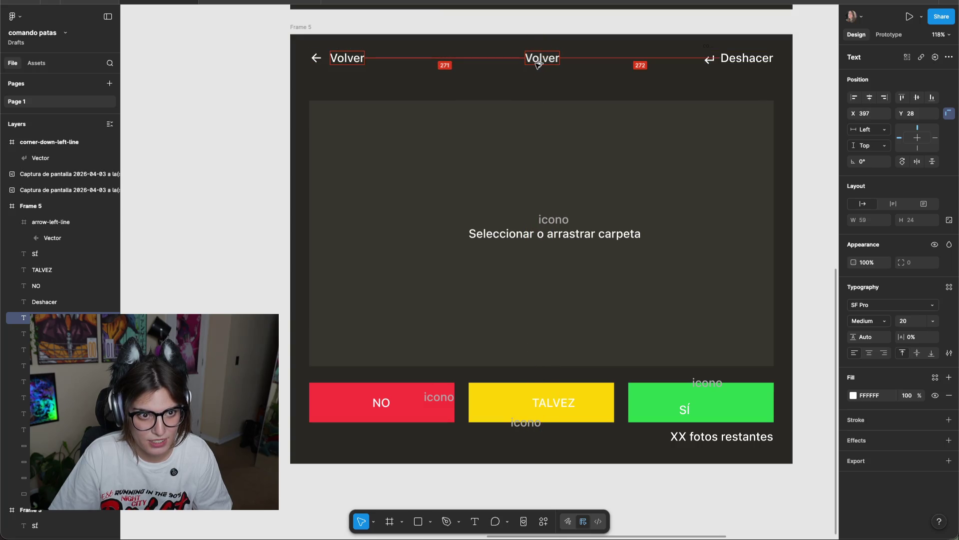
drag(537, 62, 540, 67)
double_click(542, 64)
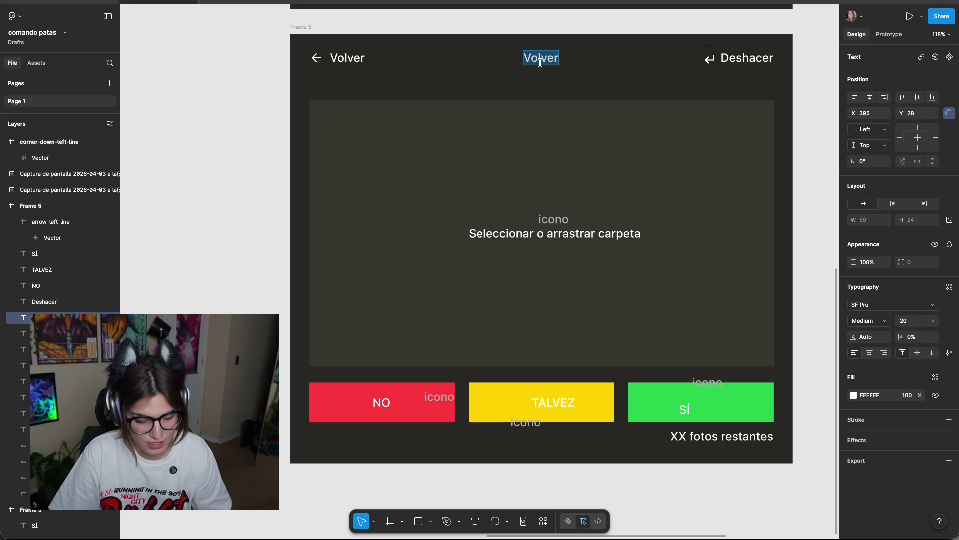
text(NOMBRE DE CARPETA)
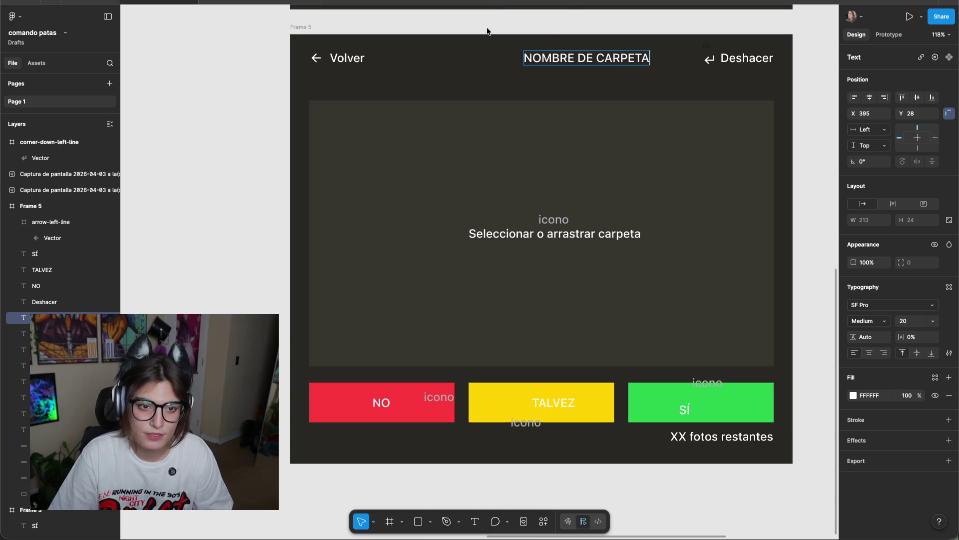
mouse_move(613, 61)
mouse_down()
mouse_move(558, 61)
mouse_move(567, 61)
mouse_up()
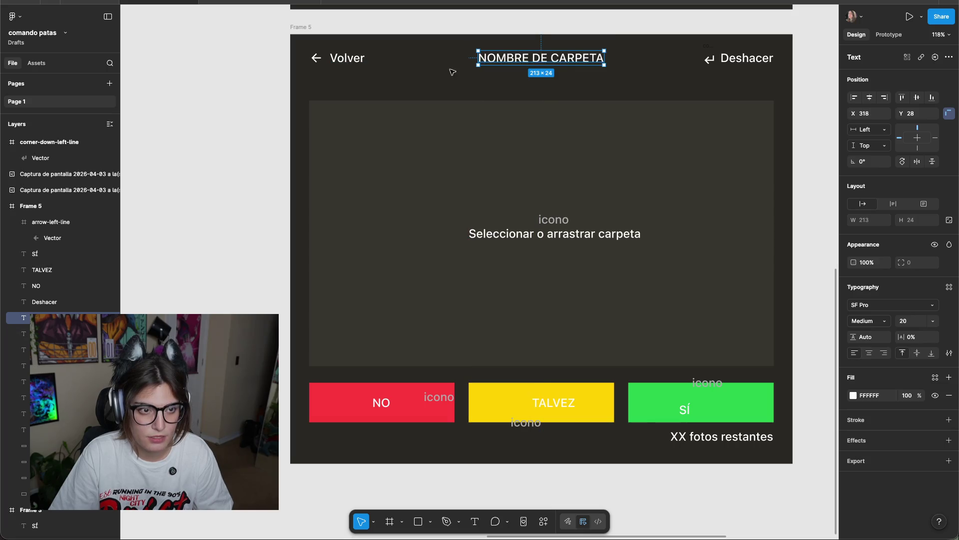
Move the upload area and buttons back up slightly.
drag(826, 102, 166, 463)
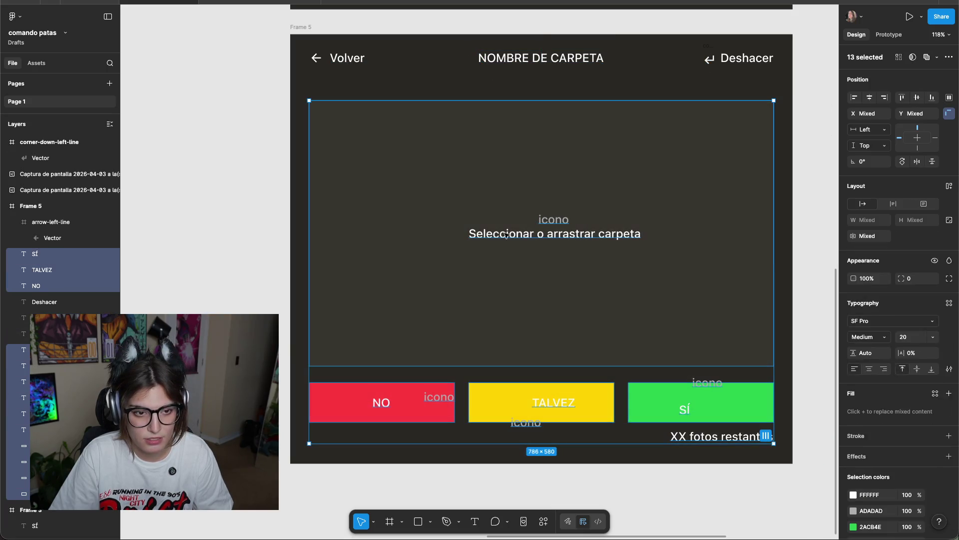
drag(525, 223, 522, 204)
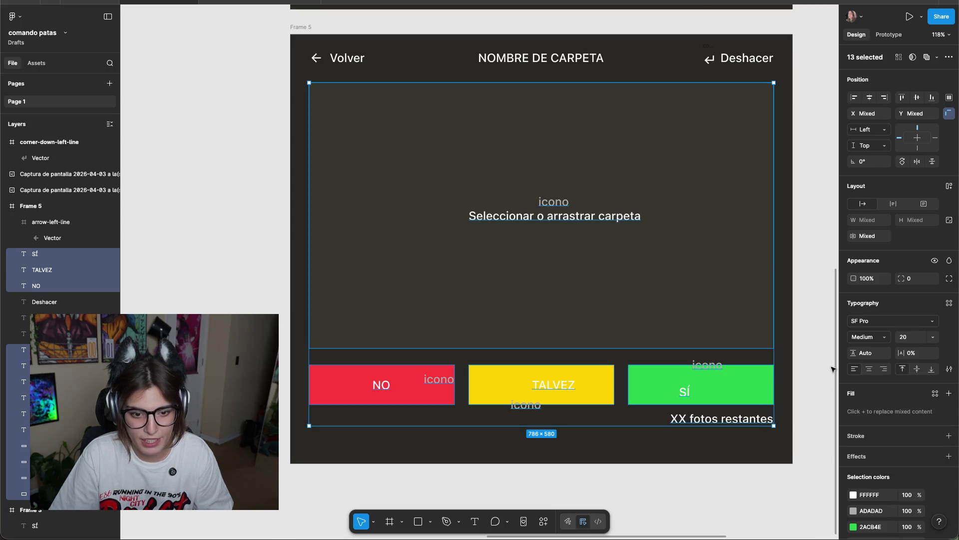
click(827, 385)
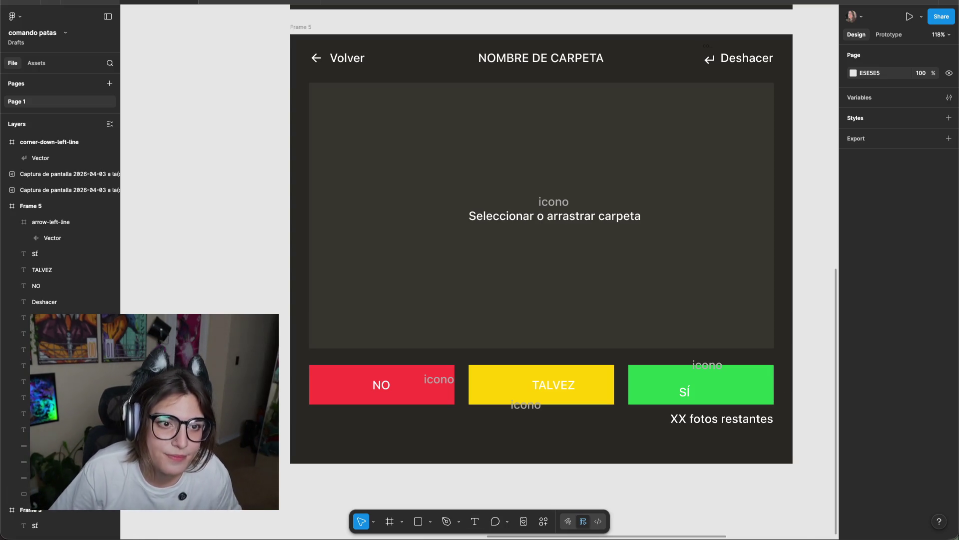
Undo an accidental change to Frame 5, then Alt-drag a copy below it as Frame 6.
scroll(311, 264, down, 5)
scroll(550, 271, up, 5)
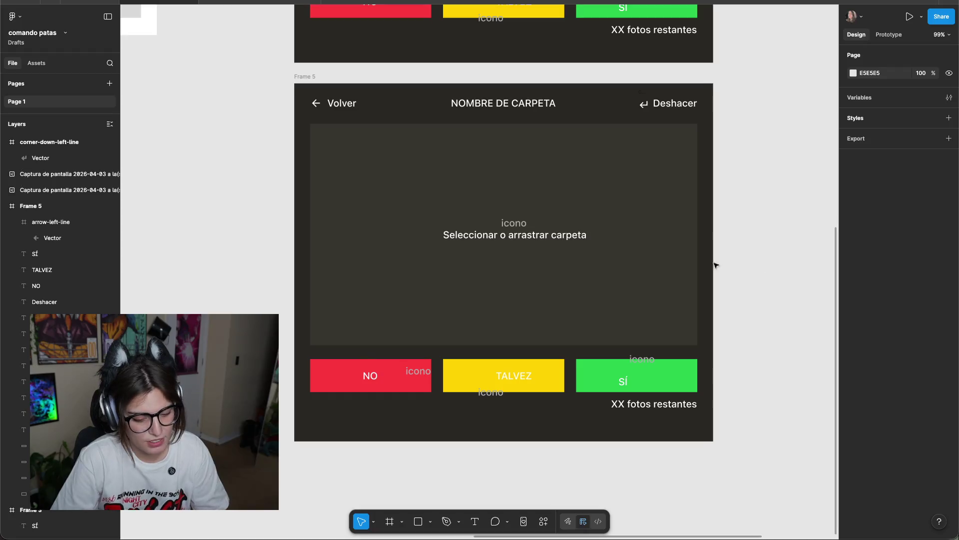
scroll(725, 175, down, 3)
scroll(730, 146, down, 2)
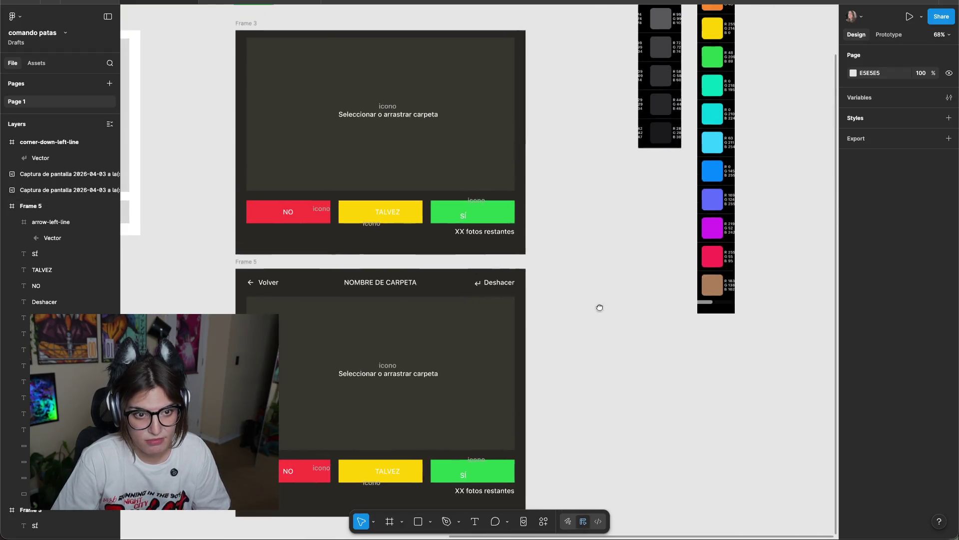
scroll(632, 308, up, 5)
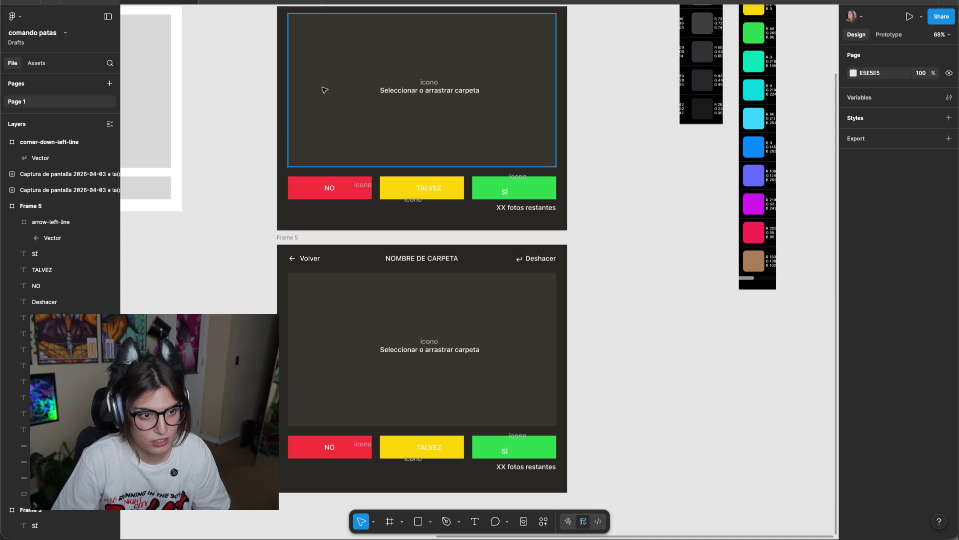
scroll(220, 227, down, 1)
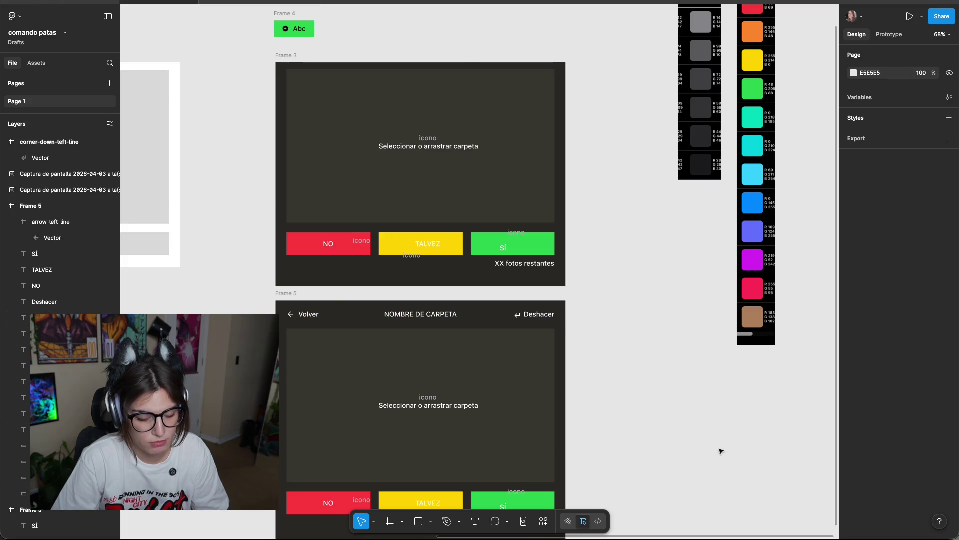
scroll(461, 198, down, 5)
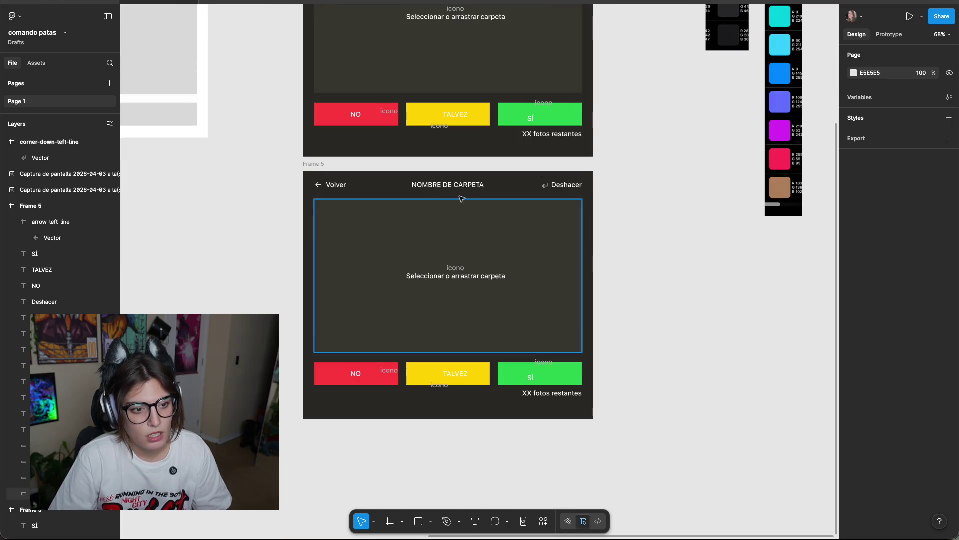
click(320, 165)
drag(320, 171, 279, 514)
key(ctrl+z)
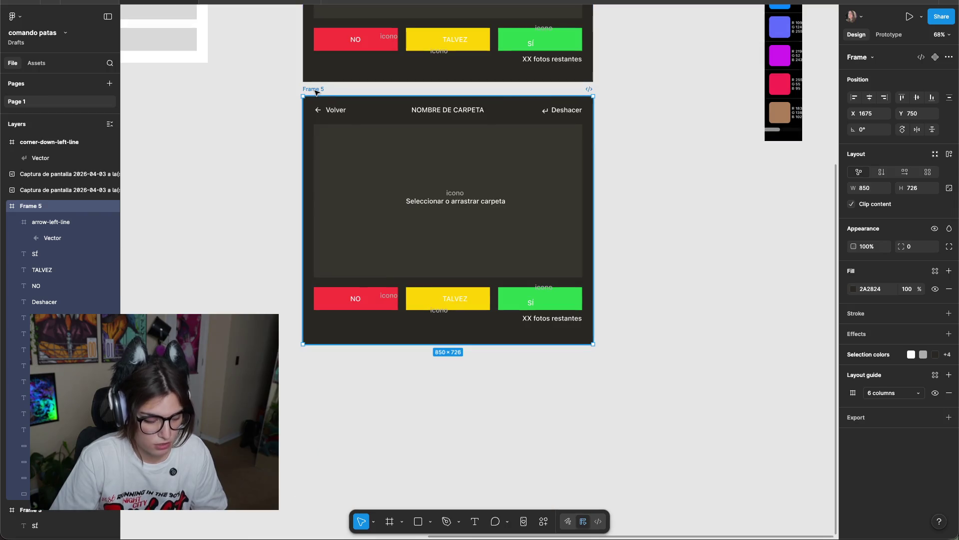
drag(312, 91, 297, 361)
click(275, 208)
scroll(275, 208, down, 5)
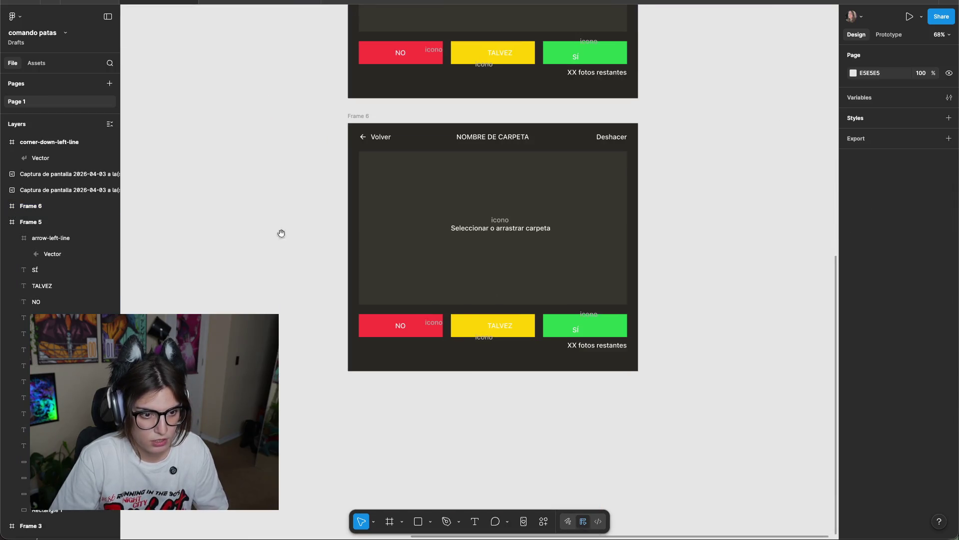
Shrink the dark background rectangle into an 8px strip below the buttons with corner radius 10.
scroll(515, 269, up, 5)
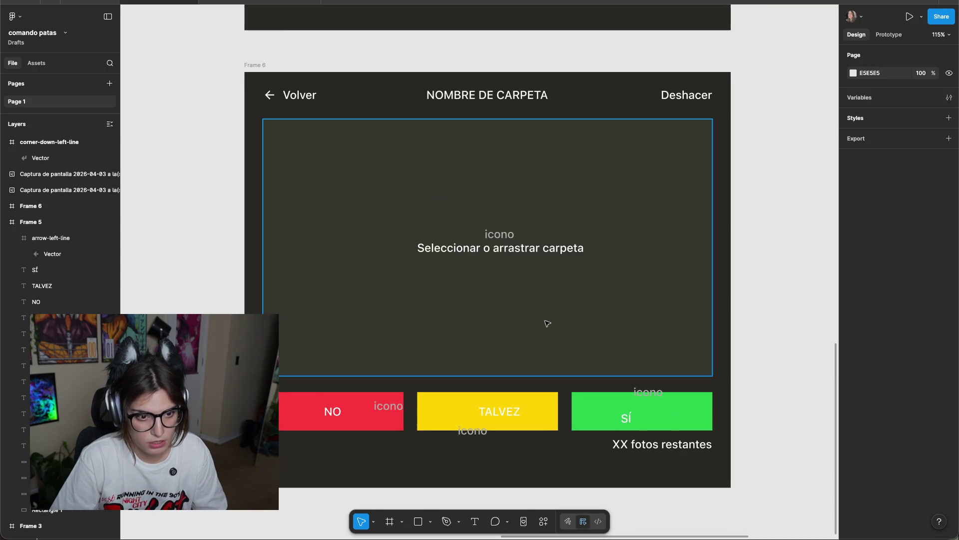
click(650, 444)
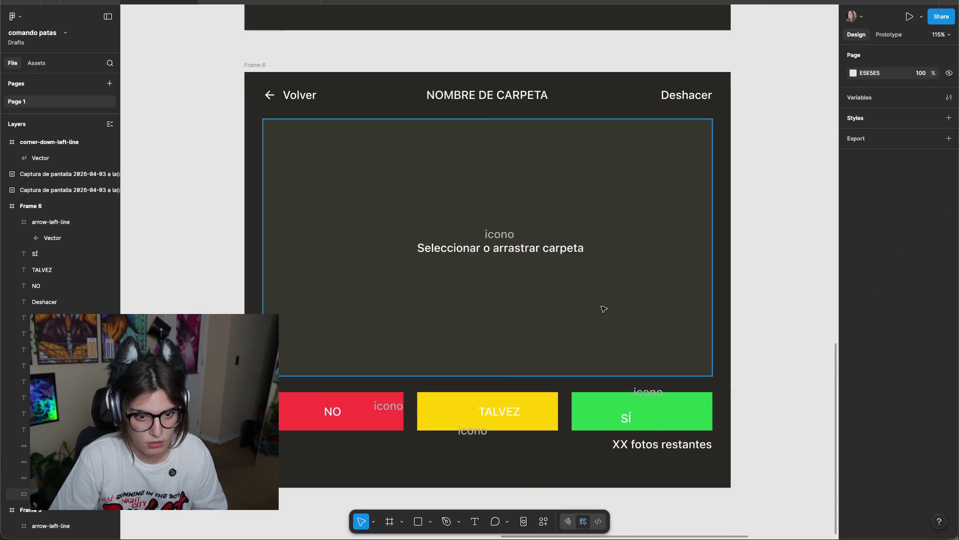
click(593, 169)
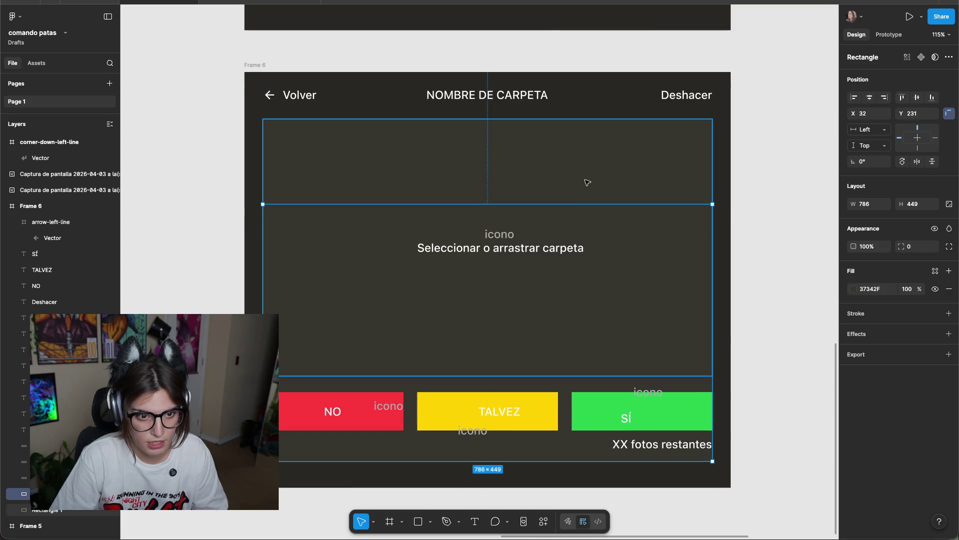
drag(585, 212, 592, 451)
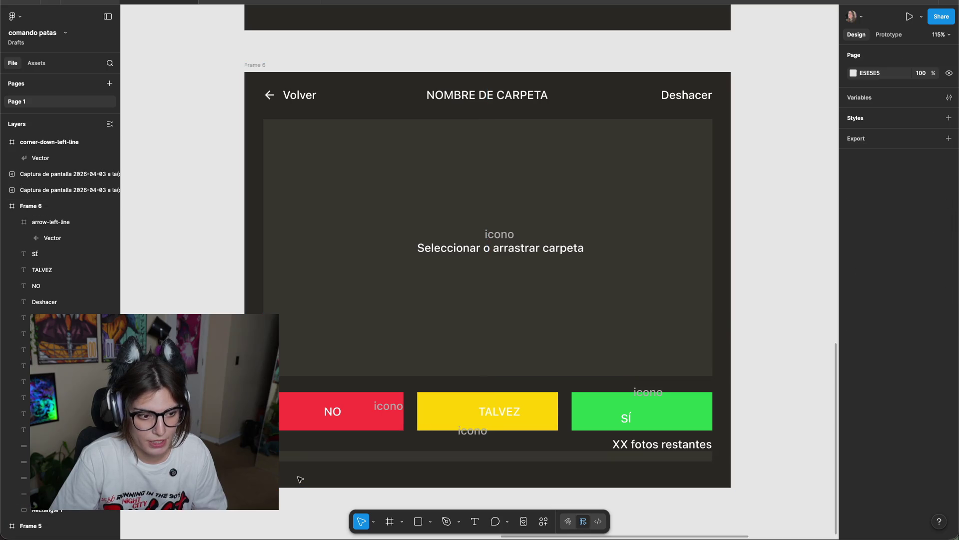
scroll(306, 467, up, 2)
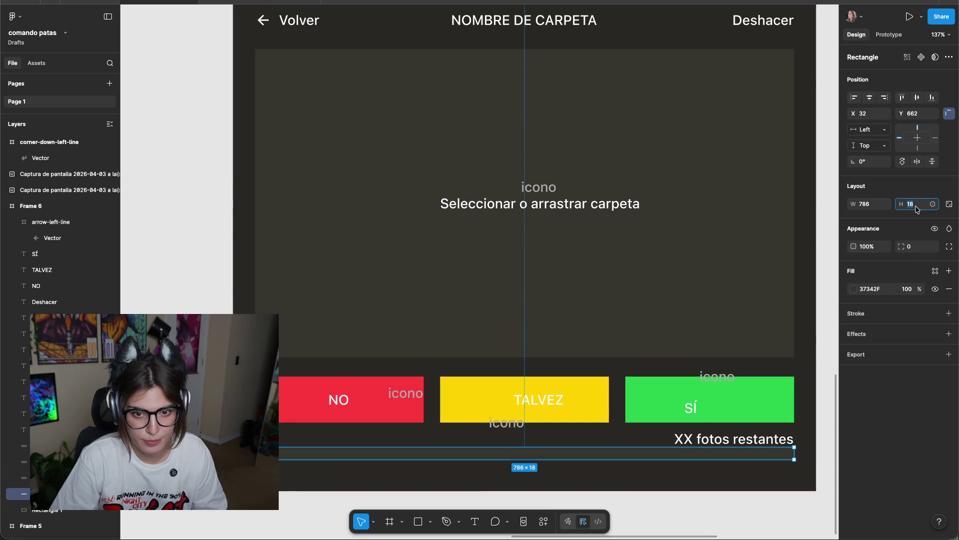
key(Down)
key(Down)
key(Down)
key(Down)
key(Down)
key(Down)
key(Down)
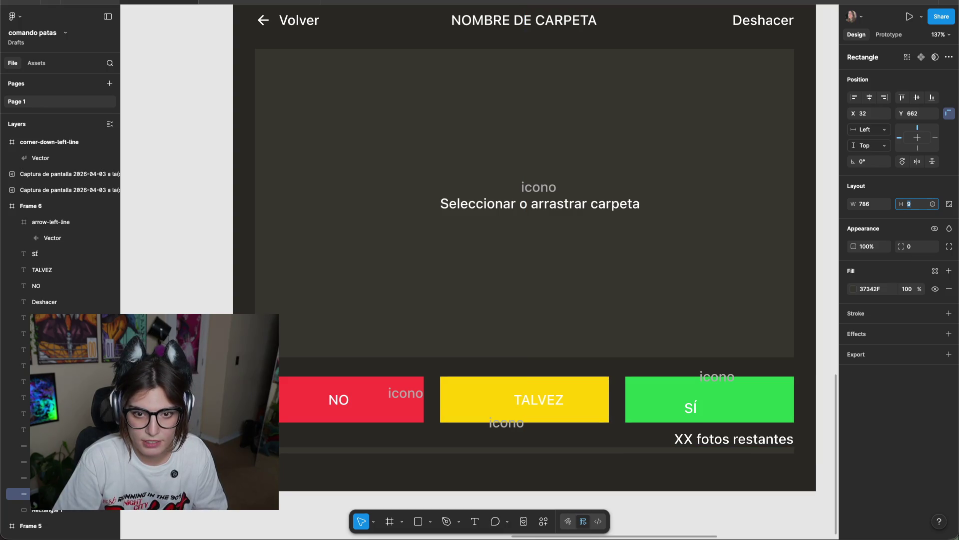
key(Down)
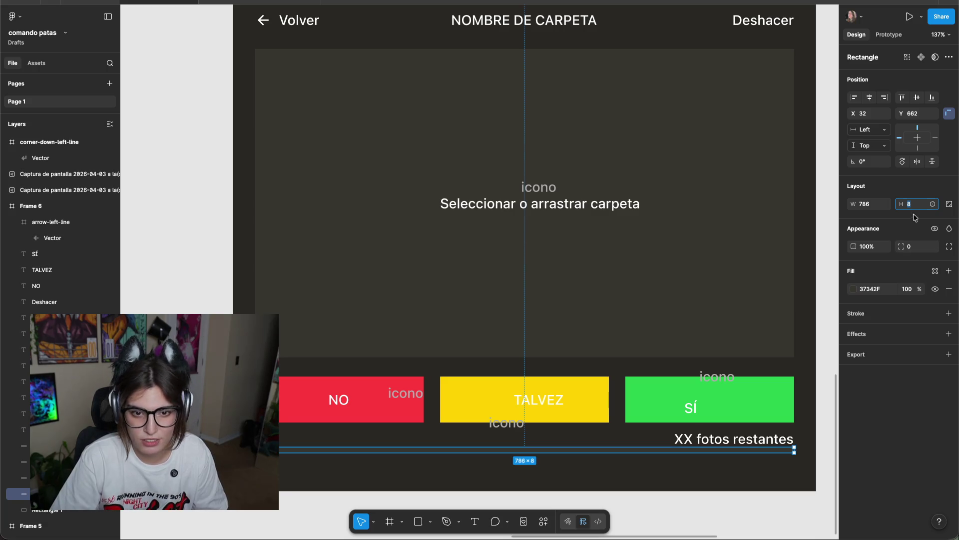
click(932, 247)
click(910, 246)
text(10)
key(Return)
key(Escape)
Shorten the progress fill bar to 261 wide.
click(453, 450)
click(492, 489)
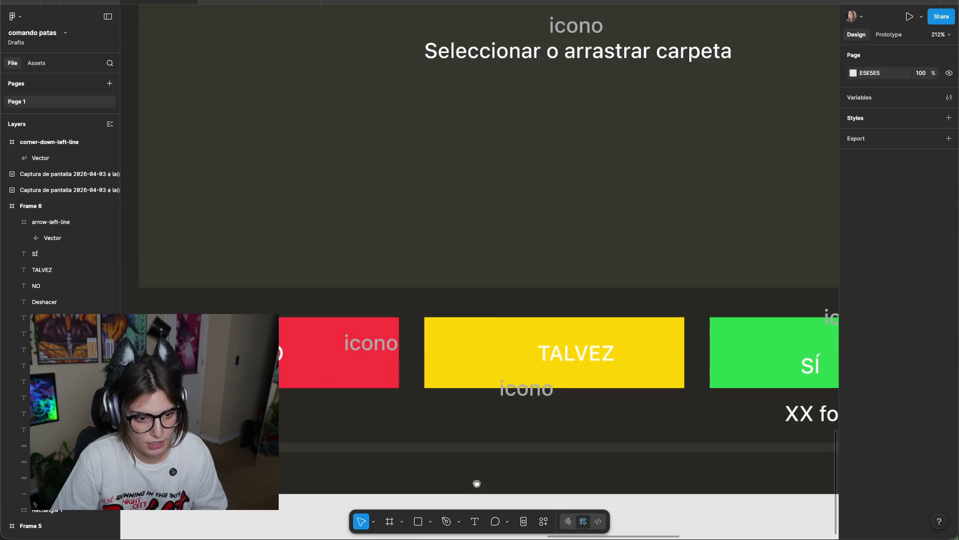
scroll(358, 373, up, 5)
click(337, 355)
scroll(407, 377, right, 10)
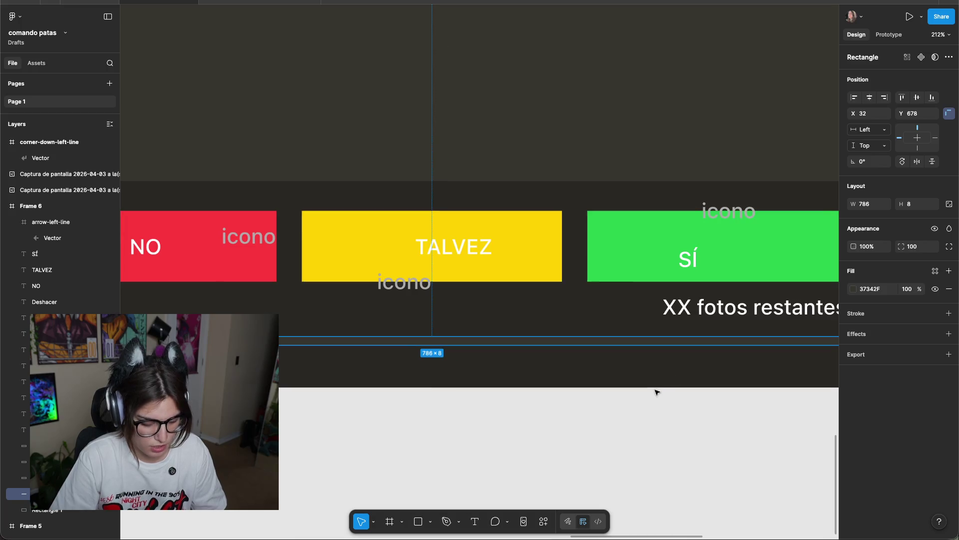
scroll(718, 375, down, 3)
drag(731, 344, 371, 344)
scroll(610, 340, left, 5)
drag(666, 344, 563, 344)
click(497, 375)
click(508, 343)
scroll(524, 336, right, 5)
scroll(524, 336, right, 2)
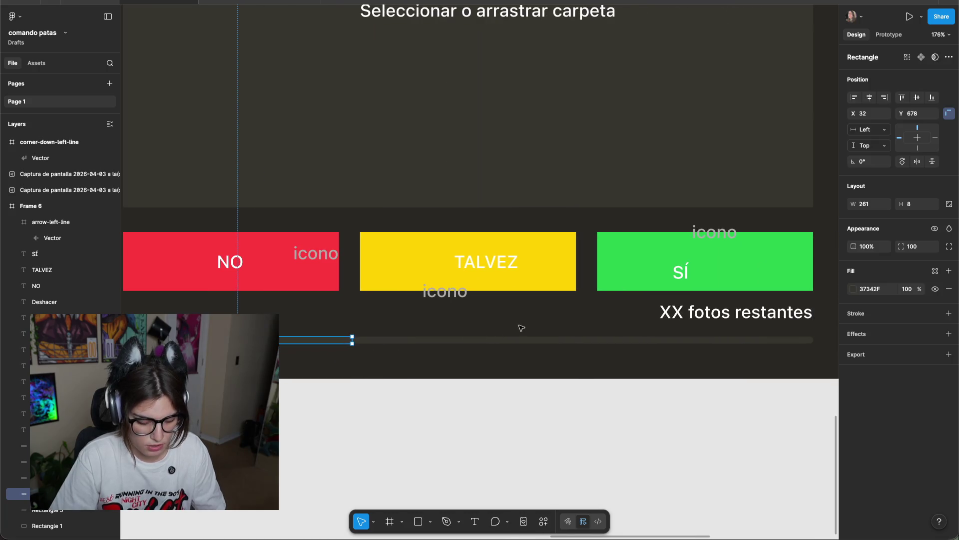
Fill the progress bar with the SÍ button's green using the eyedropper.
key(i)
click(620, 283)
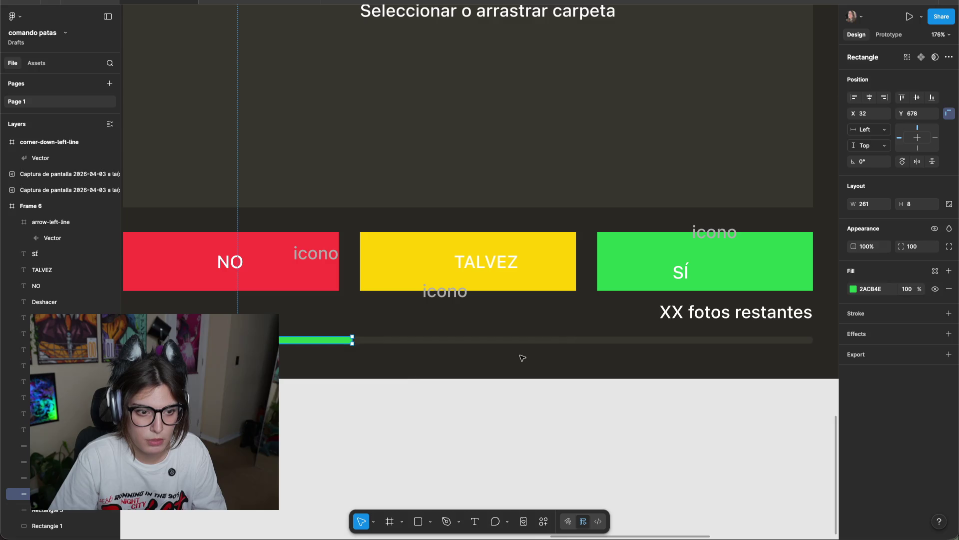
click(526, 356)
scroll(533, 360, down, 3)
scroll(524, 385, up, 5)
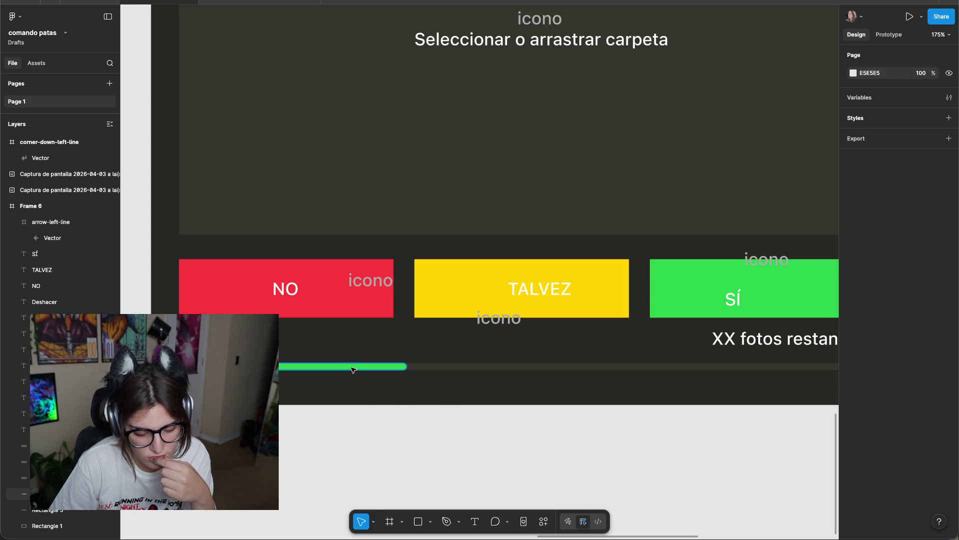
scroll(563, 388, right, 5)
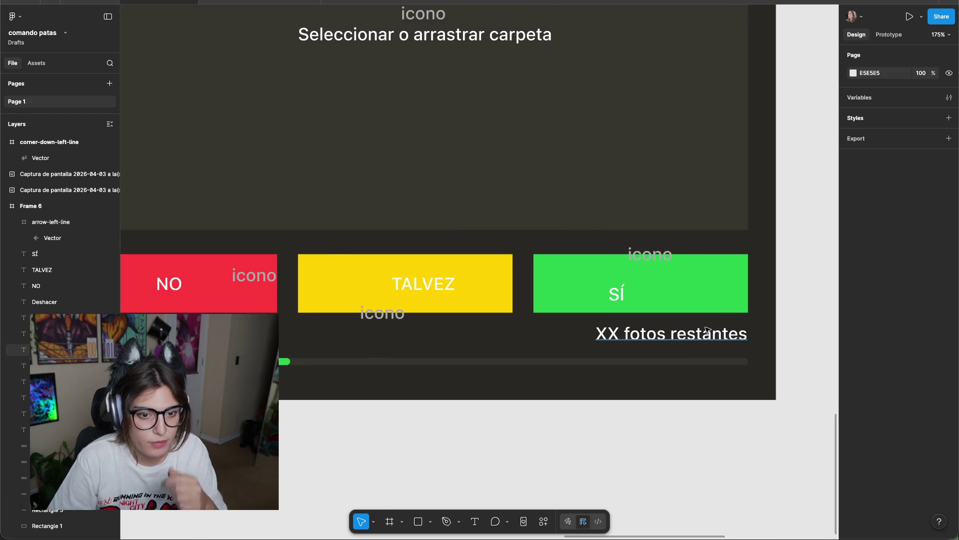
Move the 'XX fotos restantes' counter below the progress bar.
drag(709, 332, 713, 388)
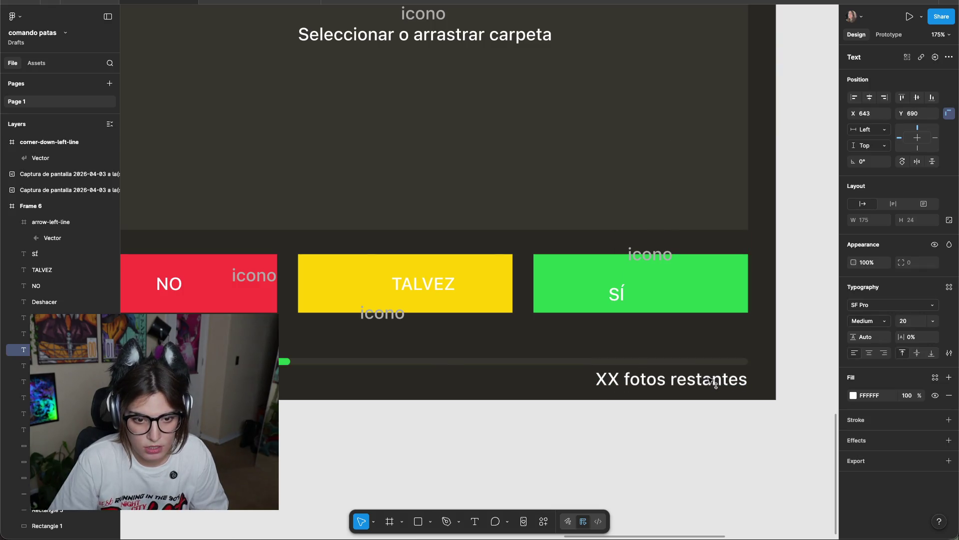
click(792, 342)
scroll(779, 344, down, 3)
scroll(785, 337, down, 2)
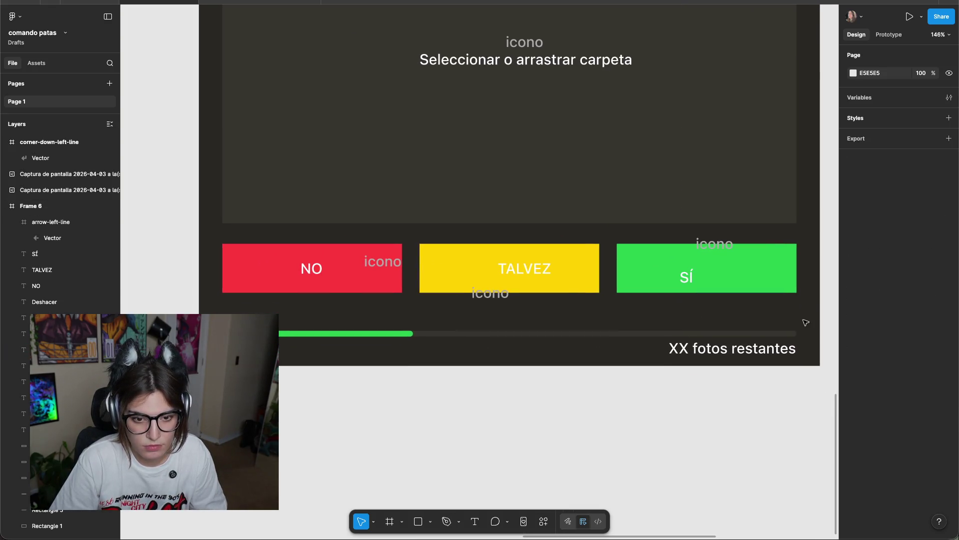
mouse_move(785, 338)
mouse_down()
mouse_move(534, 338)
mouse_move(535, 325)
mouse_up()
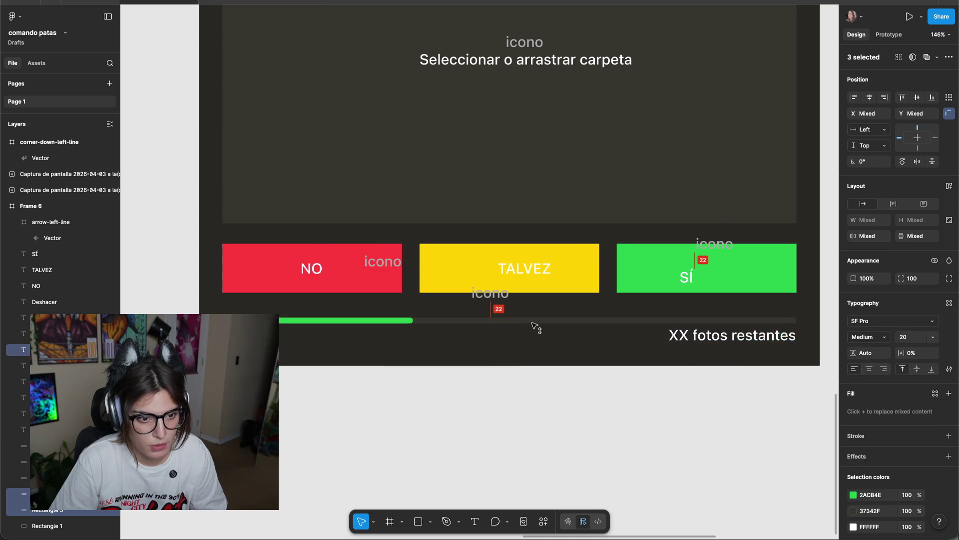
click(737, 362)
click(735, 321)
click(718, 388)
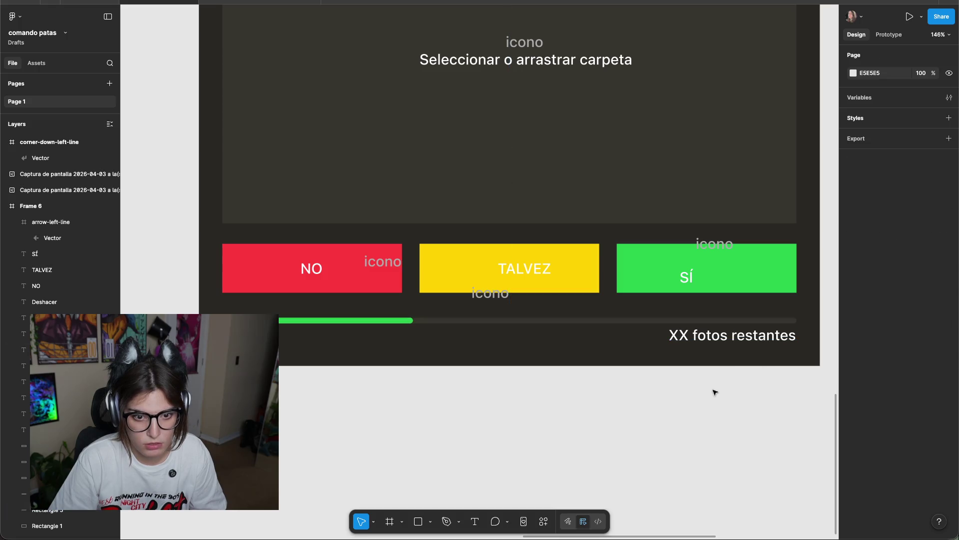
scroll(752, 379, up, 2)
scroll(689, 365, right, 4)
Change the counter text to '27/2000' and move it to the frame's centre.
double_click(632, 335)
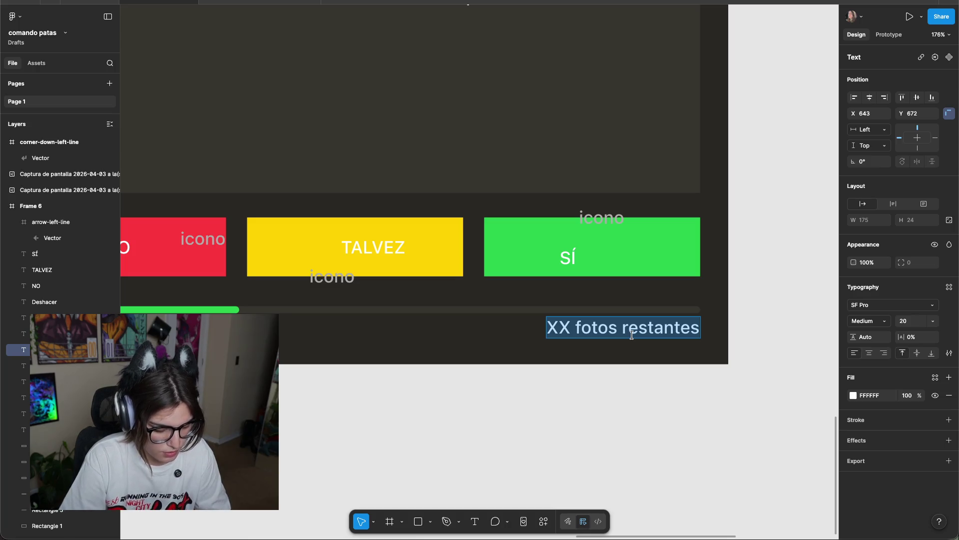
text(27/2000)
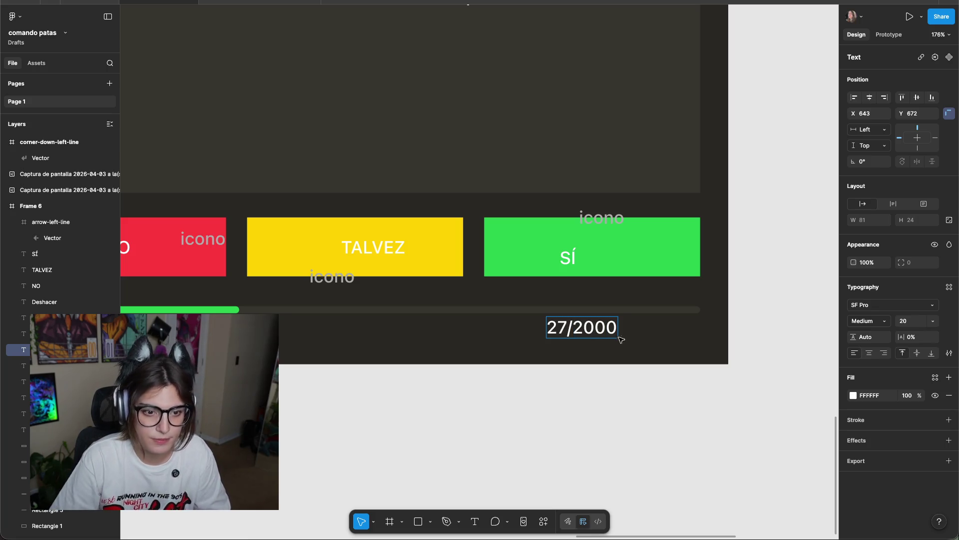
click(683, 457)
drag(690, 331, 679, 328)
click(814, 359)
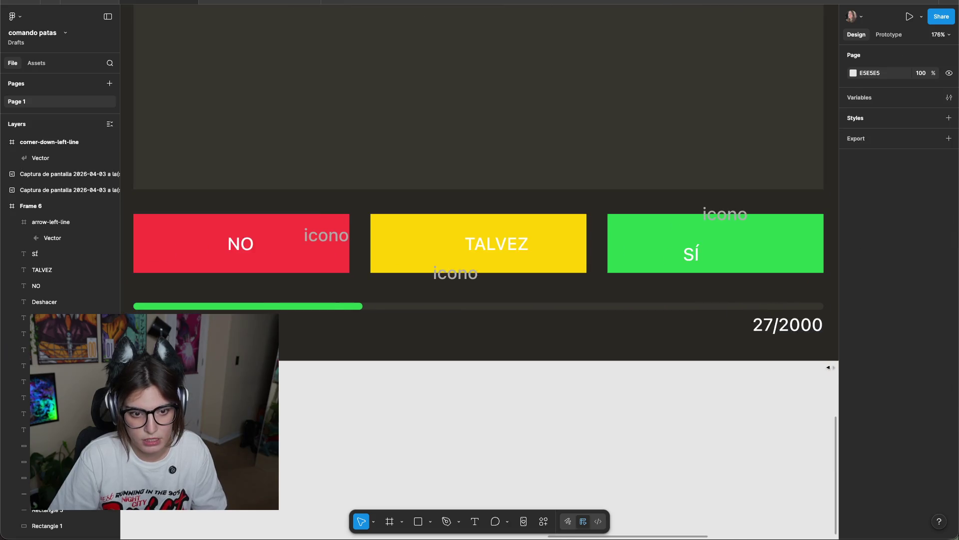
scroll(690, 425, down, 5)
drag(751, 382, 559, 384)
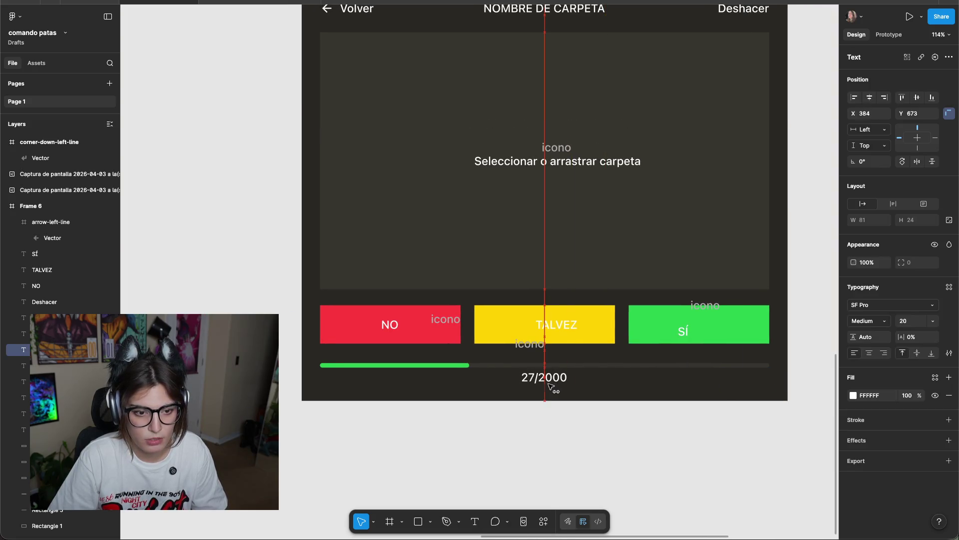
click(624, 440)
scroll(634, 435, up, 1)
scroll(574, 406, up, 3)
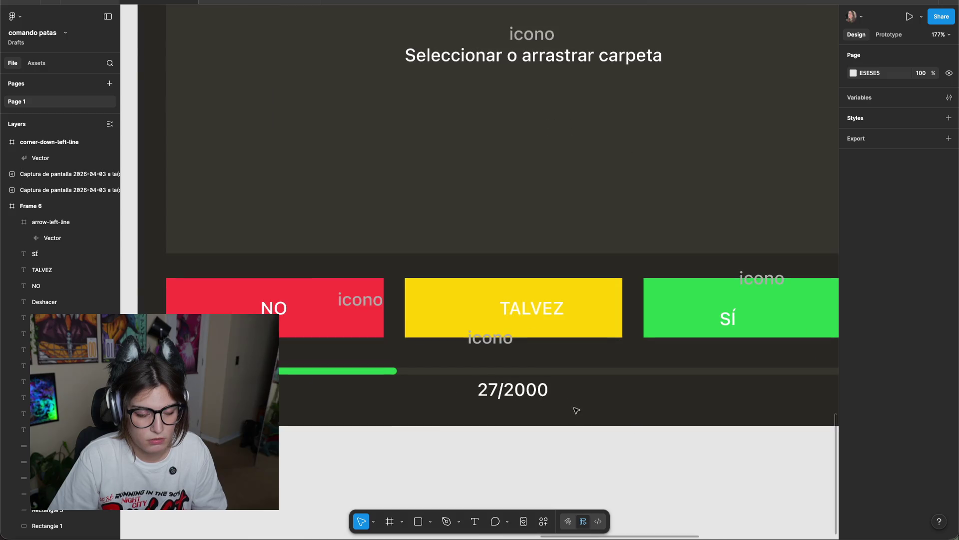
scroll(567, 404, up, 2)
Set the 27/2000 counter to font size 14 and centre it beneath the bar.
click(601, 408)
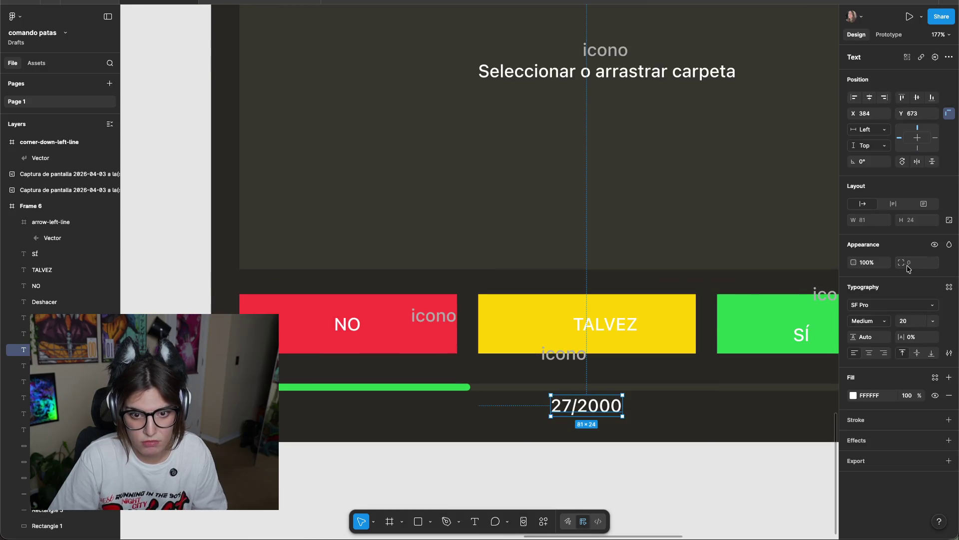
click(932, 321)
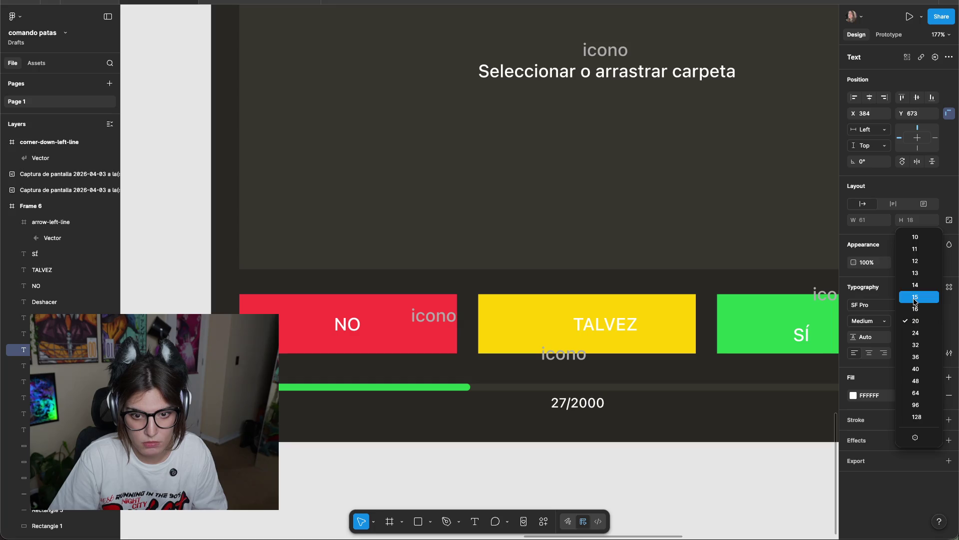
click(915, 282)
click(627, 439)
scroll(575, 442, up, 2)
scroll(550, 443, right, 2)
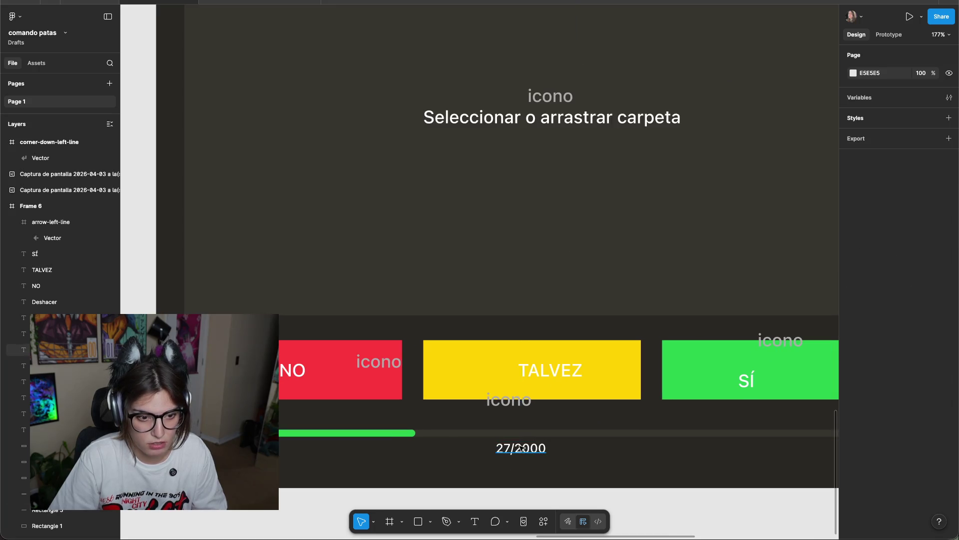
drag(521, 448, 531, 447)
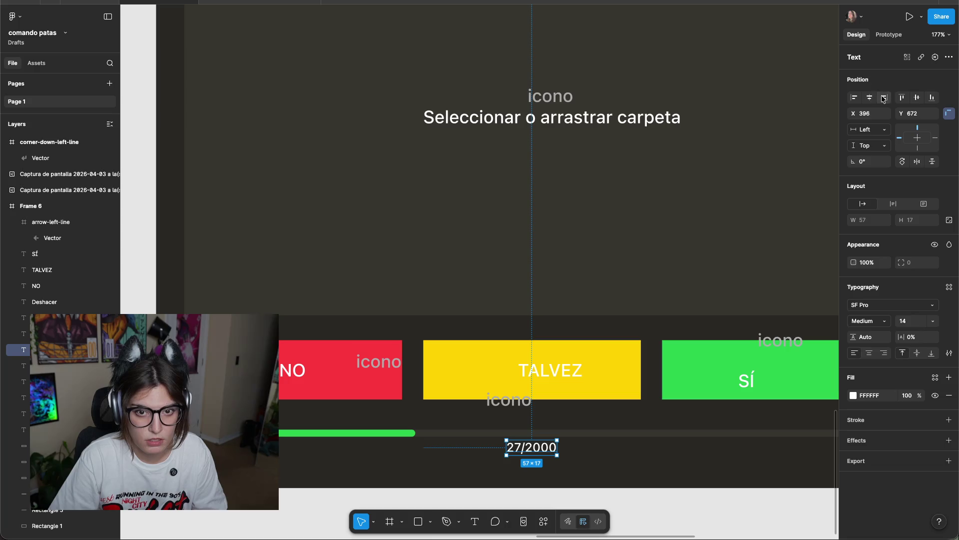
click(656, 457)
Nudge both progress bar rectangles up a few pixels.
drag(651, 464, 650, 364)
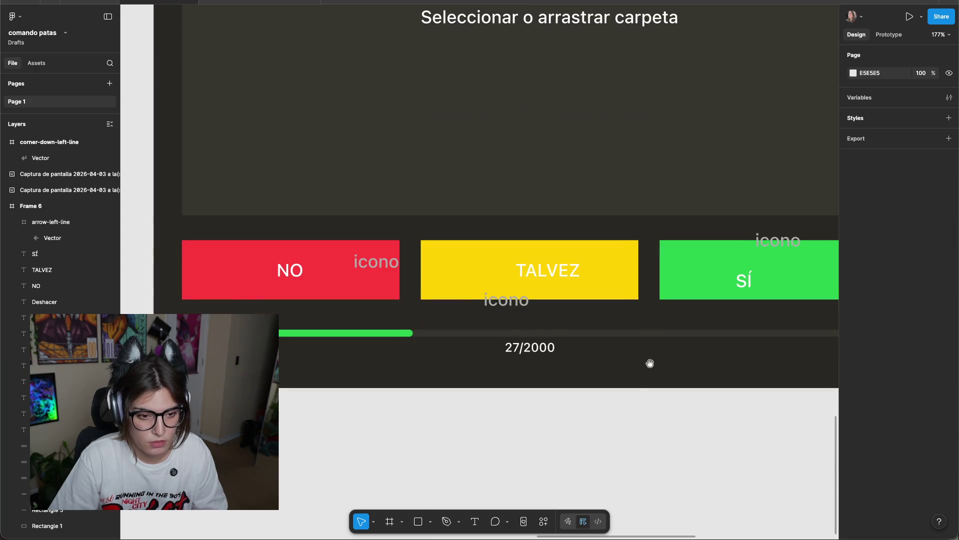
scroll(636, 323, down, 3)
scroll(636, 324, right, 3)
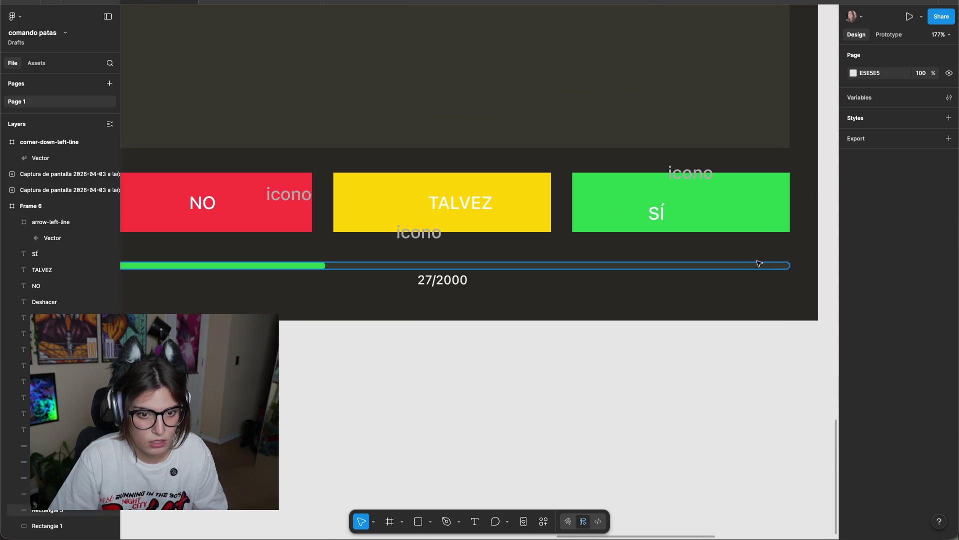
drag(810, 257, 291, 264)
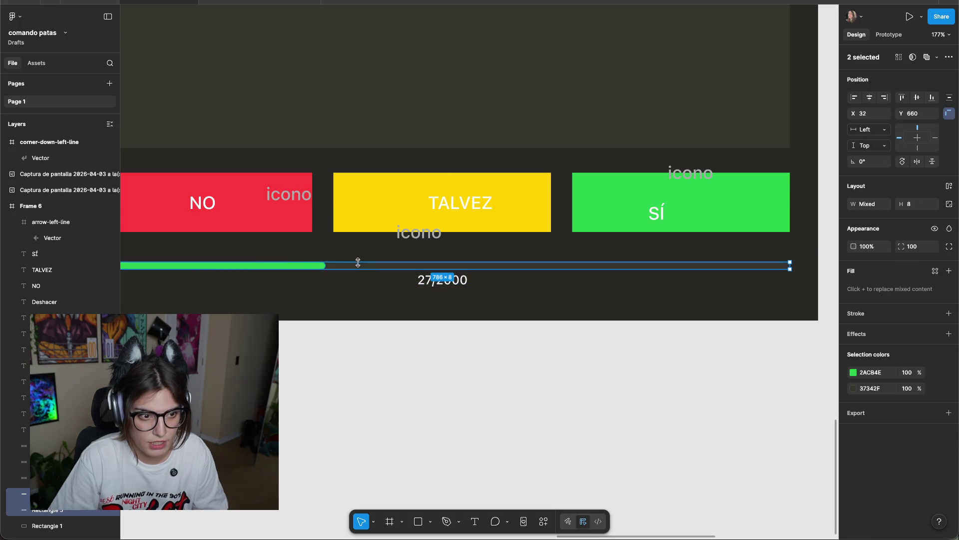
drag(359, 266, 365, 268)
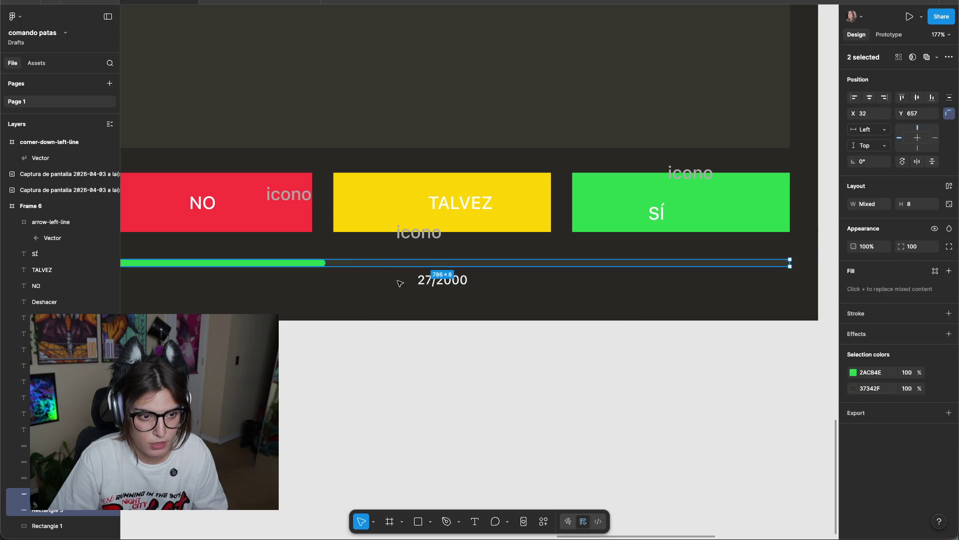
Recolour Frame 6's green progress fill rectangle blue, sampling the blue from the colour palette.
click(523, 299)
scroll(635, 347, down, 5)
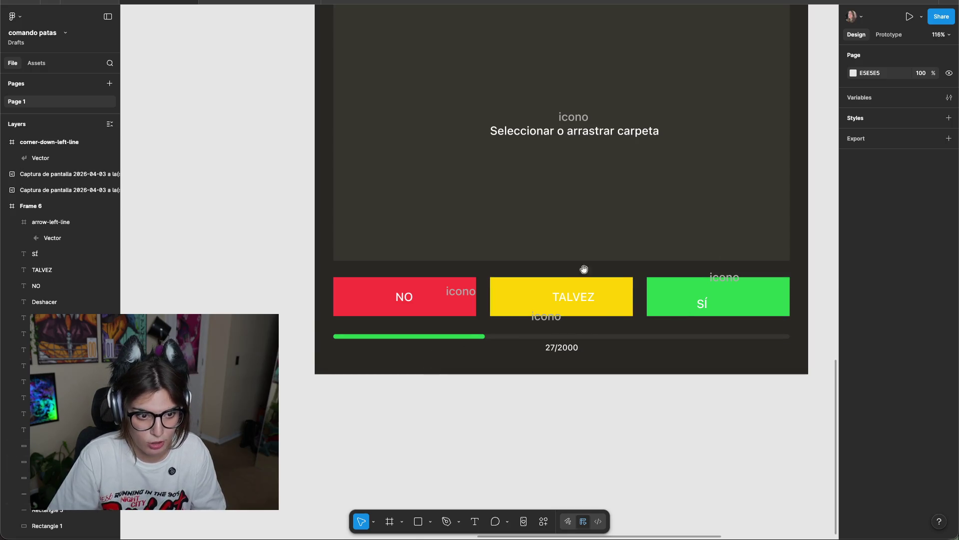
scroll(604, 265, down, 3)
scroll(592, 295, down, 3)
scroll(456, 417, up, 4)
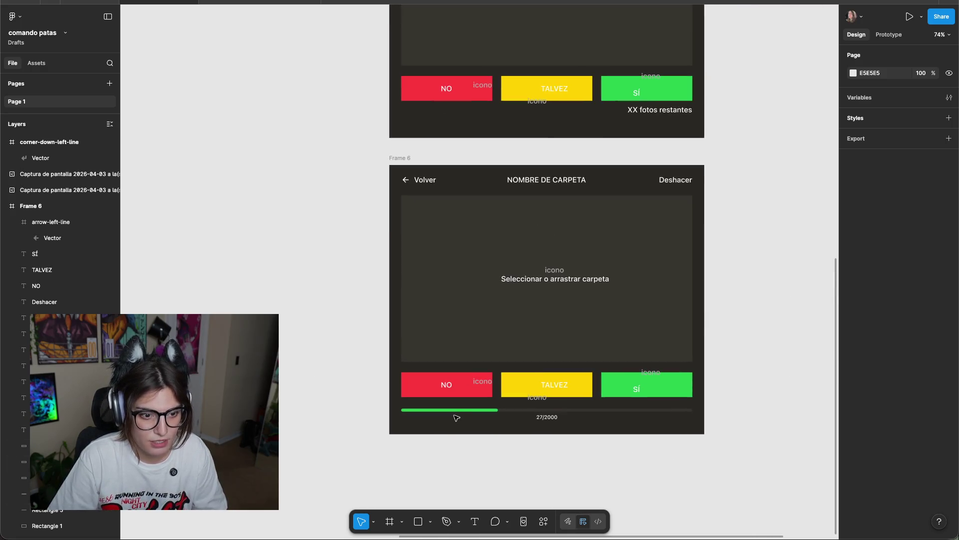
click(460, 411)
scroll(553, 429, up, 4)
scroll(585, 279, right, 5)
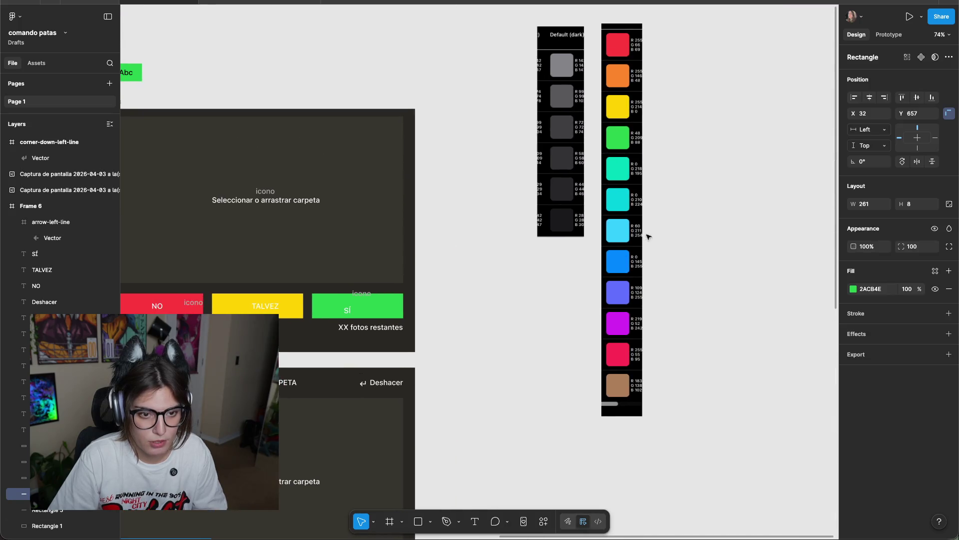
click(535, 347)
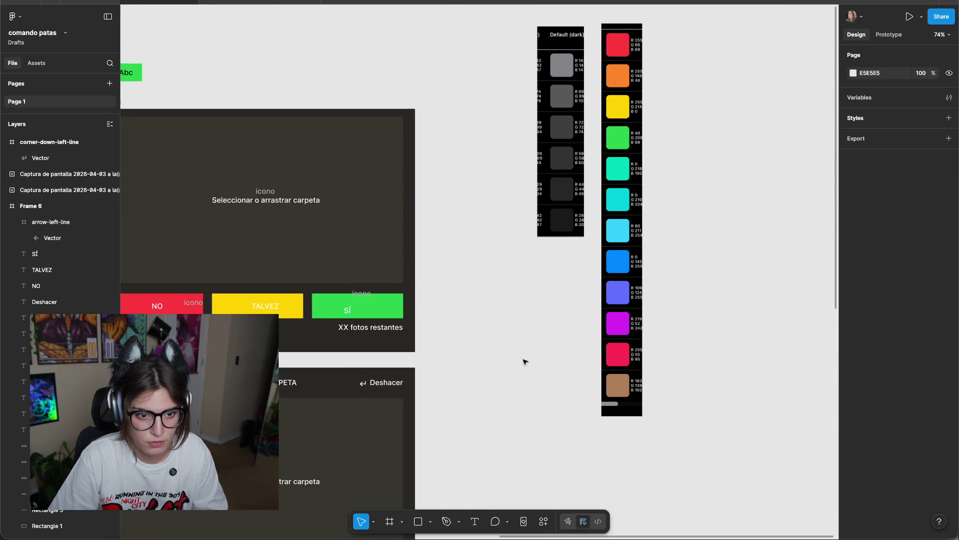
scroll(502, 388, left, 5)
scroll(502, 387, down, 4)
scroll(560, 444, up, 2)
scroll(648, 458, up, 3)
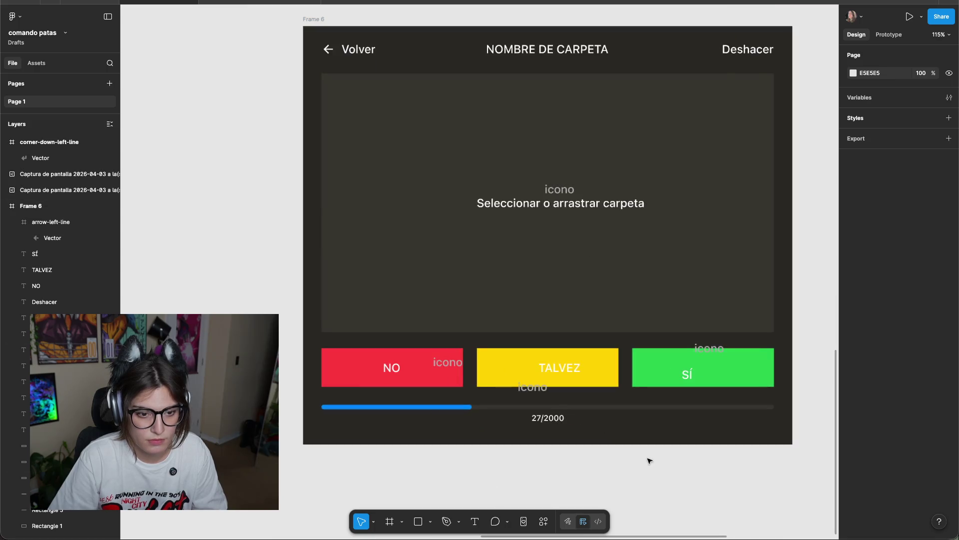
scroll(500, 480, down, 2)
scroll(336, 402, up, 2)
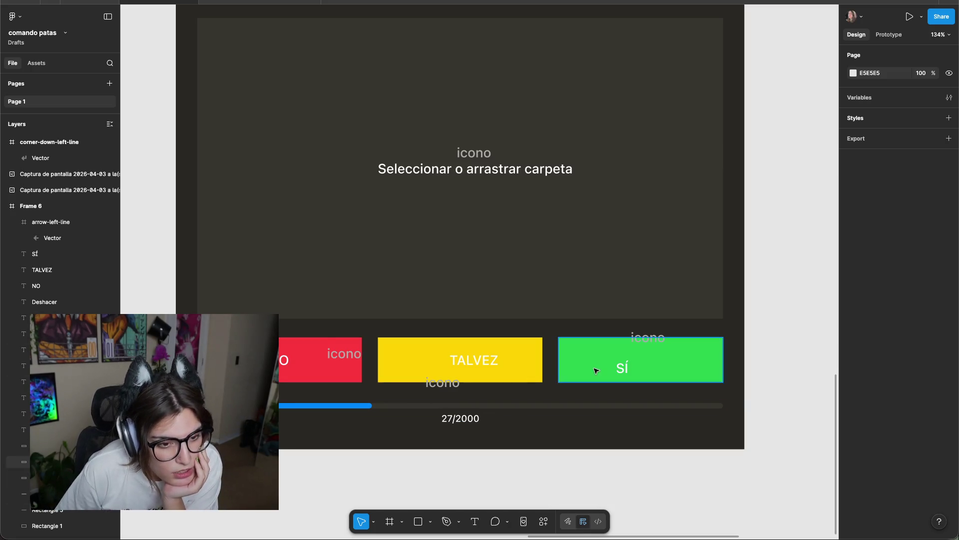
scroll(595, 368, up, 5)
scroll(591, 366, down, 4)
scroll(607, 344, up, 2)
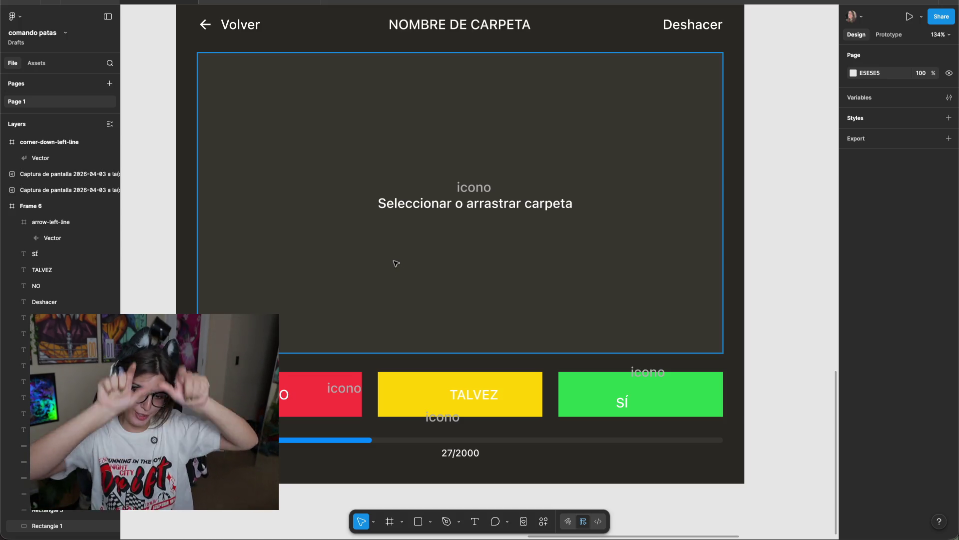
scroll(419, 243, down, 3)
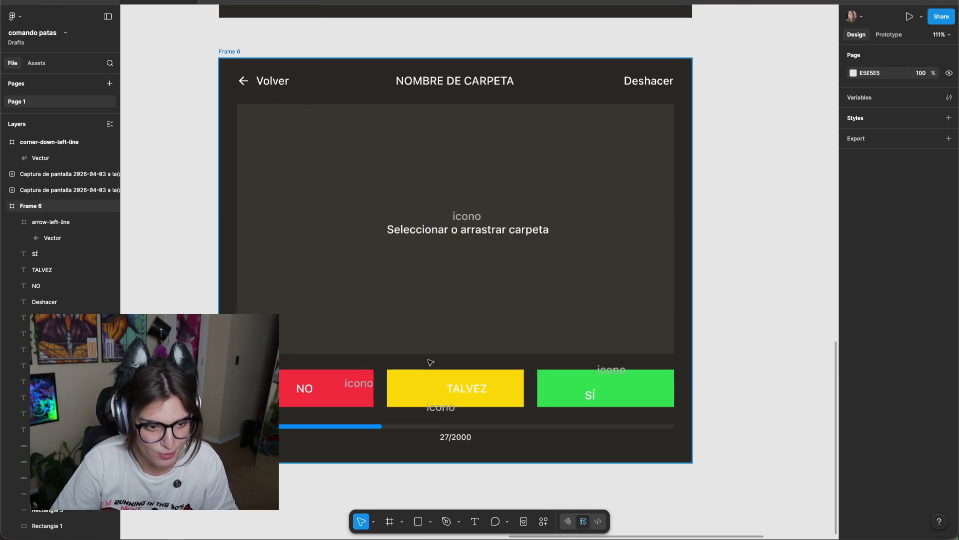
scroll(798, 279, down, 2)
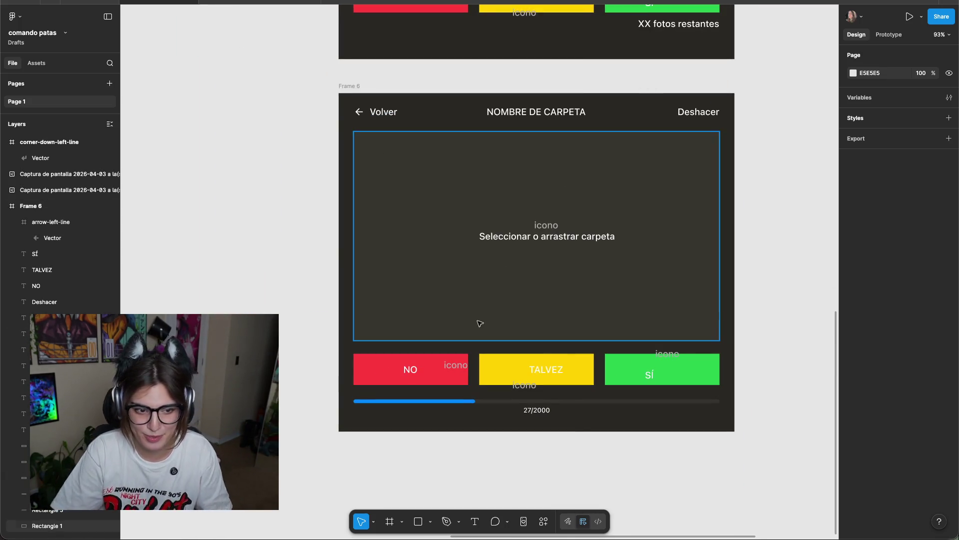
scroll(765, 445, up, 2)
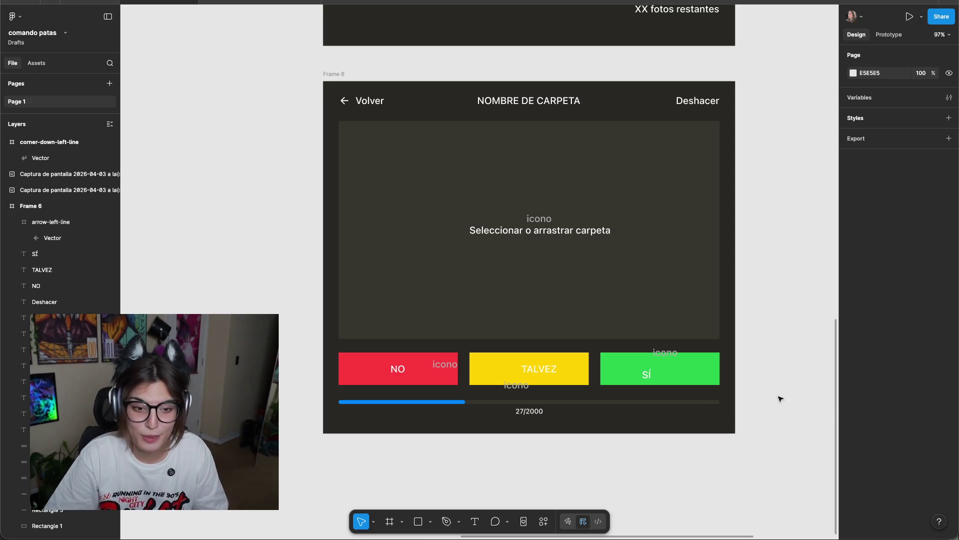
scroll(794, 256, down, 5)
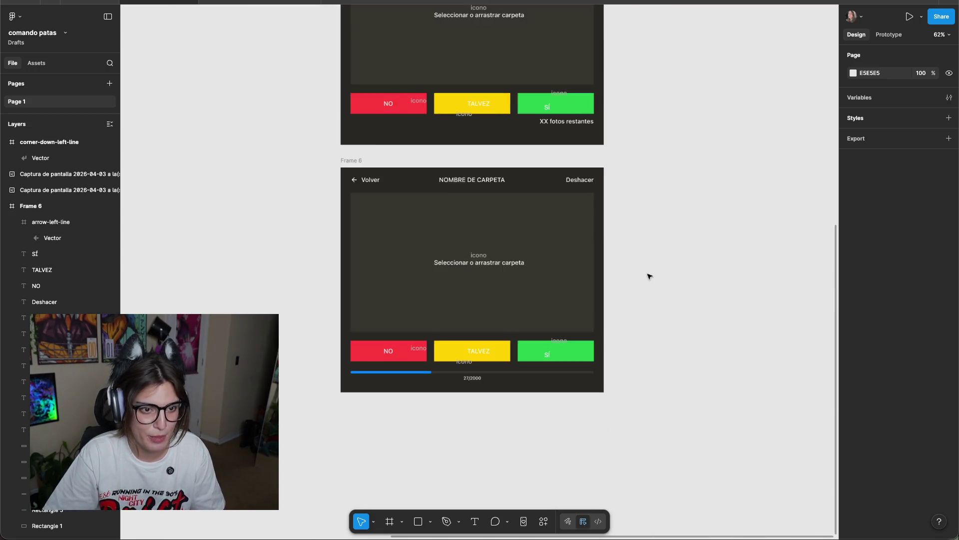
scroll(579, 428, down, 5)
scroll(713, 176, up, 5)
scroll(718, 193, up, 3)
Duplicate Frame 6 as a new Frame 7 placed below it.
click(357, 105)
alt+drag(358, 106, 358, 397)
click(750, 252)
scroll(753, 231, up, 5)
scroll(754, 230, down, 3)
scroll(787, 272, down, 2)
scroll(718, 272, up, 2)
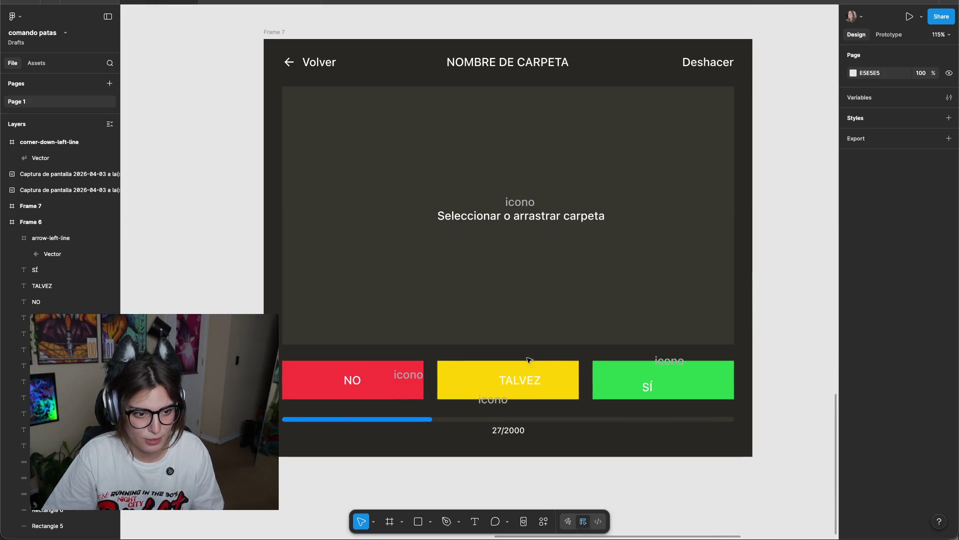
scroll(481, 441, up, 5)
scroll(428, 401, right, 3)
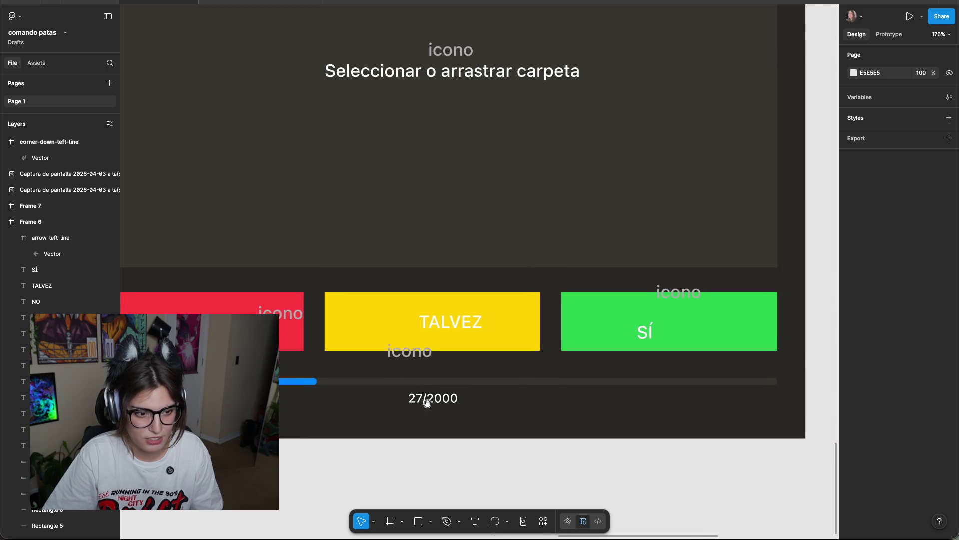
scroll(413, 383, left, 3)
Enter smaller H values for Frame 7's blue progress fill and grey track to thin the bar.
click(413, 373)
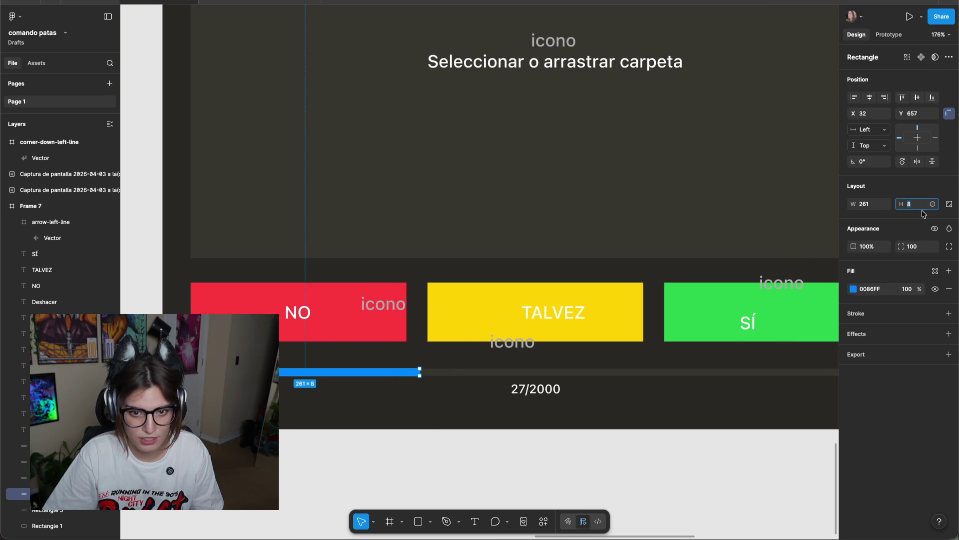
text(5)
key(Return)
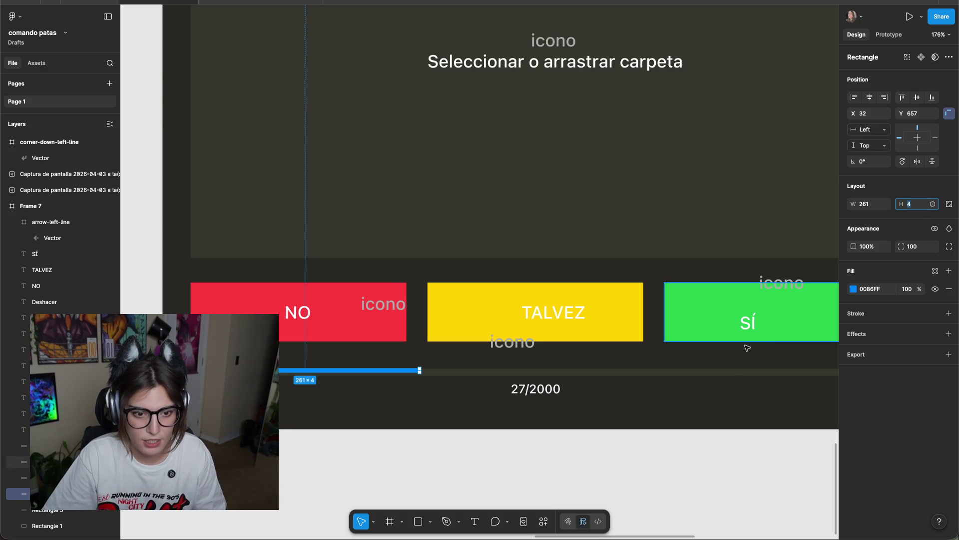
click(733, 372)
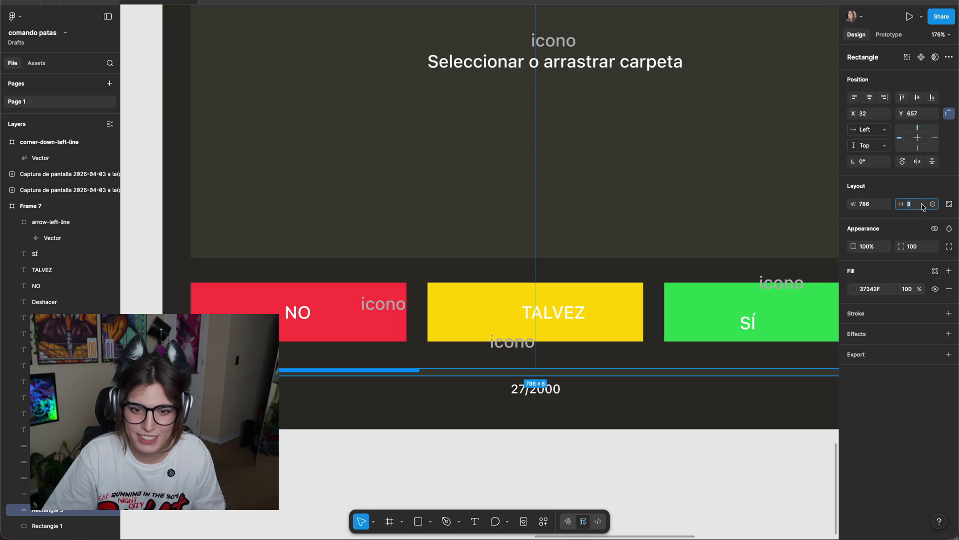
text(6)
key(Return)
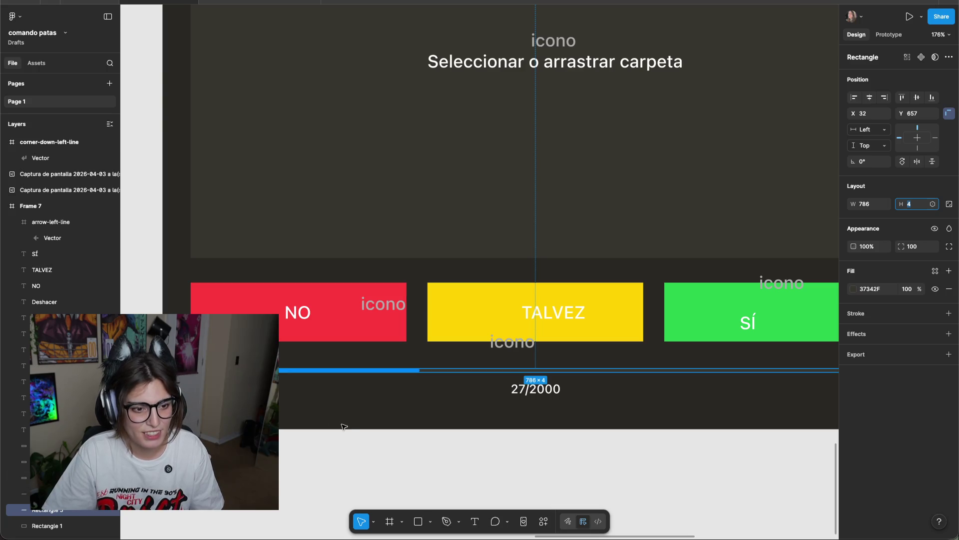
click(364, 408)
scroll(364, 408, up, 2)
scroll(397, 341, down, 2)
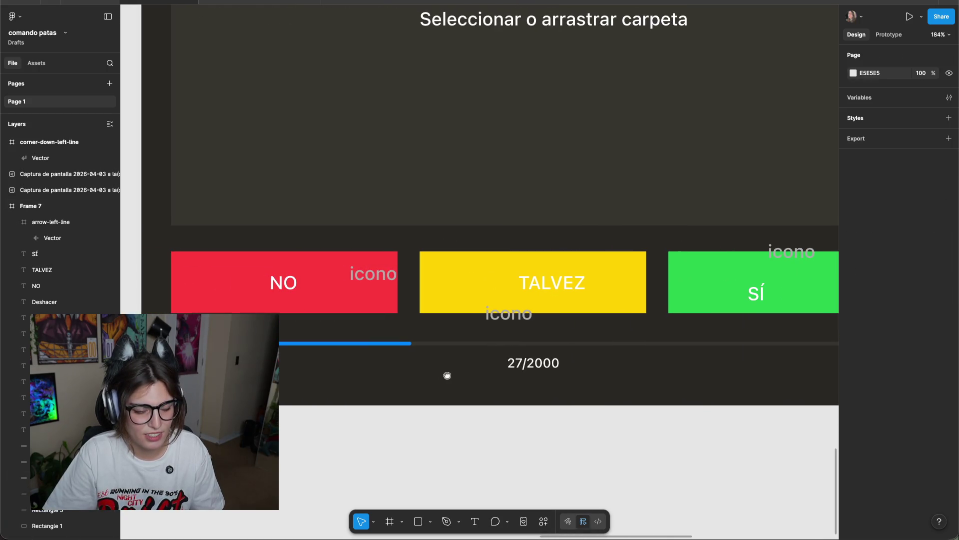
click(398, 343)
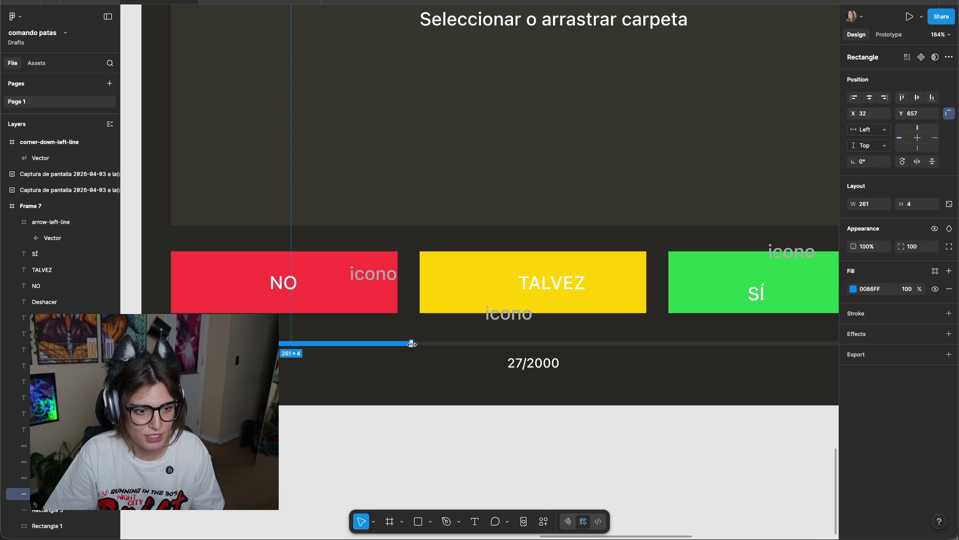
drag(412, 344, 409, 343)
click(768, 372)
scroll(518, 369, right, 5)
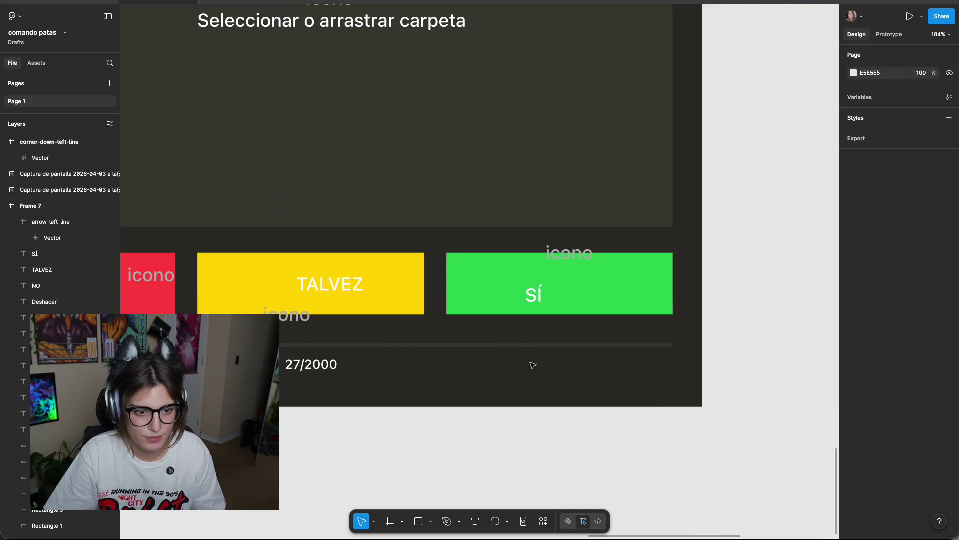
click(518, 344)
scroll(727, 180, down, 5)
scroll(614, 389, up, 3)
scroll(583, 163, down, 5)
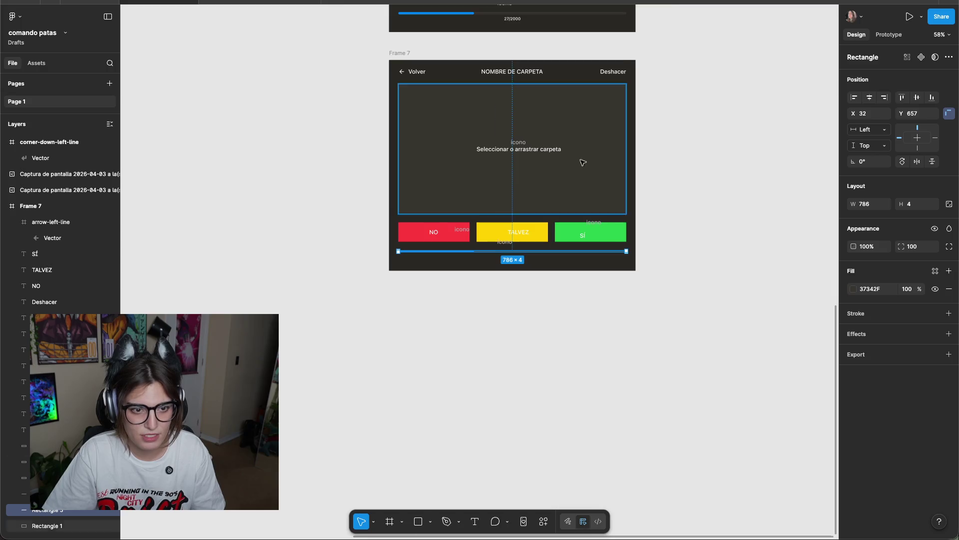
scroll(583, 163, up, 5)
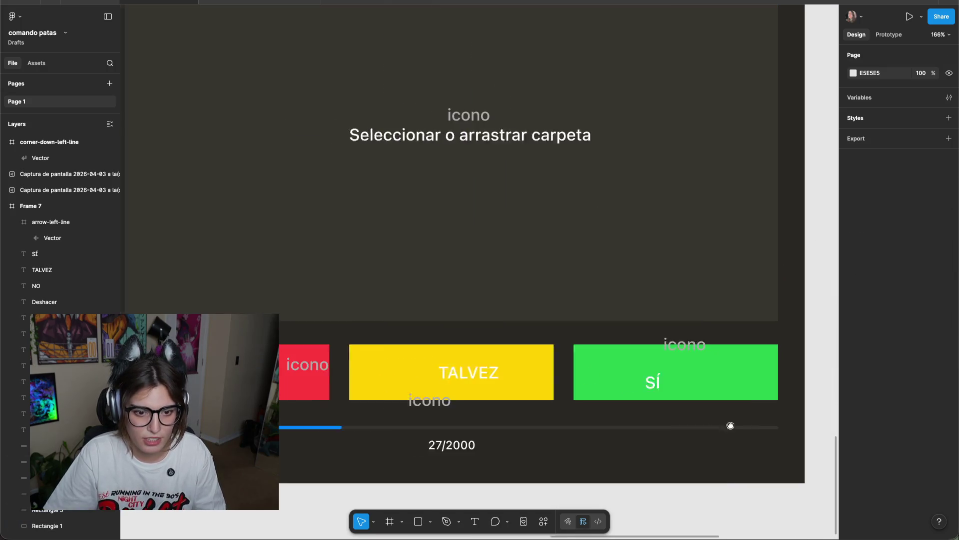
scroll(710, 421, down, 5)
scroll(561, 365, right, 5)
scroll(645, 182, up, 3)
scroll(599, 178, up, 5)
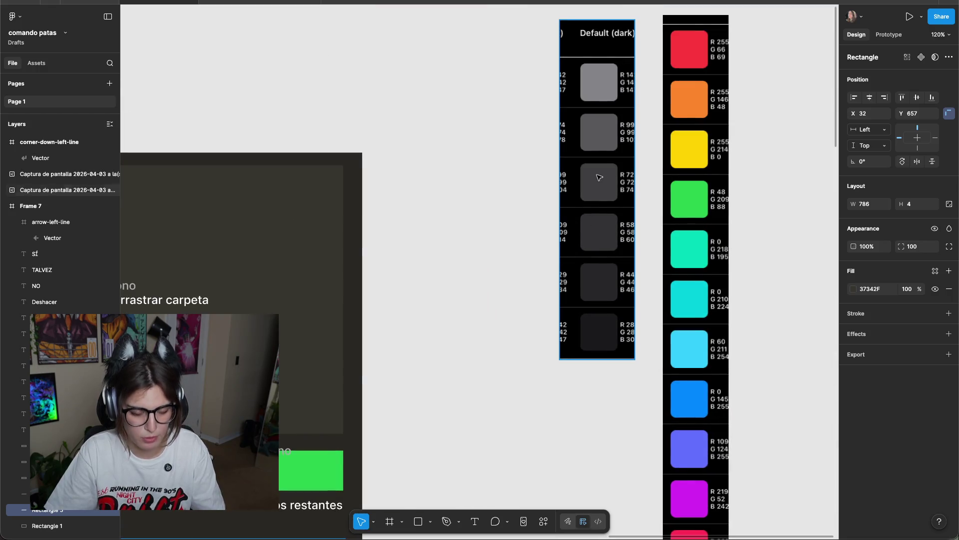
click(479, 332)
scroll(422, 378, up, 10)
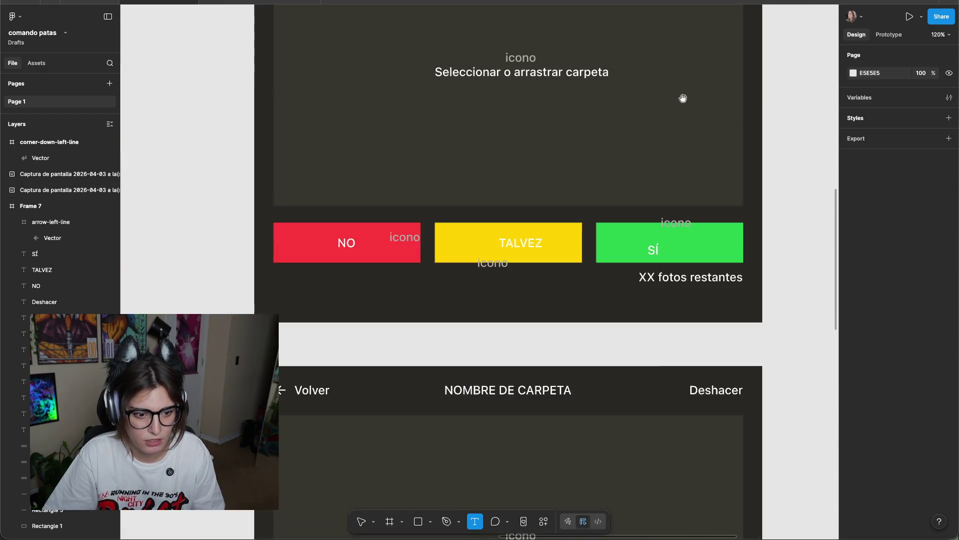
scroll(414, 274, up, 3)
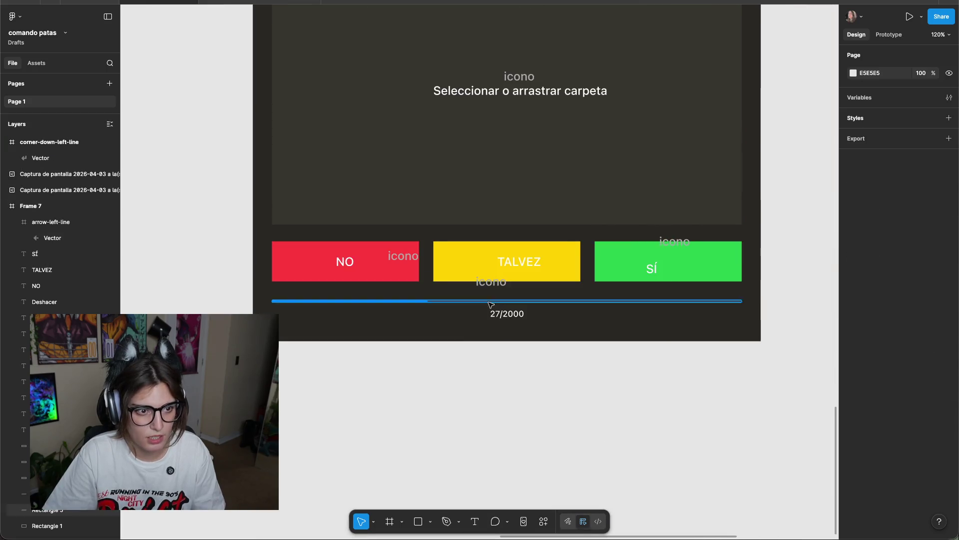
scroll(394, 341, up, 3)
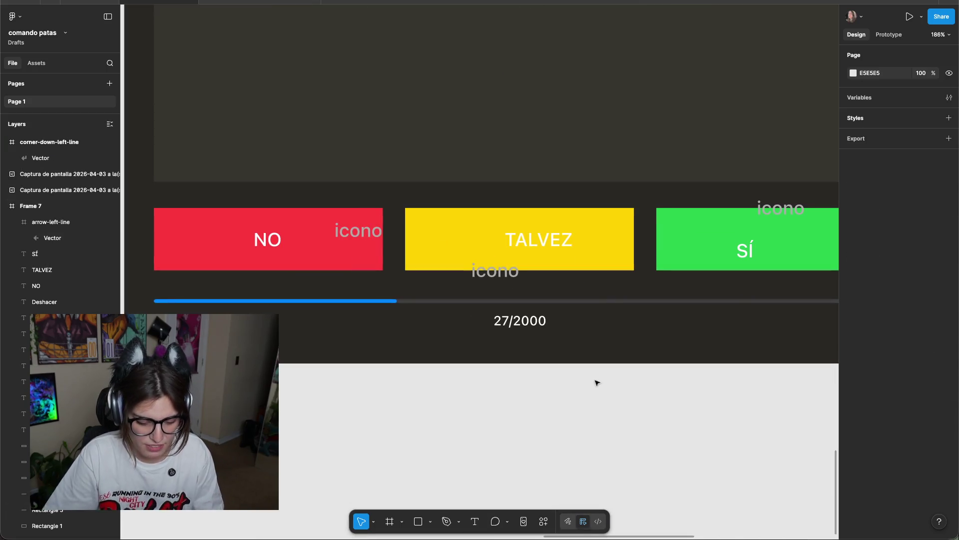
scroll(520, 392, up, 2)
scroll(425, 359, up, 2)
click(411, 337)
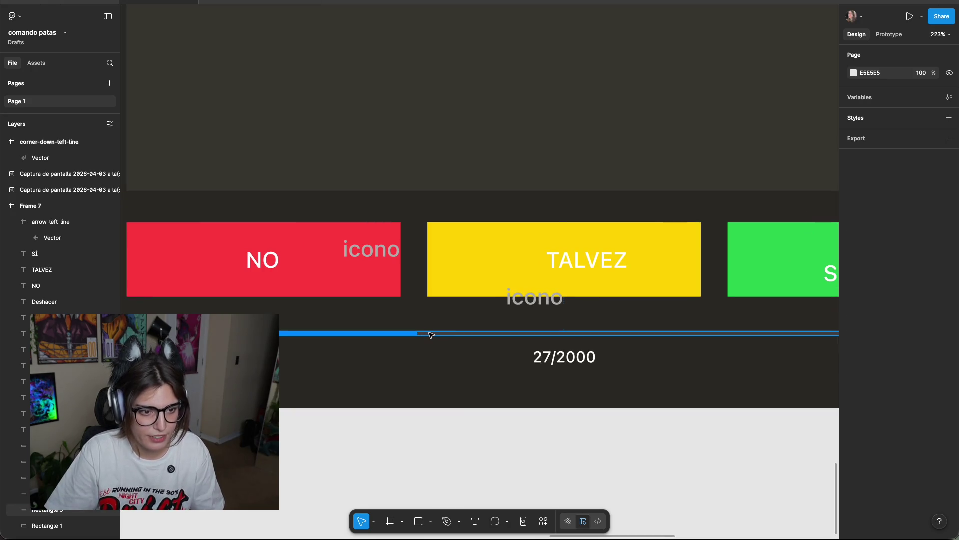
shift+click(402, 336)
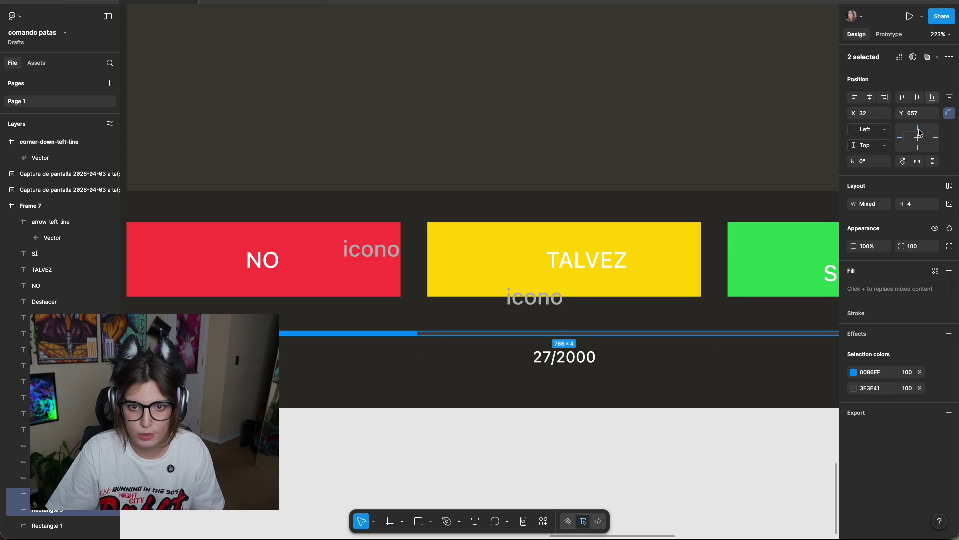
Wrap the blue bar and grey track in an auto-layout frame kept at fixed width.
click(948, 191)
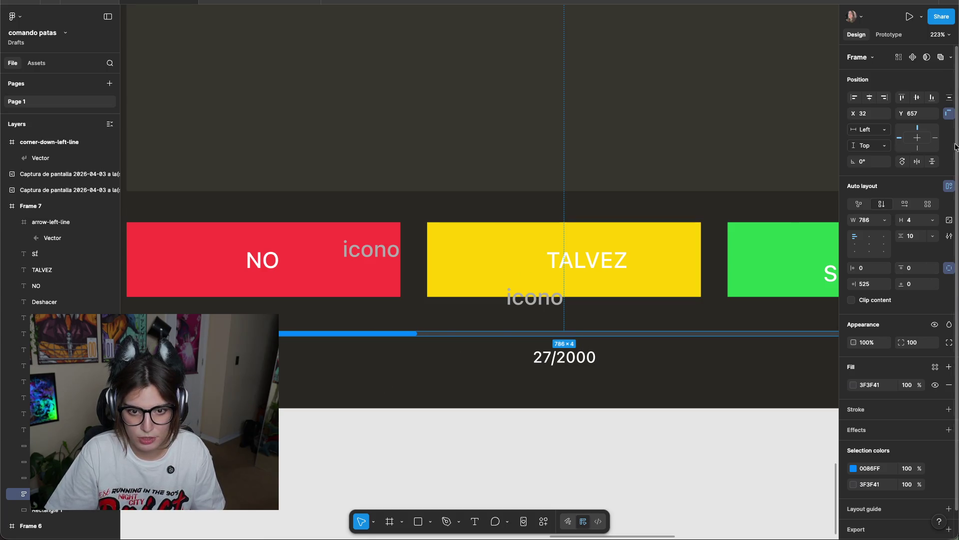
click(586, 415)
click(625, 334)
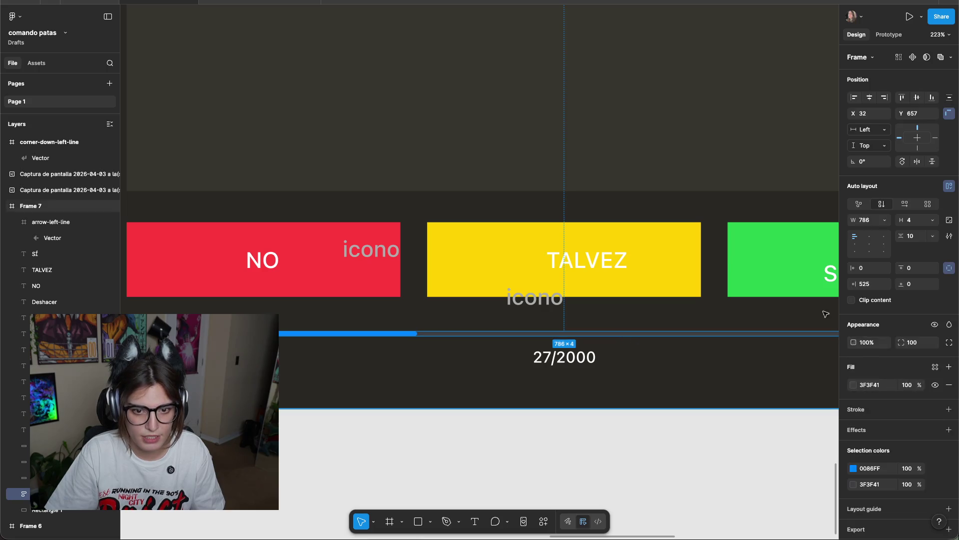
click(881, 221)
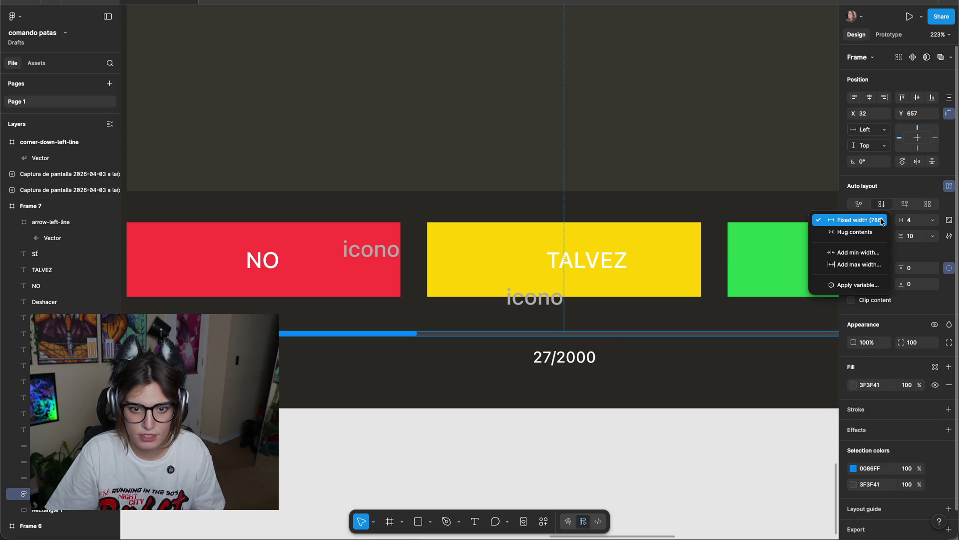
click(849, 215)
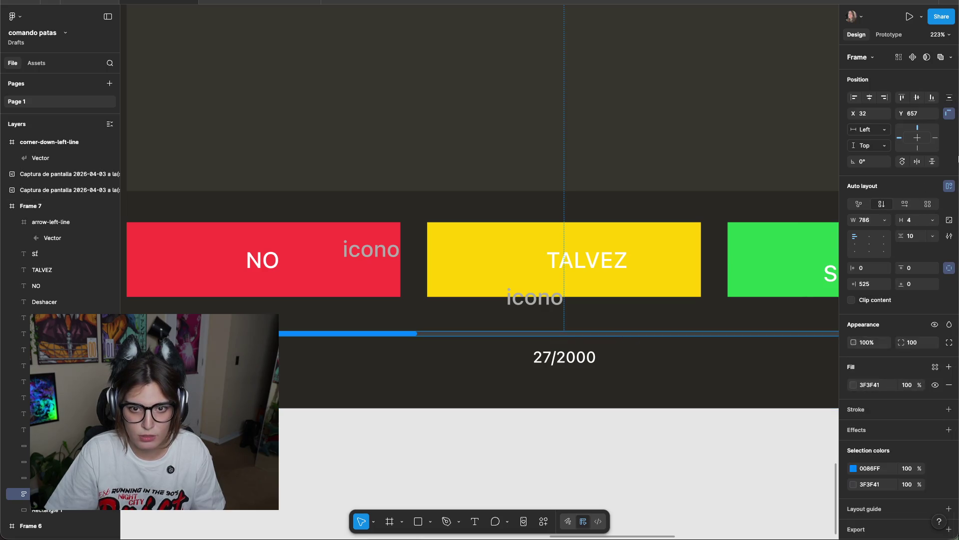
Set the blue bar inside the frame to Fill container width.
click(329, 336)
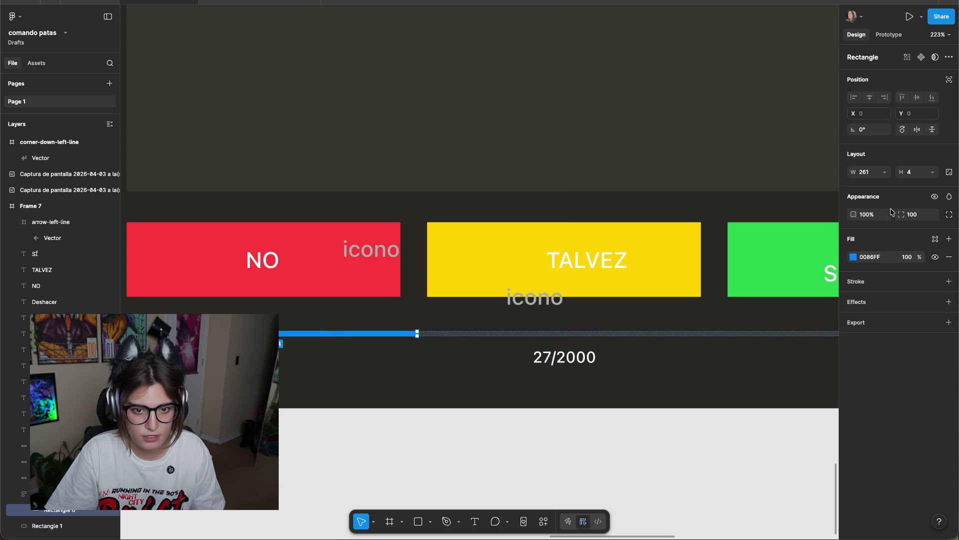
click(881, 173)
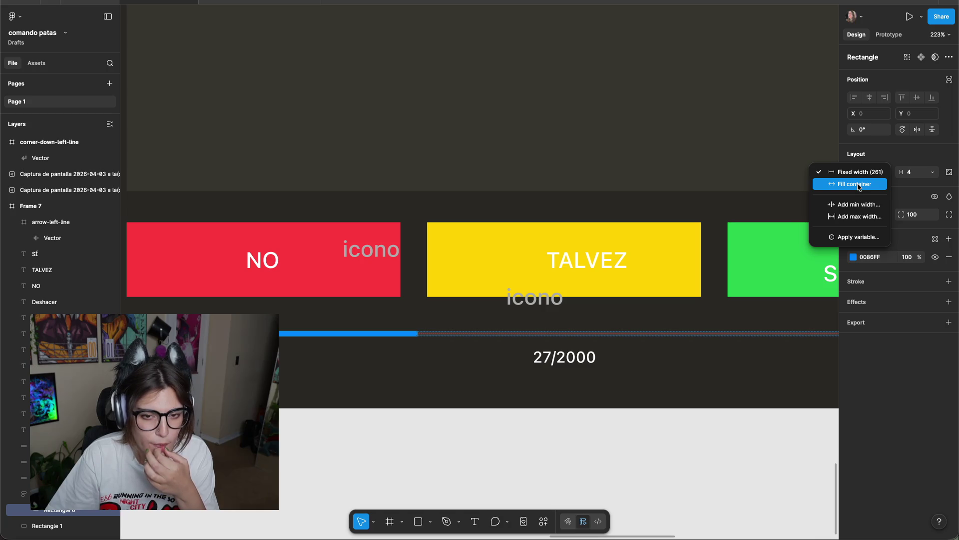
click(859, 185)
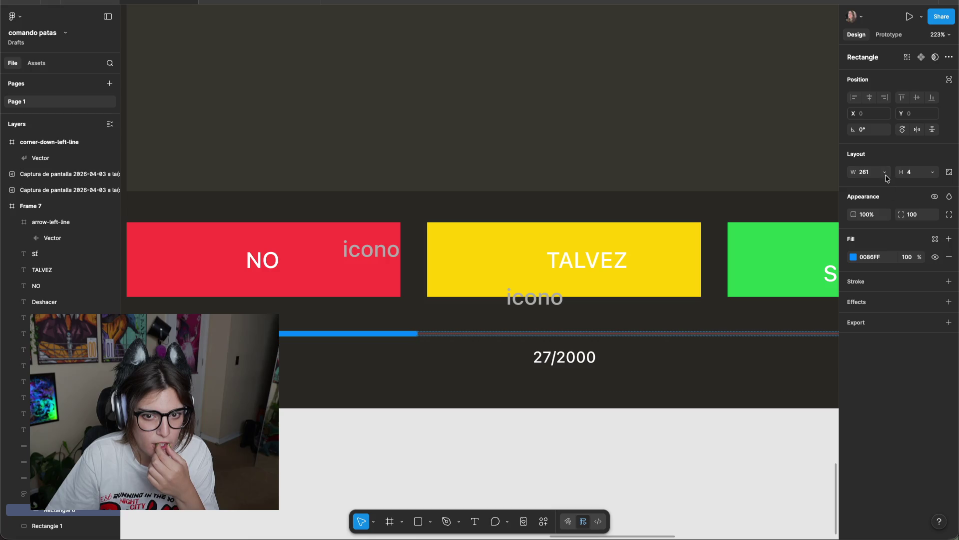
click(884, 175)
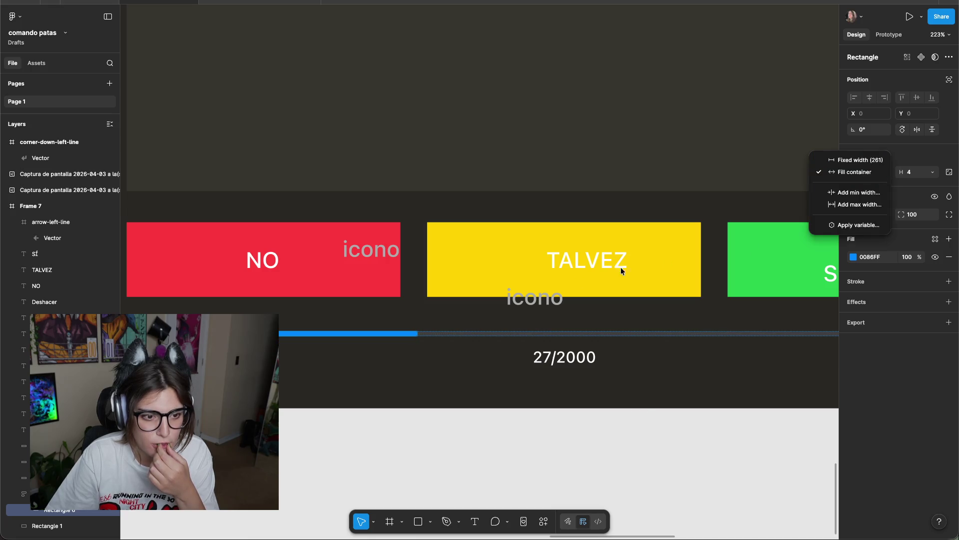
click(860, 163)
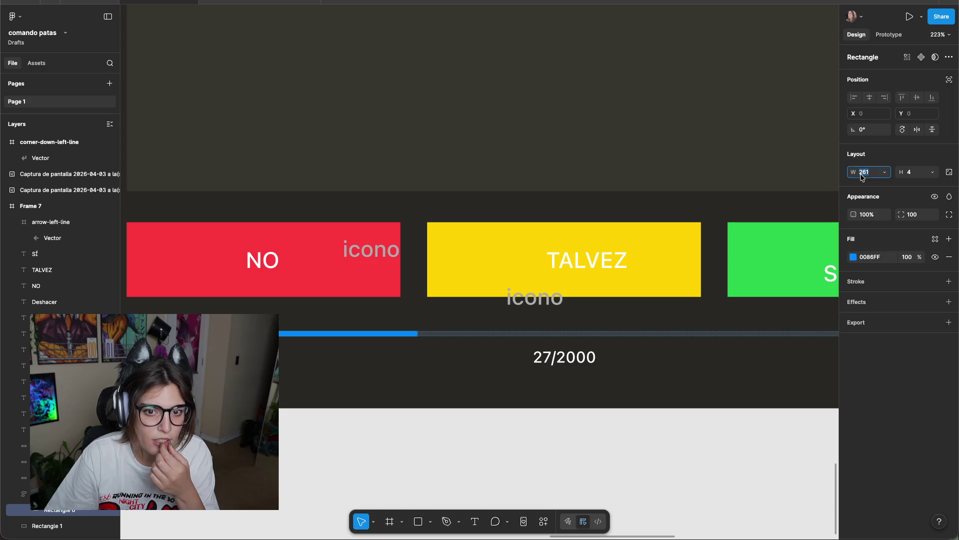
click(885, 172)
key(Escape)
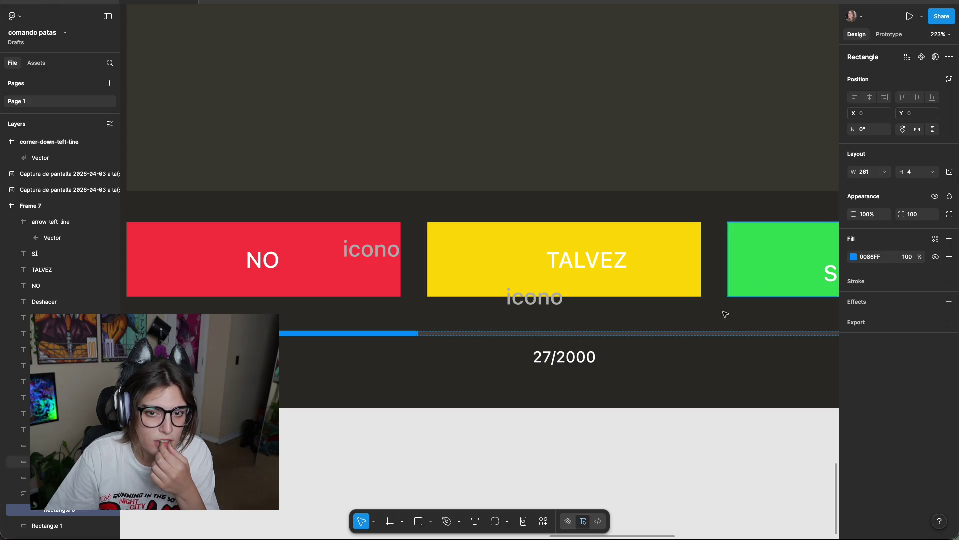
click(441, 342)
click(417, 333)
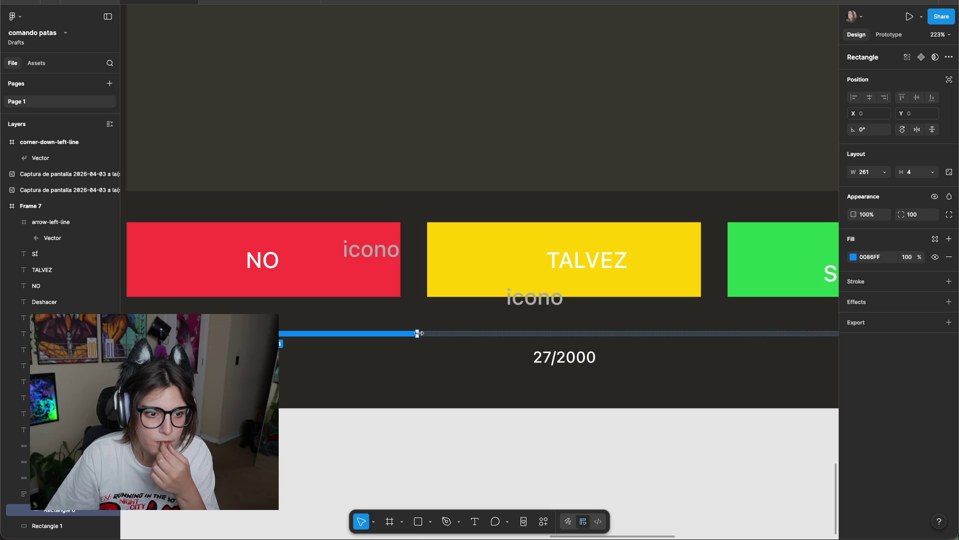
scroll(725, 374, down, 3)
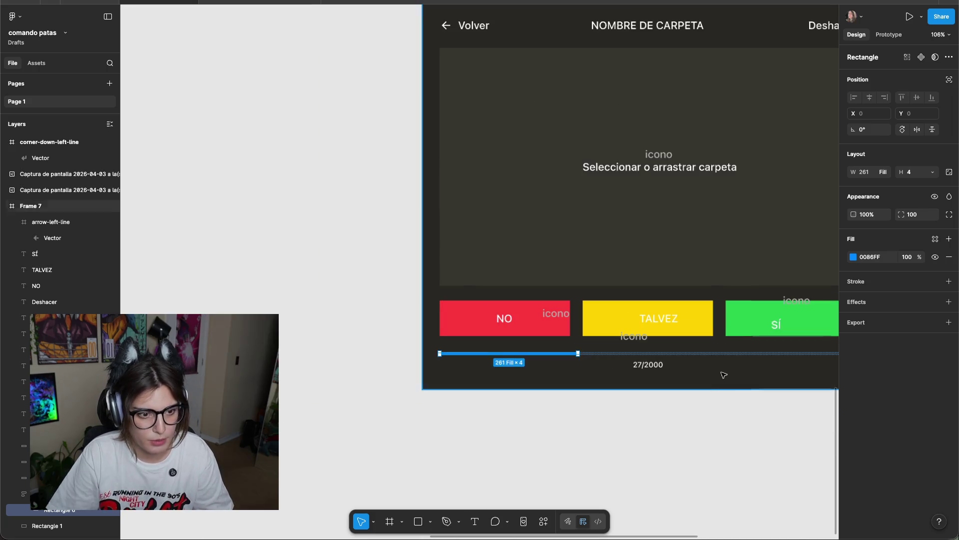
click(725, 374)
scroll(606, 409, up, 5)
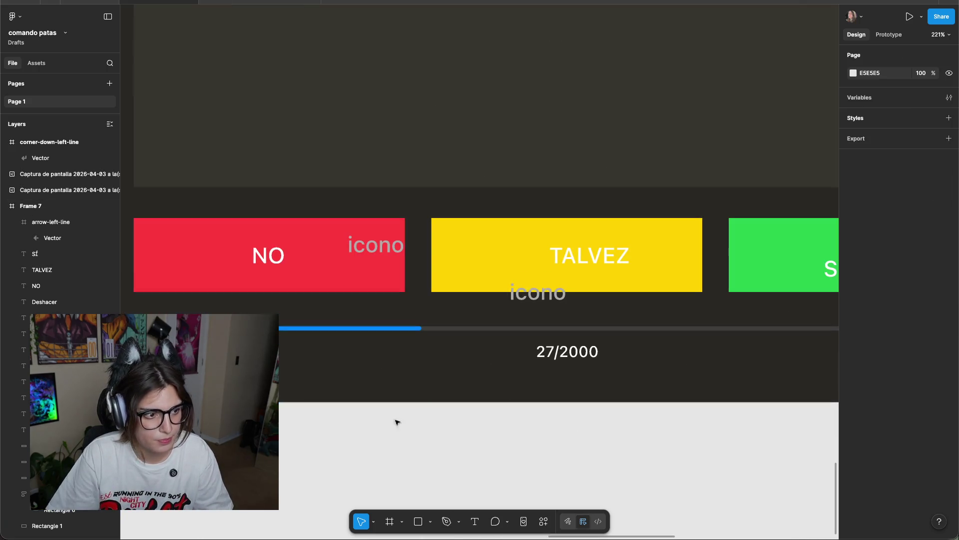
Select the progress bar frame and set its padding to 0 so the bar spans fully.
click(484, 331)
click(16, 398)
key(Return)
key(shift+Return)
key(Return)
key(shift+Return)
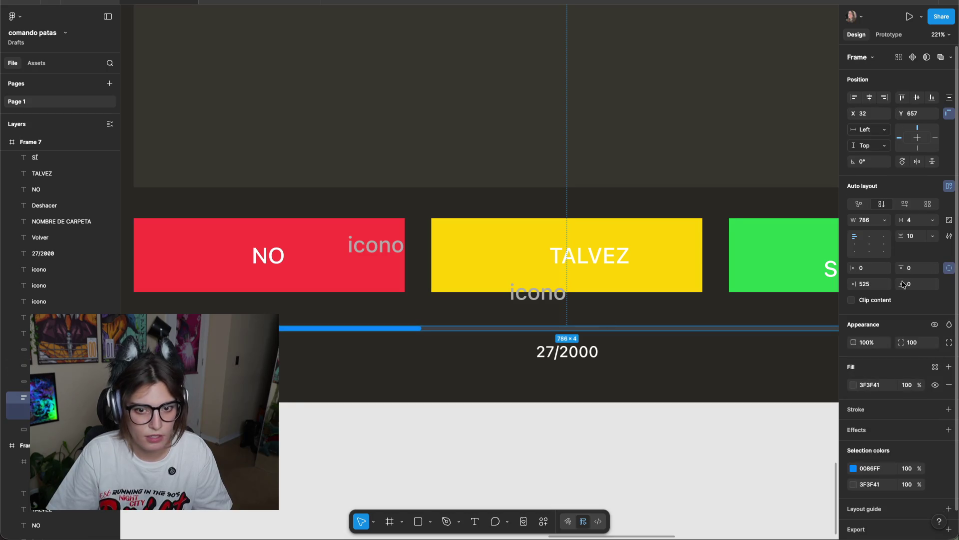
text(0)
key(Return)
scroll(689, 414, down, 2)
scroll(689, 414, right, 3)
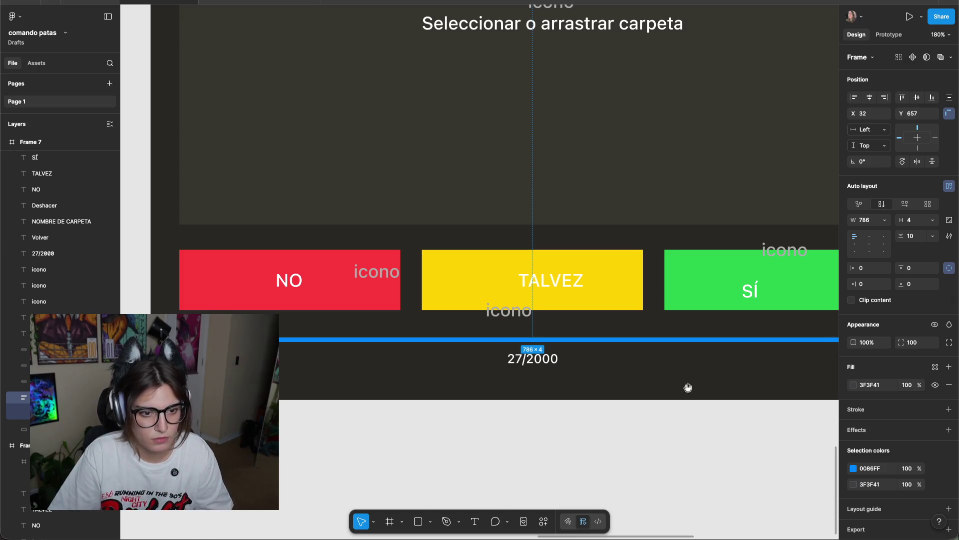
drag(688, 389, 624, 356)
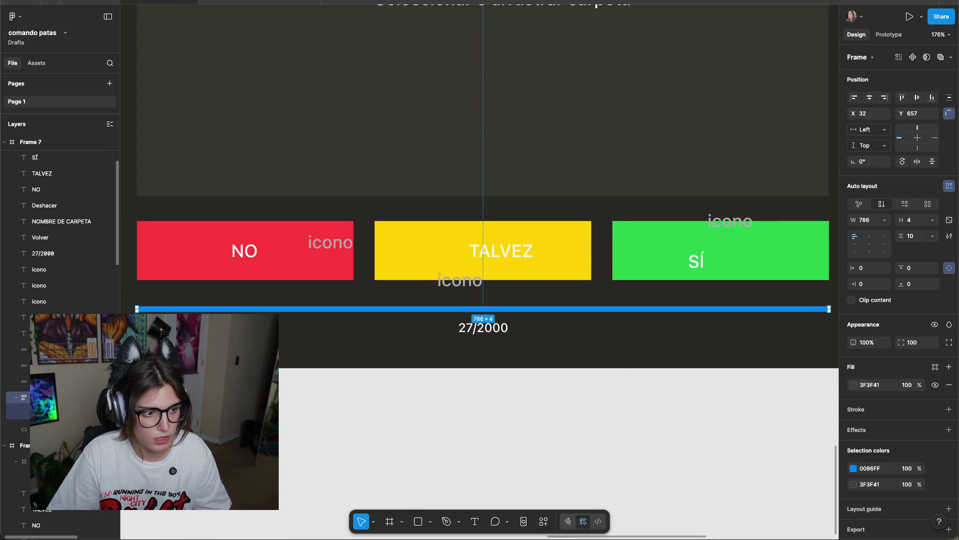
Remove the bar's auto-layout frame, leaving a 261-wide blue fill over the 786-wide grey track.
key(Return)
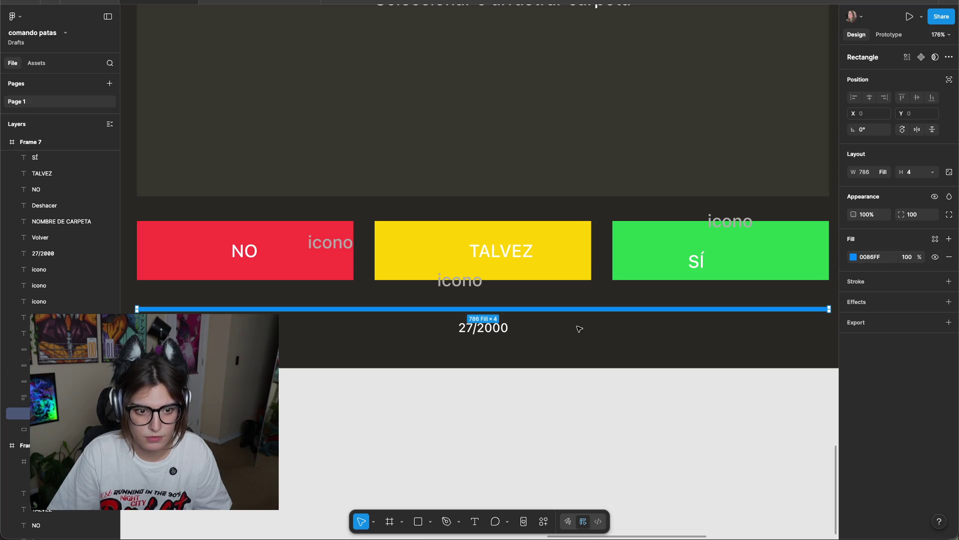
key(Escape)
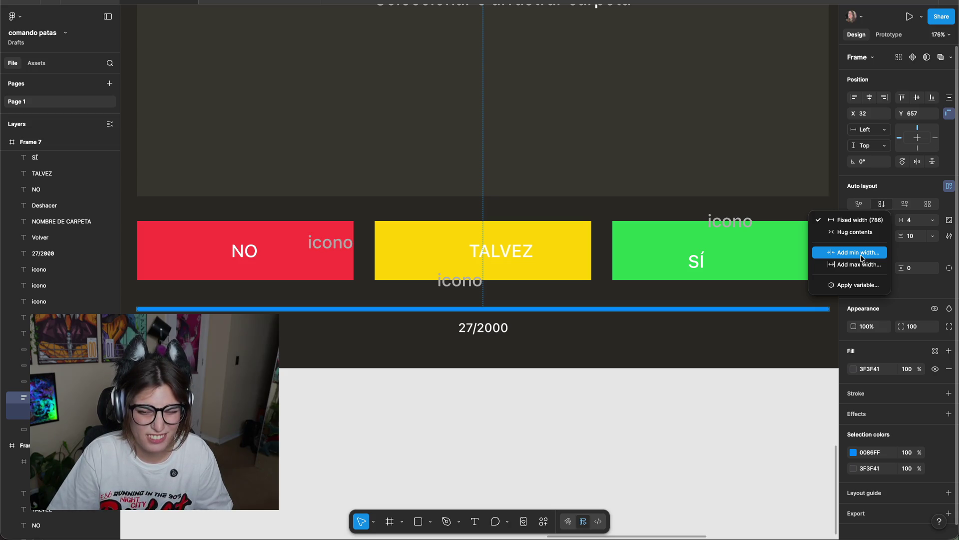
click(460, 456)
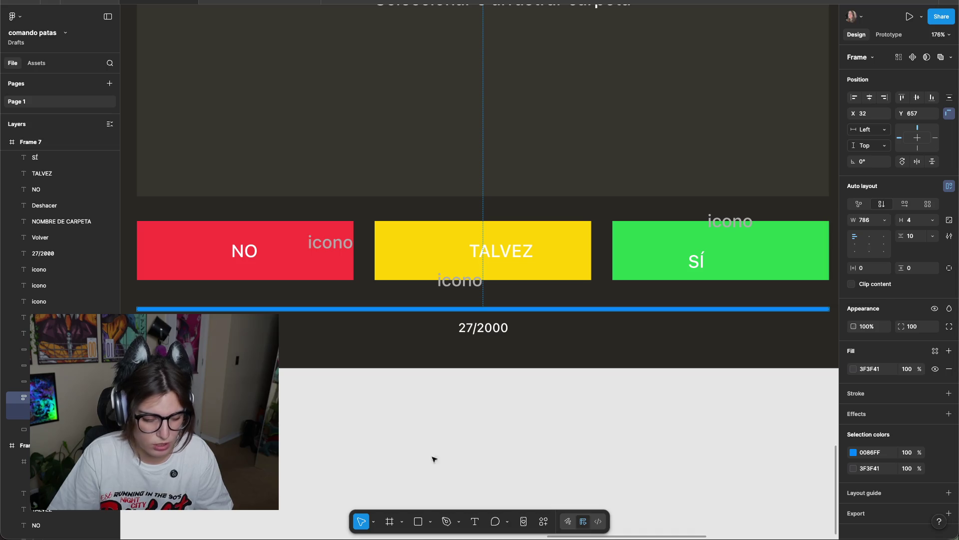
key(shift+super+g)
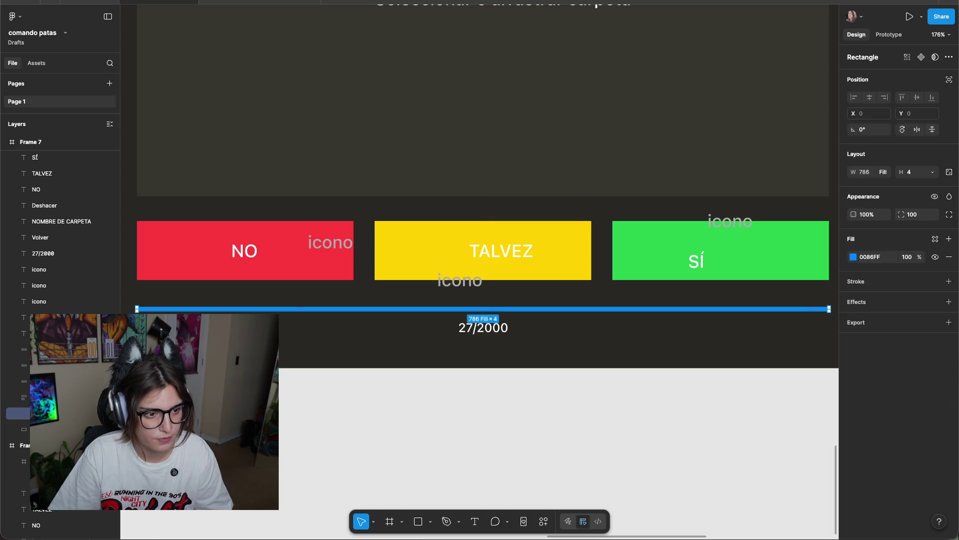
key(super+z)
key(shift+super+z)
key(super+z)
key(shift+super+z)
click(309, 437)
key(shift+super+g)
click(309, 437)
Drag Frame 7's 27/2000 counter up slightly.
scroll(310, 430, up, 2)
scroll(533, 409, up, 2)
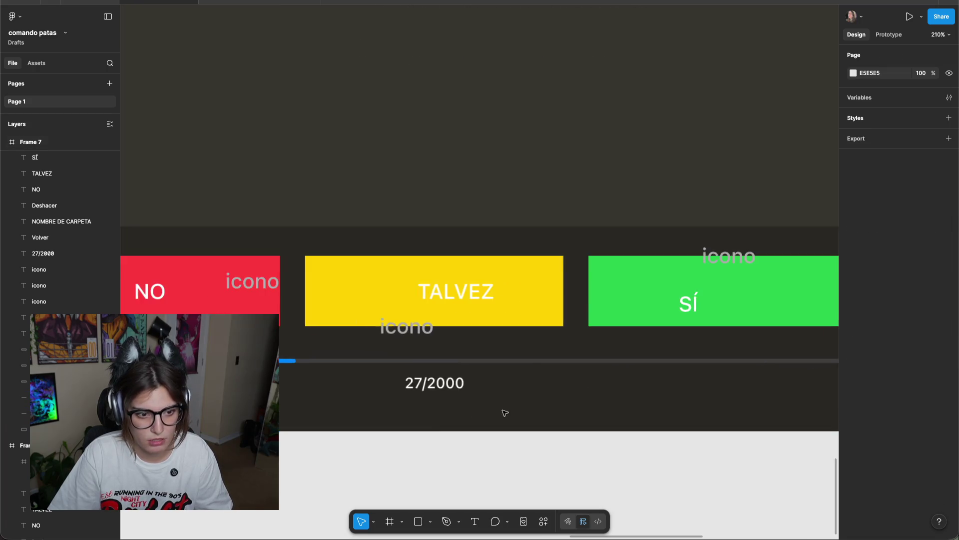
scroll(460, 383, left, 3)
scroll(400, 349, up, 2)
drag(606, 369, 607, 360)
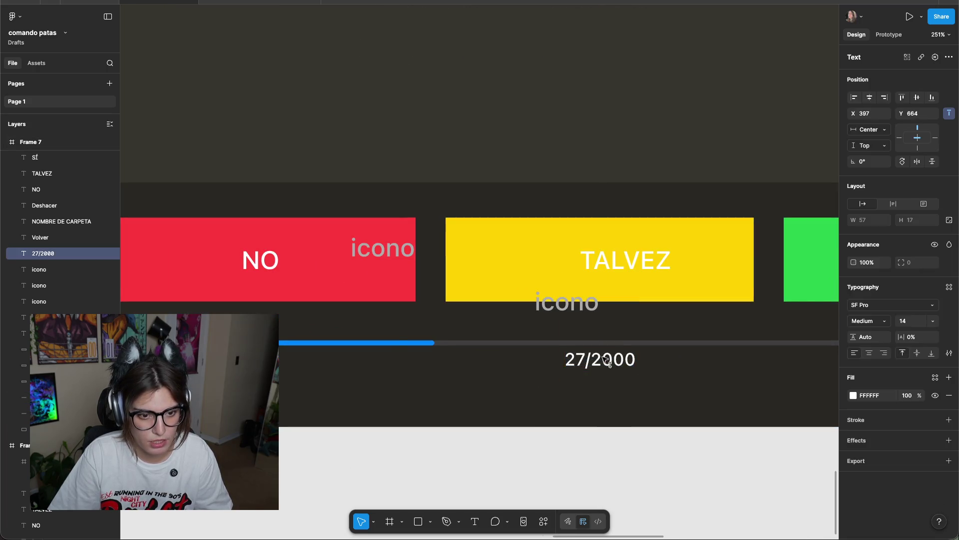
scroll(629, 372, right, 2)
scroll(655, 374, up, 3)
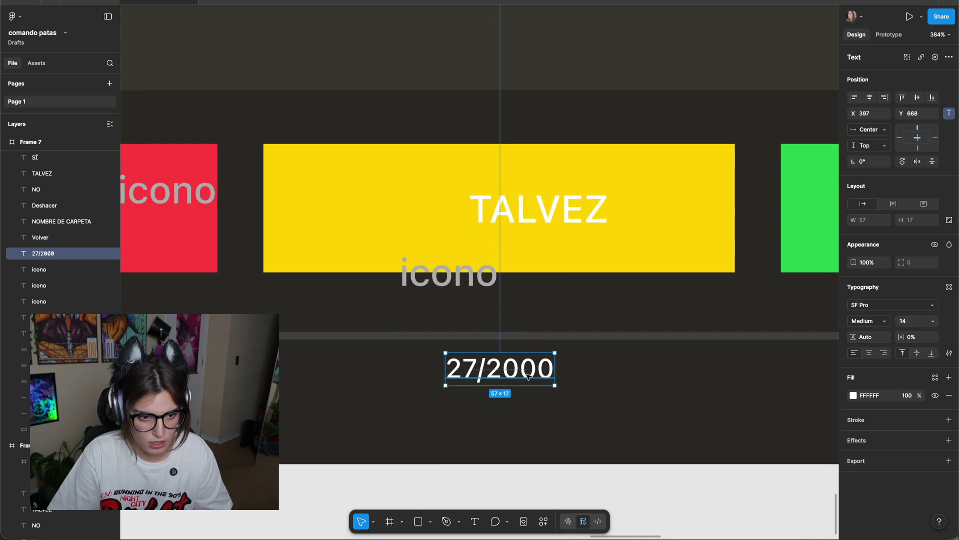
scroll(528, 376, down, 10)
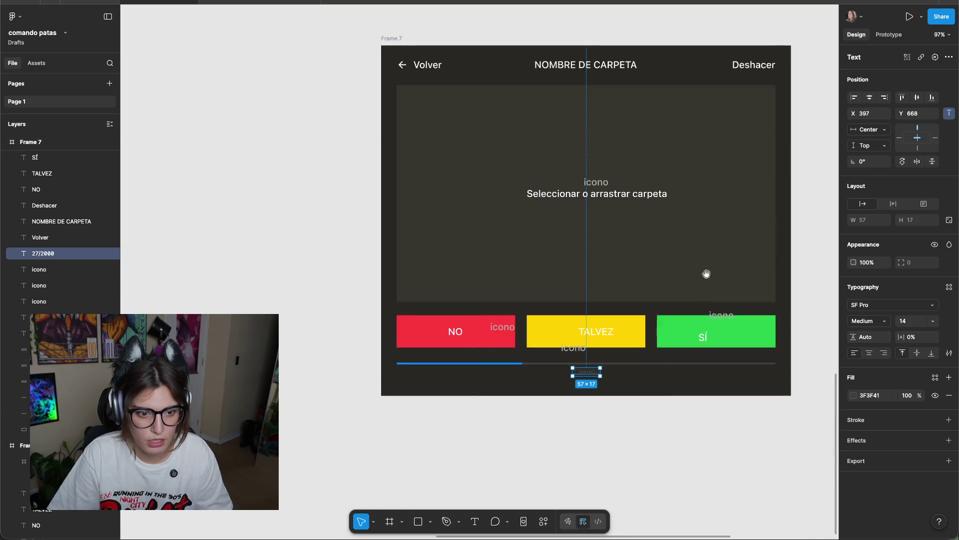
scroll(636, 342, right, 5)
scroll(636, 341, up, 5)
scroll(600, 335, right, 4)
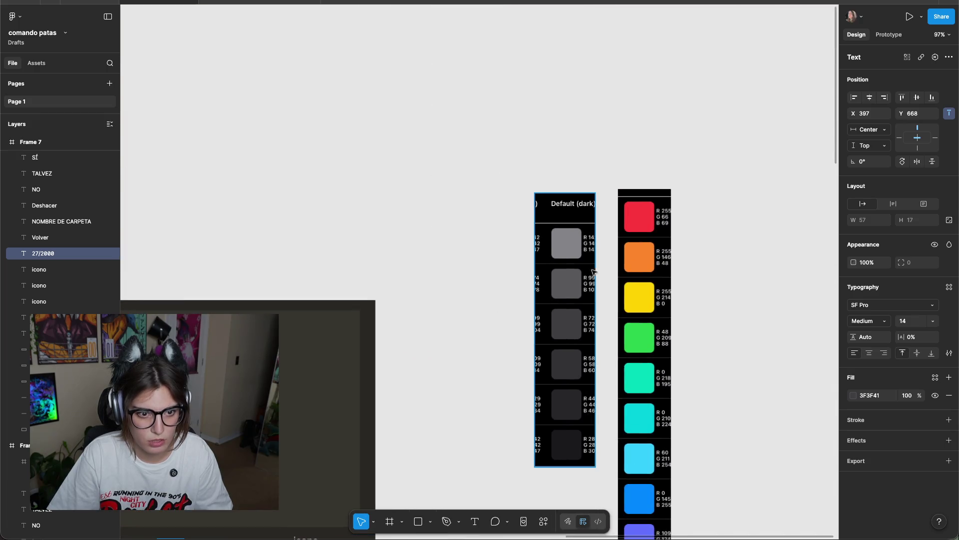
click(493, 301)
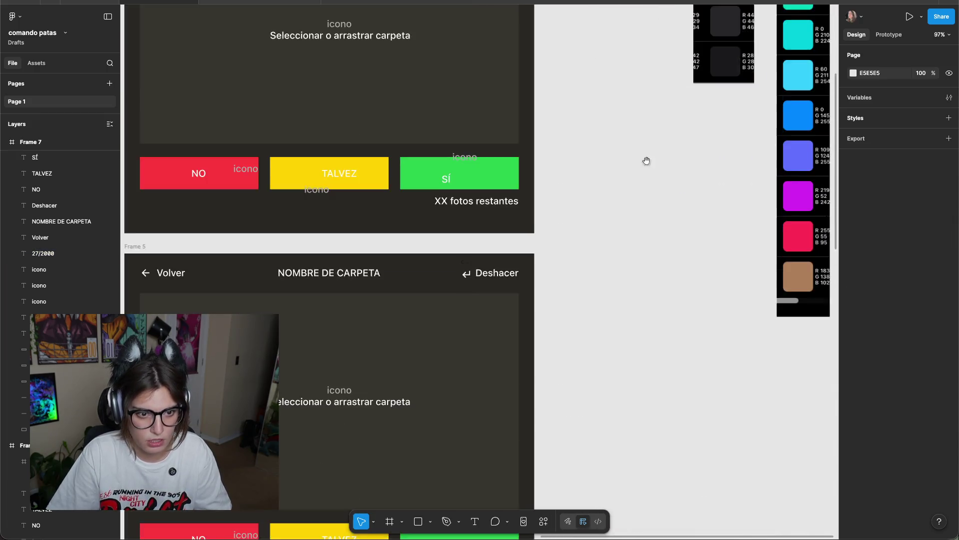
scroll(550, 250, down, 6)
scroll(562, 227, left, 5)
scroll(618, 380, down, 6)
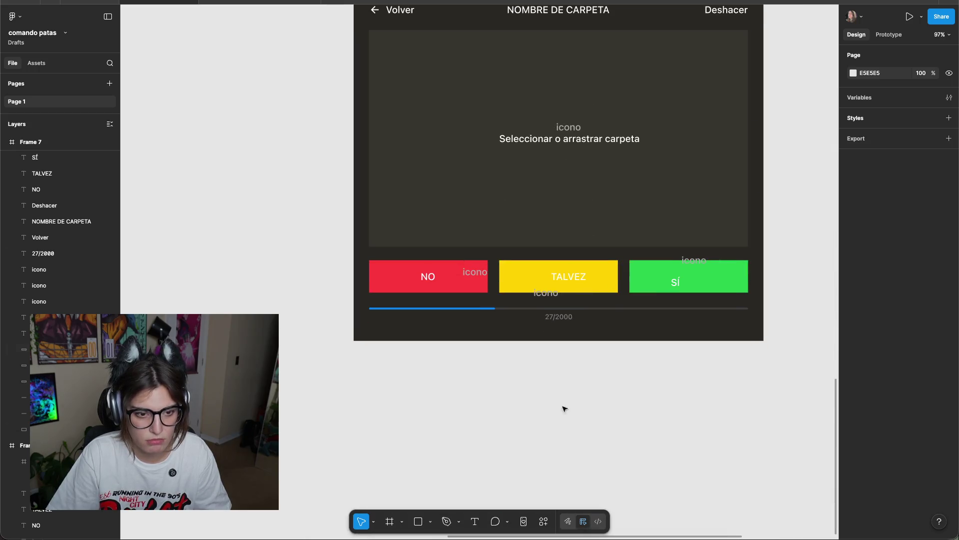
scroll(566, 399, up, 5)
scroll(591, 392, up, 1)
Position the 27/2000 counter centred just below the progress bar, nudged down a few pixels.
click(563, 300)
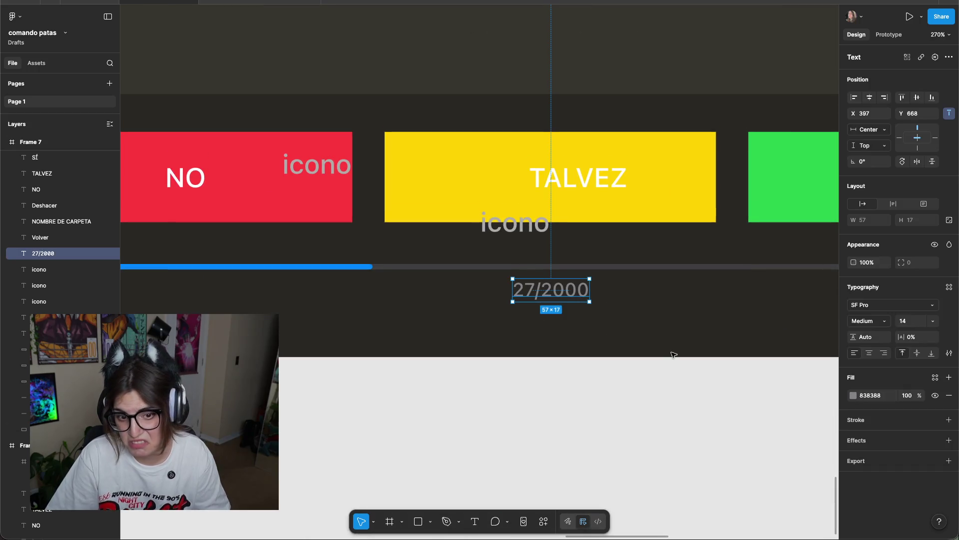
click(624, 269)
scroll(617, 311, up, 1)
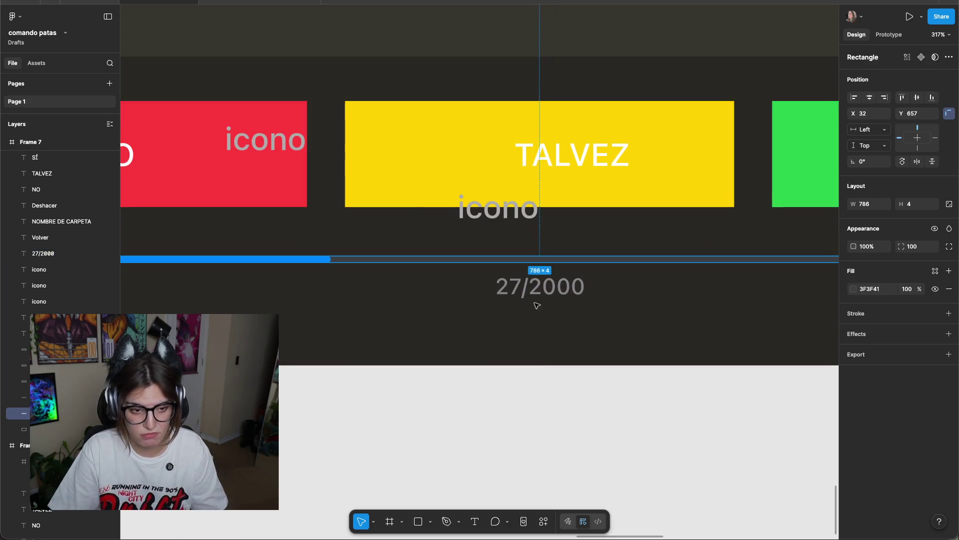
click(539, 297)
scroll(667, 319, up, 1)
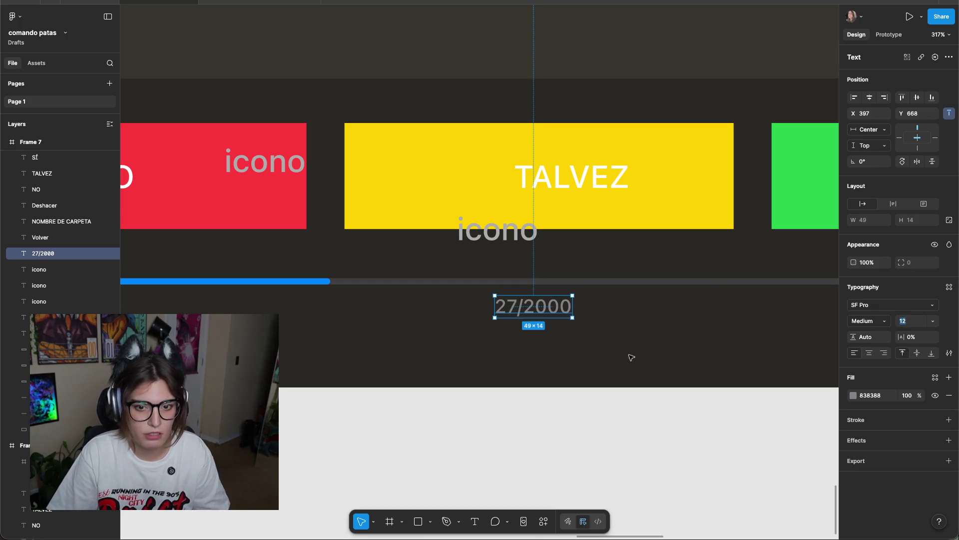
click(615, 347)
scroll(600, 384, up, 3)
click(554, 361)
double_click(555, 361)
key(Escape)
click(655, 368)
drag(571, 367, 575, 336)
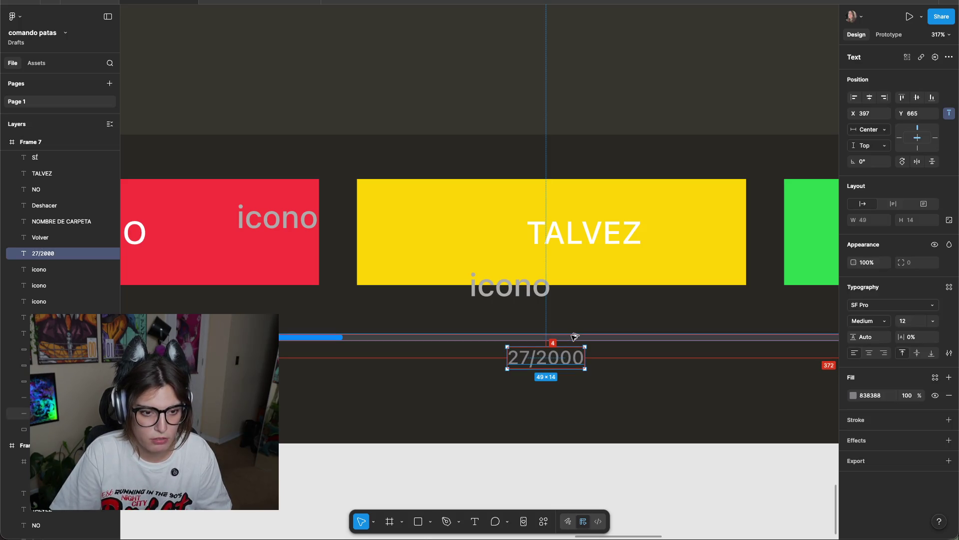
drag(574, 336, 575, 336)
key(Down)
key(Down)
key(Down)
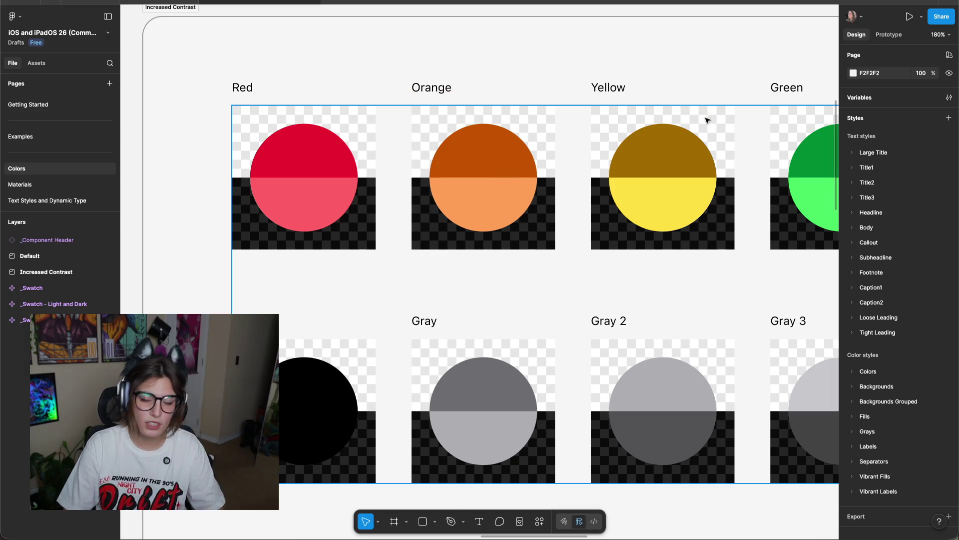
scroll(654, 85, down, 10)
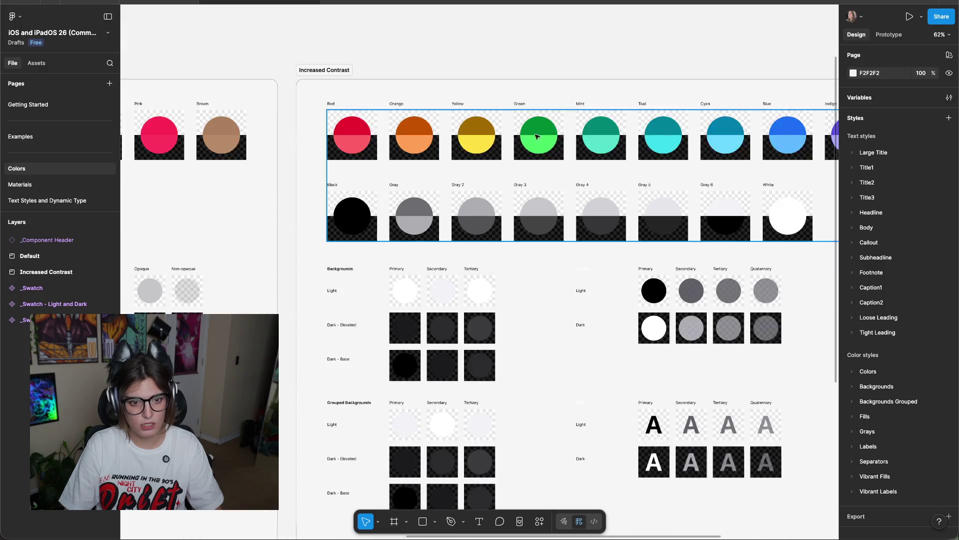
scroll(603, 167, right, 7)
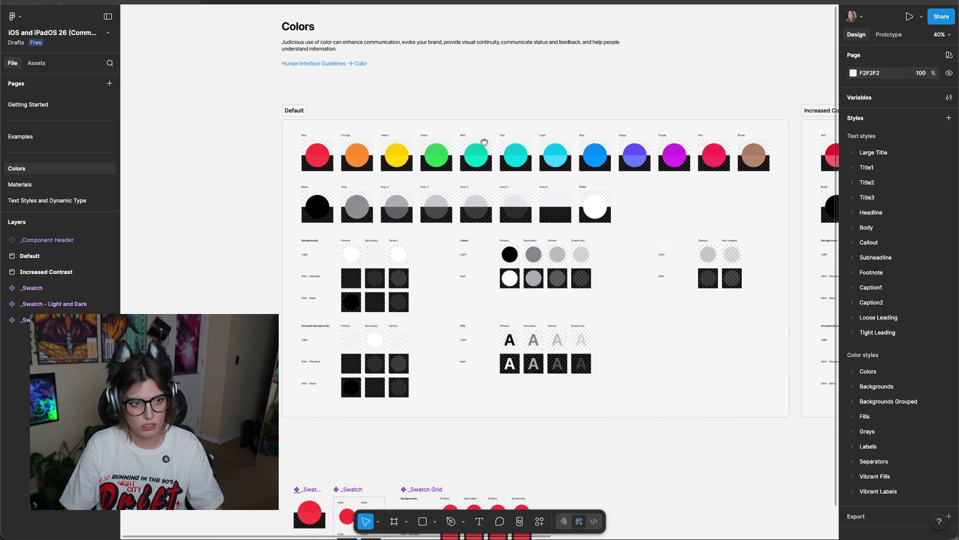
scroll(437, 130, up, 5)
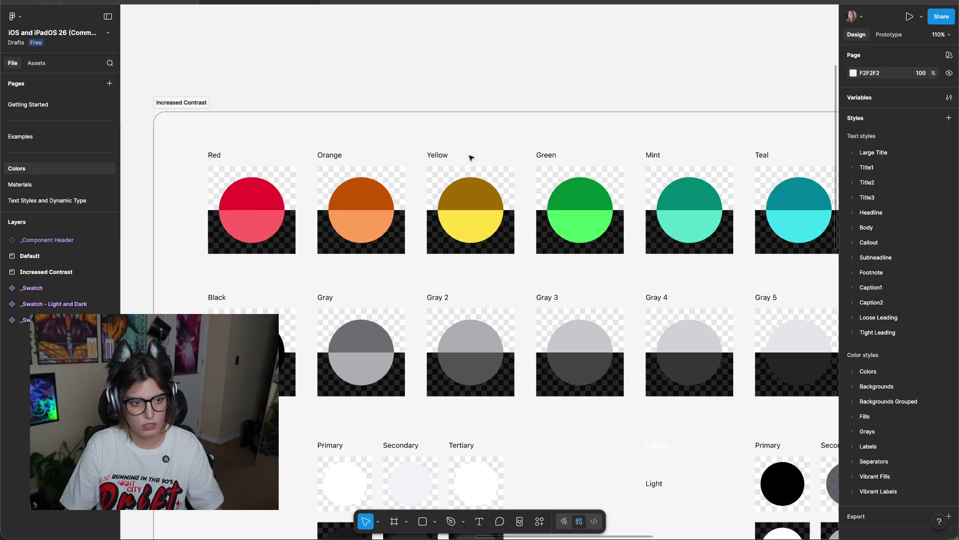
drag(466, 139, 430, 141)
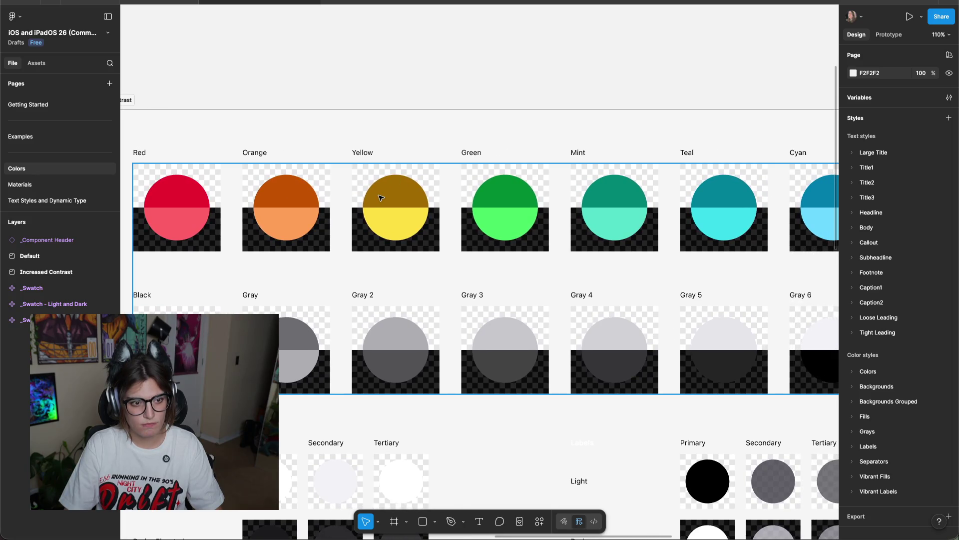
scroll(394, 234, down, 10)
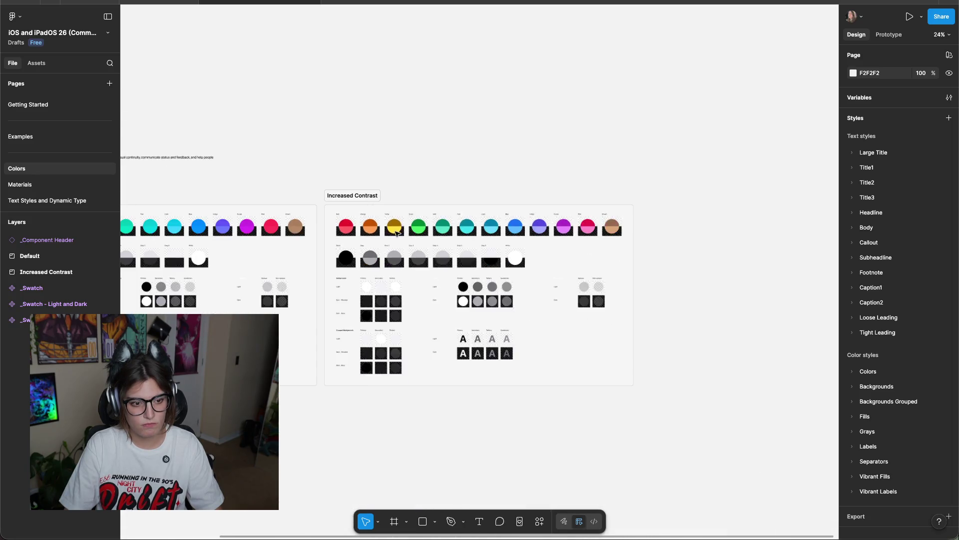
scroll(360, 283, up, 3)
scroll(360, 283, up, 5)
scroll(370, 274, down, 8)
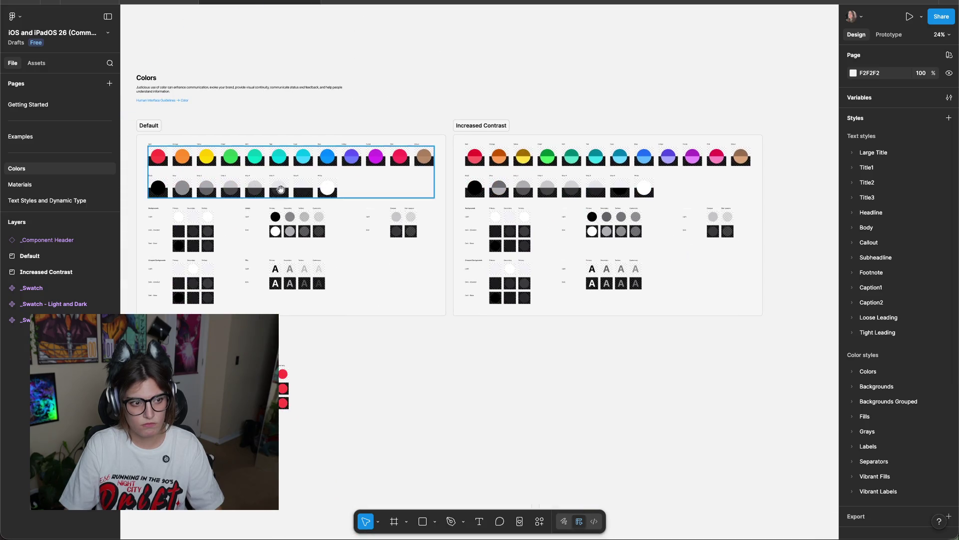
click(148, 2)
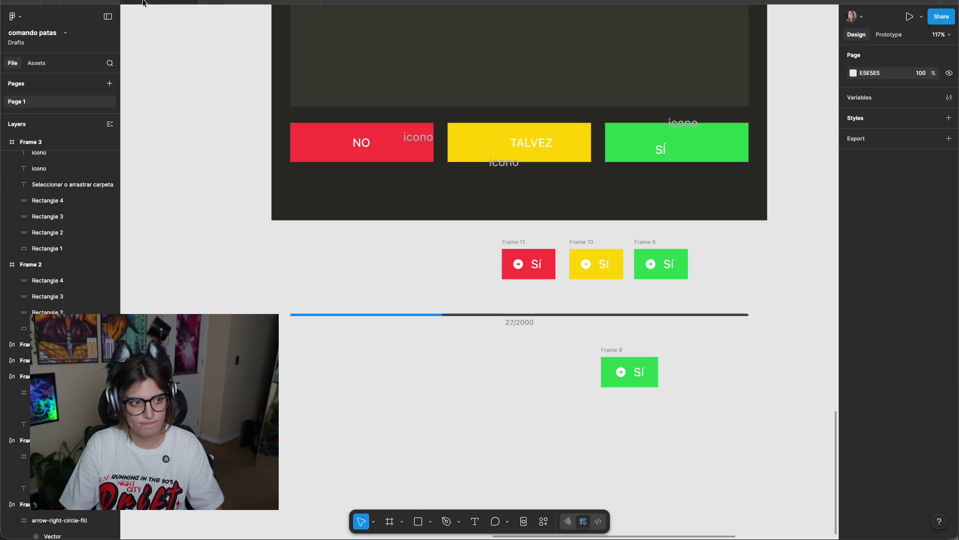
Try a darker sampled green for the green Sí button's text and arrow icon, then undo it.
ctrl+scroll(721, 246, up, 5)
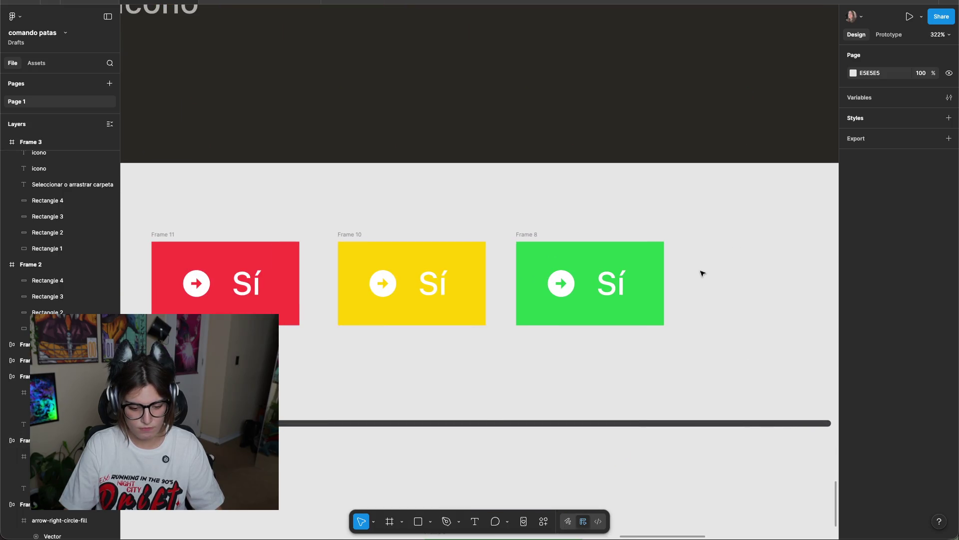
click(619, 286)
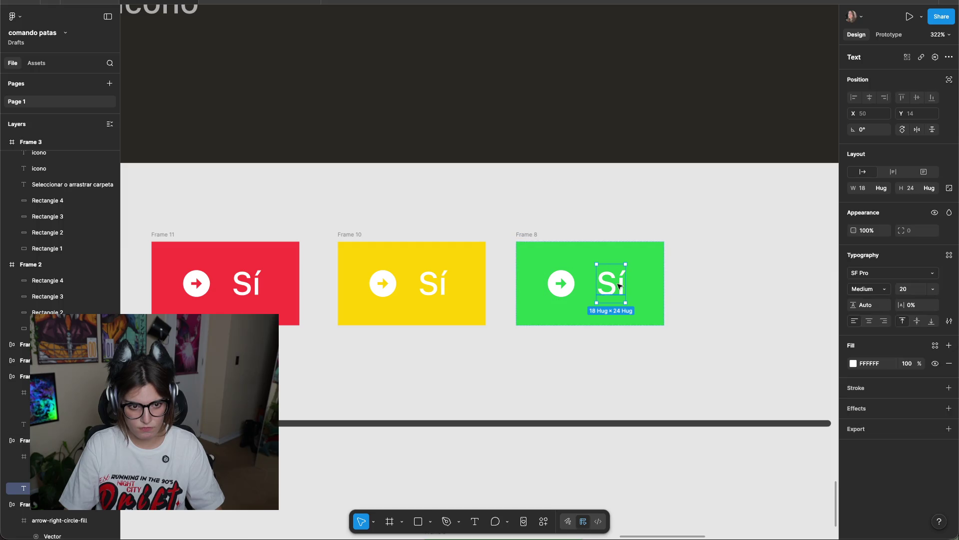
shift+click(572, 285)
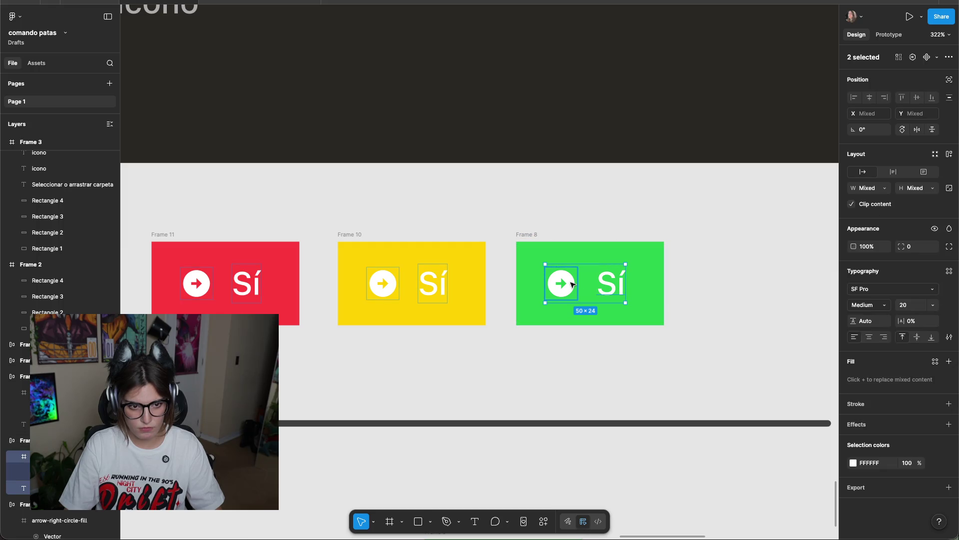
click(853, 463)
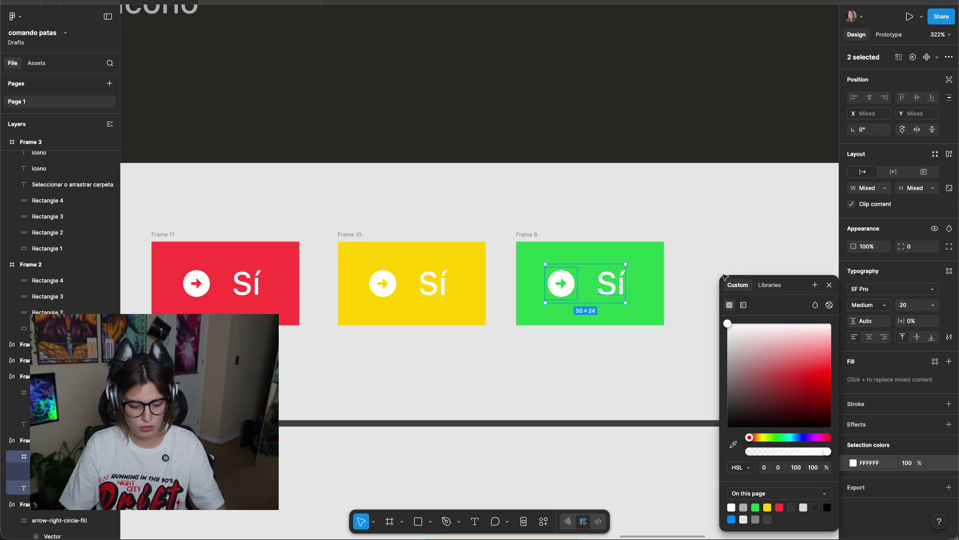
click(827, 287)
click(852, 463)
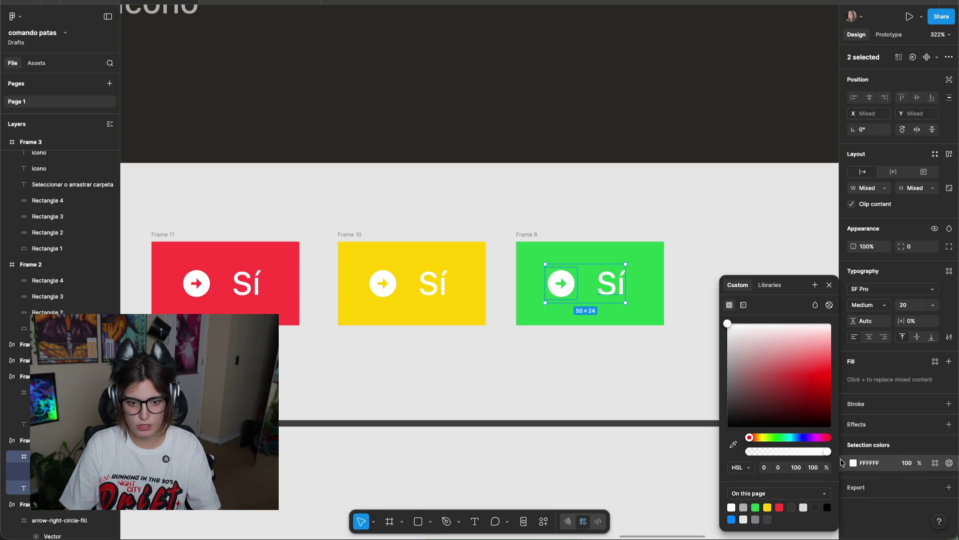
click(734, 444)
click(662, 305)
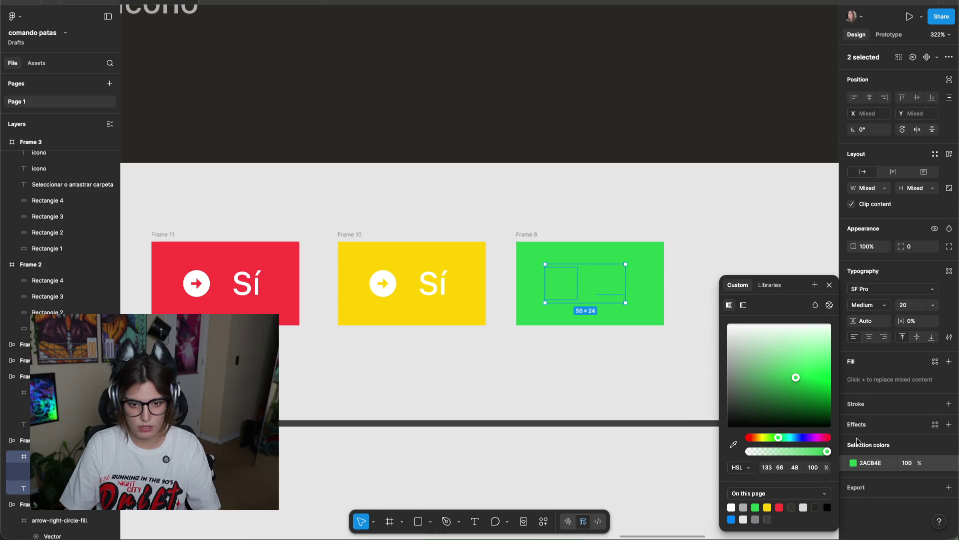
drag(796, 380, 799, 413)
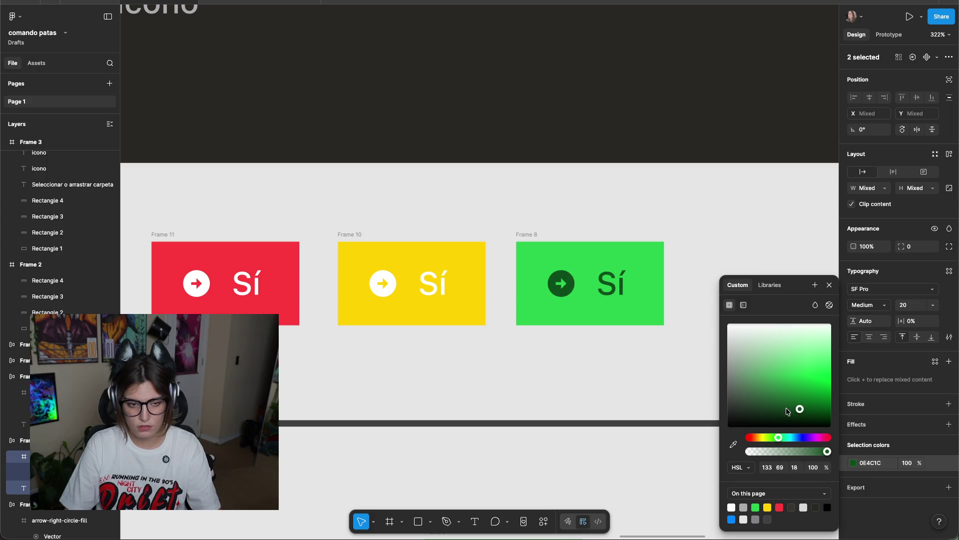
click(683, 394)
scroll(677, 385, down, 5)
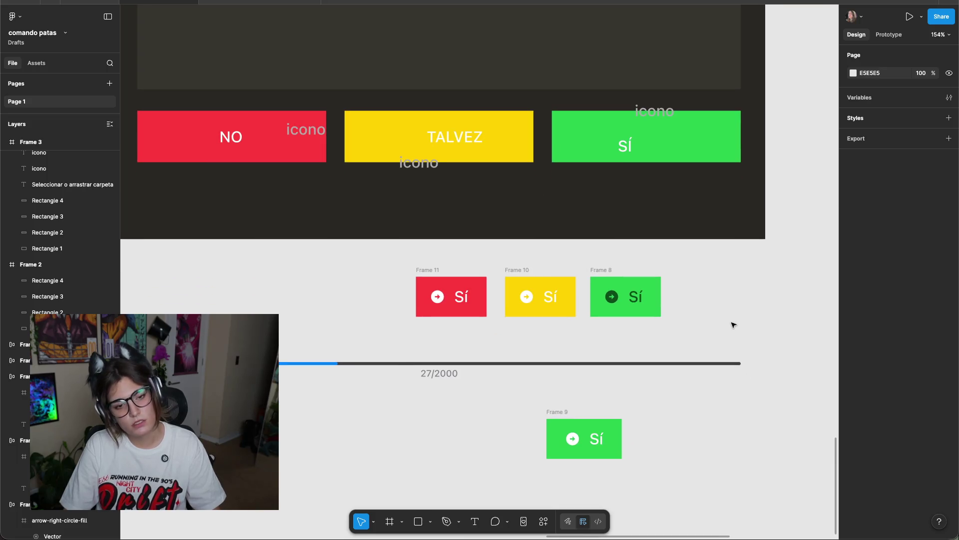
key(ctrl+z)
click(705, 307)
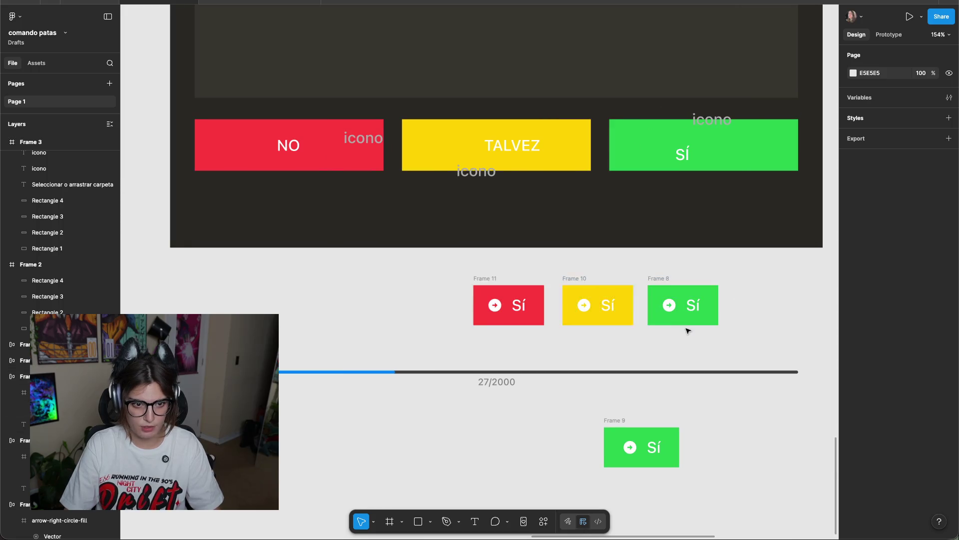
Try moving Frame 10 up onto the dark frame, then undo the move.
scroll(651, 355, up, 10)
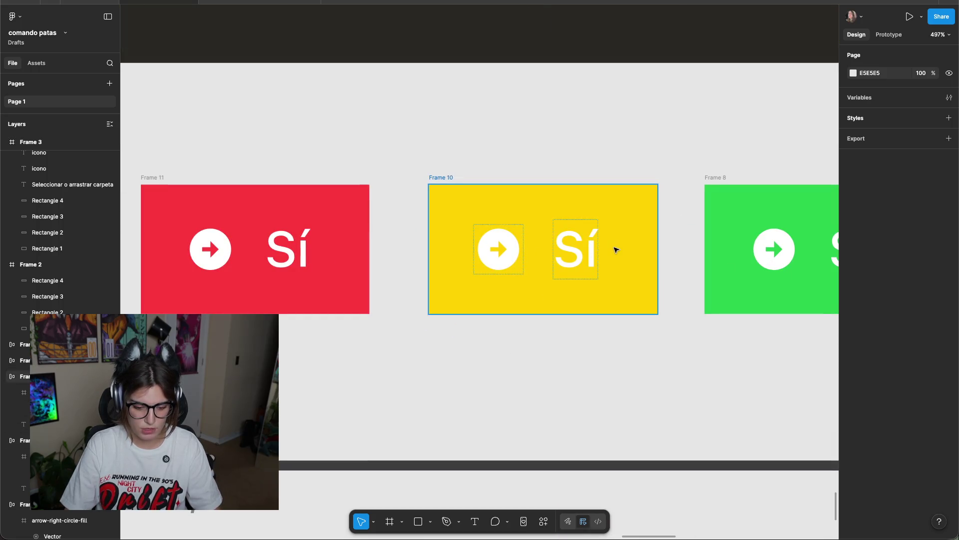
scroll(580, 208, down, 5)
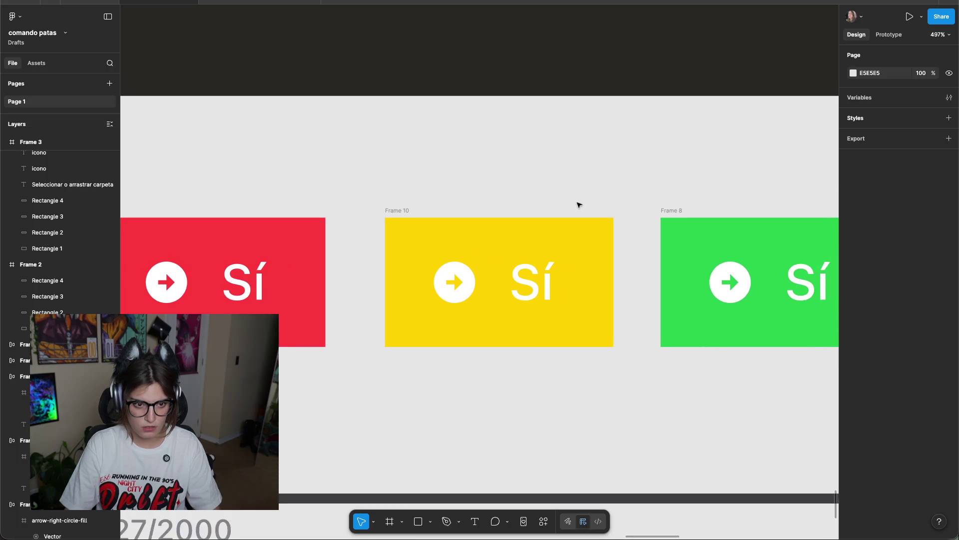
drag(500, 206, 499, 95)
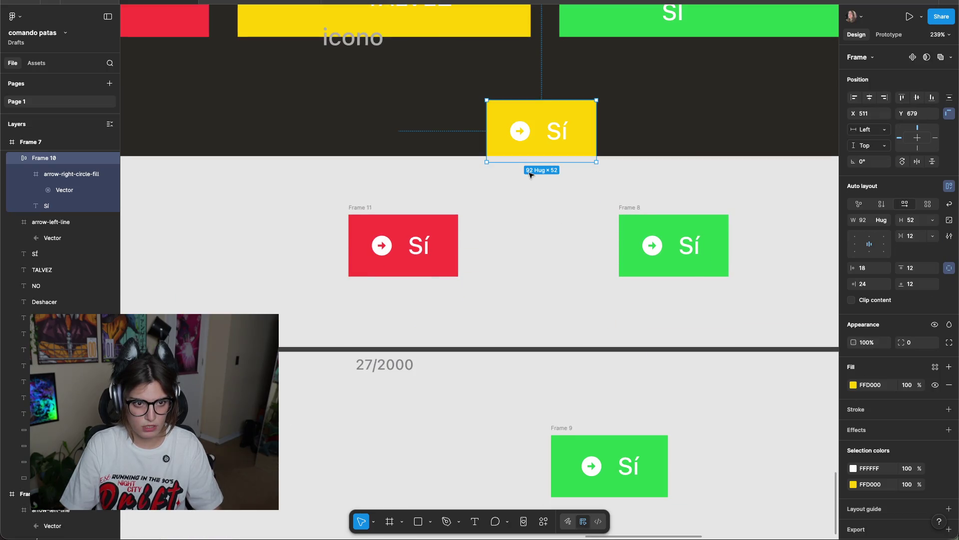
key(ctrl+z)
scroll(562, 284, up, 5)
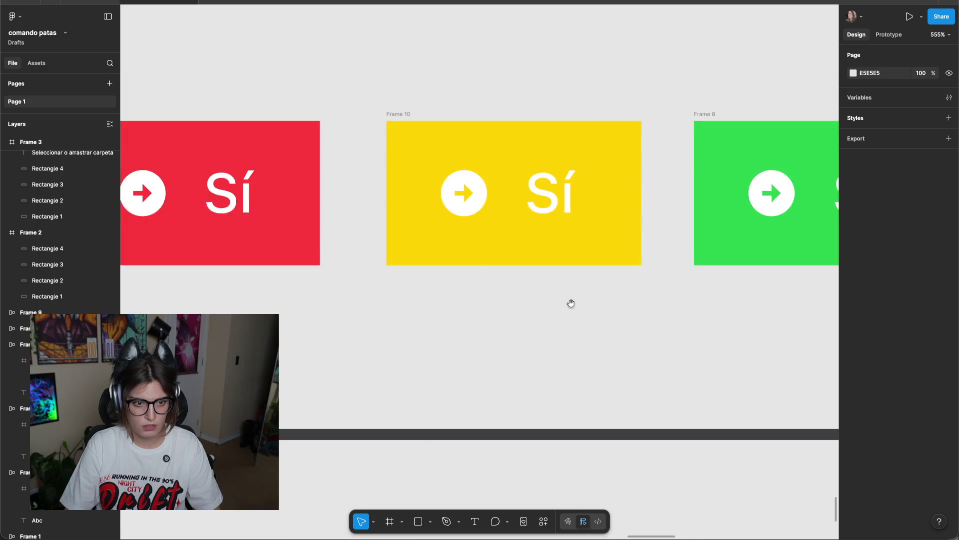
click(400, 146)
click(488, 388)
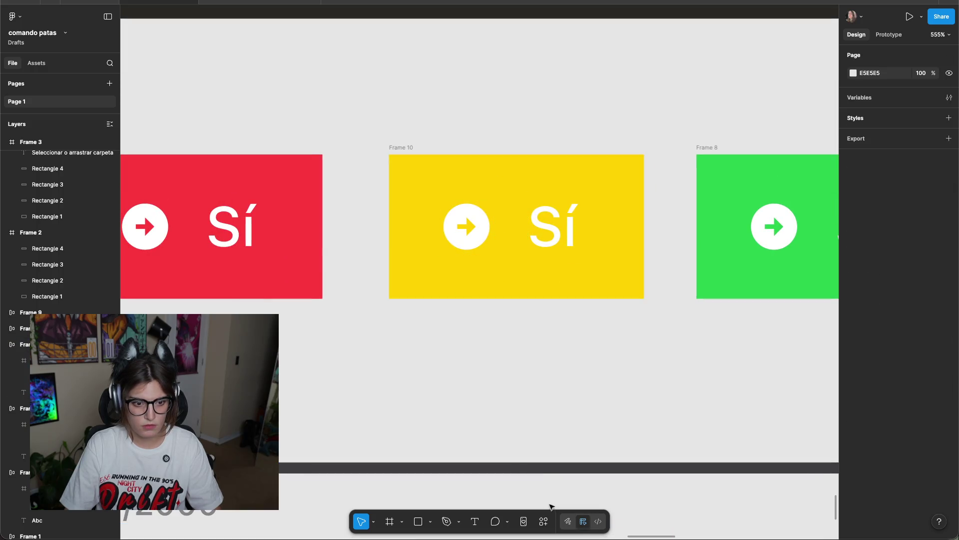
Search actions for 'contrast' and launch the Contrast plugin.
click(544, 521)
text(contrast)
key(Return)
Draw a test rectangle above the buttons and eyedrop Frame 10's yellow FFD000 into it.
scroll(525, 224, down, 5)
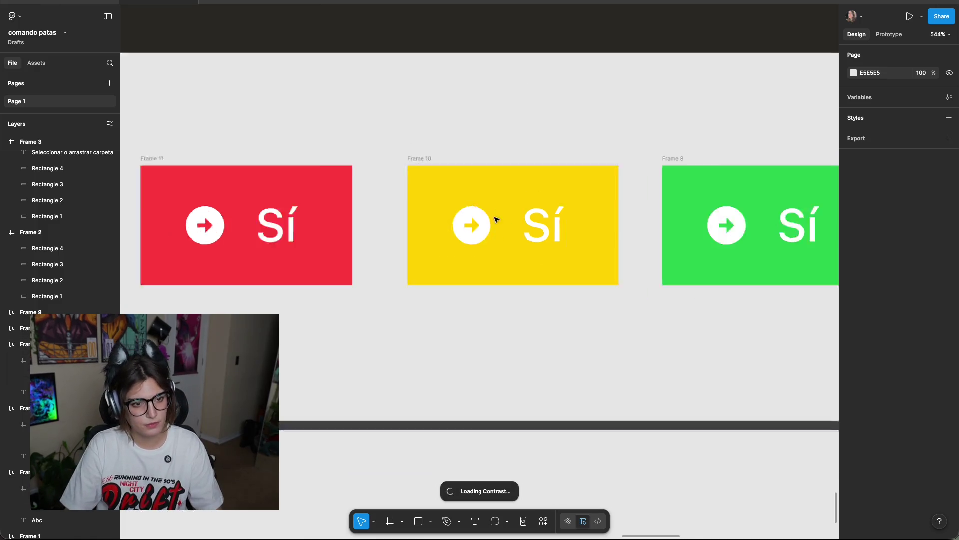
drag(339, 169, 695, 168)
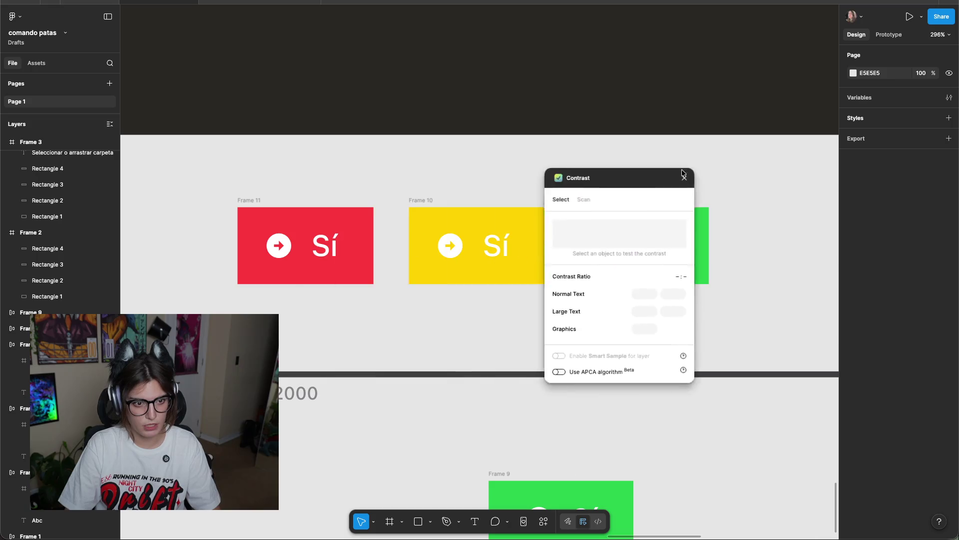
click(467, 222)
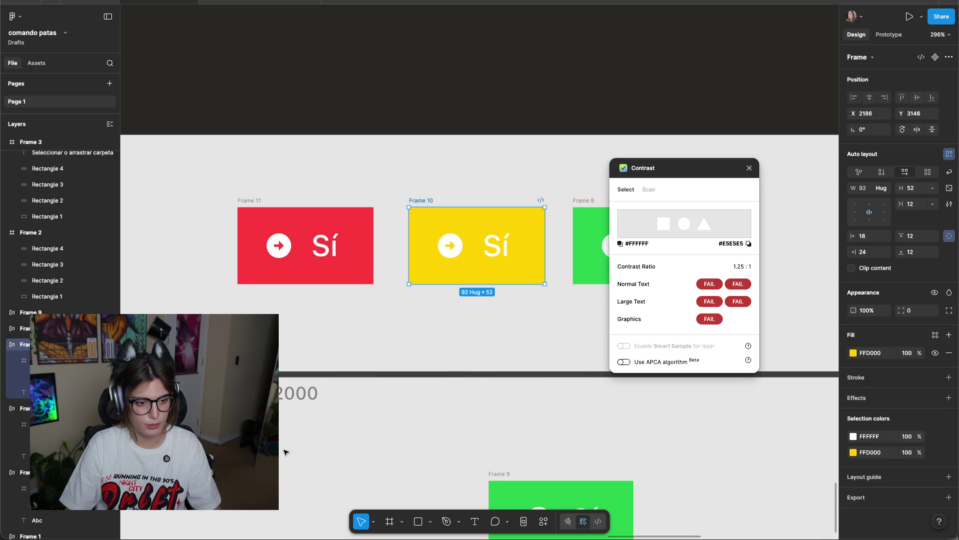
mouse_move(326, 143)
mouse_down()
mouse_move(391, 188)
mouse_move(451, 166)
mouse_up()
click(363, 167)
key(i)
click(488, 248)
Give the second test rectangle the Sí text's white and compare both rectangles' contrast.
click(452, 166)
key(i)
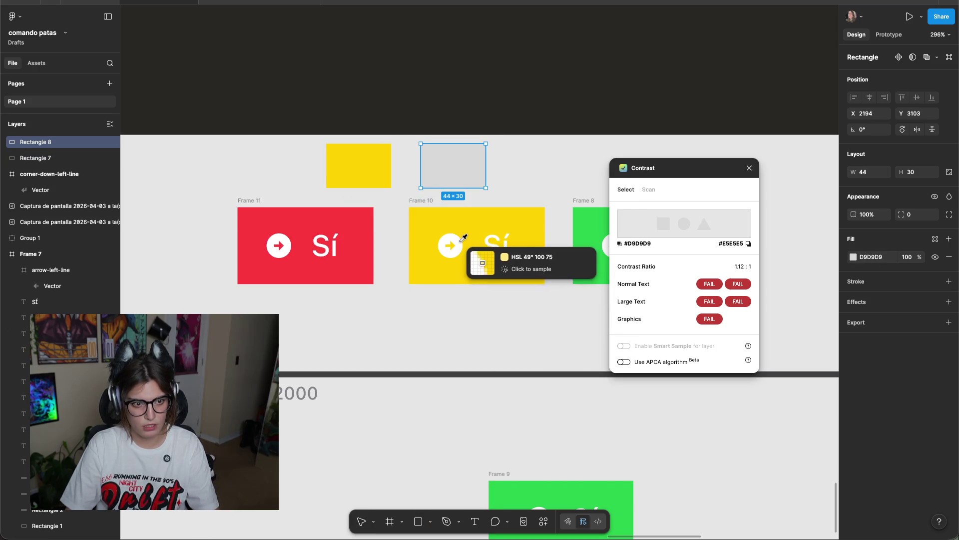
click(462, 238)
drag(507, 178, 353, 170)
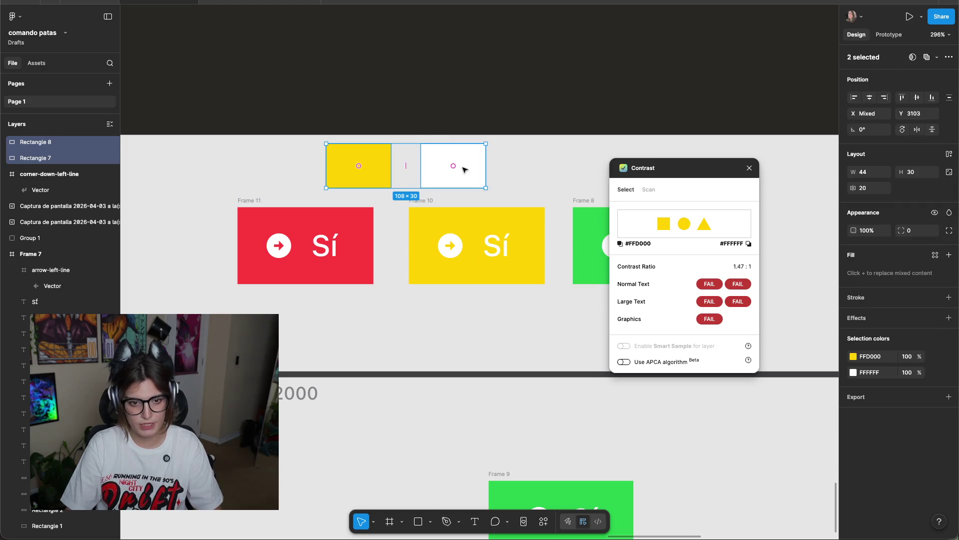
drag(557, 162, 302, 176)
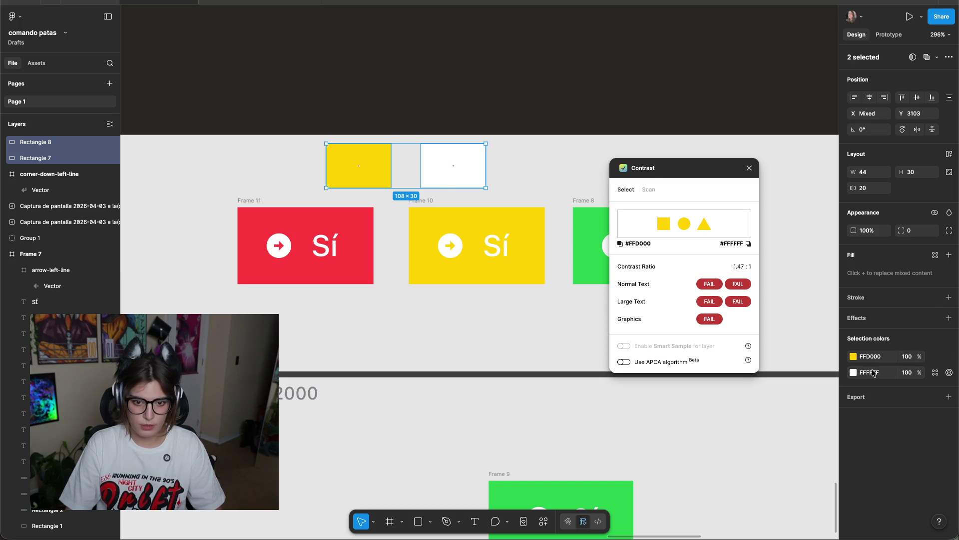
Try light grey F0F0F0 on the white swatch, then enter 00000000 as its colour.
click(854, 372)
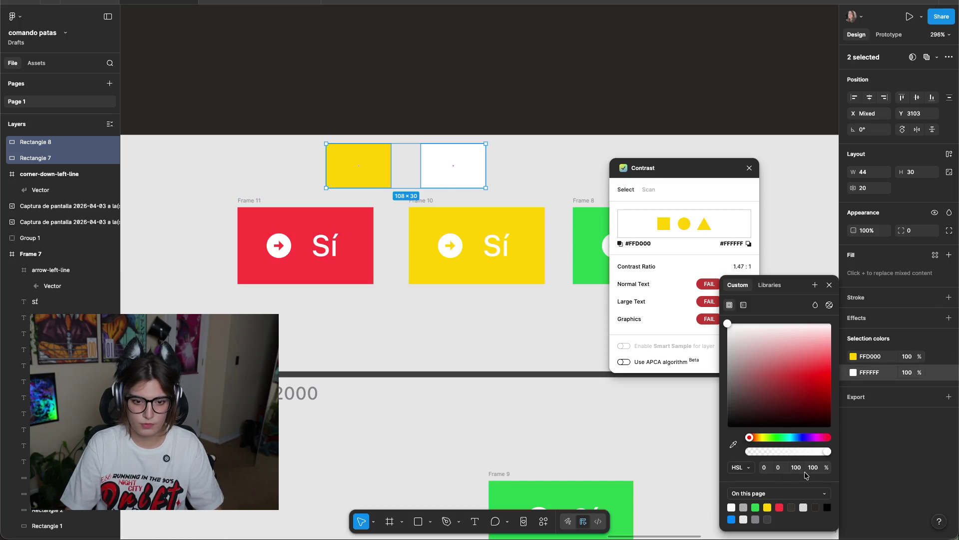
key(Down)
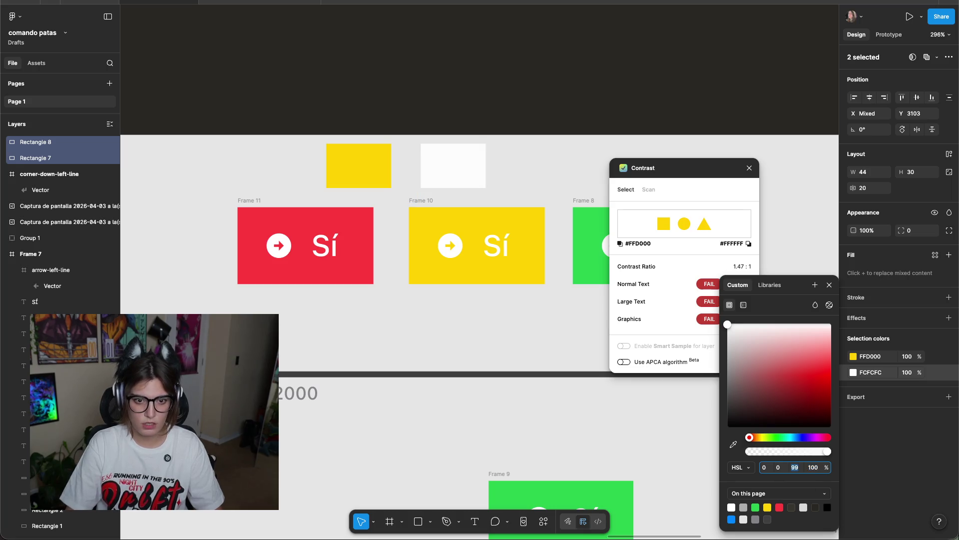
drag(785, 280, 767, 321)
key(Escape)
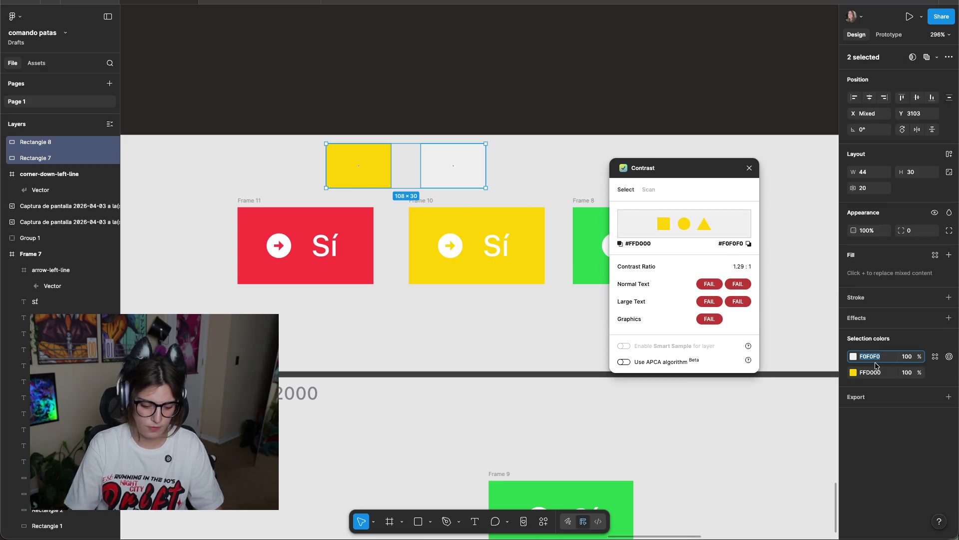
text(00000000)
key(Return)
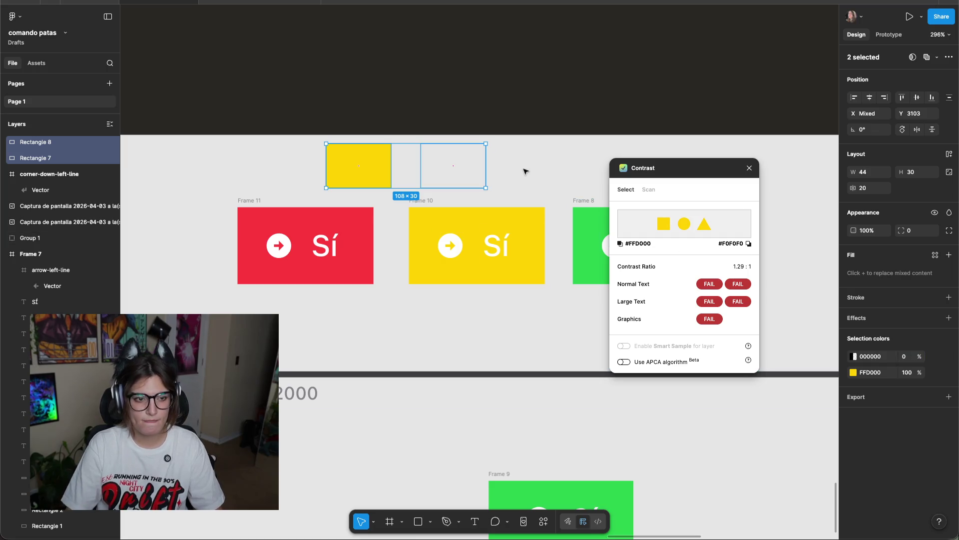
Try a fully opaque pale pink, then grey 6D6D6D, on the right rectangle and recheck contrast.
click(853, 357)
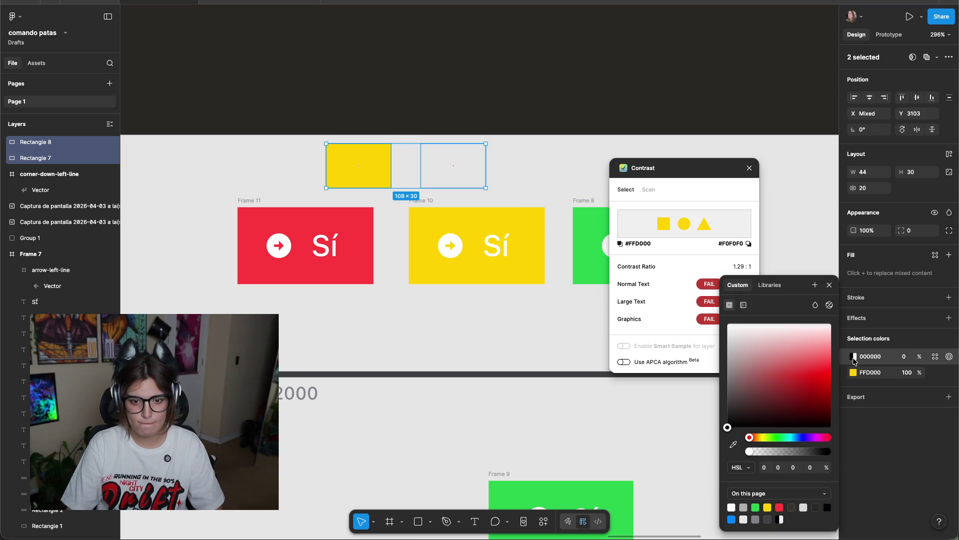
drag(768, 354, 752, 344)
key(Escape)
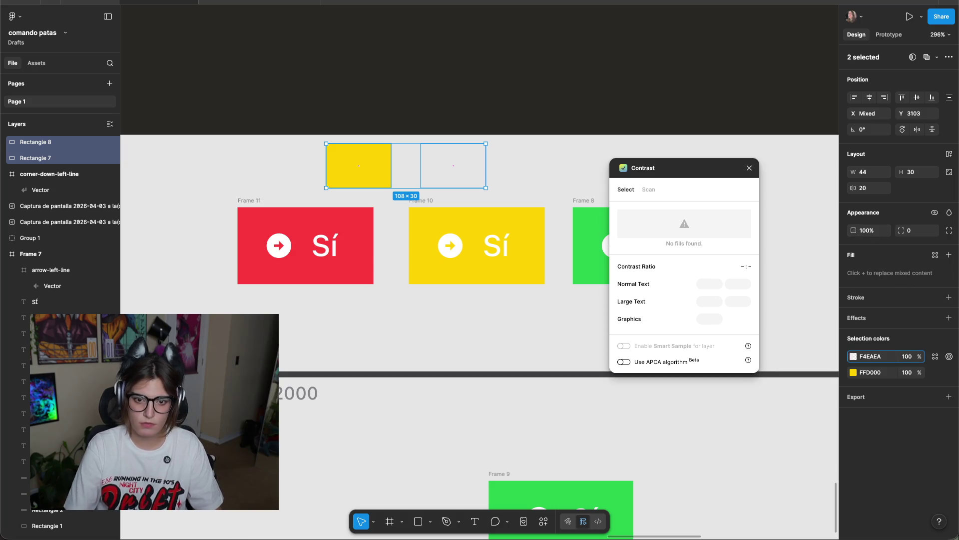
text(100)
key(Return)
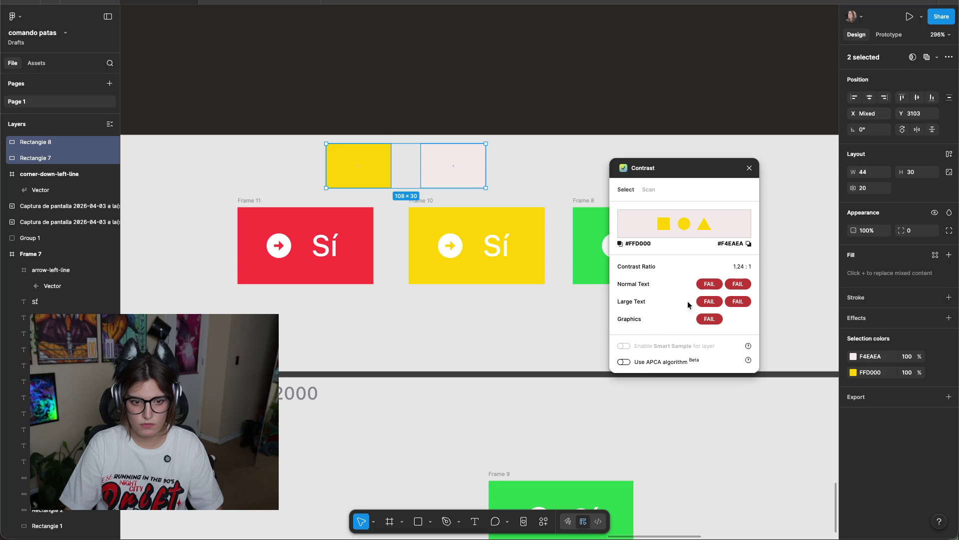
click(853, 361)
drag(815, 351, 728, 383)
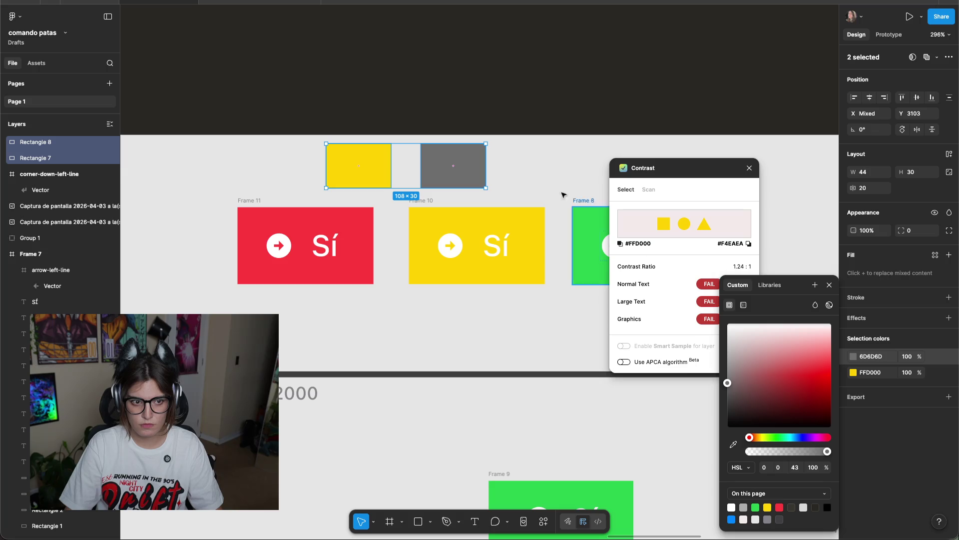
click(517, 160)
drag(517, 141, 313, 186)
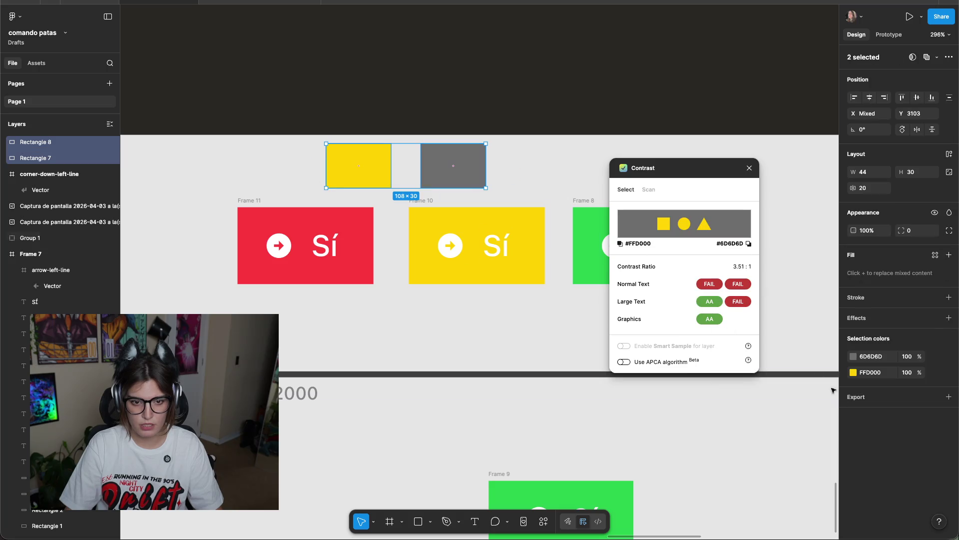
Make the right rectangle black, confirm 14.27:1 against the yellow, and close the Contrast plugin.
click(853, 361)
drag(749, 379, 717, 444)
click(533, 167)
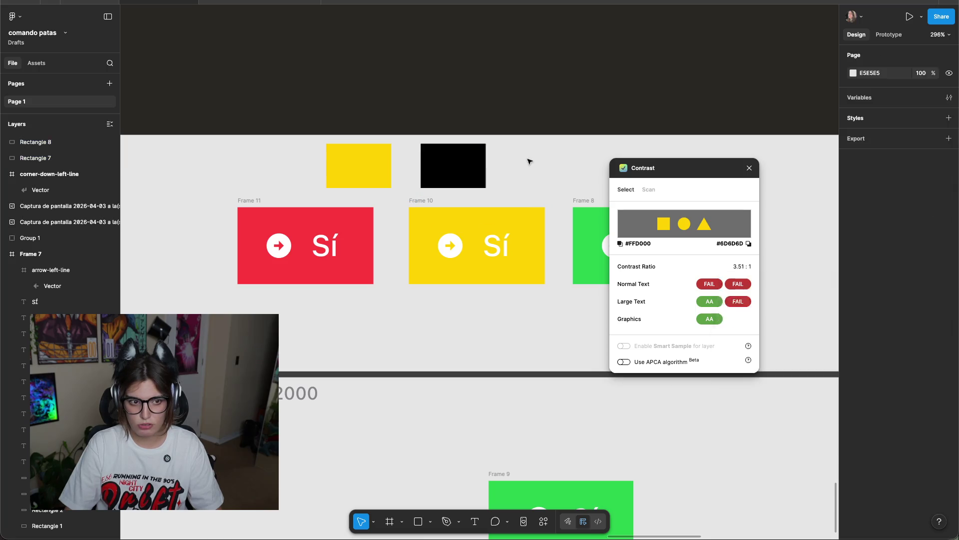
drag(532, 167, 360, 177)
click(750, 167)
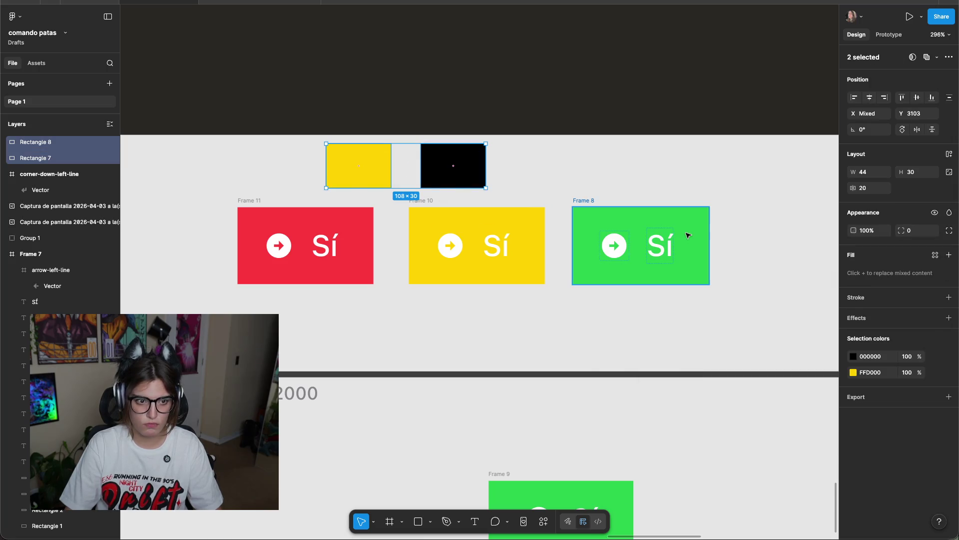
Select Frame 11 and run the Contrast plugin on it.
click(478, 254)
click(294, 247)
click(355, 266)
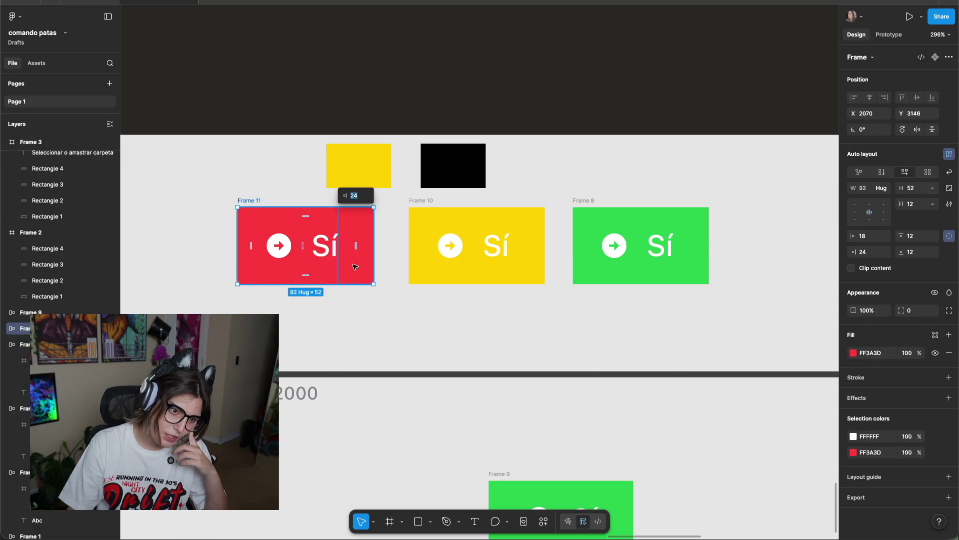
key(Escape)
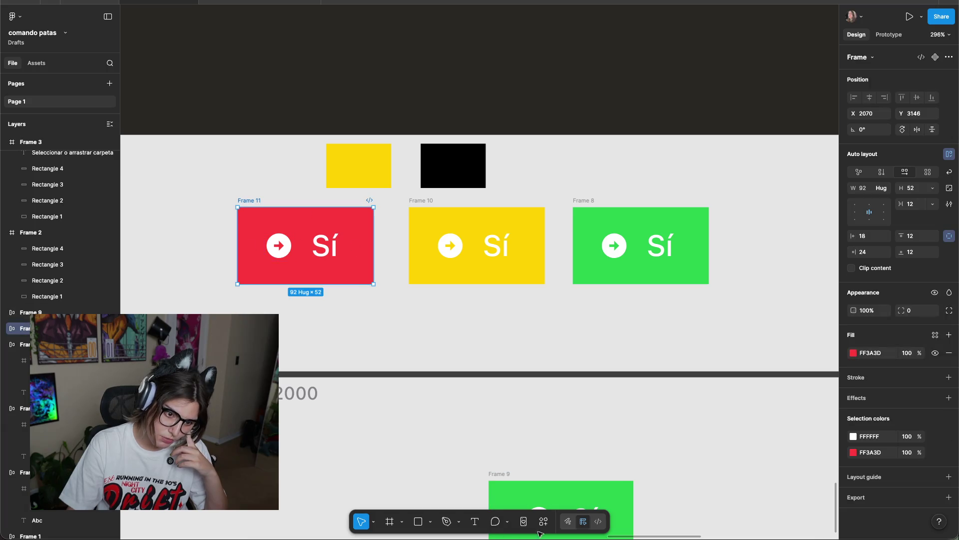
click(545, 521)
click(358, 388)
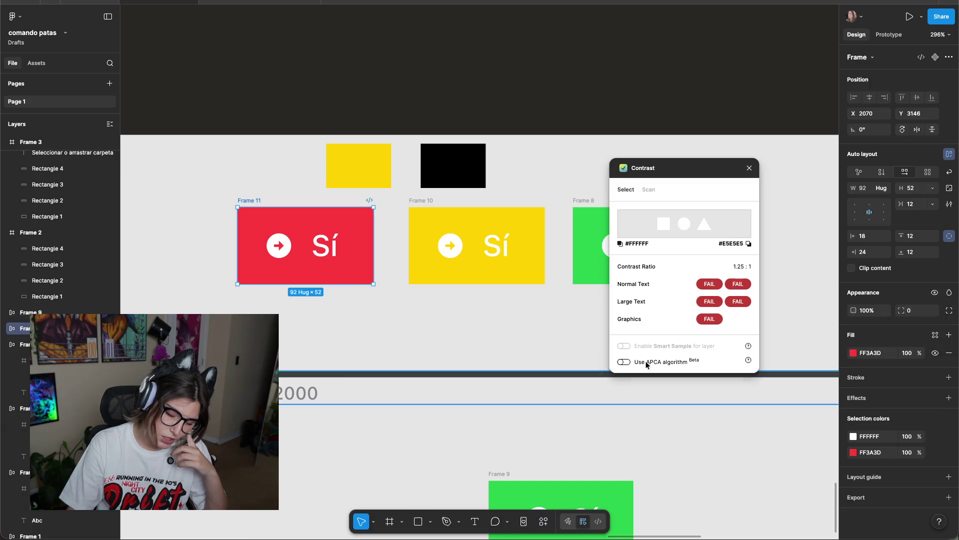
Check contrast of Frame 11's arrow icon and Sí text, then of Frame 8.
mouse_move(724, 287)
drag(397, 212, 292, 290)
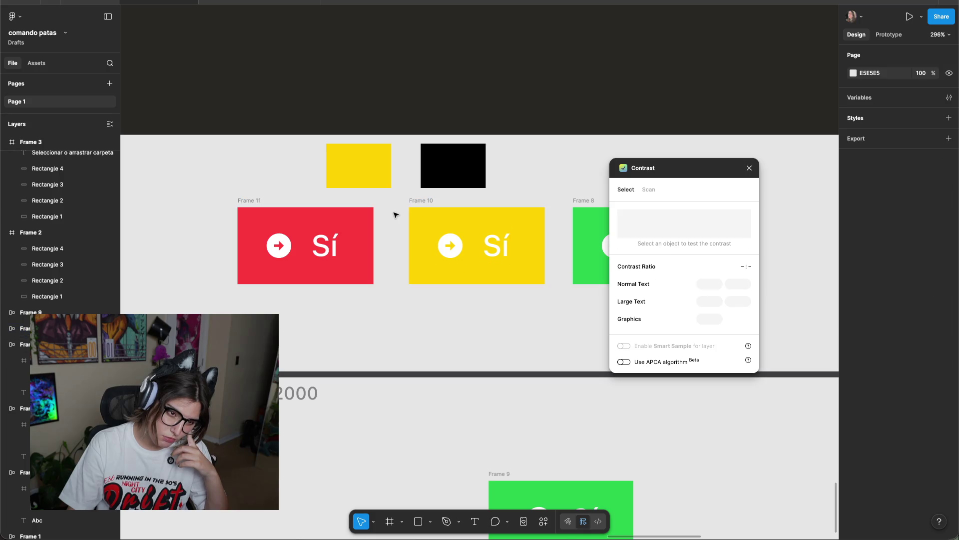
click(552, 175)
scroll(450, 185, right, 3)
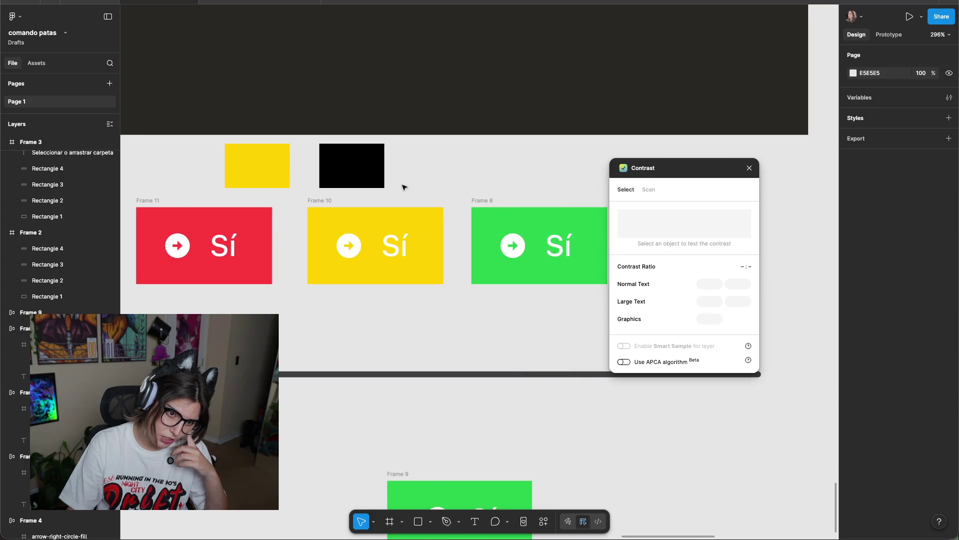
drag(461, 187, 523, 257)
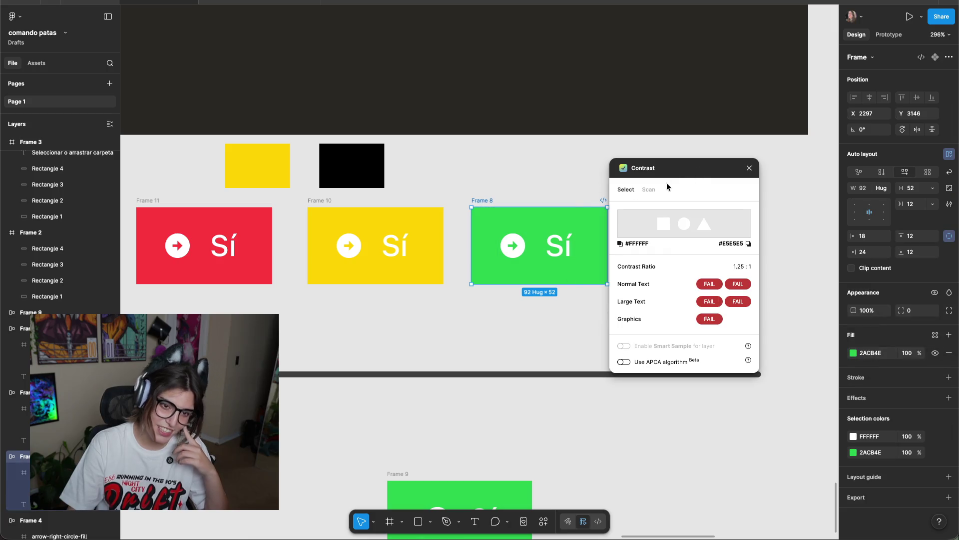
click(523, 168)
scroll(445, 176, right, 2)
scroll(463, 197, up, 1)
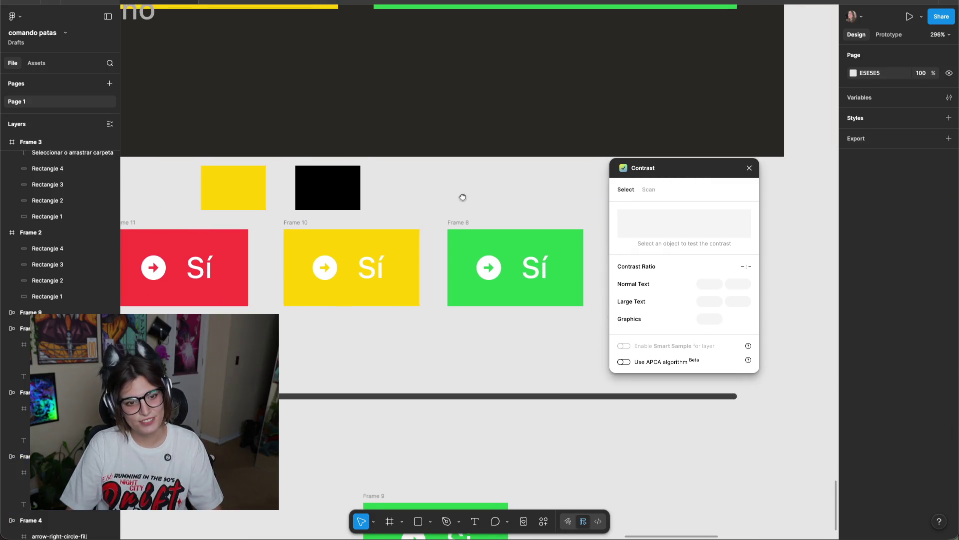
scroll(439, 204, left, 4)
Try a darker red fill on the Sí button, then revert to the original red.
click(246, 231)
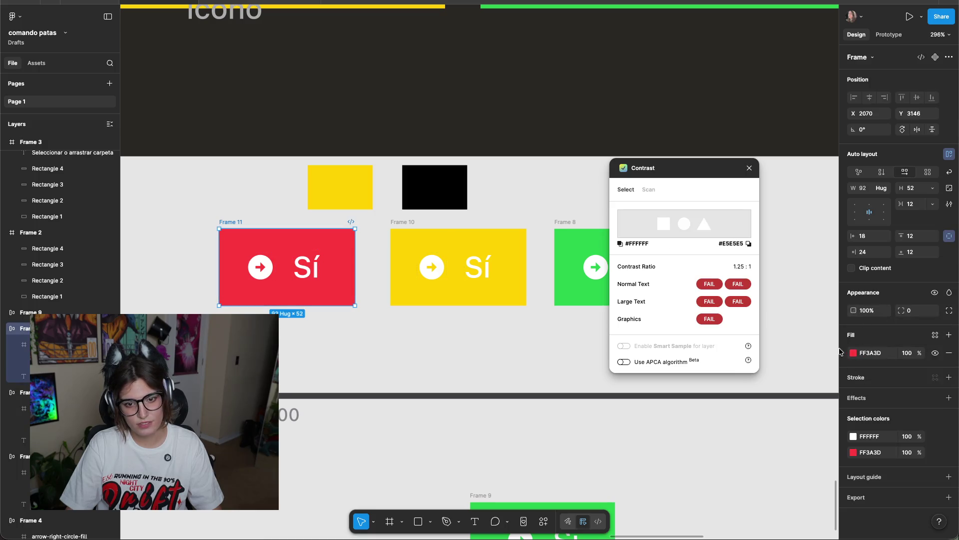
click(854, 353)
mouse_move(831, 361)
mouse_down()
mouse_move(840, 414)
mouse_move(844, 390)
mouse_up()
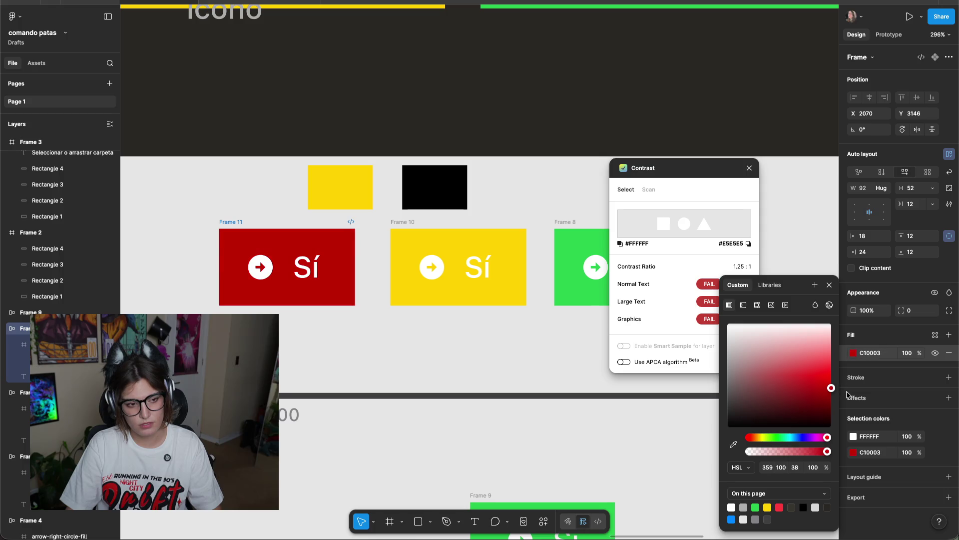
key(ctrl+z)
Eyedrop the dark background colour onto the Sí text.
click(305, 266)
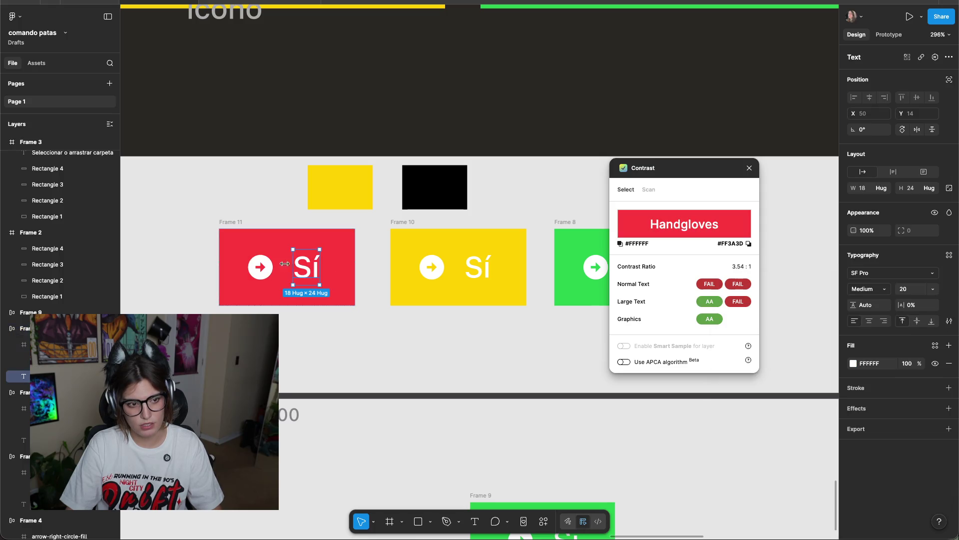
shift+click(246, 270)
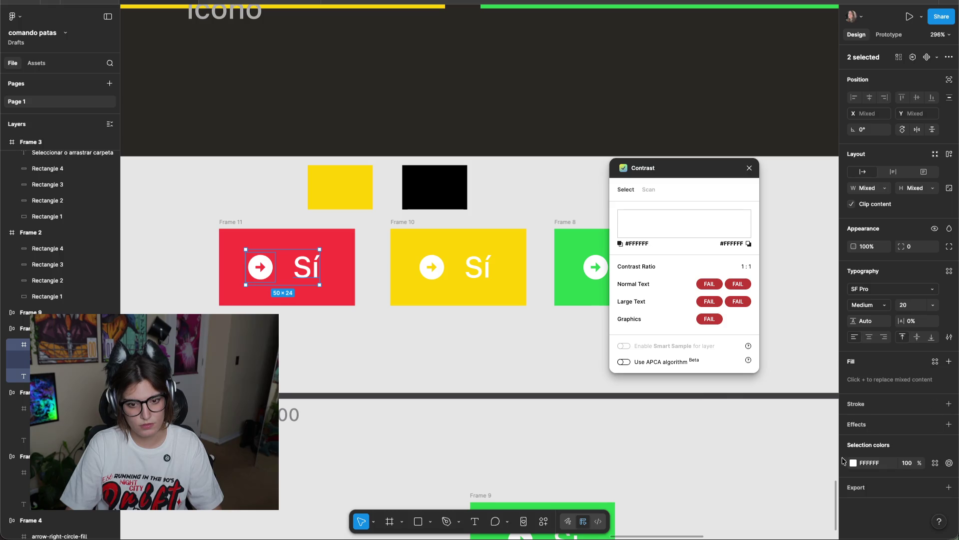
key(i)
click(497, 97)
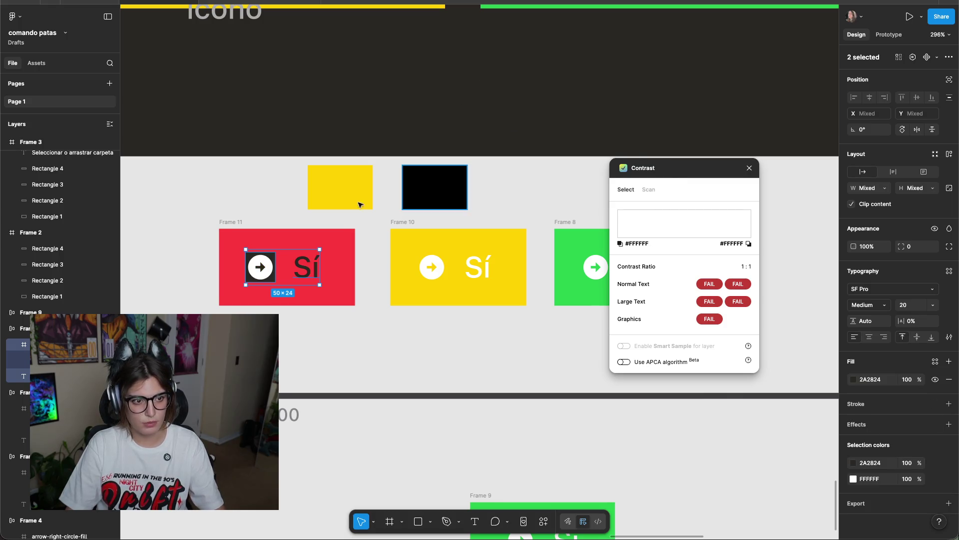
key(ctrl+z)
click(210, 197)
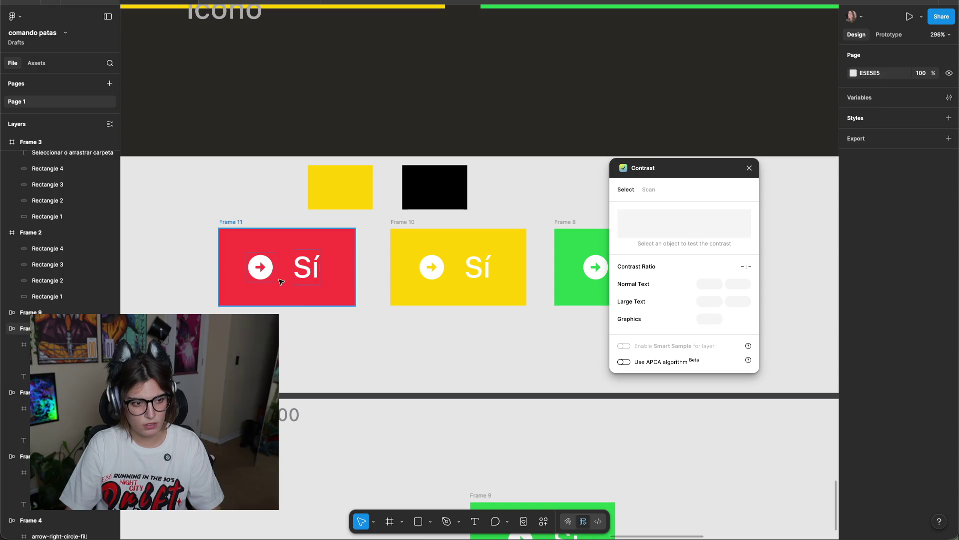
click(259, 267)
click(305, 270)
key(i)
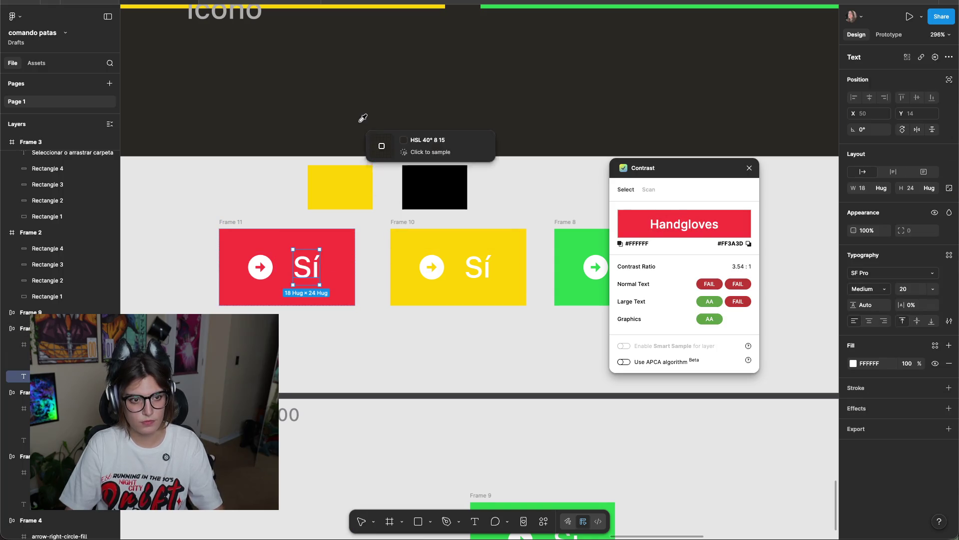
click(363, 124)
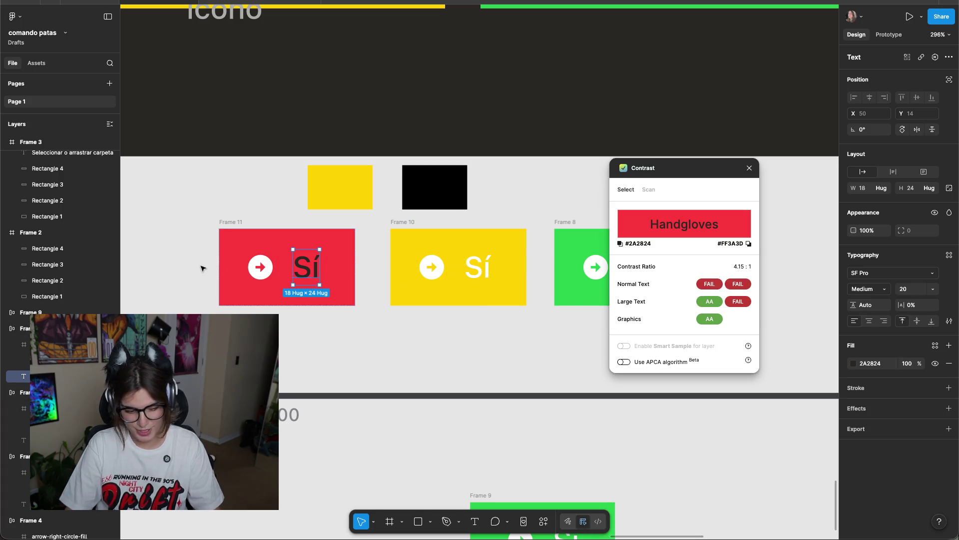
Compare contrast readings for the arrow icon, the black swatch and the dark Sí text.
click(259, 266)
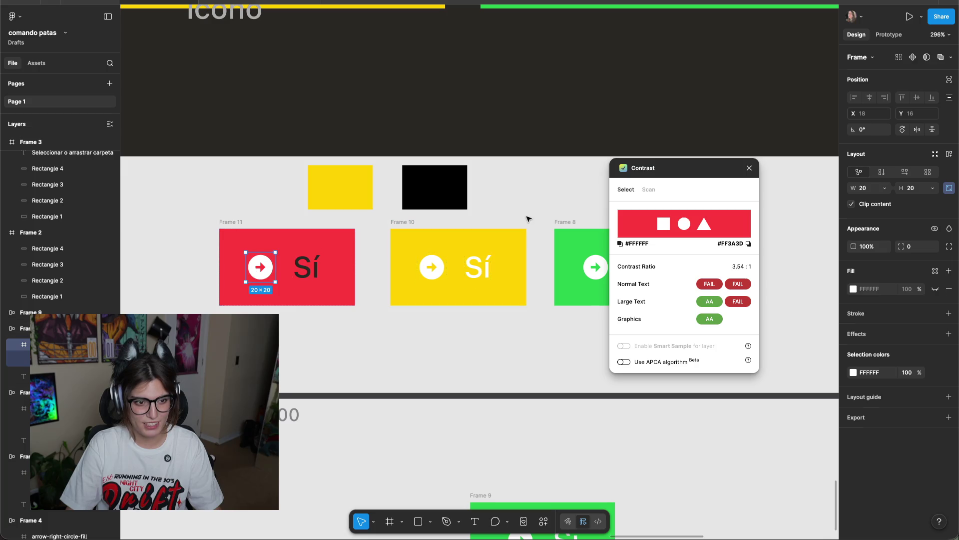
click(426, 195)
click(307, 252)
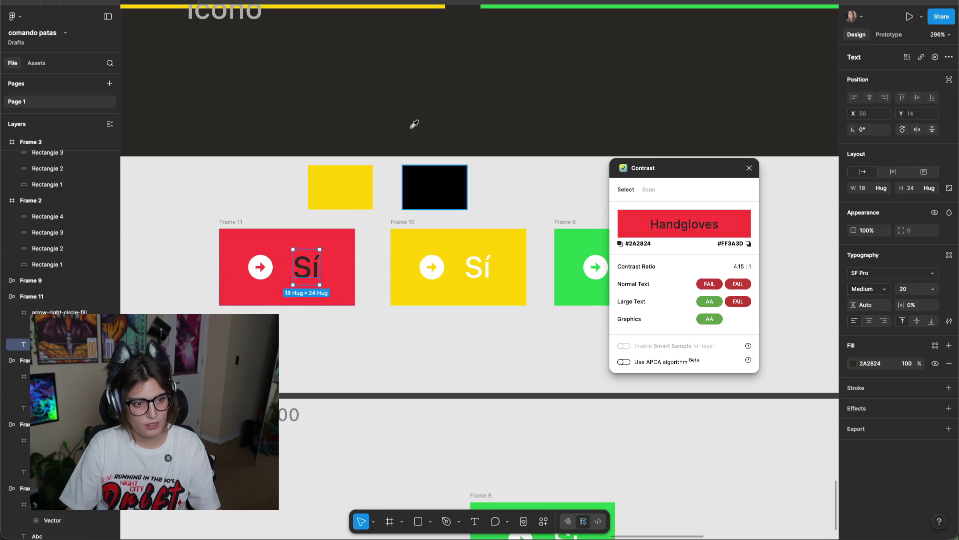
click(494, 194)
click(320, 276)
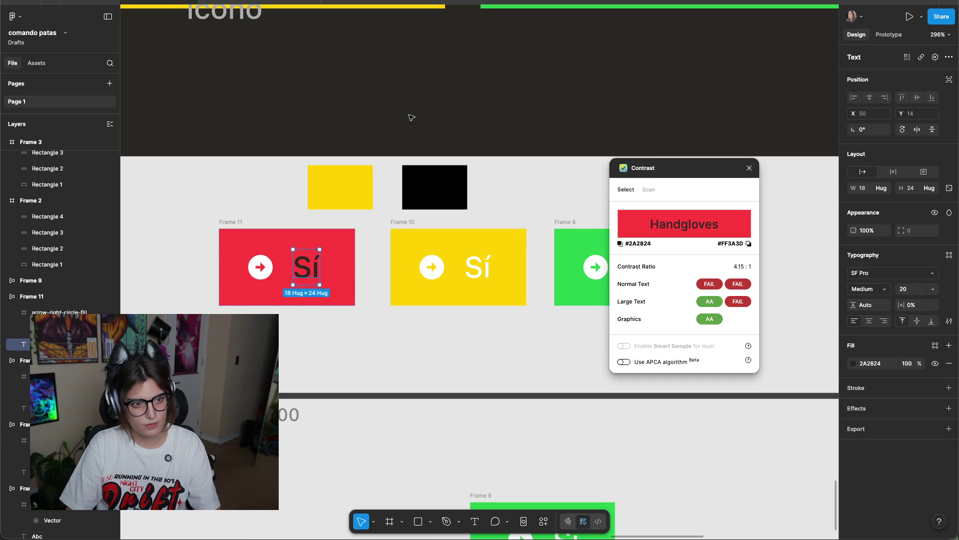
scroll(559, 191, up, 1)
Lighten and soften the Sí button's fill to red E8595B, then recheck the text contrast.
click(359, 252)
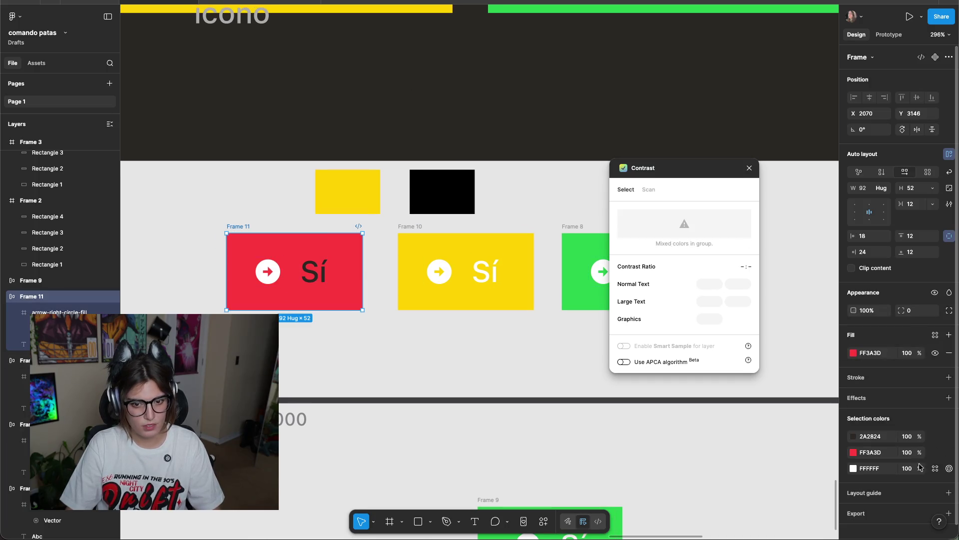
click(853, 353)
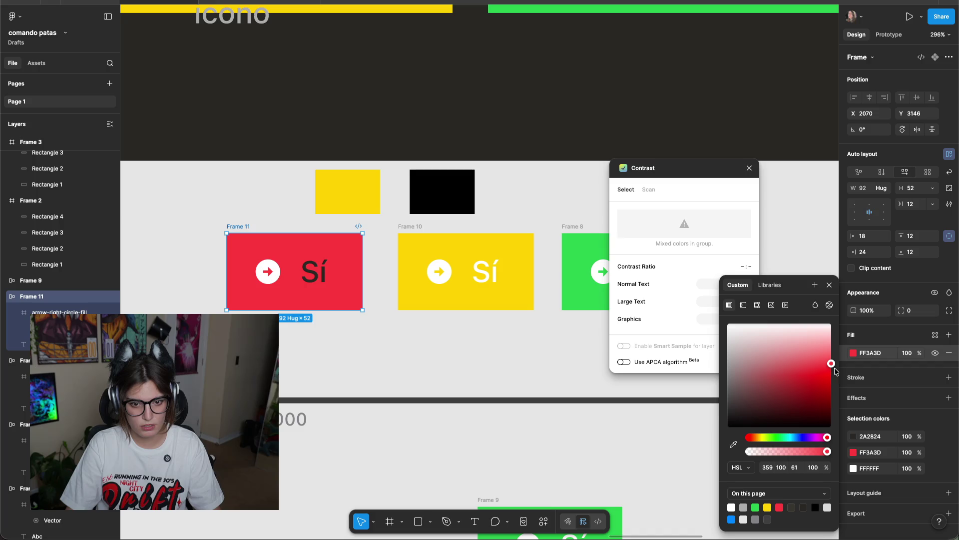
mouse_move(833, 367)
mouse_down()
mouse_move(835, 397)
mouse_move(778, 367)
mouse_up()
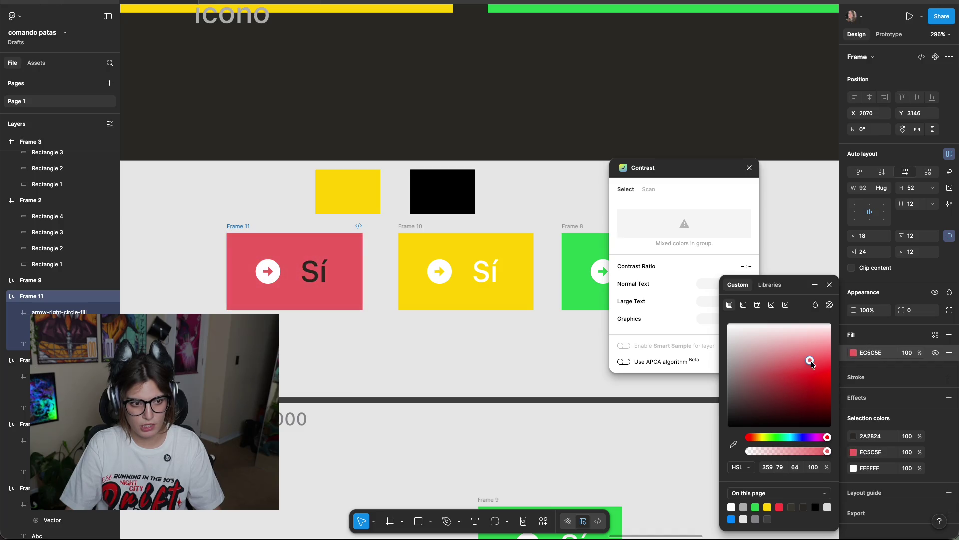
drag(809, 366, 811, 367)
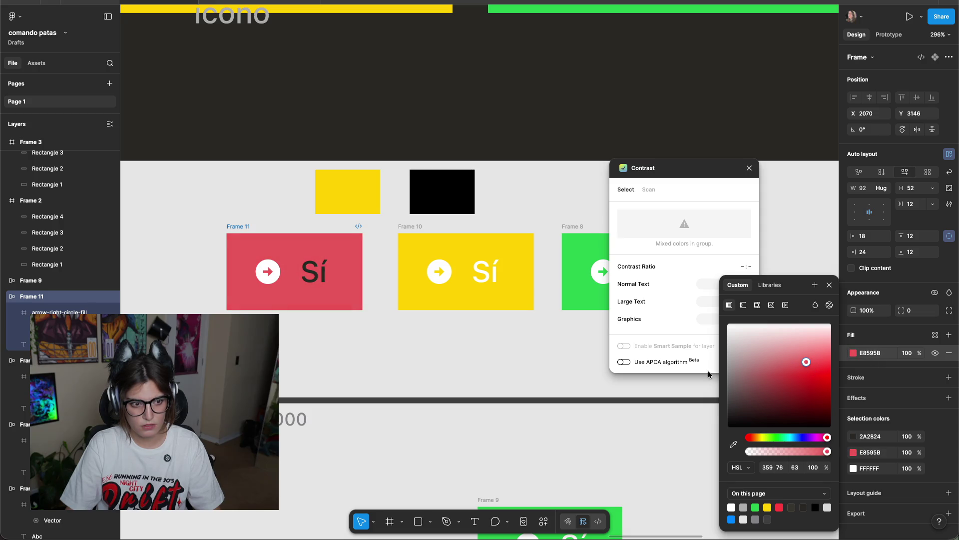
click(385, 270)
click(313, 282)
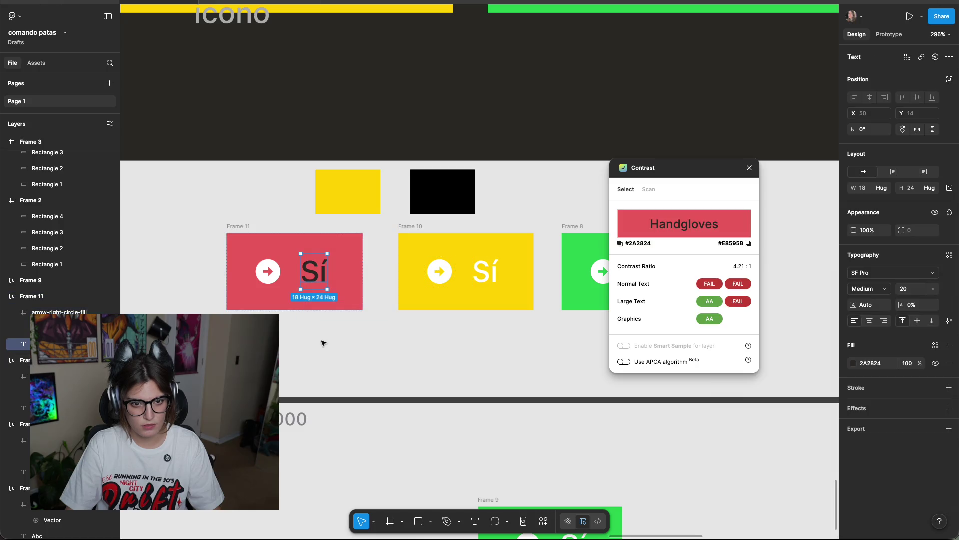
Change the arrow icon circle from white to dark 2A2824.
click(279, 271)
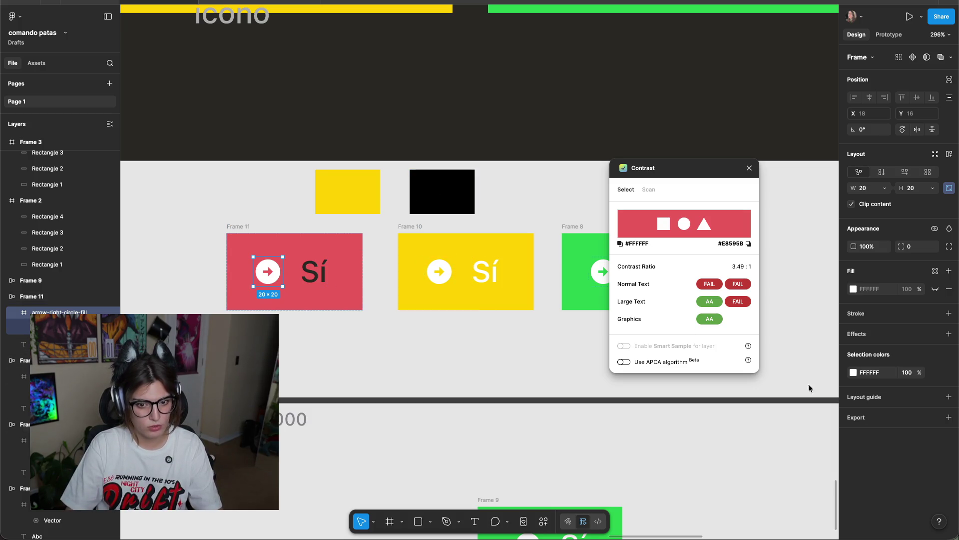
click(852, 374)
click(734, 445)
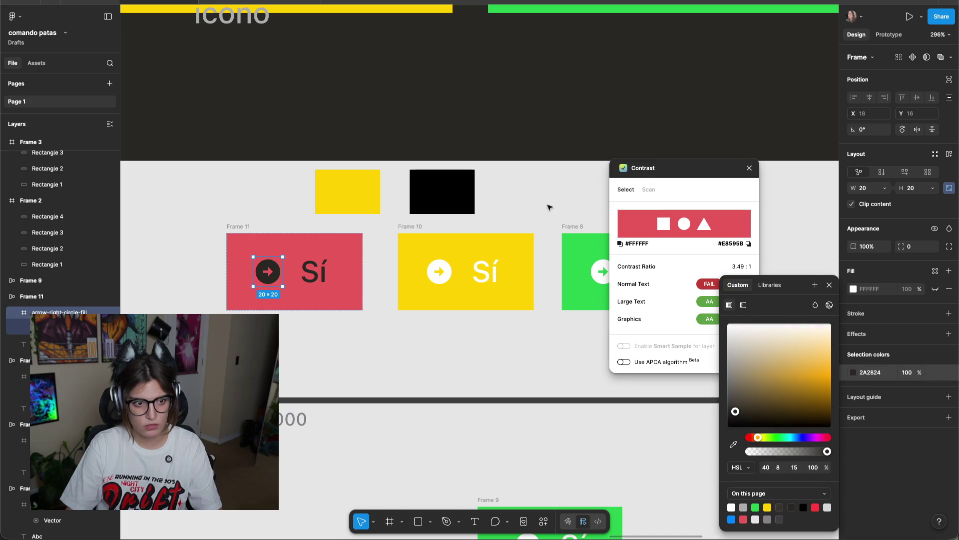
click(567, 192)
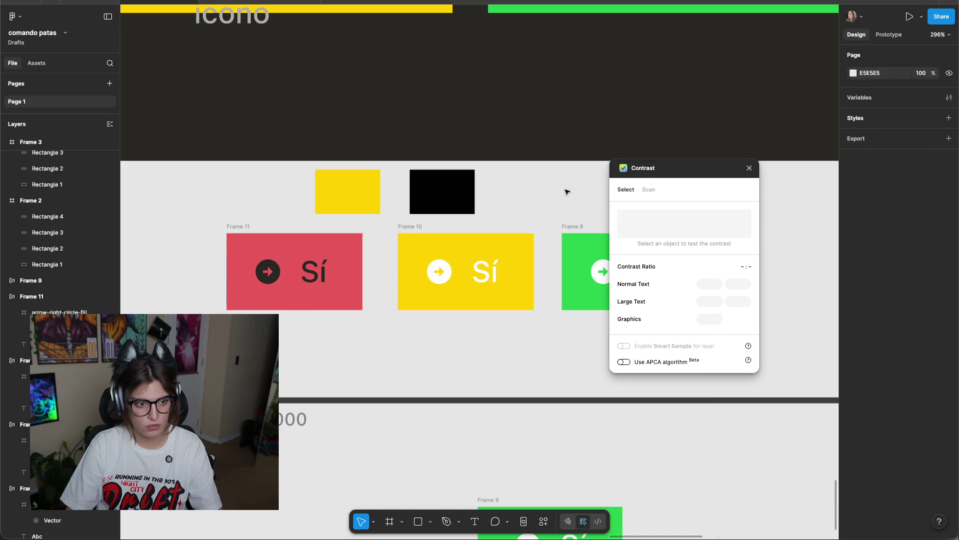
click(237, 228)
scroll(243, 230, down, 5)
Inspect the Sí button, trying a narrower width, and select its arrow icon and text.
drag(244, 230, 360, 284)
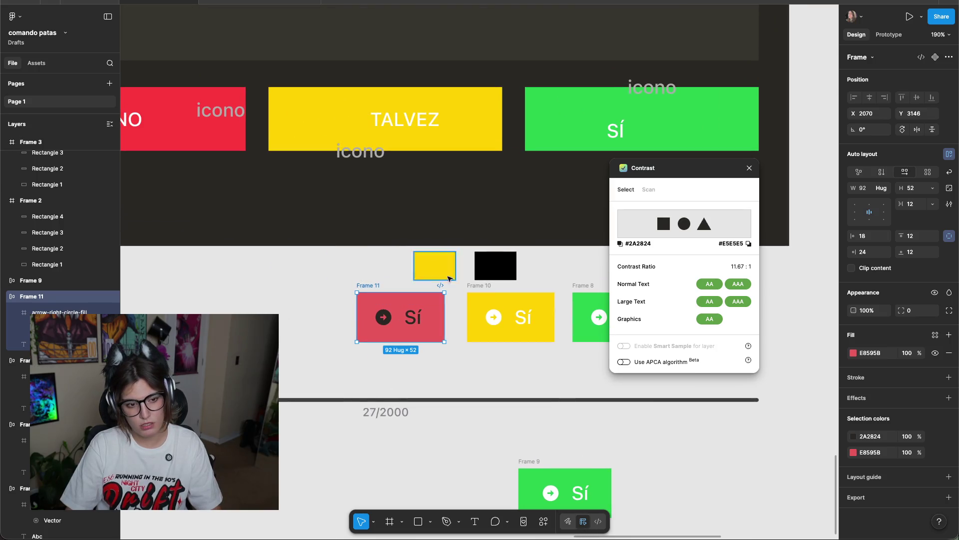
click(762, 169)
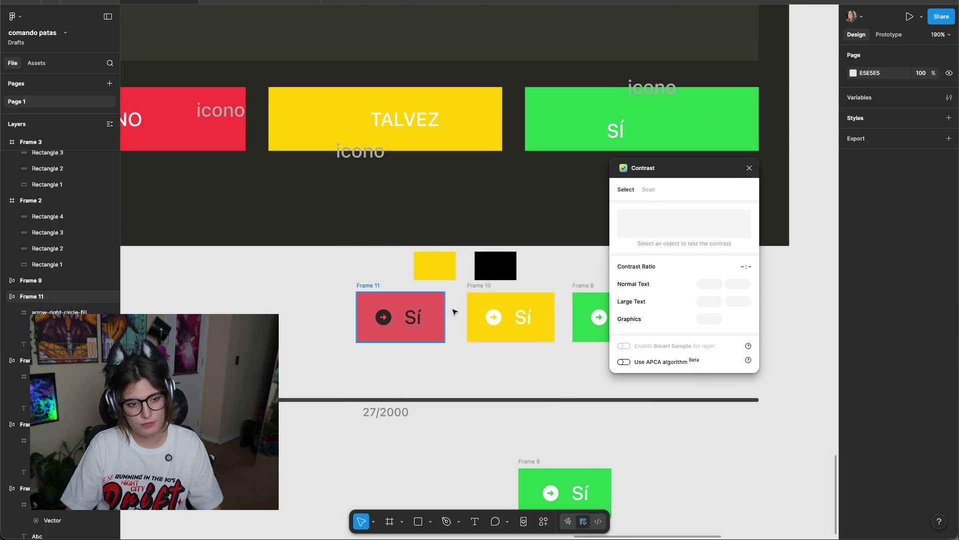
click(364, 290)
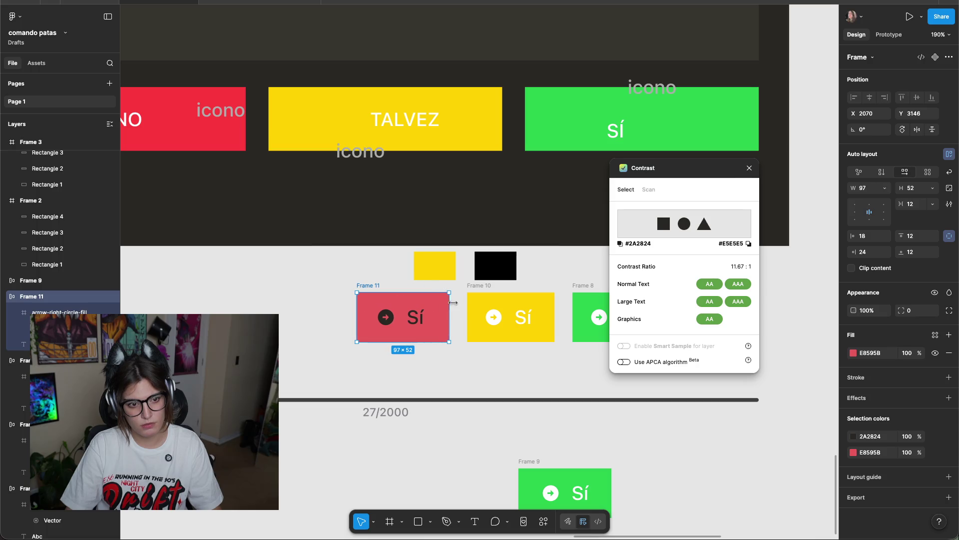
drag(450, 313, 444, 313)
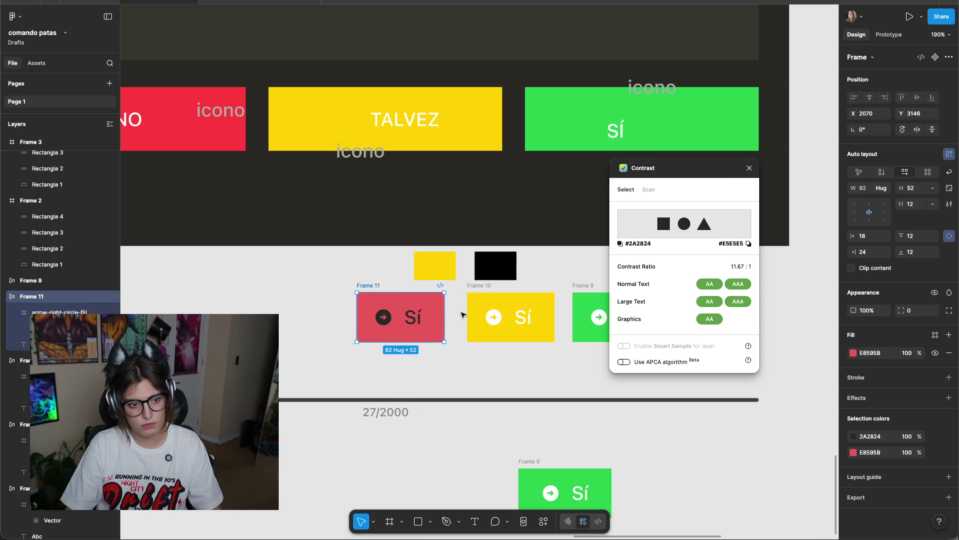
click(456, 308)
click(383, 317)
shift+click(413, 317)
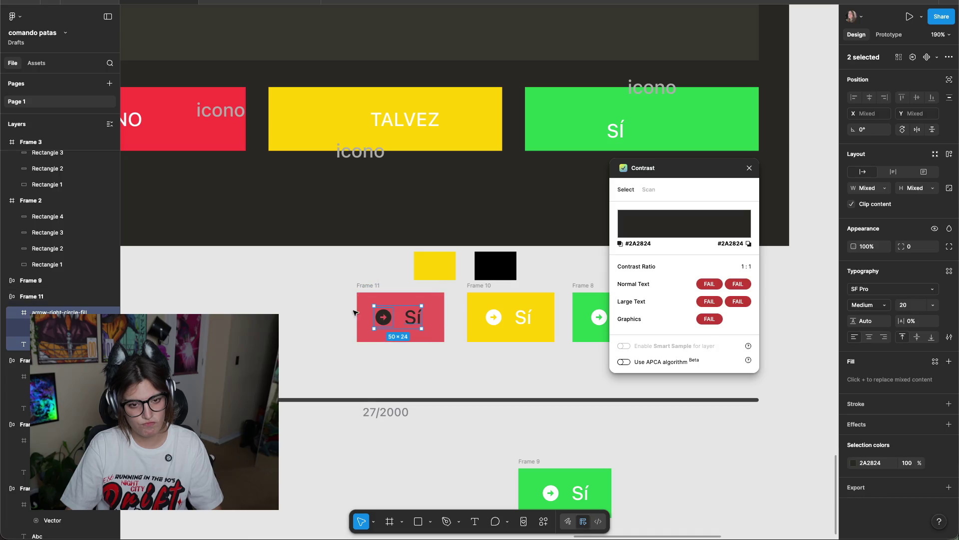
ctrl+scroll(348, 316, up, 5)
scroll(328, 304, right, 3)
click(344, 221)
Recolour the swatches to red E8595B and dark 2A2824 and read their 4.21:1 contrast.
click(408, 240)
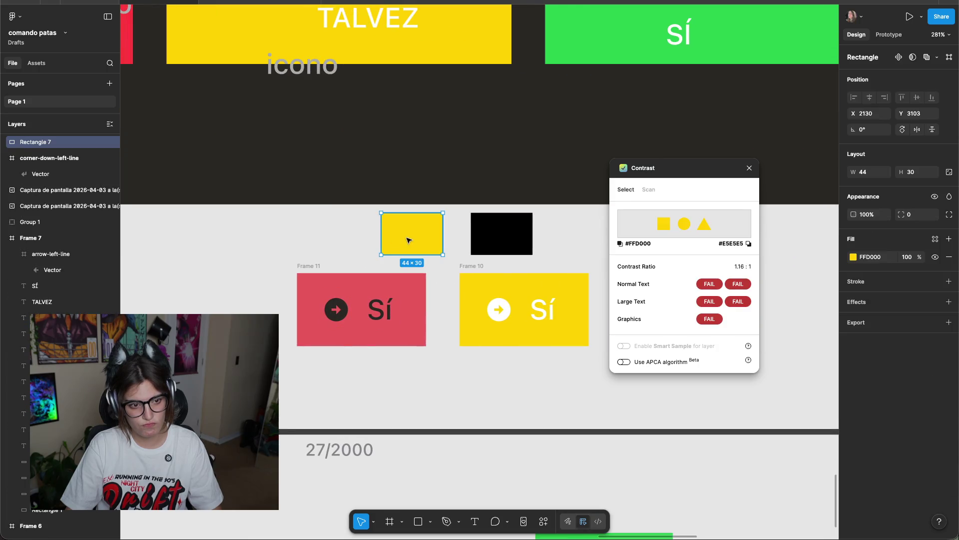
key(i)
click(418, 312)
click(480, 228)
key(i)
click(452, 200)
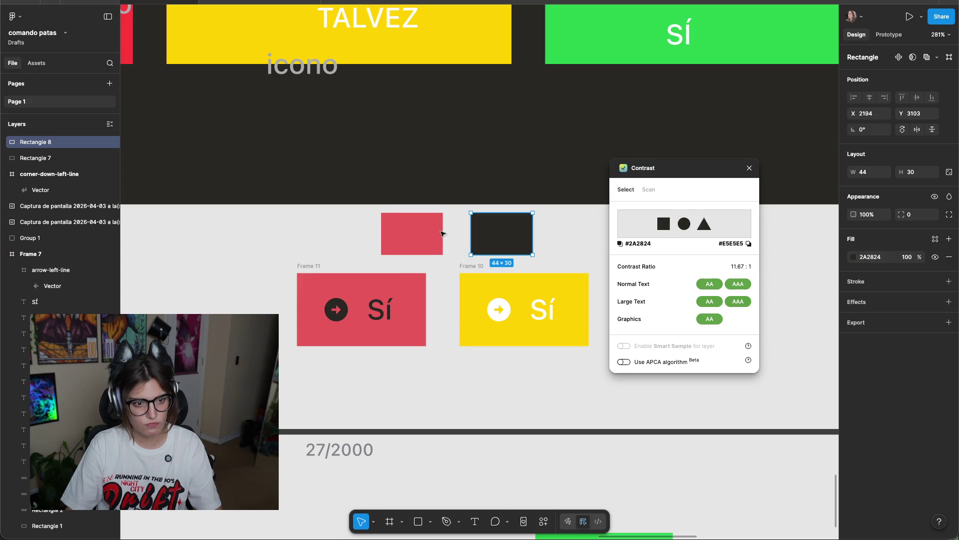
click(344, 211)
drag(345, 210, 580, 257)
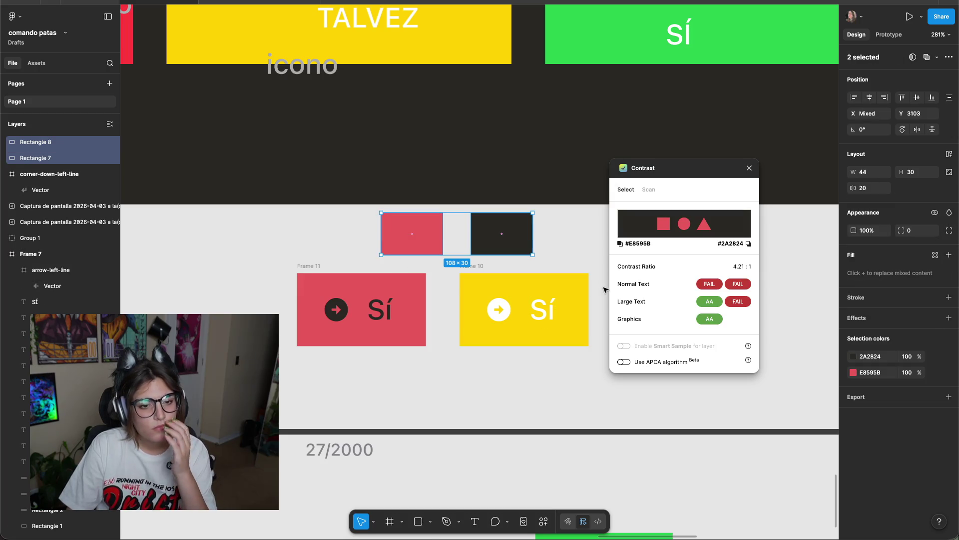
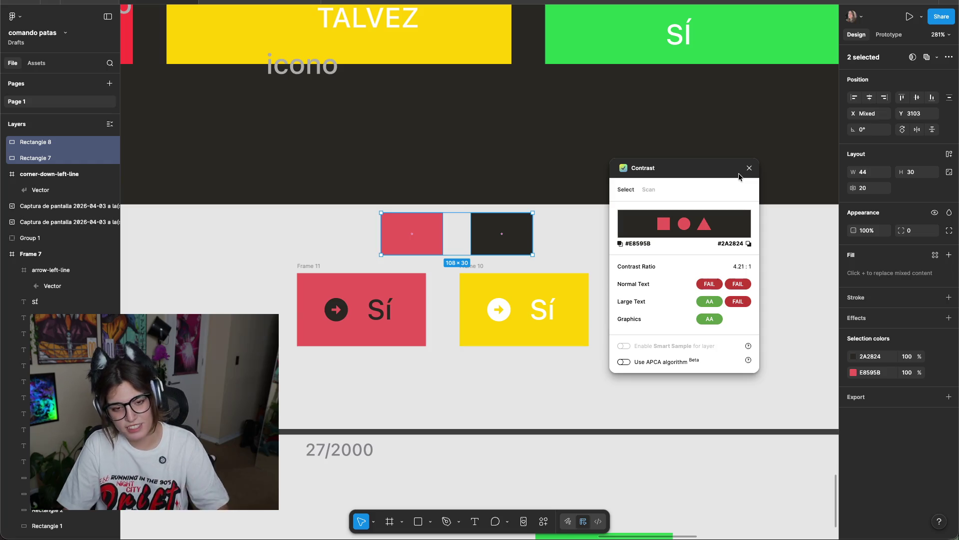
Deselect the two colour swatches and close the Contrast checker plugin.
key(Escape)
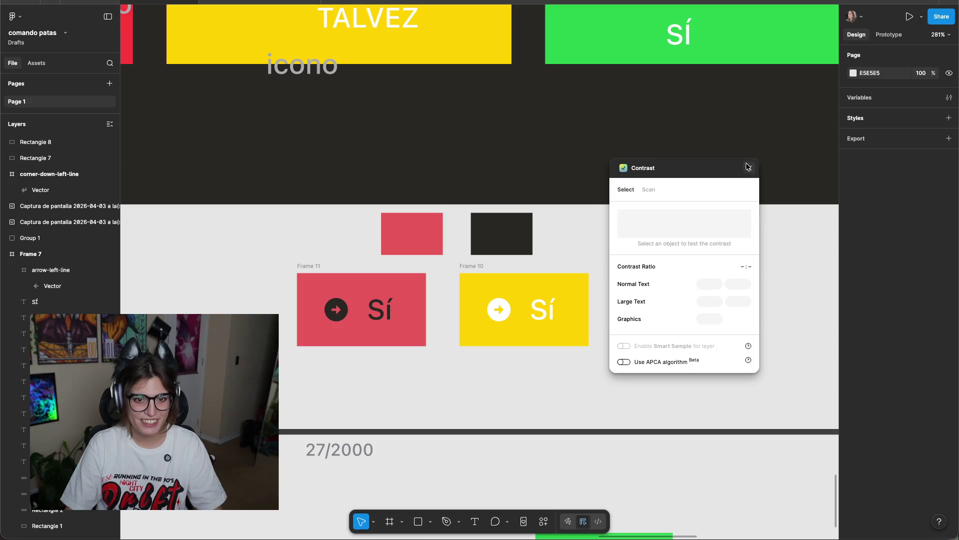
click(750, 168)
scroll(594, 250, down, 5)
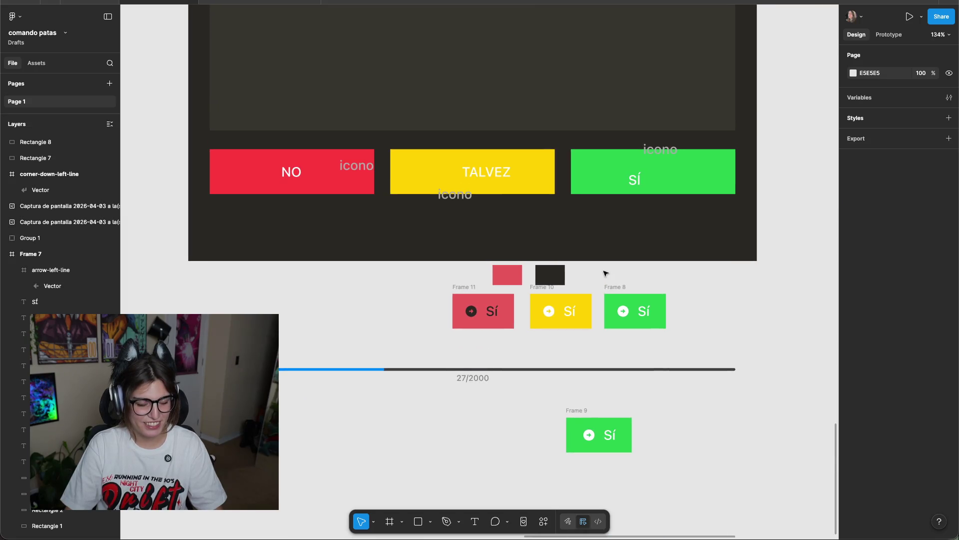
Glance at the Xcode project, then return to Figma and pan to the mockup frames.
key(super+Tab)
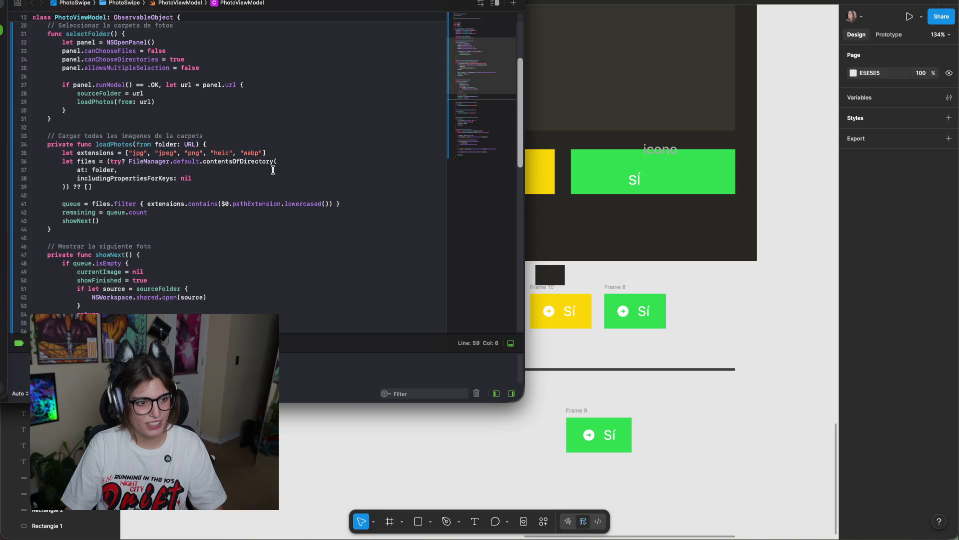
scroll(246, 190, down, 5)
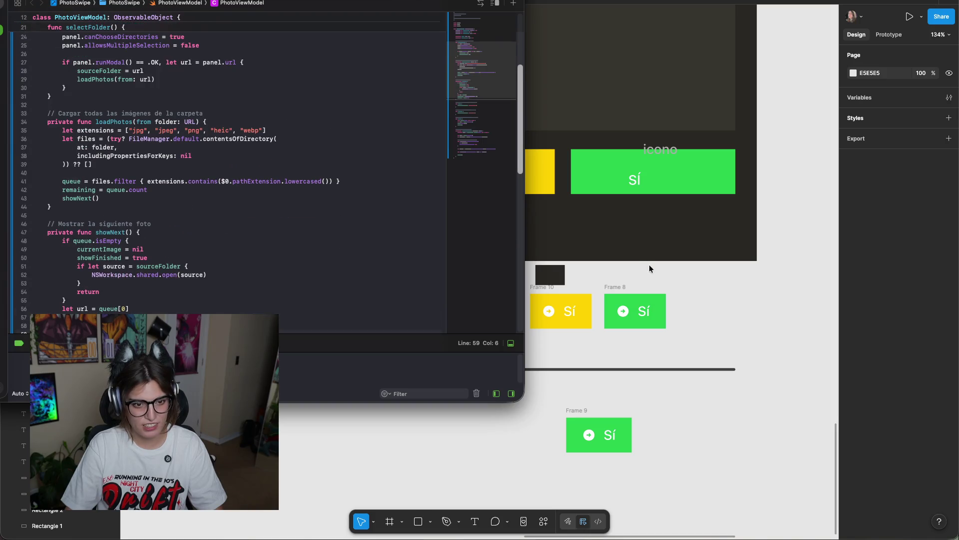
click(648, 267)
scroll(652, 266, down, 10)
drag(503, 186, 587, 258)
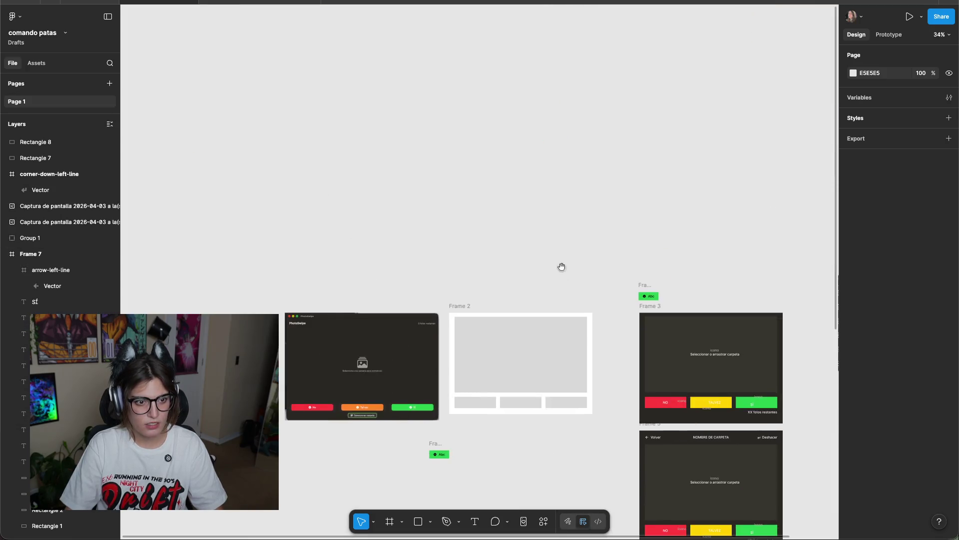
Pan and zoom over the Sí button frames, then bring up the iOS 26 UI Kit page.
scroll(588, 258, down, 15)
scroll(587, 258, right, 6)
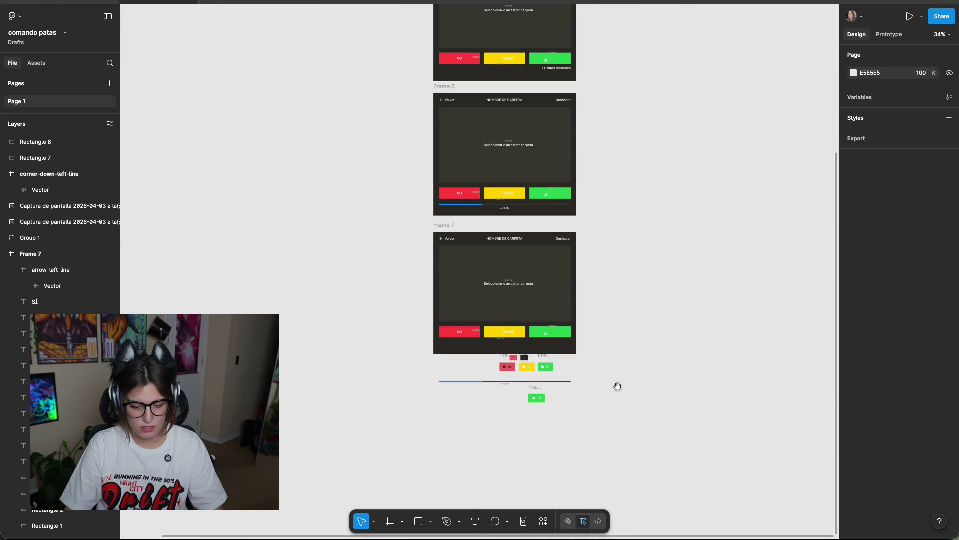
scroll(626, 368, down, 10)
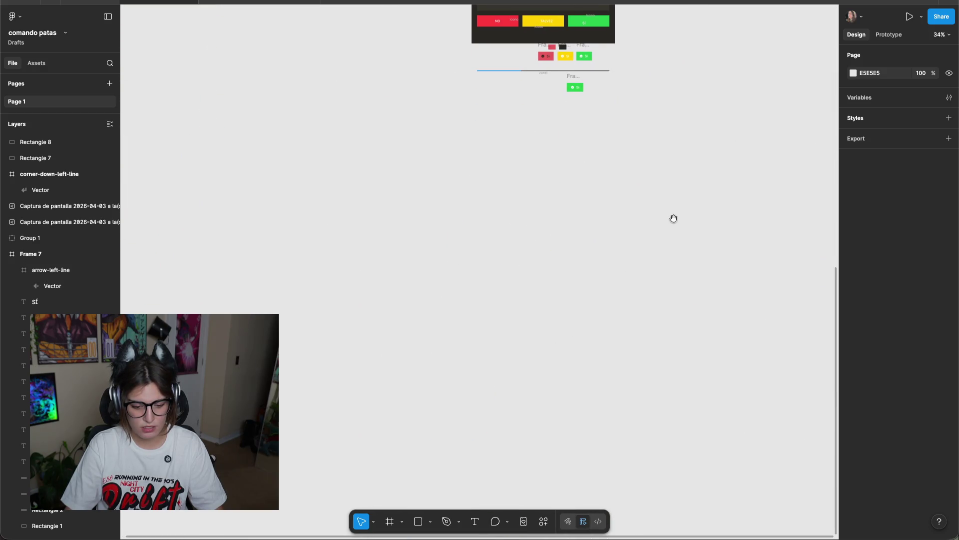
scroll(659, 206, up, 5)
scroll(563, 223, up, 10)
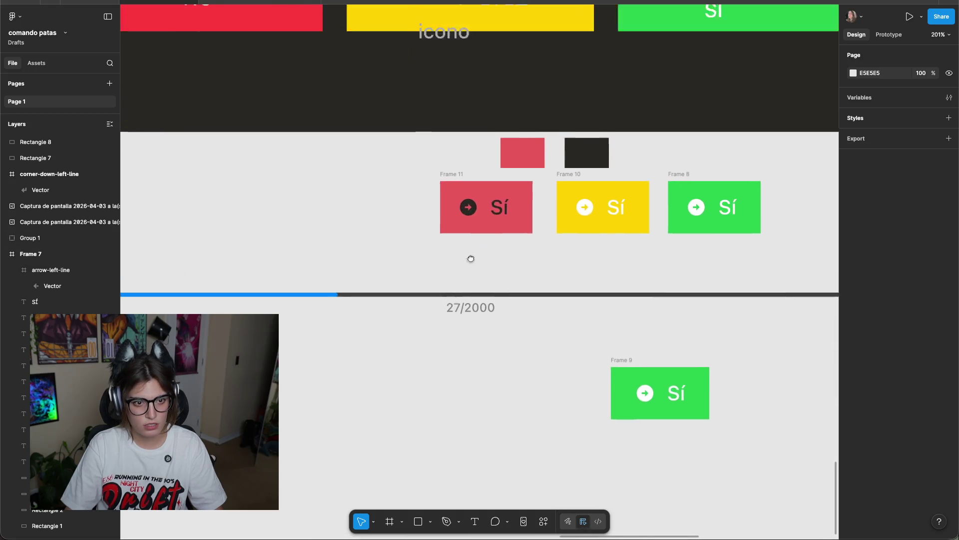
drag(455, 244, 438, 217)
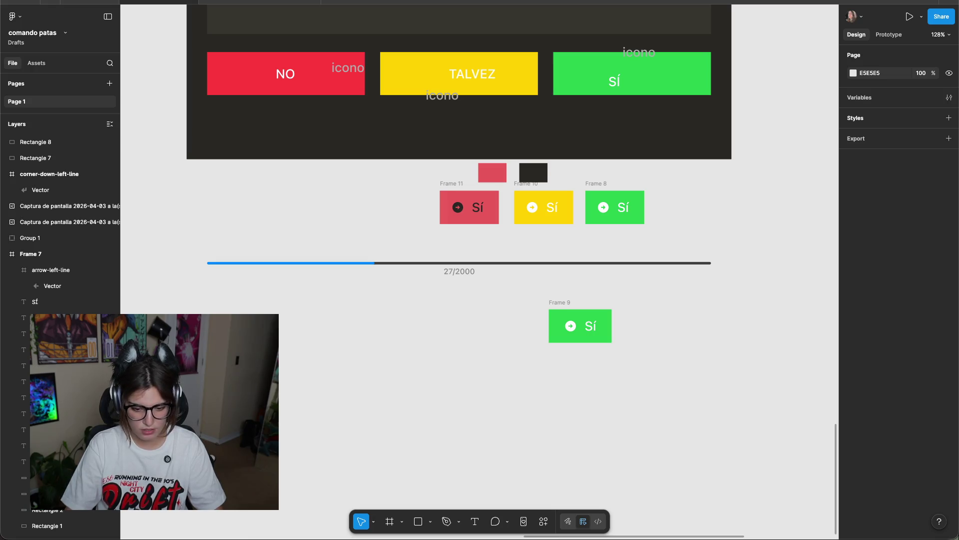
scroll(590, 225, up, 2)
scroll(471, 278, up, 5)
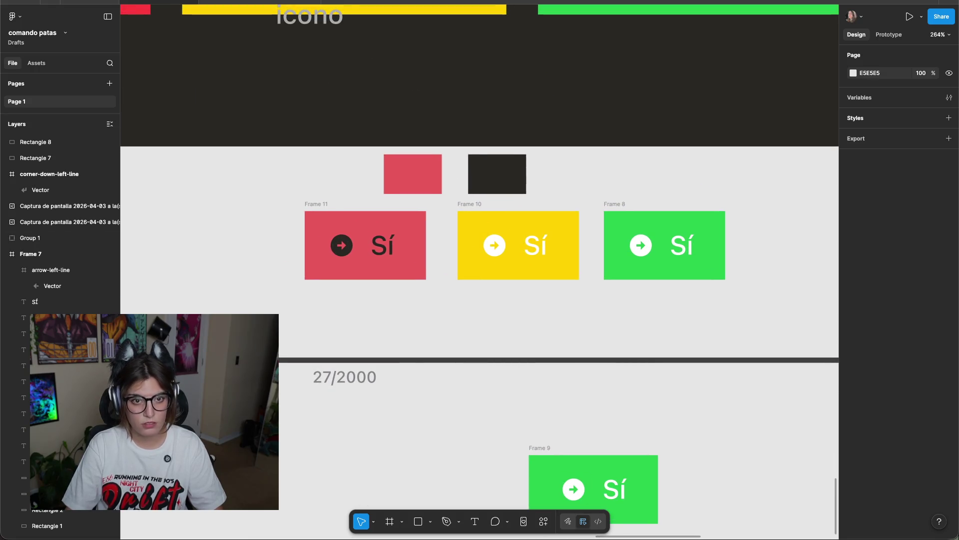
key(super+Tab)
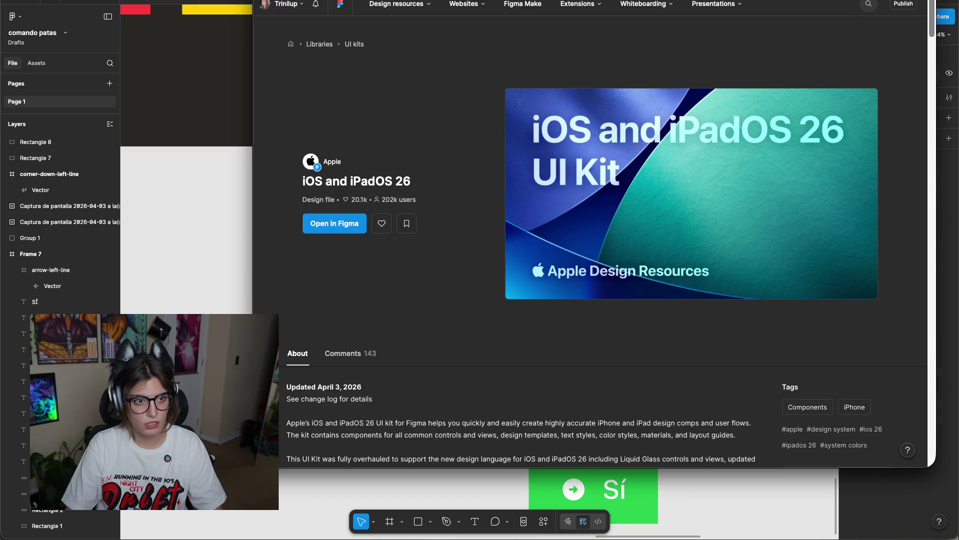
Switch to Apple's Design Resources page.
key(ctrl+shift+Tab)
scroll(565, 313, down, 5)
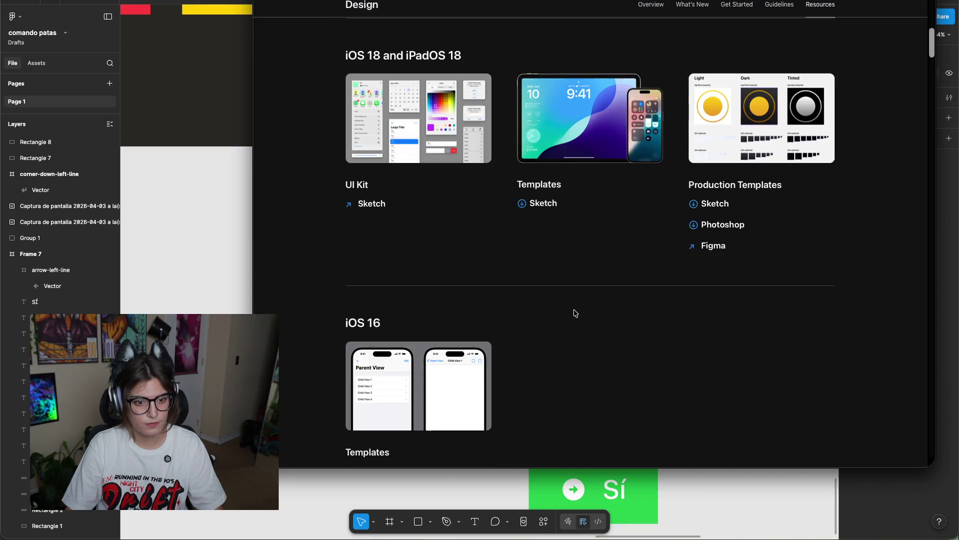
scroll(570, 300, up, 10)
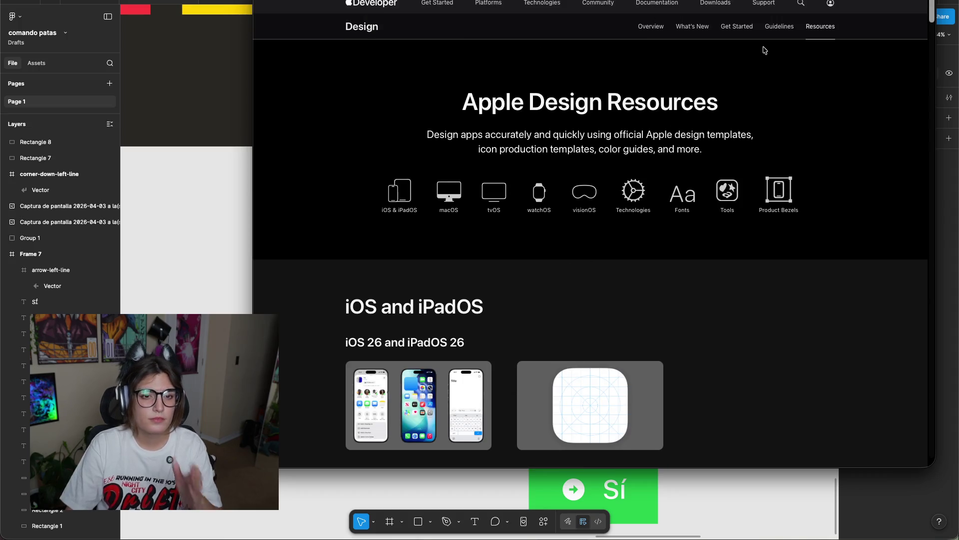
Go back to the Apple Design overview, scroll through it and open the Human Interface Guidelines.
key(super+bracketleft)
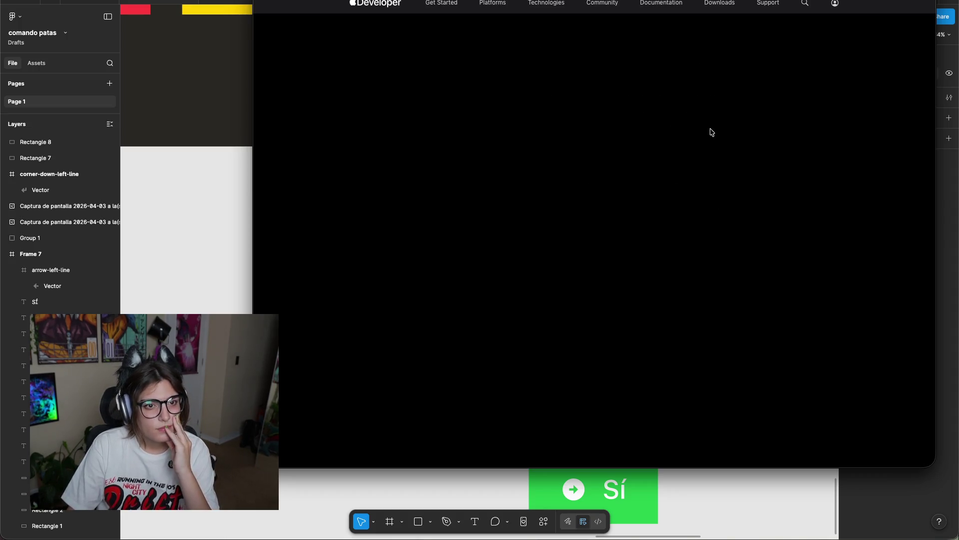
scroll(637, 269, down, 5)
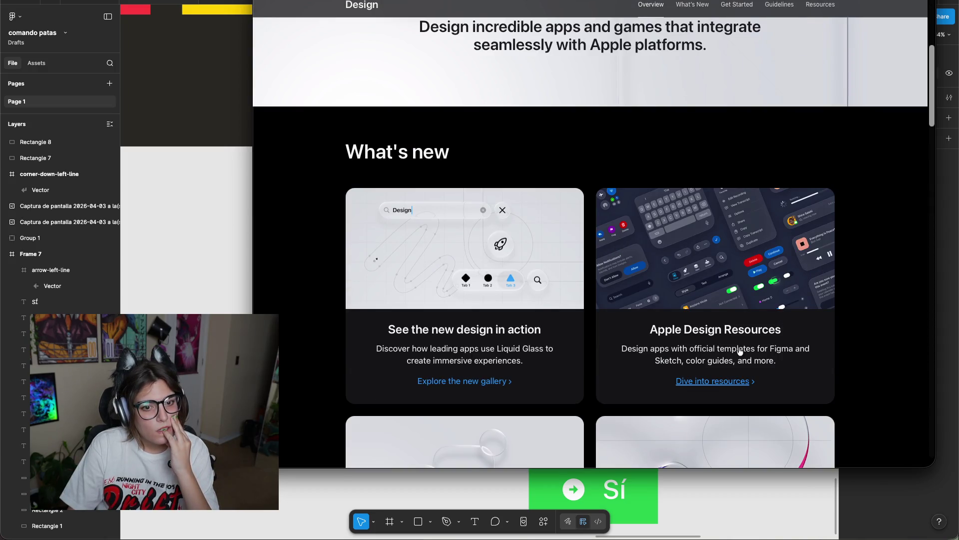
scroll(828, 351, down, 5)
scroll(471, 238, down, 4)
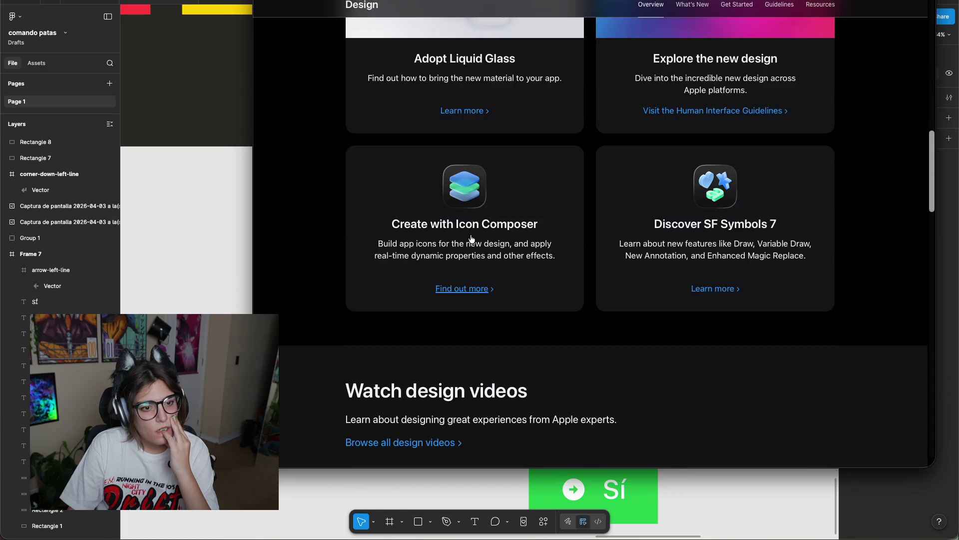
scroll(730, 253, down, 4)
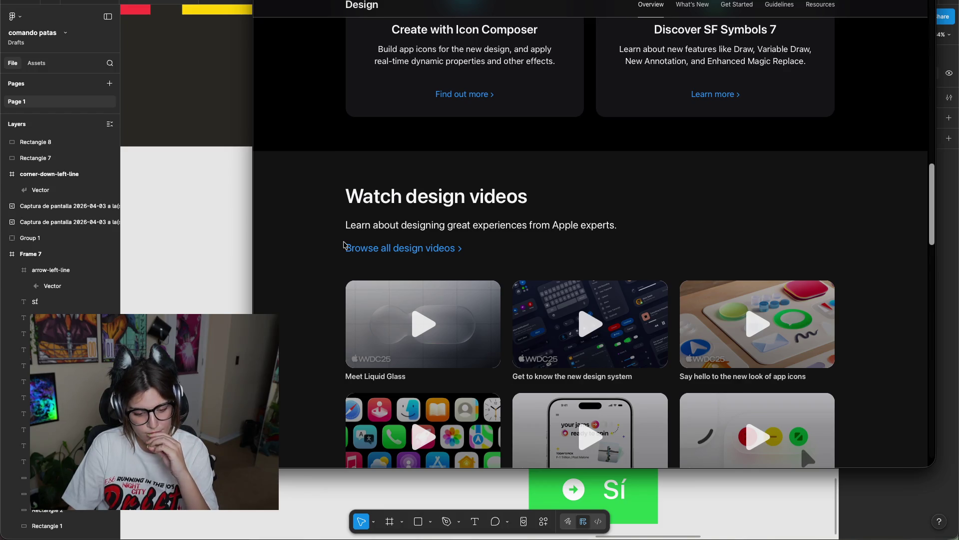
scroll(471, 253, down, 4)
scroll(673, 268, down, 4)
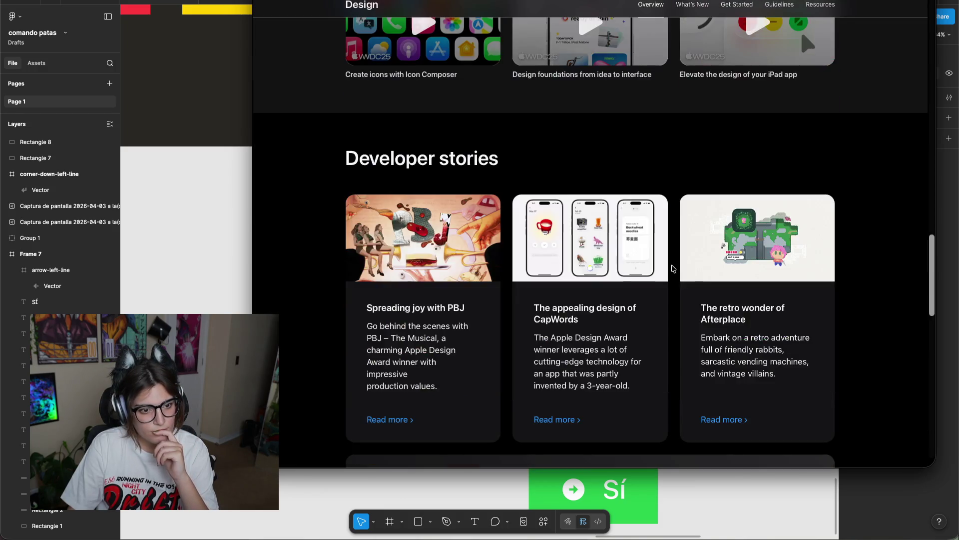
scroll(673, 269, down, 4)
scroll(530, 282, down, 6)
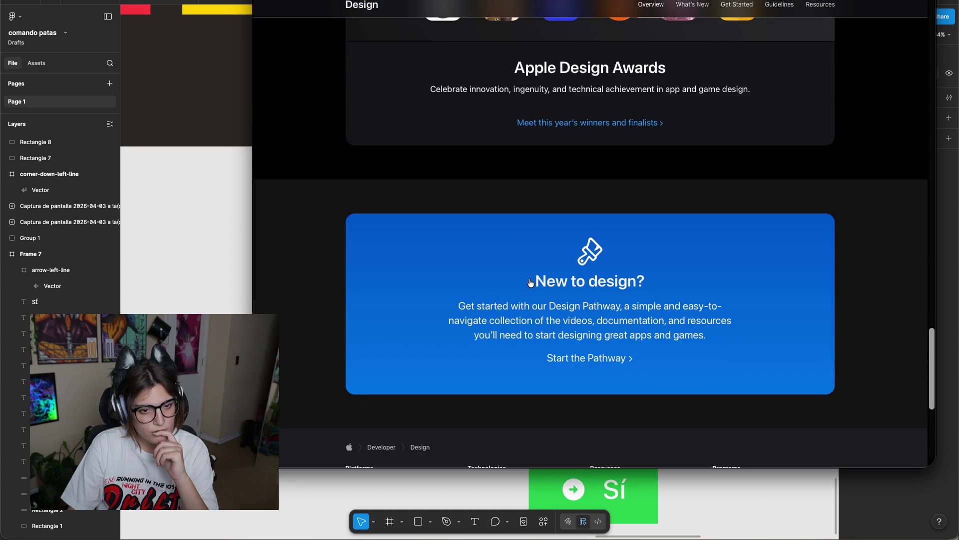
scroll(534, 284, down, 5)
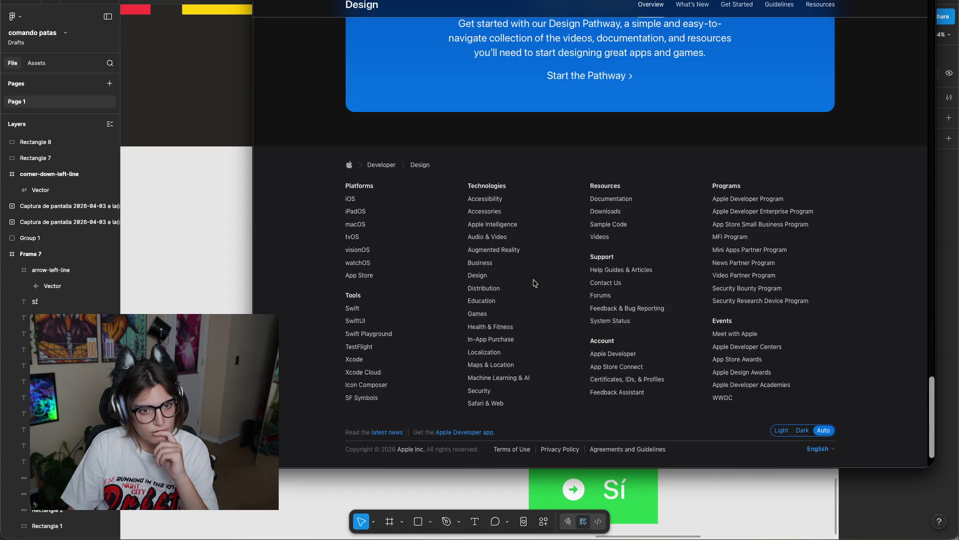
scroll(498, 161, up, 20)
scroll(607, 190, up, 10)
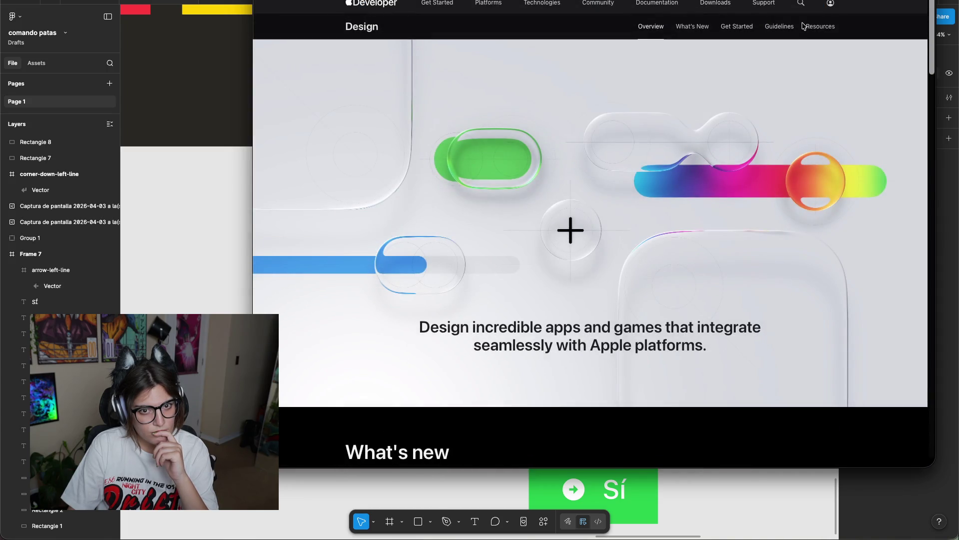
click(630, 305)
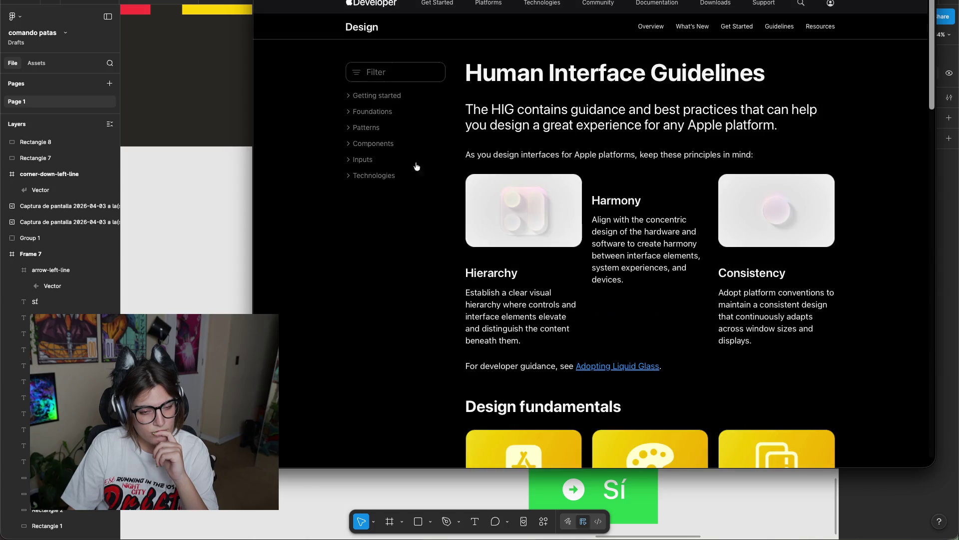
Open Foundations > Color and scroll to the System colors RGB table.
click(358, 111)
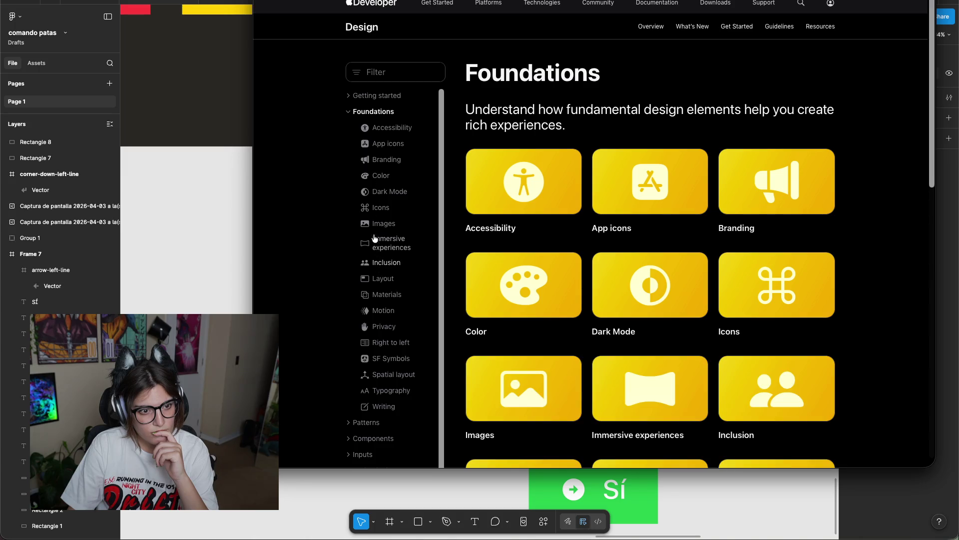
scroll(700, 206, down, 10)
scroll(750, 206, down, 10)
scroll(784, 205, down, 10)
scroll(784, 206, down, 10)
scroll(783, 202, down, 10)
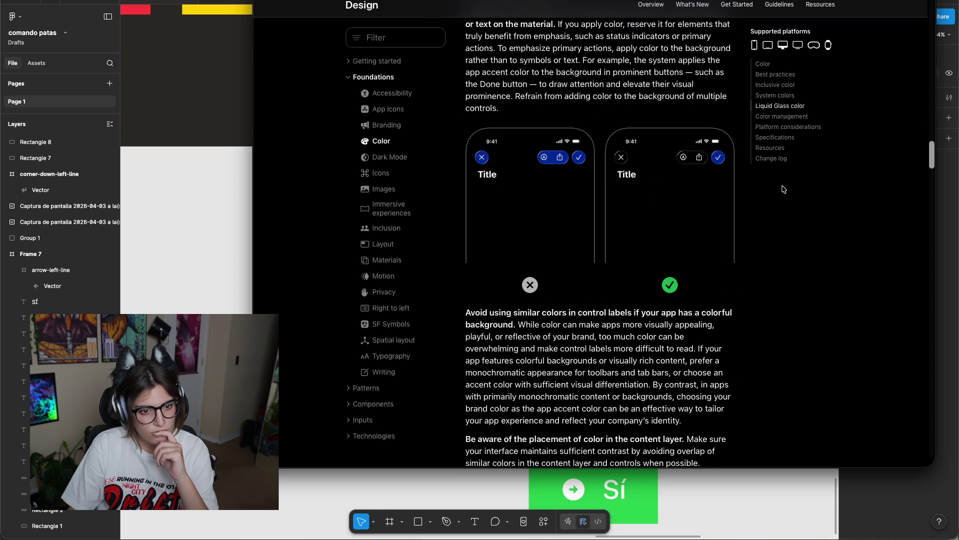
scroll(783, 197, down, 10)
scroll(783, 197, down, 10)
scroll(780, 203, down, 10)
scroll(770, 203, down, 10)
scroll(757, 196, down, 10)
scroll(757, 196, down, 10)
scroll(745, 199, down, 10)
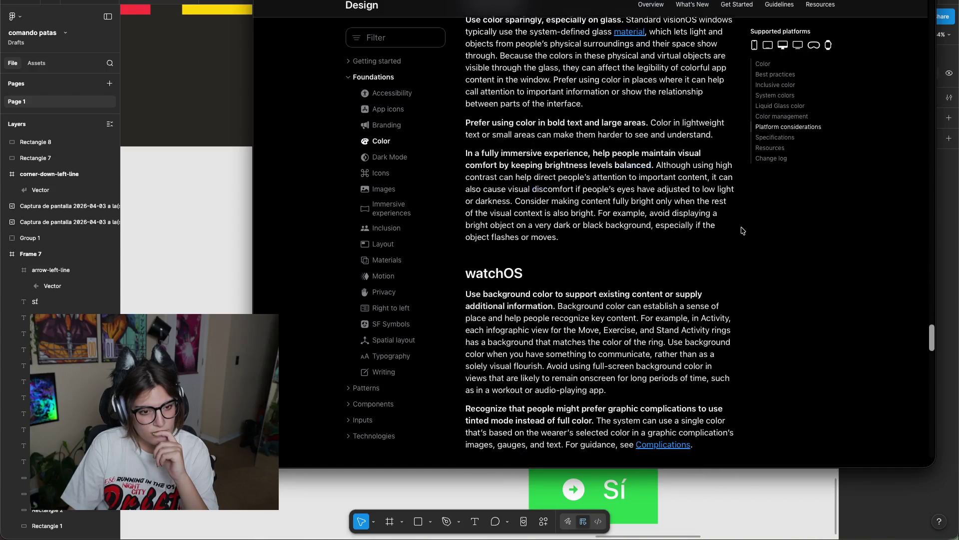
scroll(742, 205, down, 10)
scroll(733, 198, up, 2)
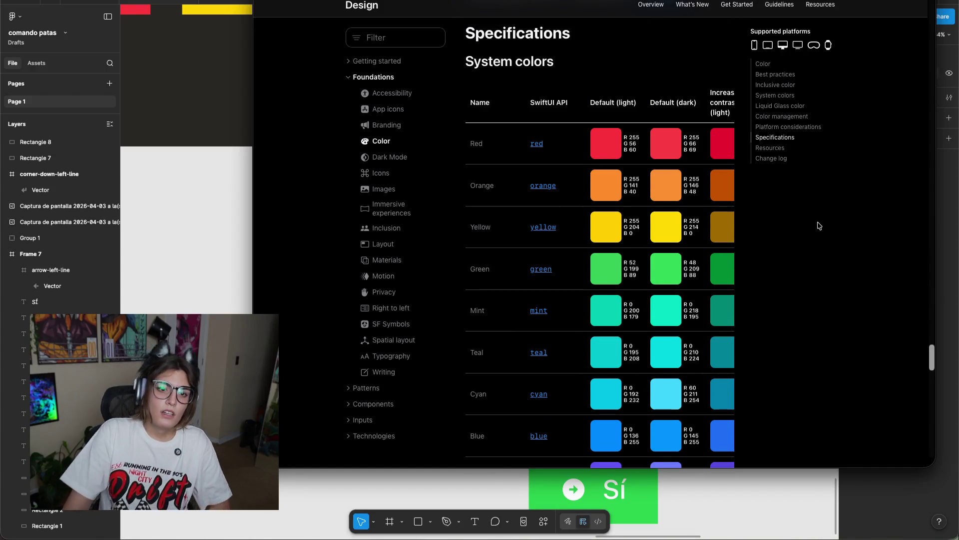
scroll(699, 174, right, 4)
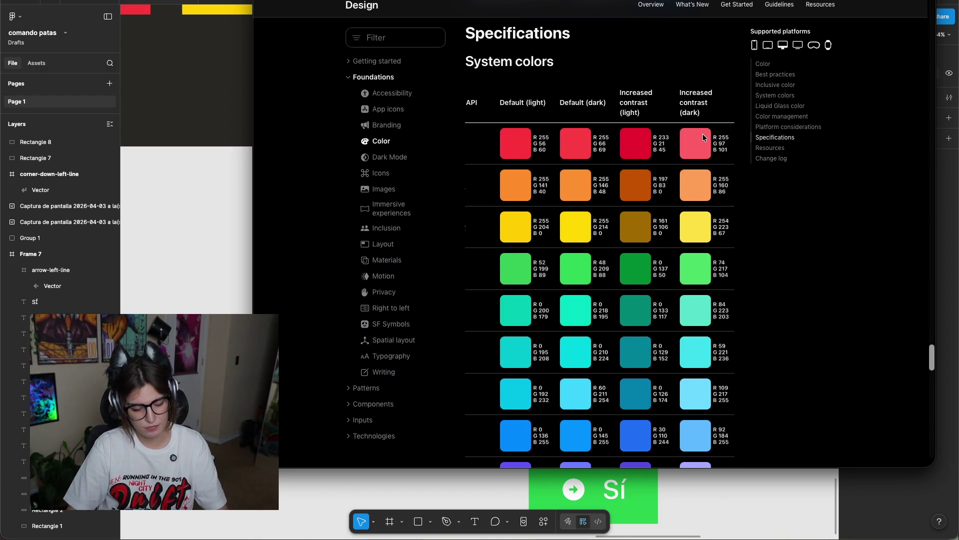
key(Tab)
Screenshot the Increased contrast (dark) colour column and switch back to Figma.
key(super+shift+4)
drag(667, 106, 725, 305)
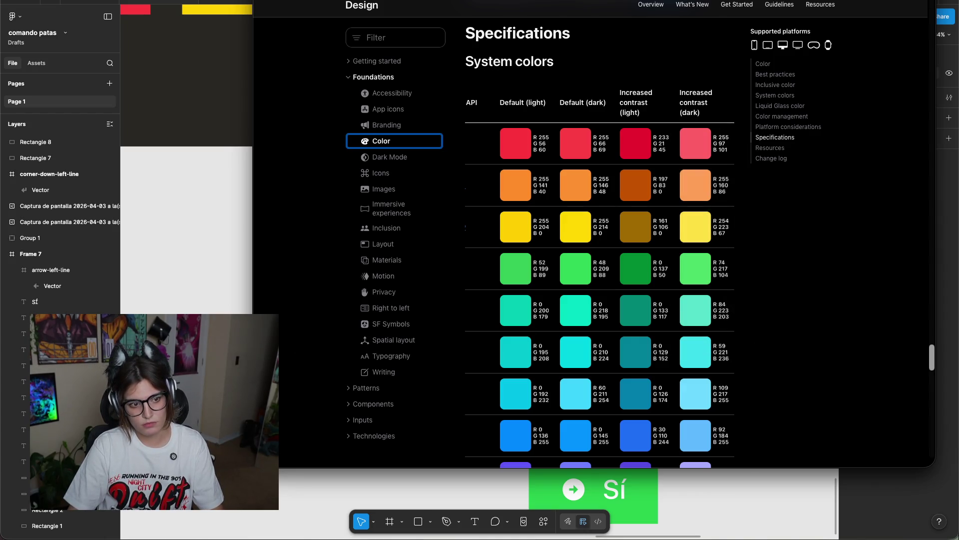
key(super+Tab)
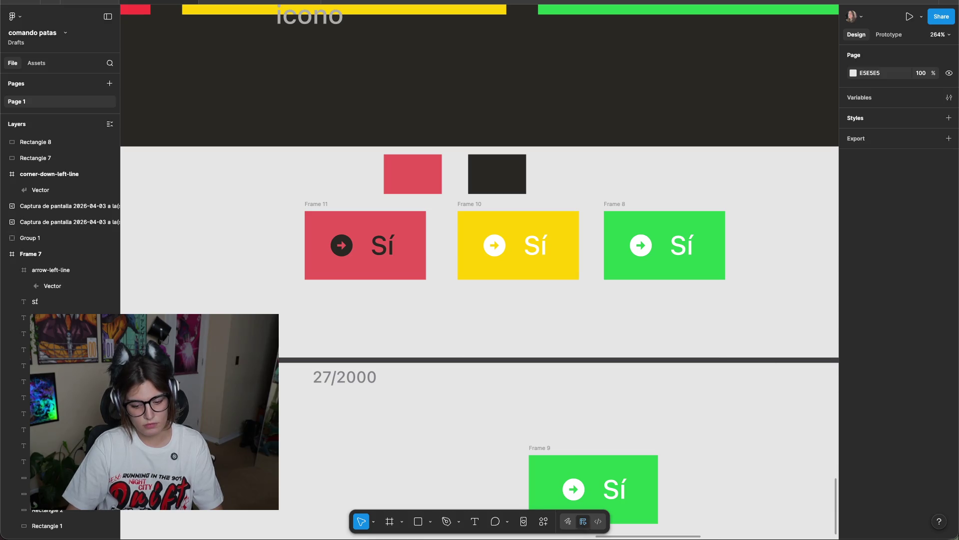
Place the colour-palette screenshot on the canvas beside the Sí buttons.
drag(602, 483, 754, 215)
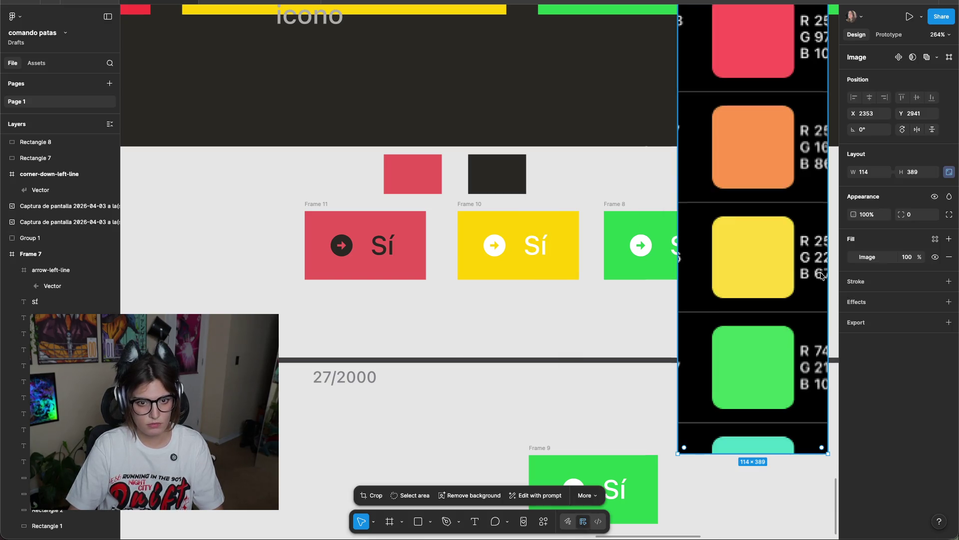
drag(697, 156, 656, 196)
scroll(656, 196, down, 5)
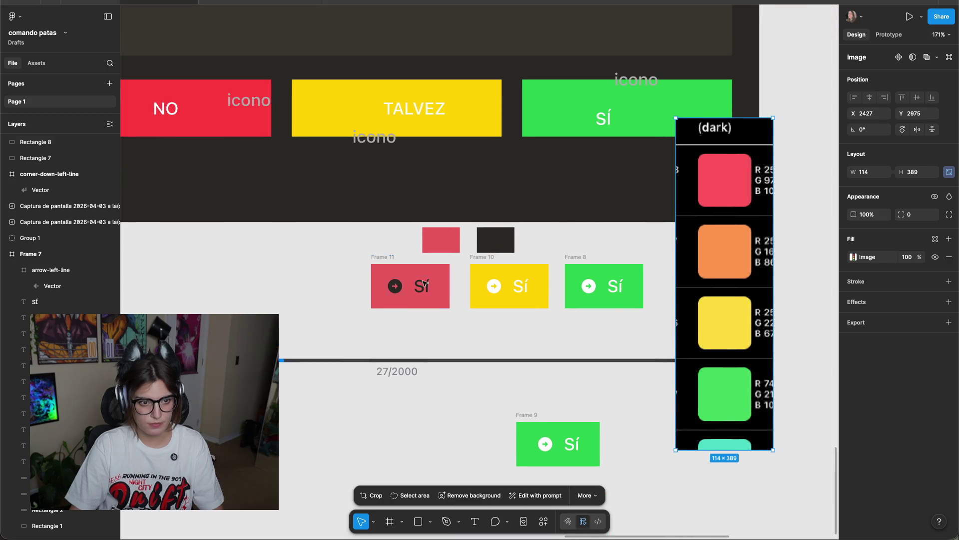
Eyedrop the palette's yellow and green into the yellow and green Sí button fills.
click(381, 258)
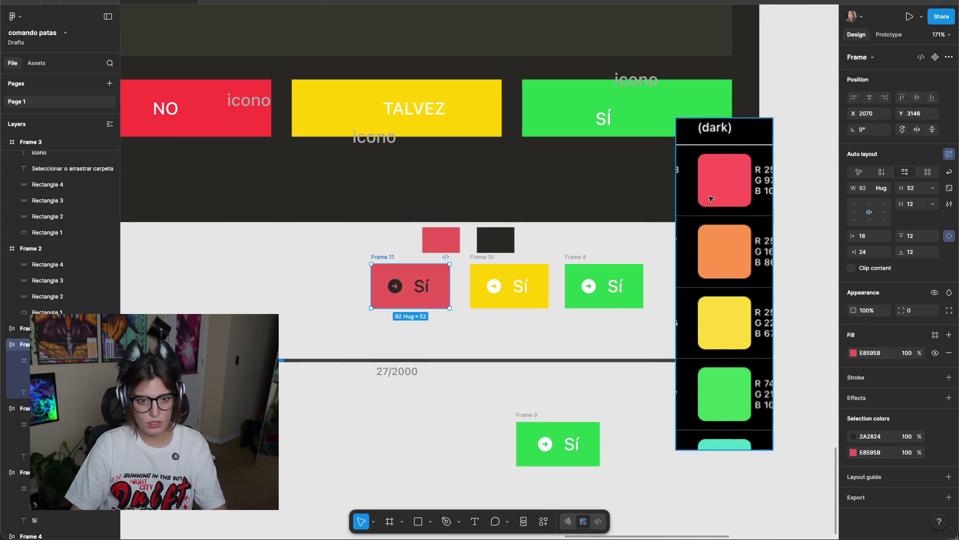
click(500, 270)
key(i)
click(725, 323)
click(607, 285)
key(i)
click(735, 387)
click(625, 235)
scroll(565, 229, up, 2)
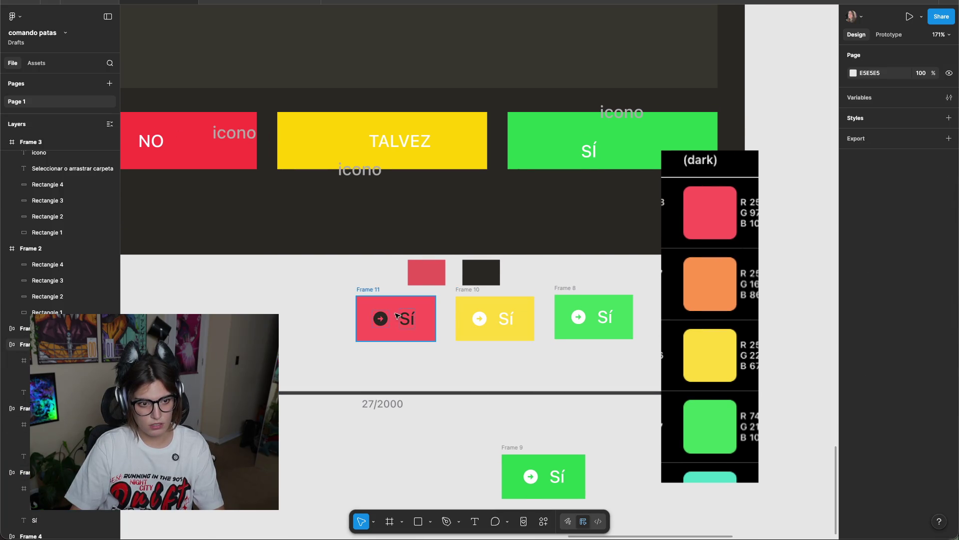
Pan around the button row and reselect the red Sí button.
click(367, 290)
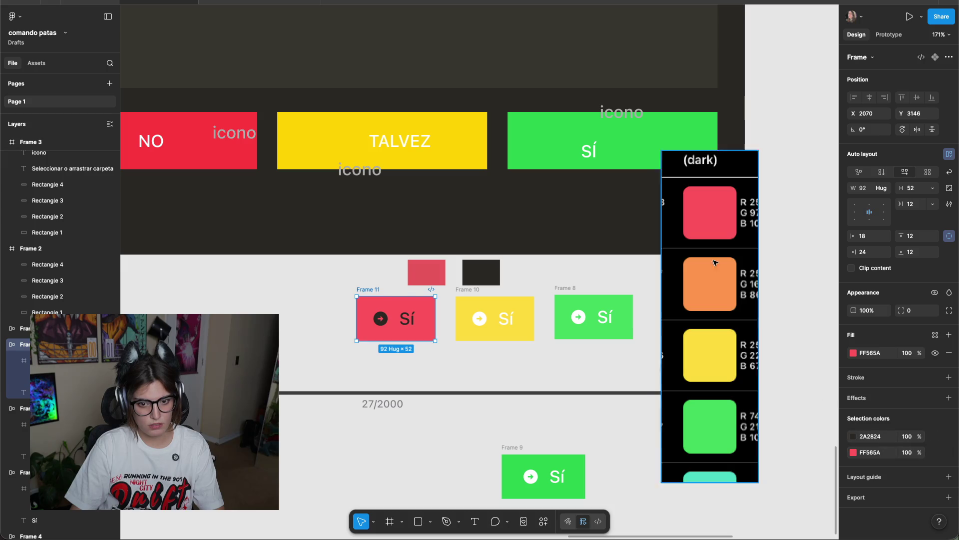
scroll(755, 160, down, 7)
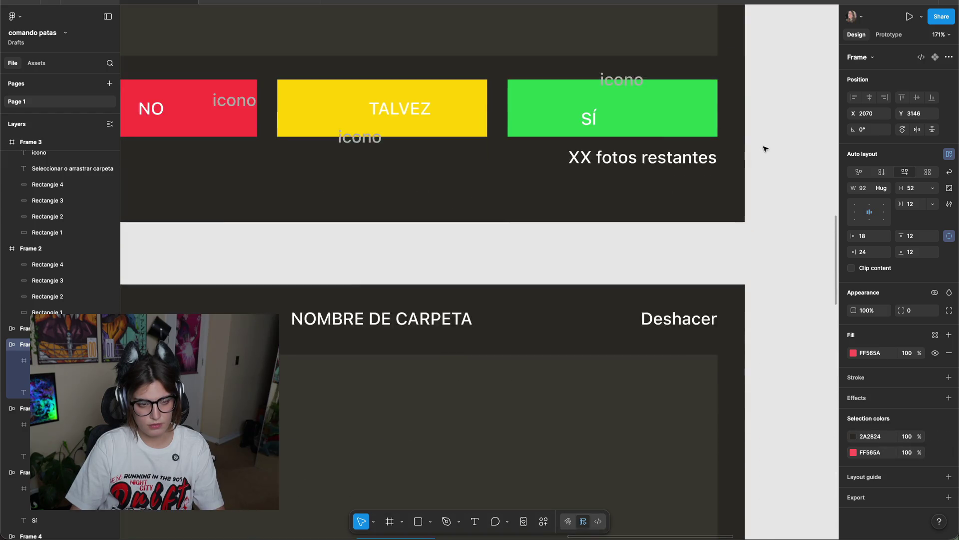
scroll(750, 145, up, 4)
scroll(730, 143, up, 8)
scroll(749, 199, down, 8)
click(763, 247)
scroll(444, 338, right, 10)
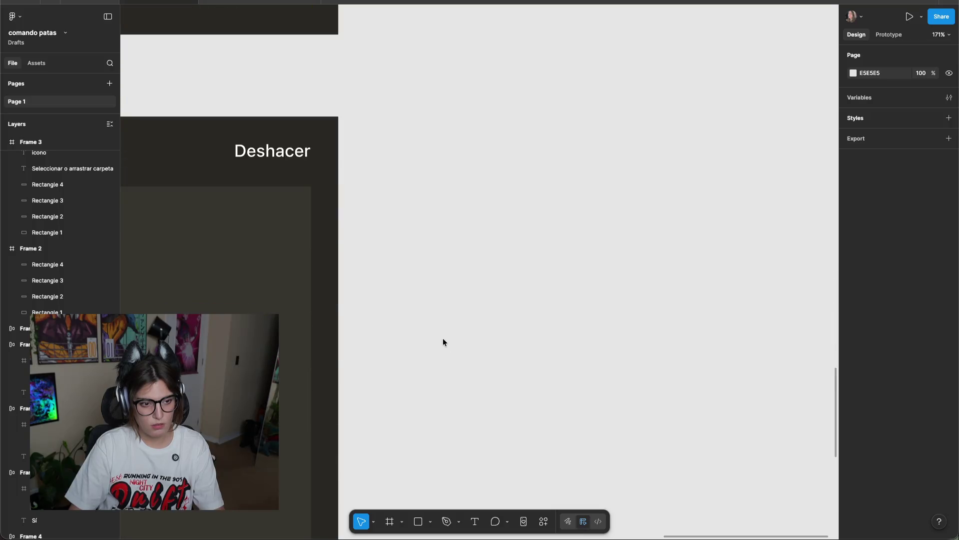
scroll(439, 300, down, 10)
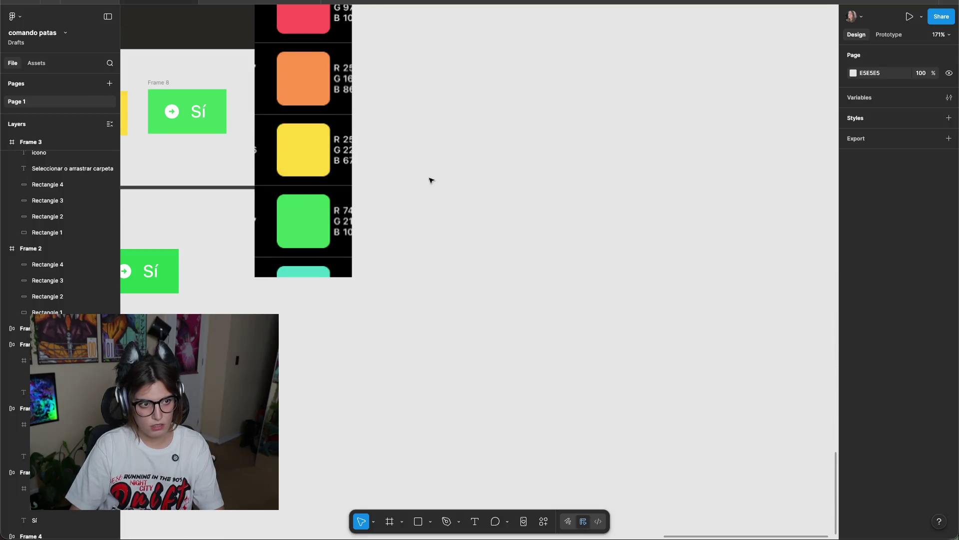
scroll(431, 180, left, 7)
scroll(473, 184, up, 1)
scroll(435, 180, up, 5)
scroll(350, 220, left, 3)
click(253, 162)
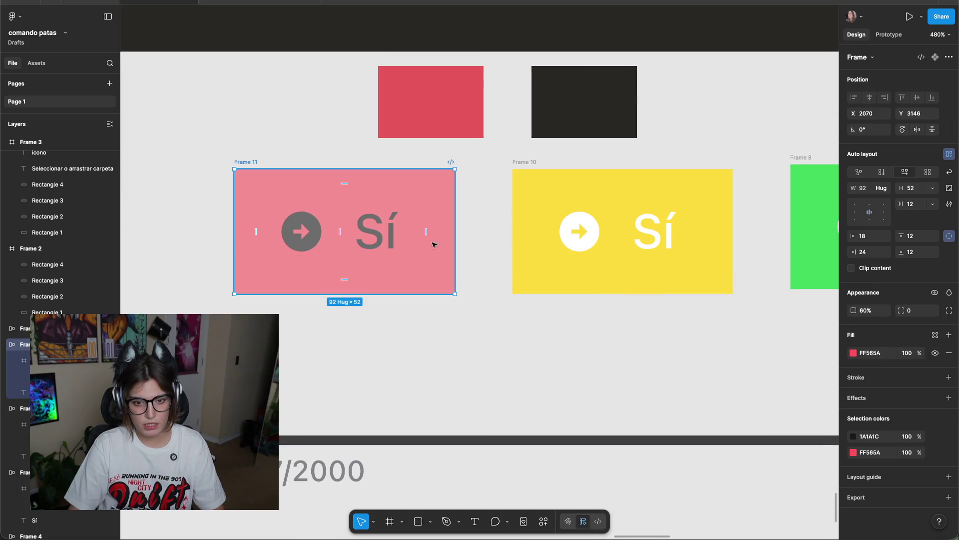
Set the red Sí button's opacity to 100%.
text(100)
key(Return)
scroll(799, 154, down, 10)
scroll(799, 154, down, 5)
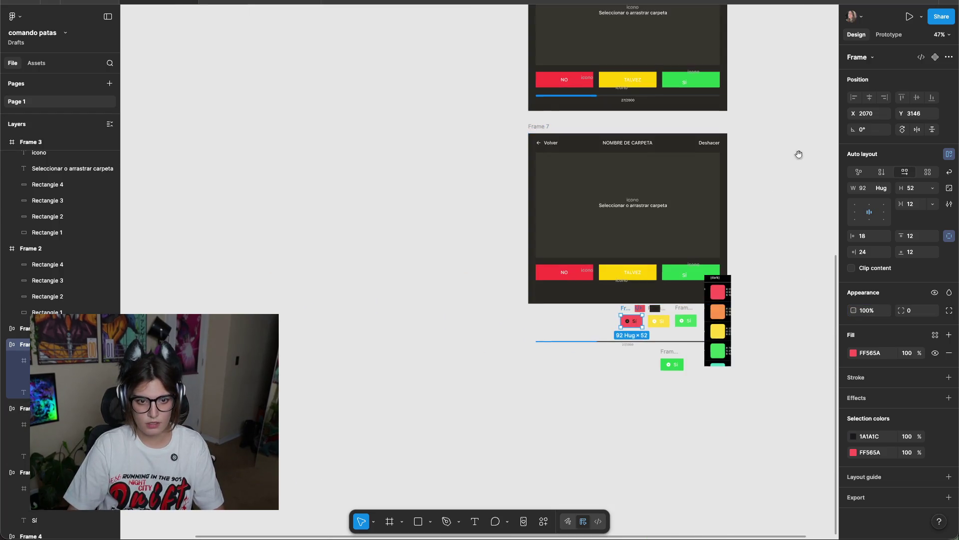
scroll(640, 306, up, 5)
Check the red button's dark icon colour, then cancel sampling and deselect.
click(853, 436)
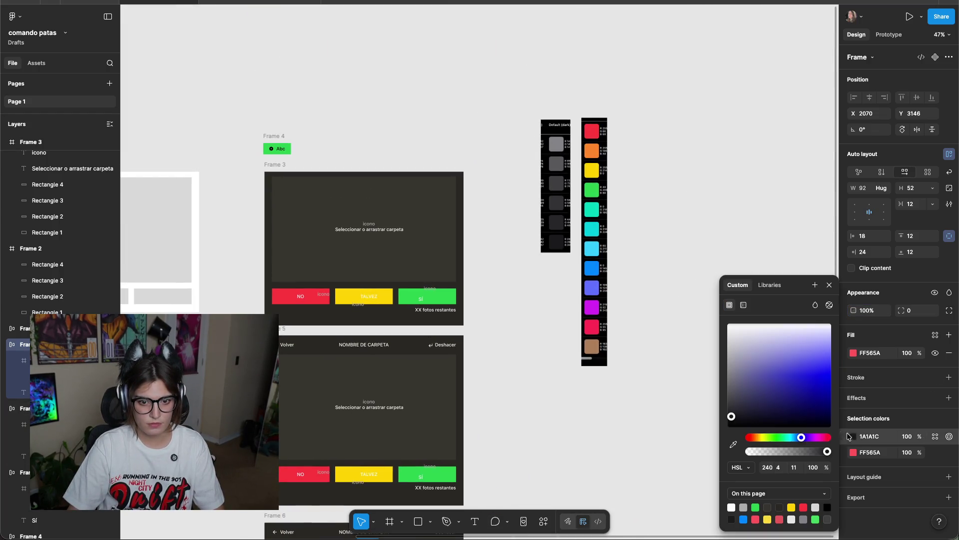
key(Escape)
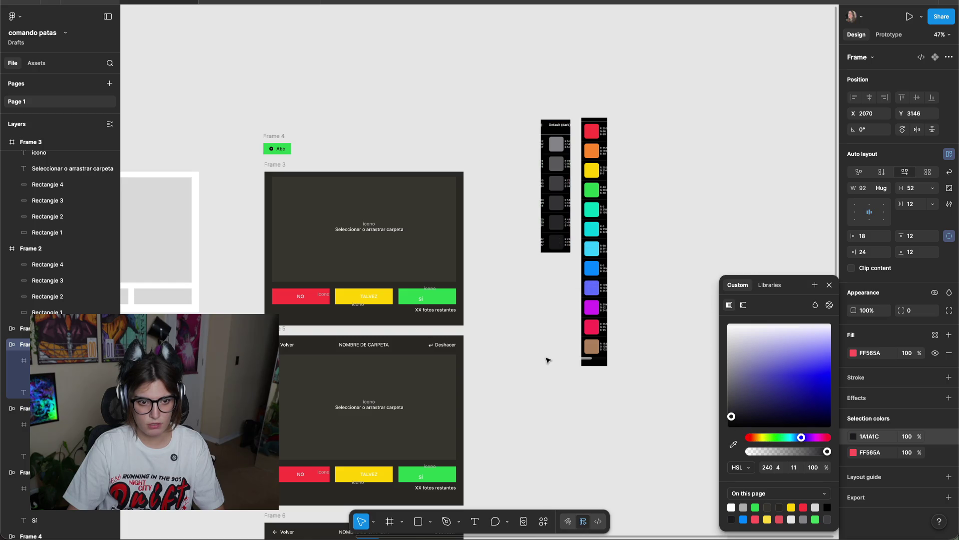
click(548, 360)
scroll(611, 462, down, 10)
scroll(611, 462, left, 7)
scroll(612, 462, down, 8)
scroll(664, 300, up, 6)
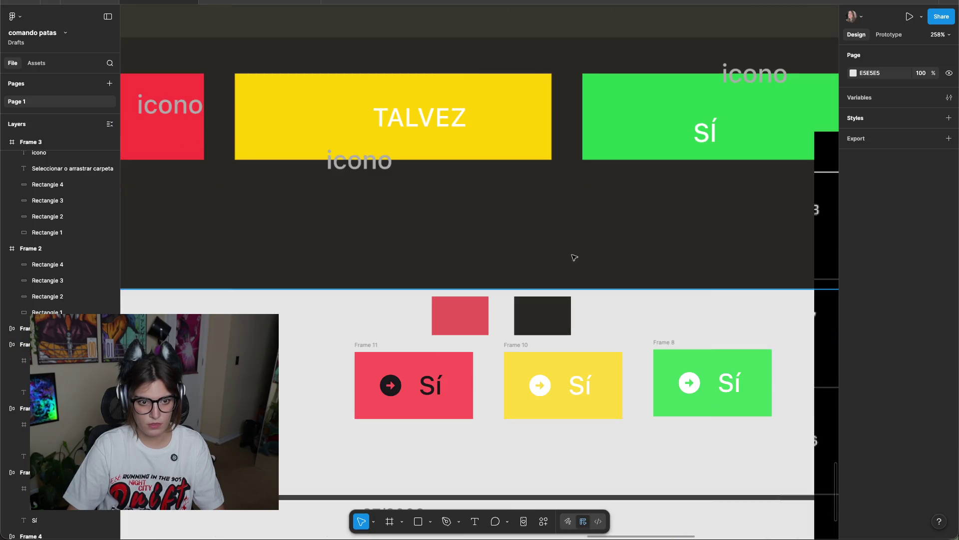
scroll(574, 252, up, 3)
scroll(475, 397, up, 2)
Eyedrop the dark 1A1A1C into the white arrow circles of the yellow and green Sí buttons.
click(540, 240)
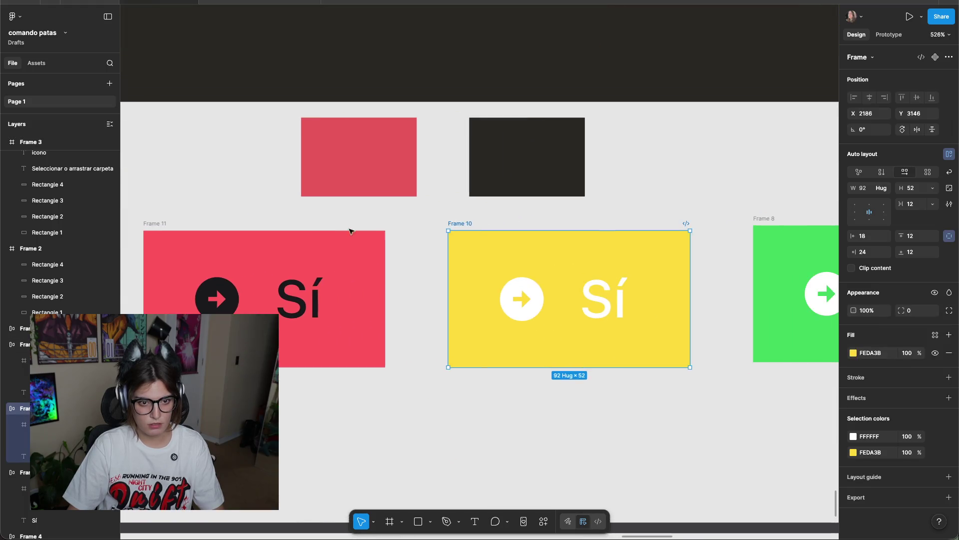
scroll(534, 215, down, 5)
click(853, 437)
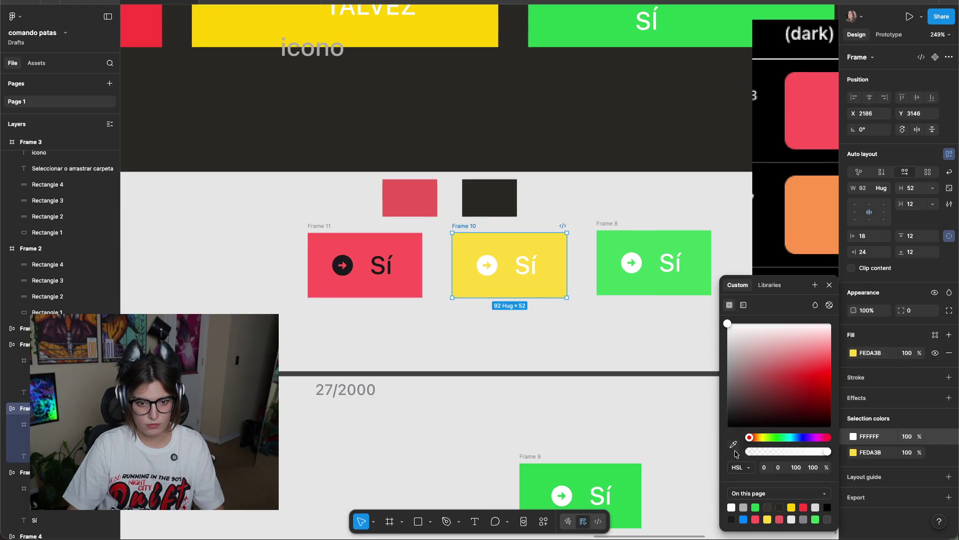
click(733, 444)
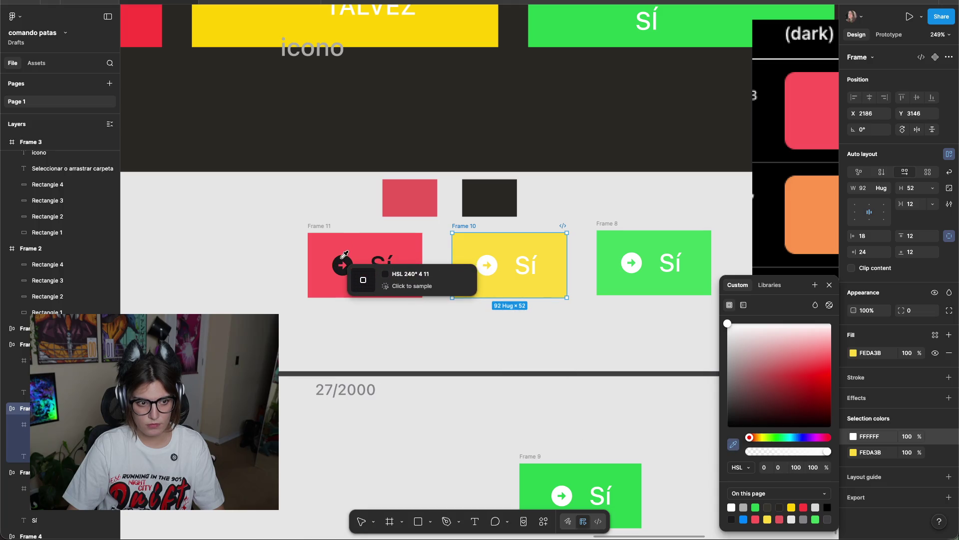
click(342, 265)
click(631, 235)
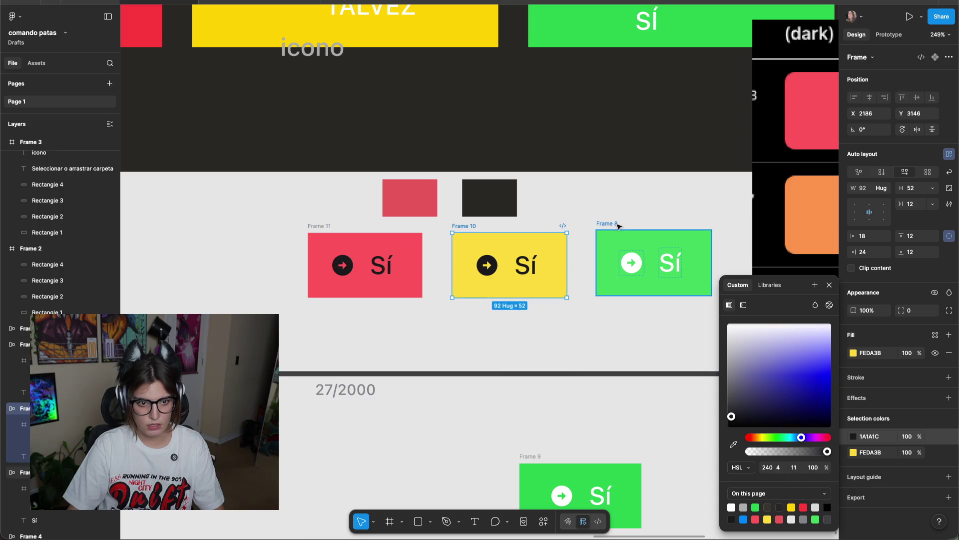
click(853, 437)
click(734, 446)
click(342, 265)
click(737, 223)
Re-sample the palette's green for the green Sí button's fill.
drag(736, 223, 668, 251)
click(401, 258)
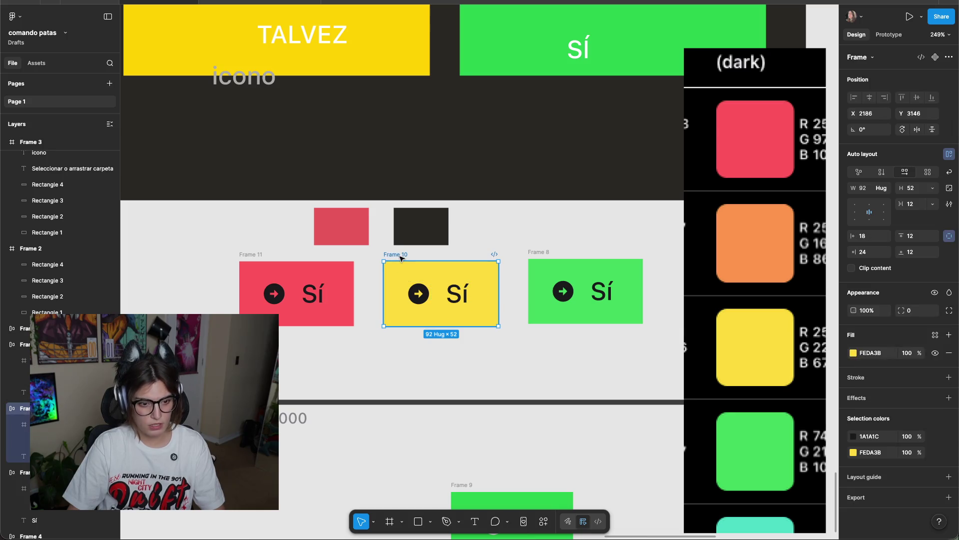
key(i)
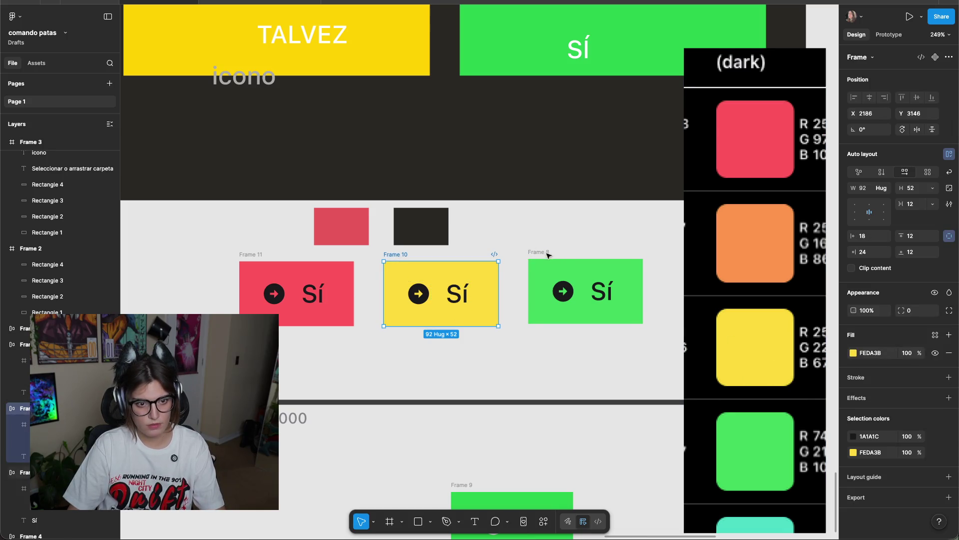
click(549, 253)
key(i)
click(758, 450)
scroll(653, 328, down, 5)
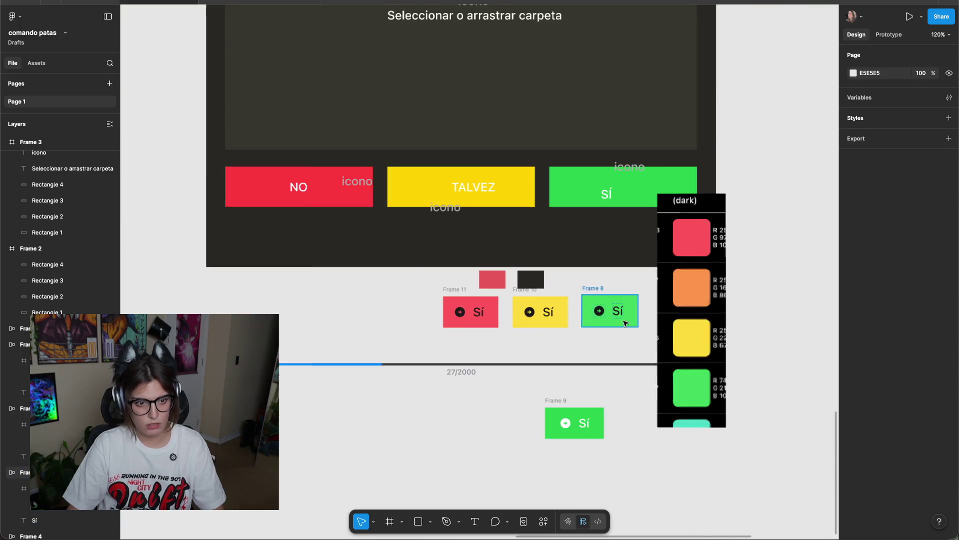
scroll(533, 349, up, 5)
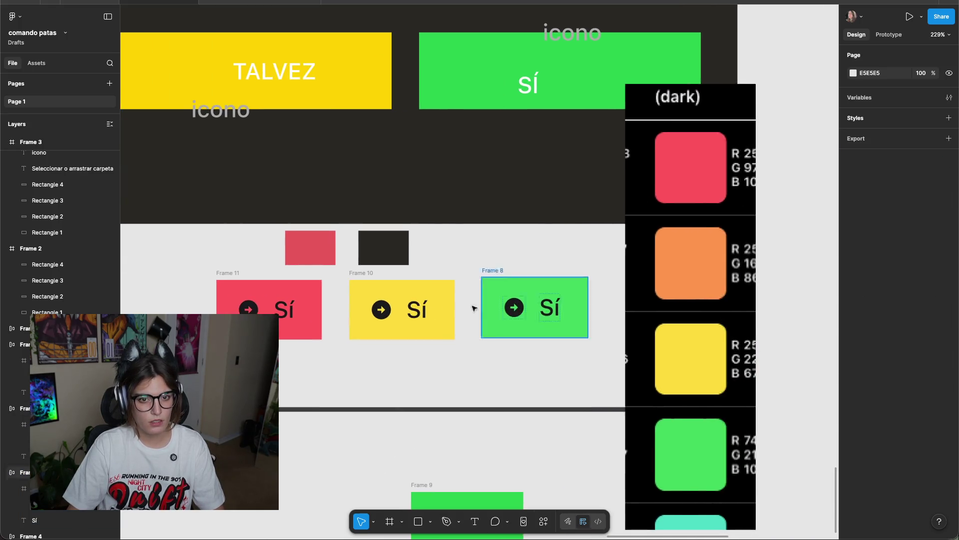
scroll(481, 310, down, 5)
Move the palette to the upper right; delete the two small squares and the lone green Sí button.
drag(605, 310, 745, 120)
drag(397, 267, 491, 272)
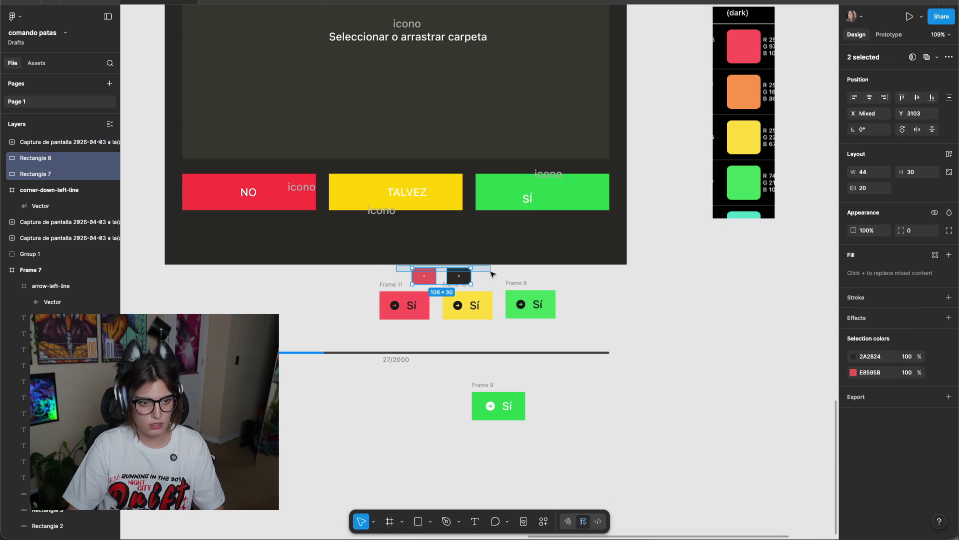
key(Delete)
click(483, 384)
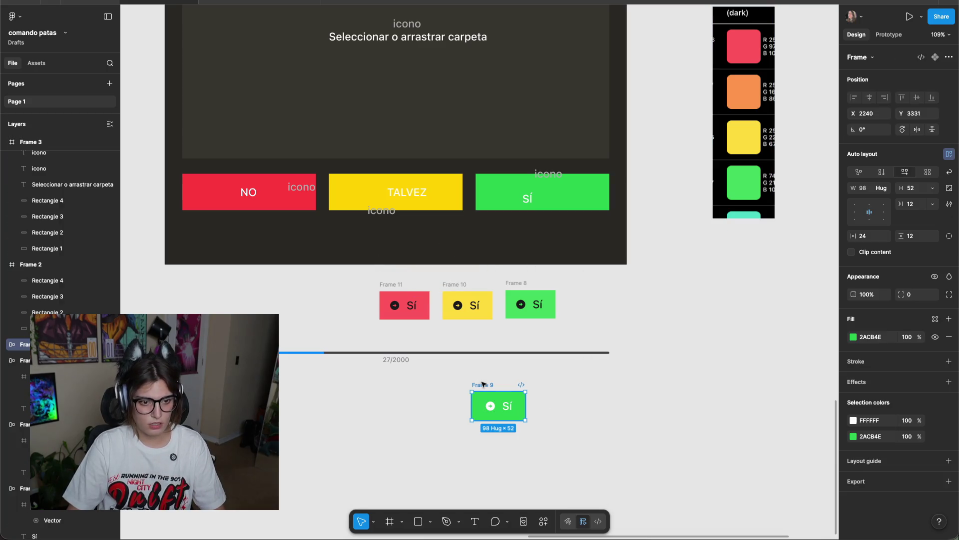
key(Delete)
scroll(409, 349, up, 5)
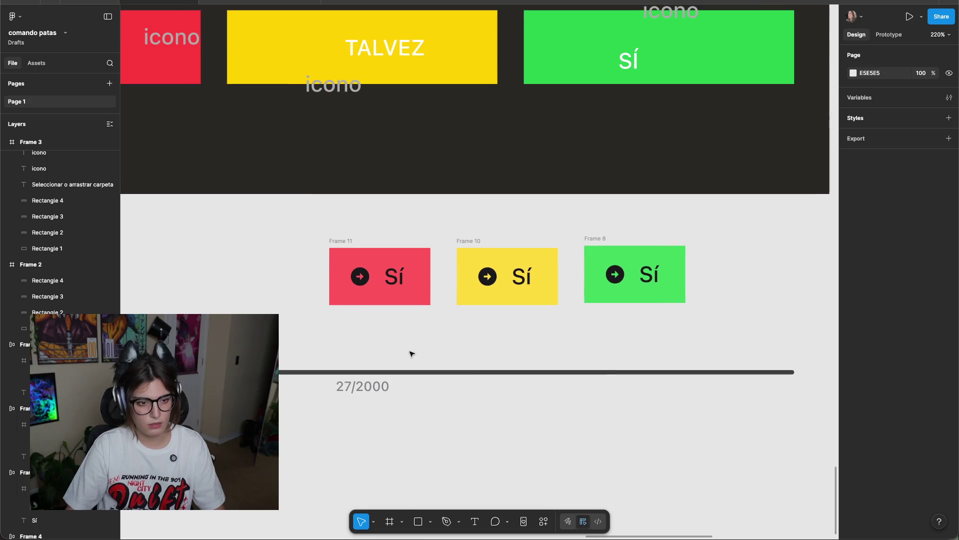
click(544, 522)
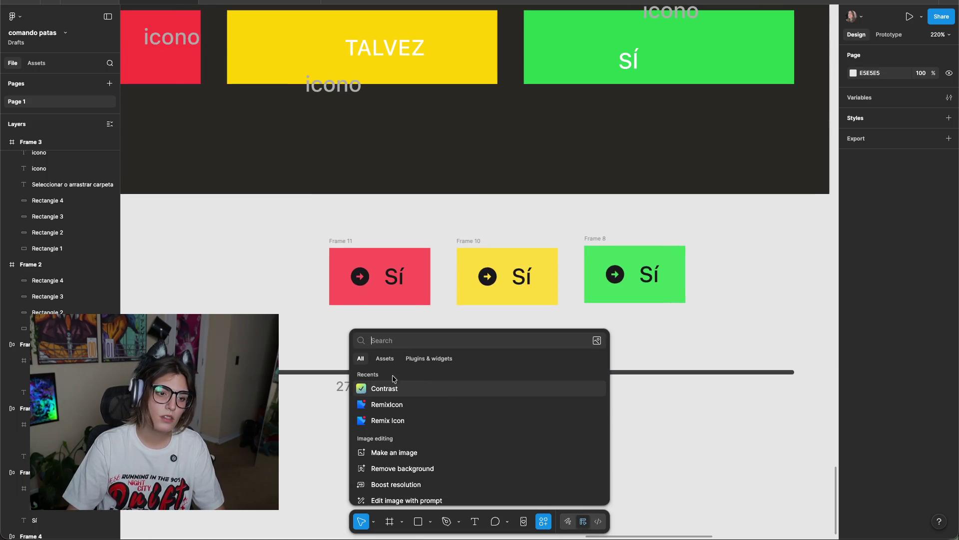
Launch the Remixicon plugin and browse its icon list.
click(387, 404)
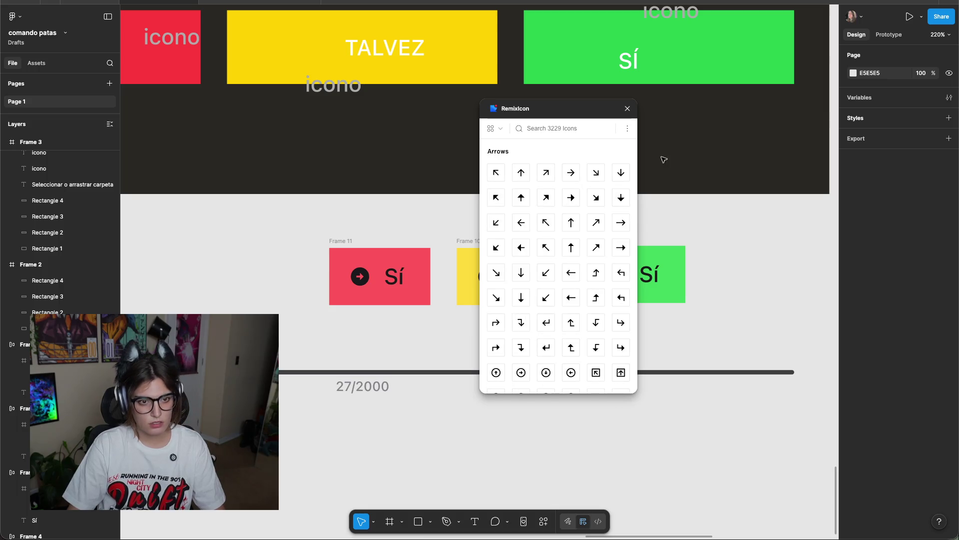
scroll(551, 281, down, 4)
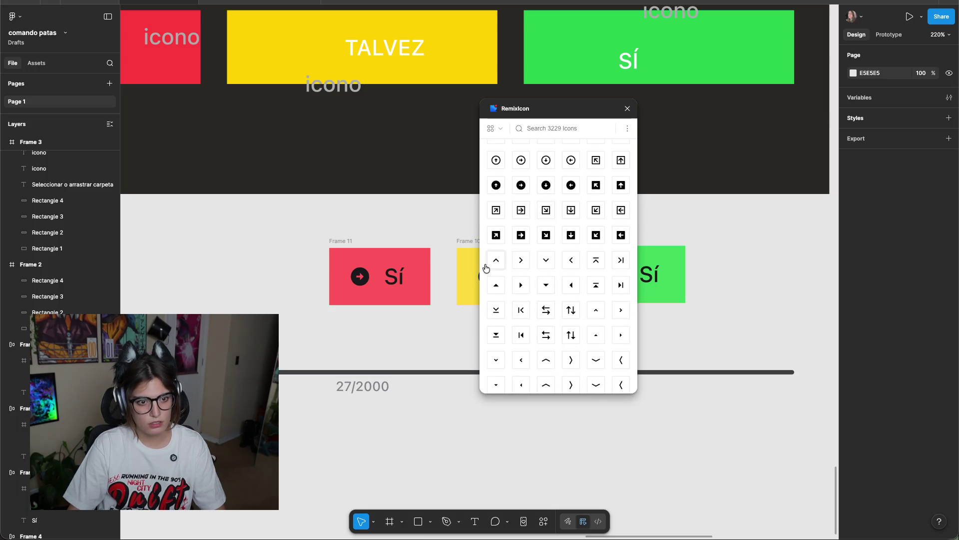
scroll(594, 265, down, 15)
scroll(612, 260, up, 20)
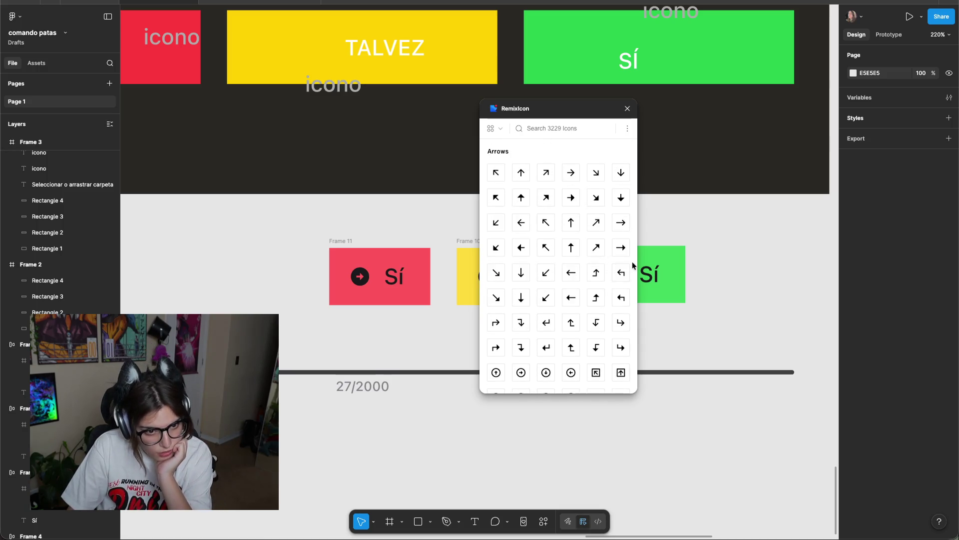
scroll(607, 265, down, 5)
scroll(590, 280, down, 10)
scroll(585, 280, up, 10)
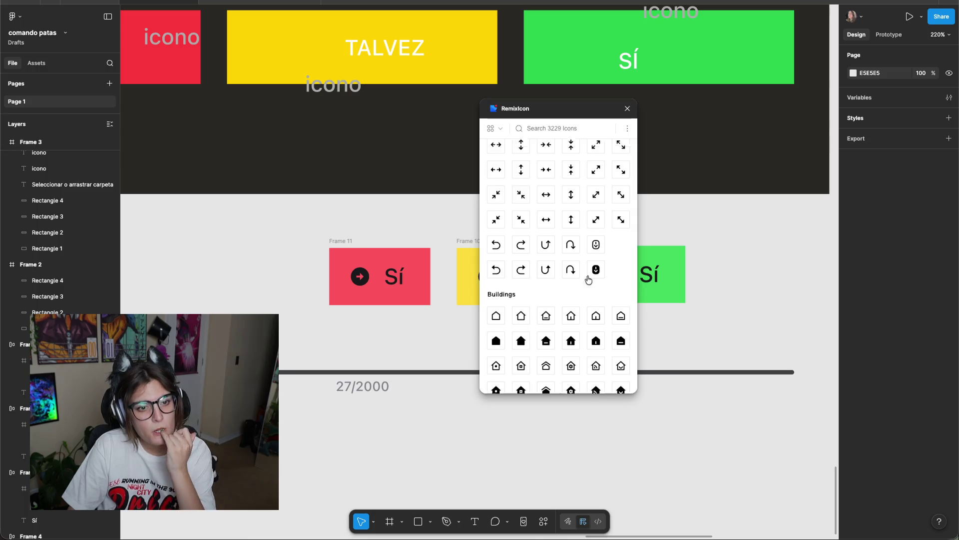
scroll(599, 275, down, 15)
scroll(599, 277, down, 10)
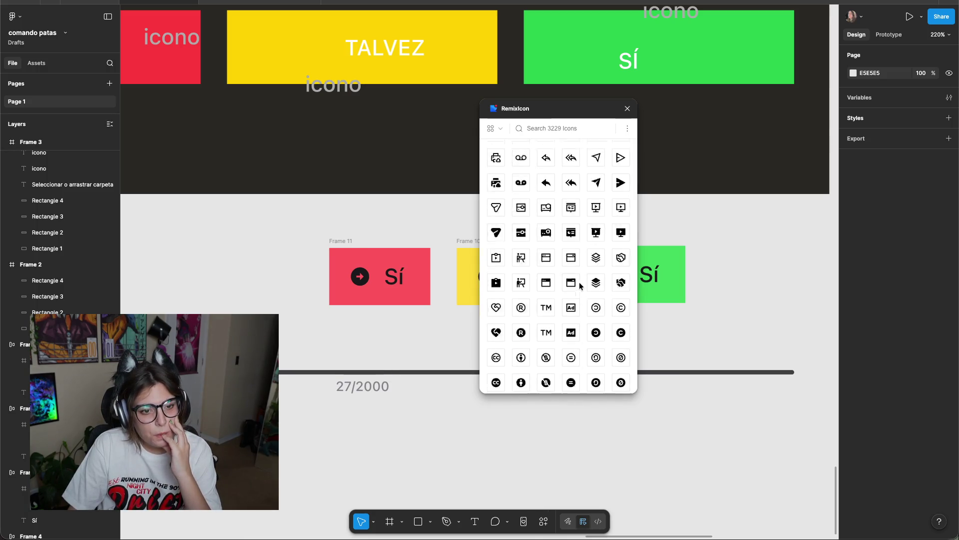
scroll(577, 298, up, 5)
scroll(574, 295, down, 10)
scroll(570, 289, down, 3)
Switch Remixicon to the System category and scroll to the circle icons.
click(500, 131)
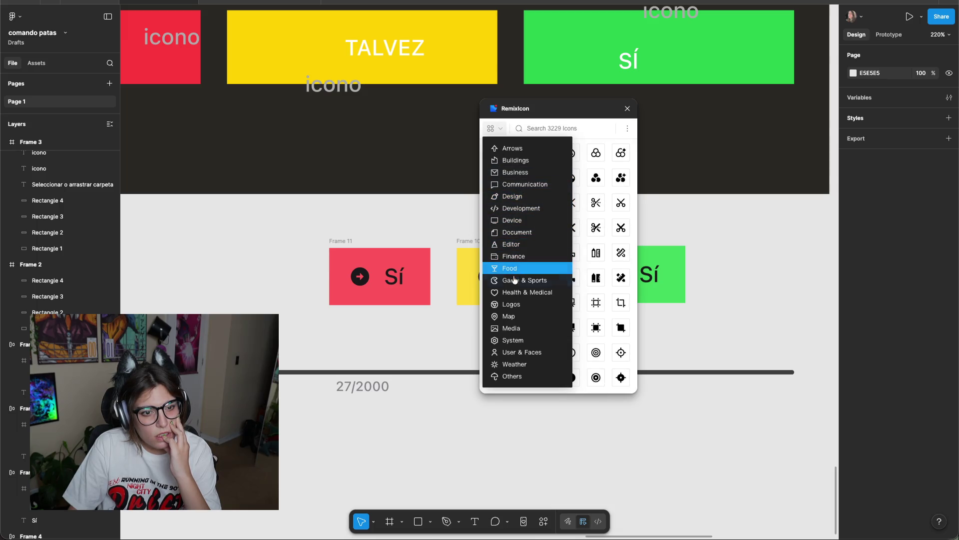
click(515, 329)
scroll(578, 342, down, 10)
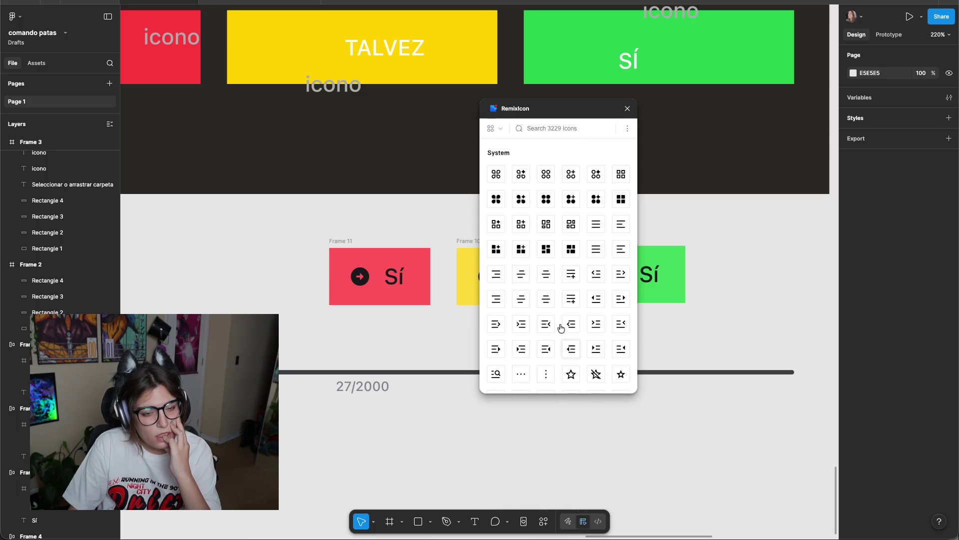
scroll(579, 225, down, 5)
scroll(582, 331, down, 3)
scroll(582, 330, down, 3)
scroll(575, 328, down, 3)
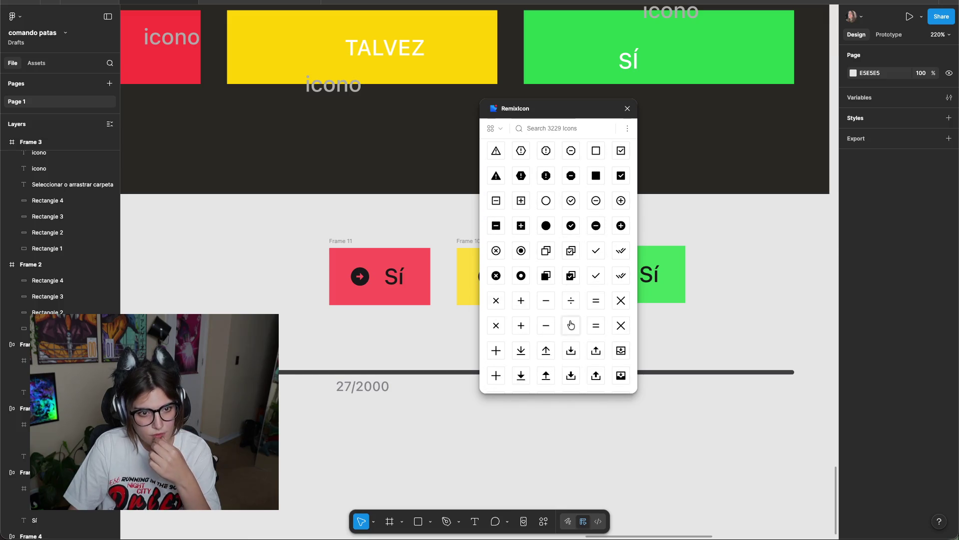
scroll(571, 320, up, 3)
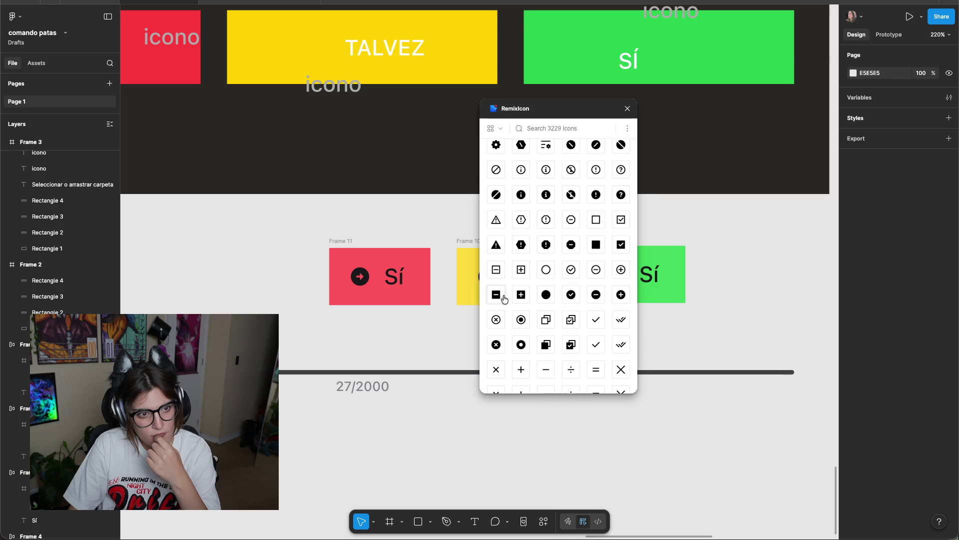
Insert the checkbox-circle-fill and close-circle-fill icons into the design.
click(568, 298)
click(490, 347)
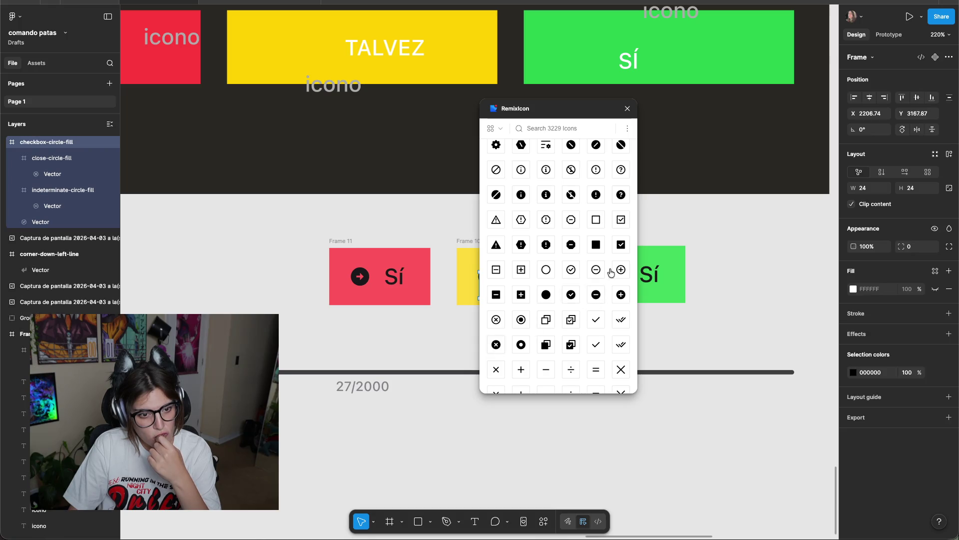
scroll(579, 255, down, 3)
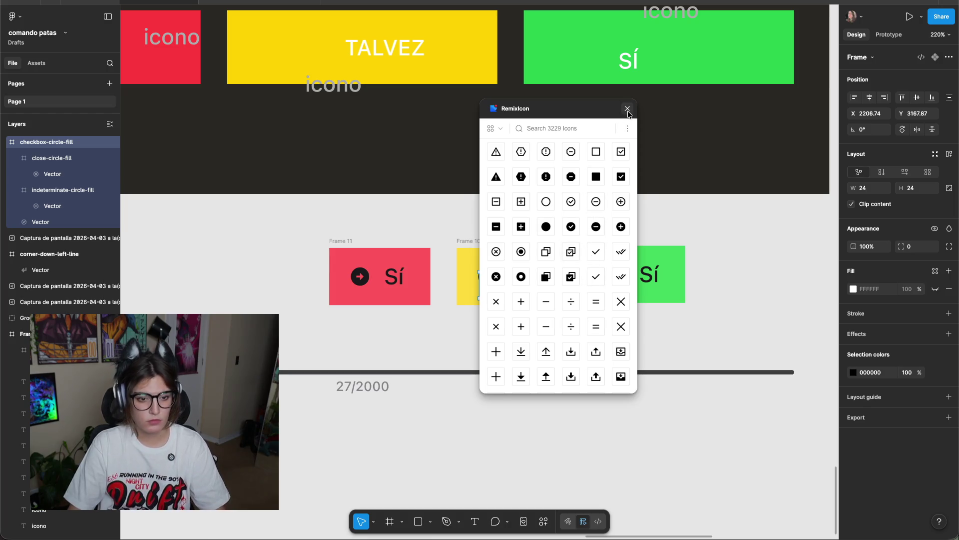
scroll(506, 308, up, 8)
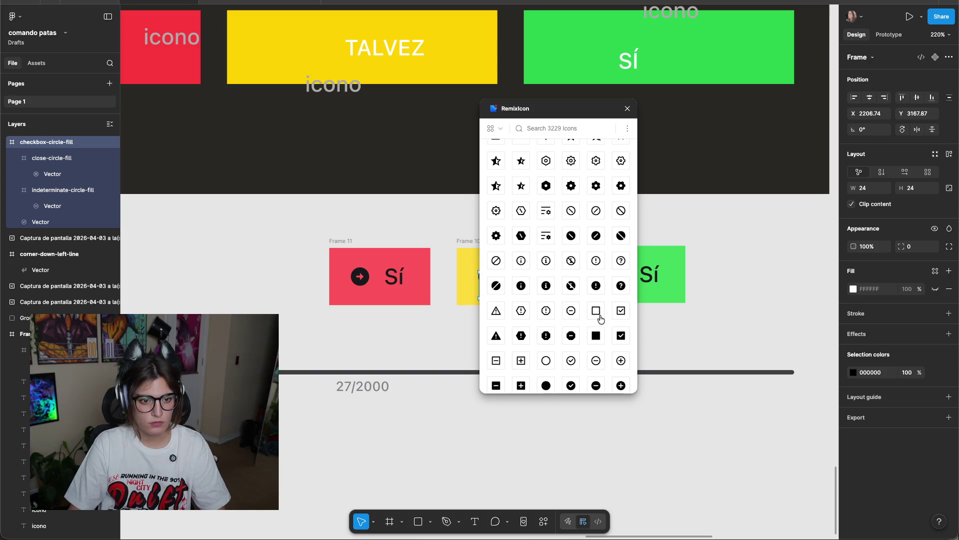
scroll(625, 295, up, 1)
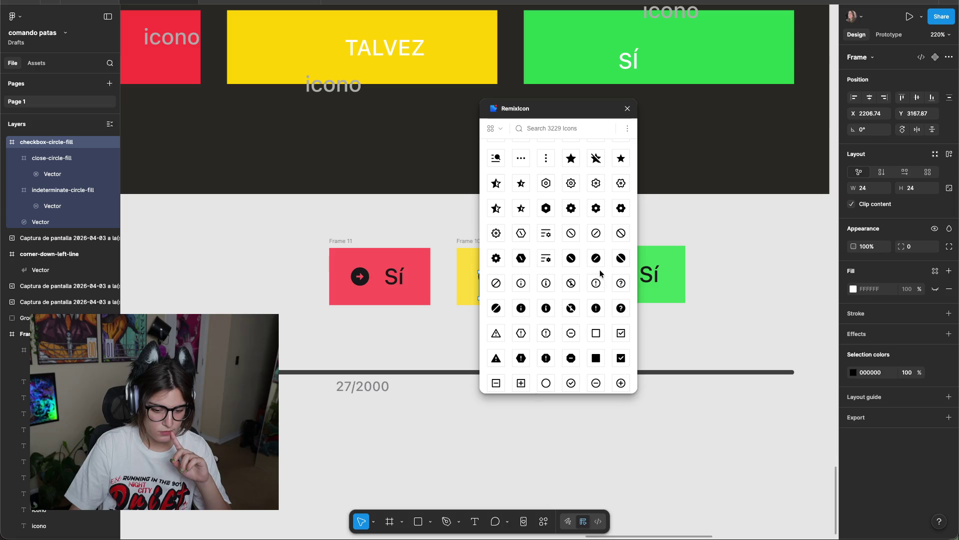
Close Remixicon and move the checkbox-circle icon below the yellow Sí button.
click(627, 109)
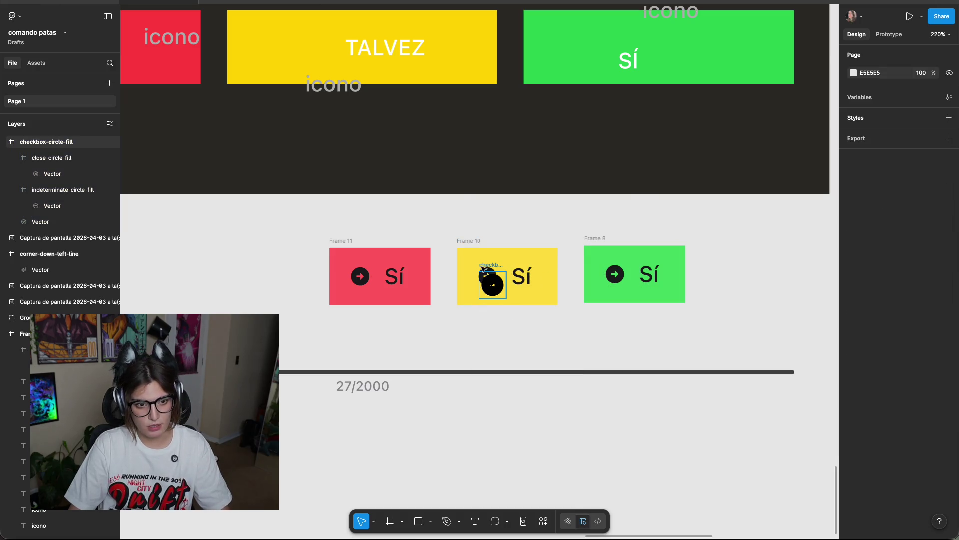
drag(483, 272, 387, 326)
click(440, 333)
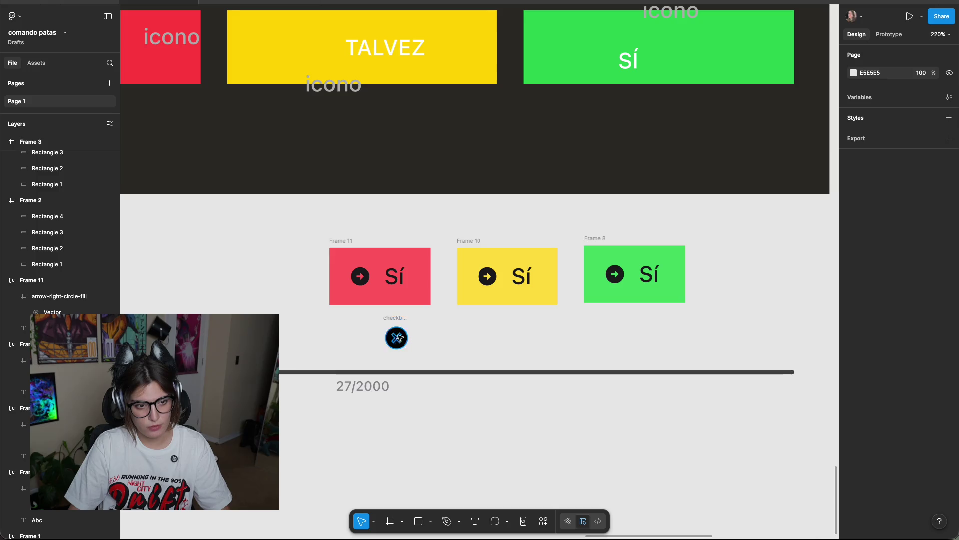
scroll(400, 338, up, 5)
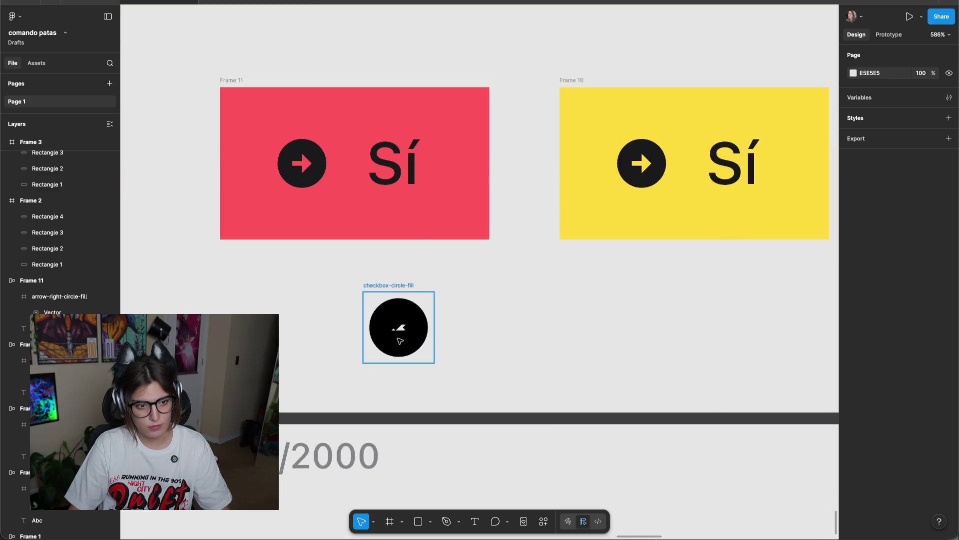
click(369, 300)
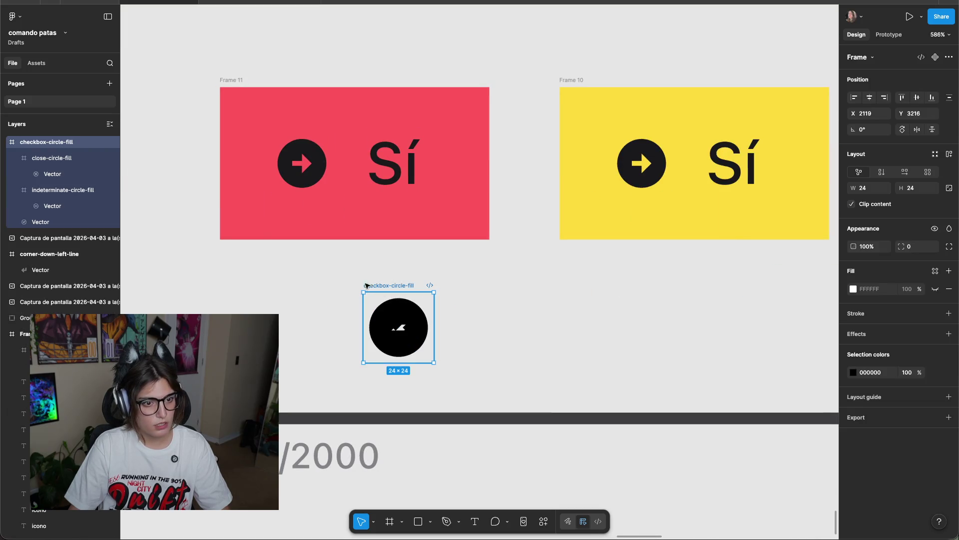
click(42, 185)
drag(389, 293, 283, 293)
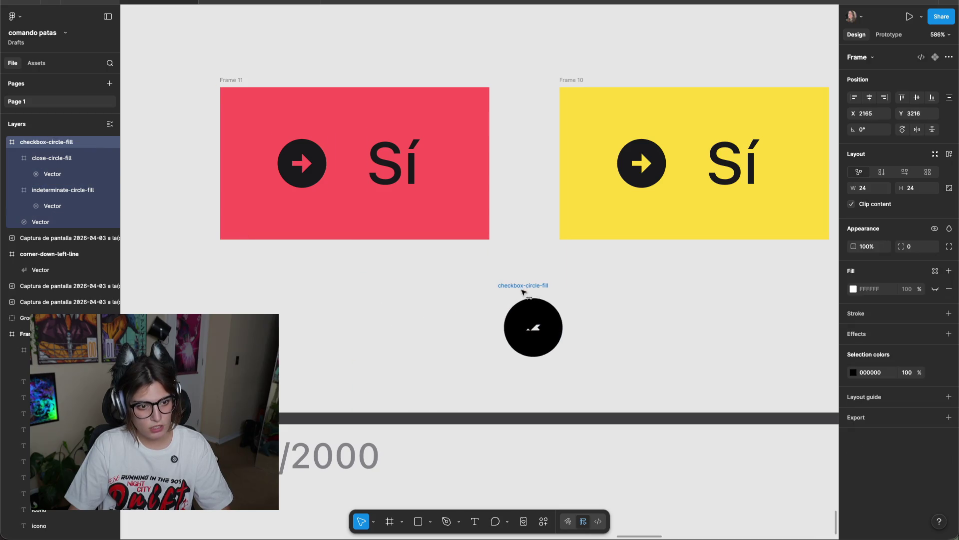
Pull the nested close and indeterminate circle icons out, placing them left and right of the checkmark.
click(58, 192)
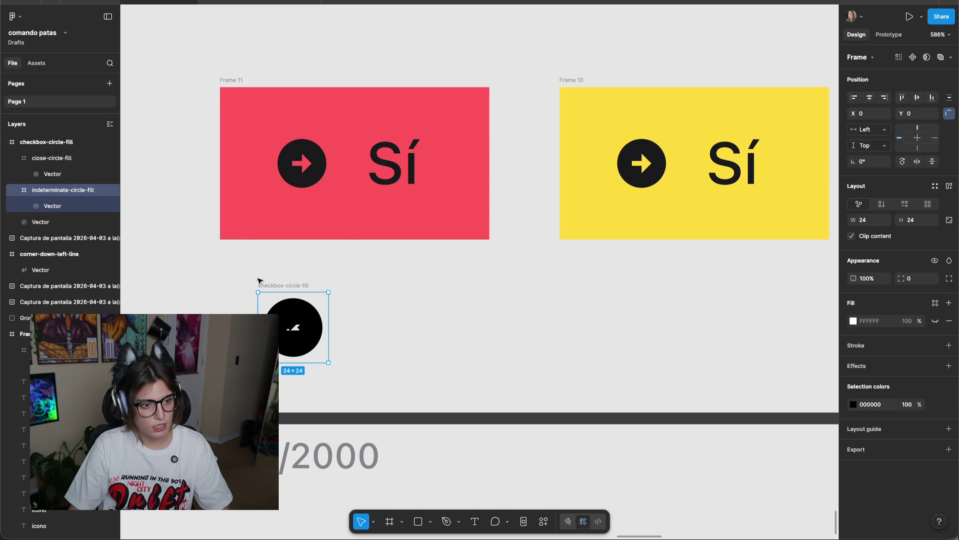
click(50, 158)
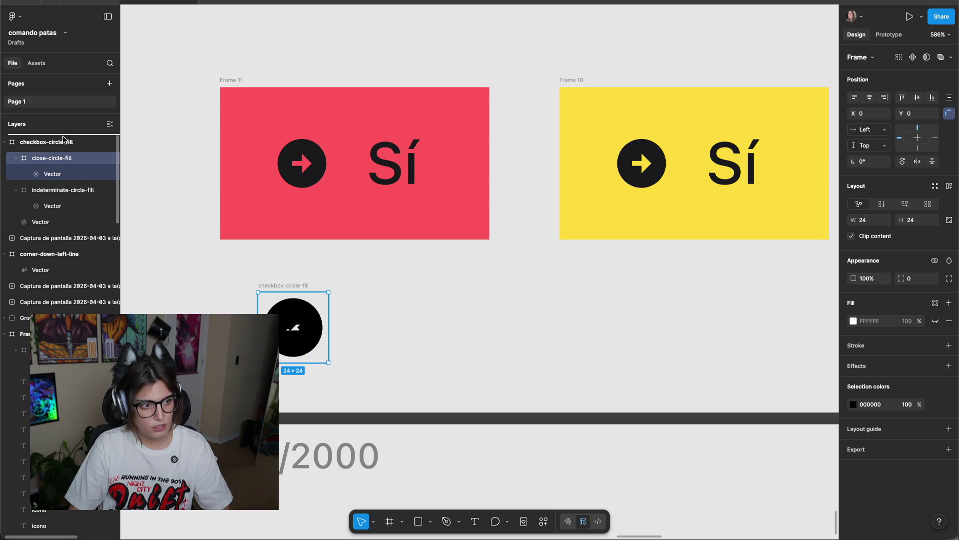
drag(64, 173, 57, 156)
drag(51, 190, 50, 139)
click(231, 273)
click(324, 293)
drag(324, 294, 502, 294)
drag(300, 327, 176, 322)
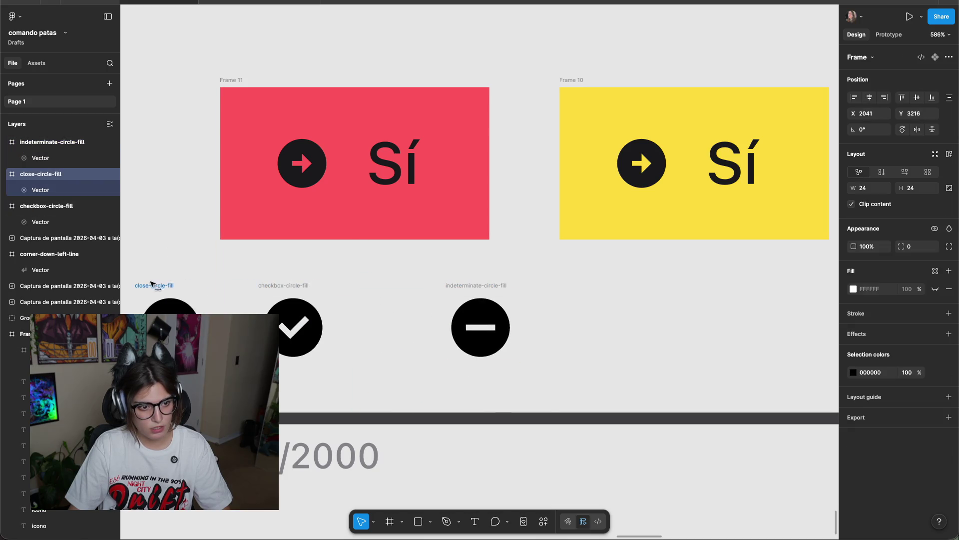
click(392, 306)
Select the three circle icons and then their inner shapes.
scroll(392, 306, down, 3)
scroll(469, 312, up, 3)
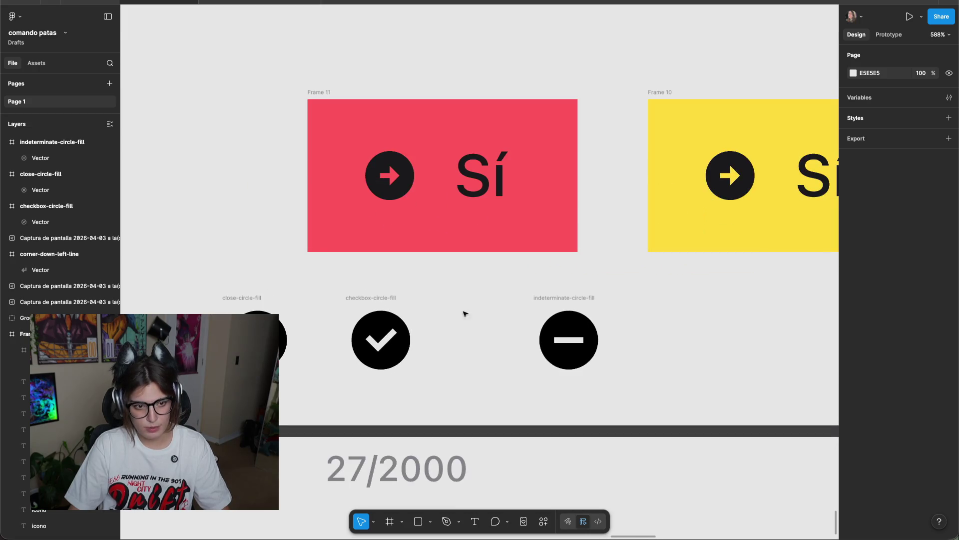
drag(673, 307, 224, 377)
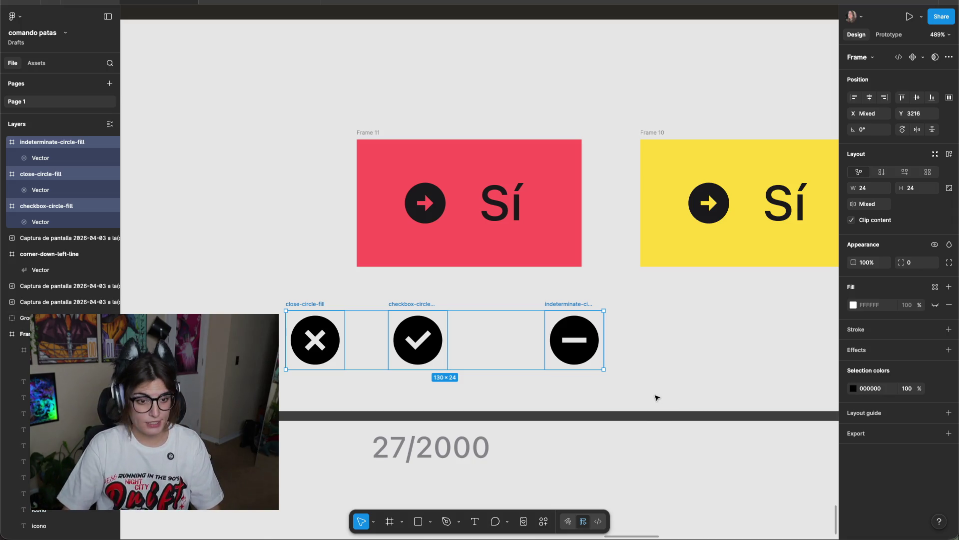
click(690, 332)
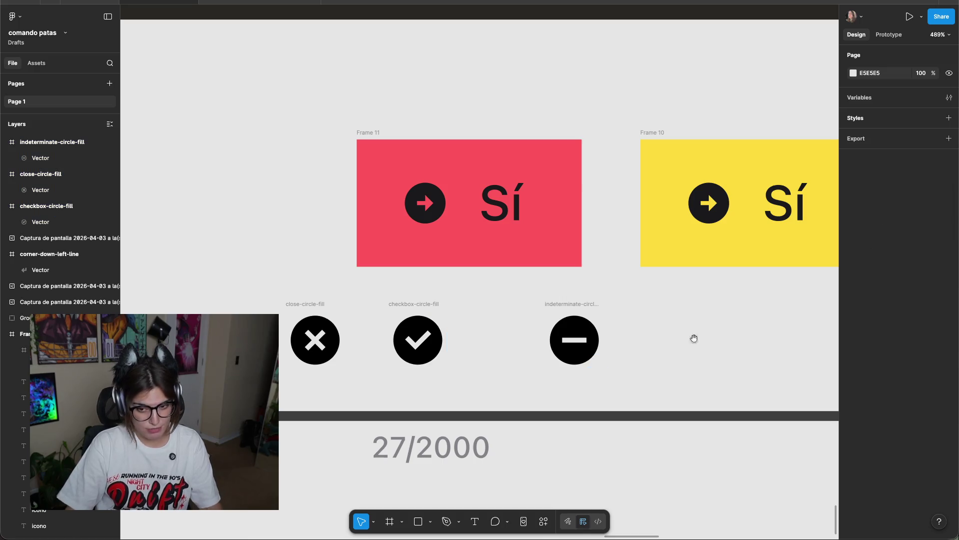
ctrl+scroll(618, 330, down, 5)
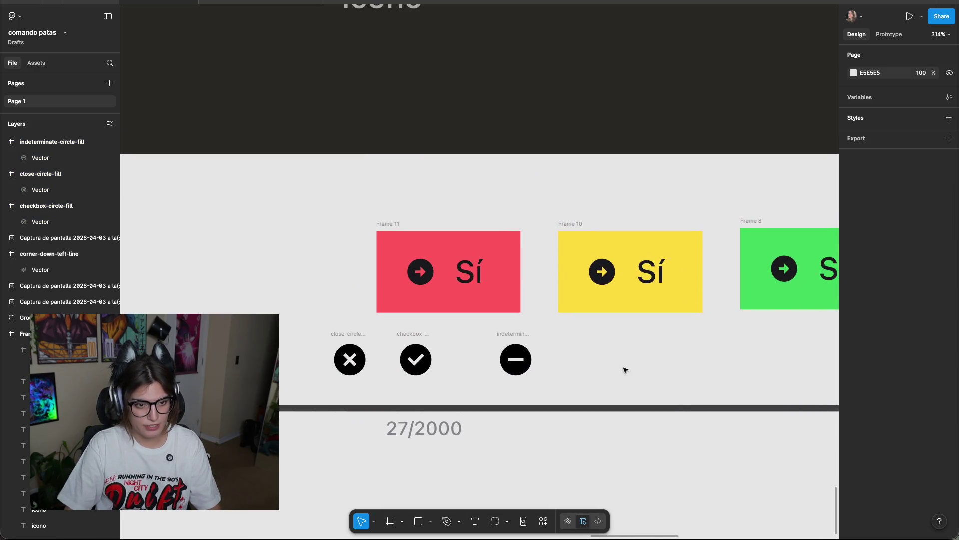
ctrl+scroll(631, 372, up, 3)
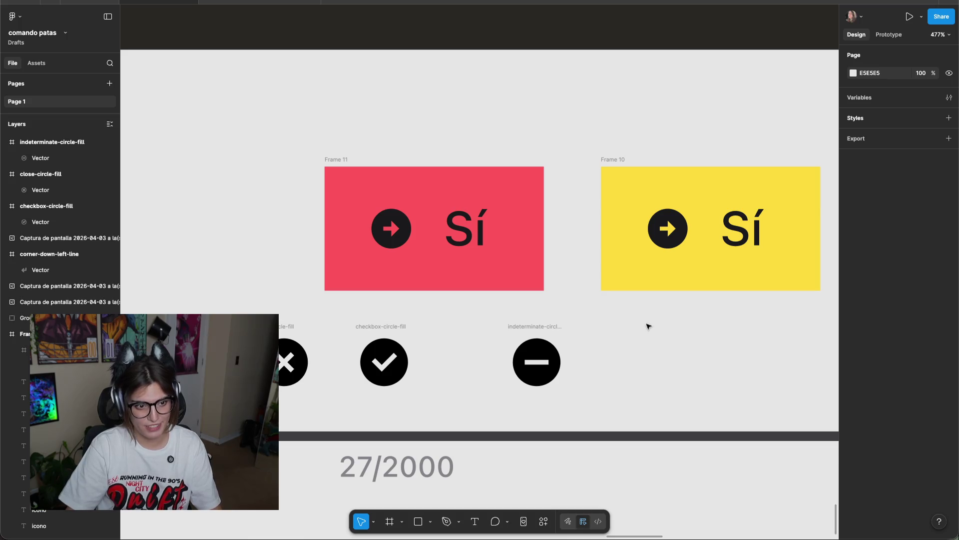
scroll(530, 327, right, 3)
drag(578, 301, 140, 356)
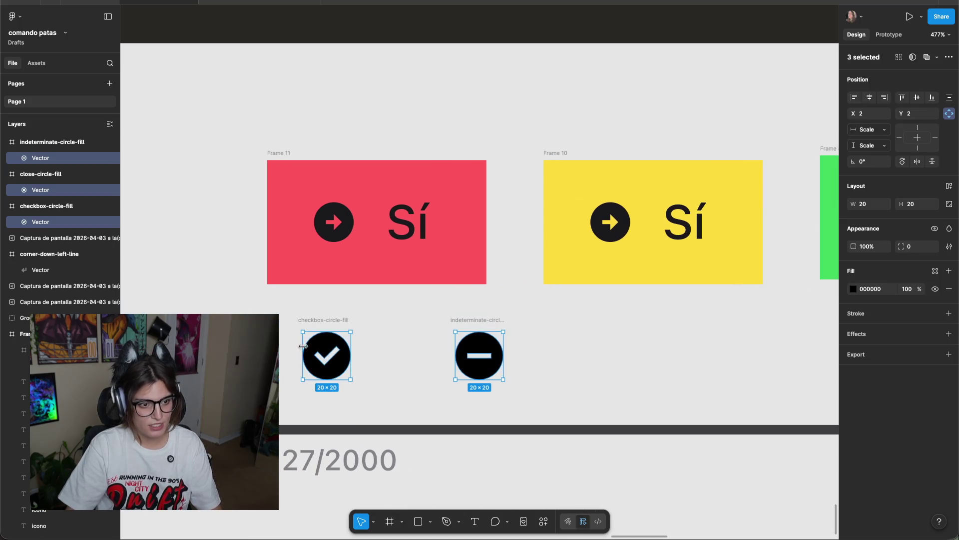
Resize the three circle icons to 20×20, checking against the buttons' arrow icon.
click(480, 321)
click(591, 325)
click(466, 322)
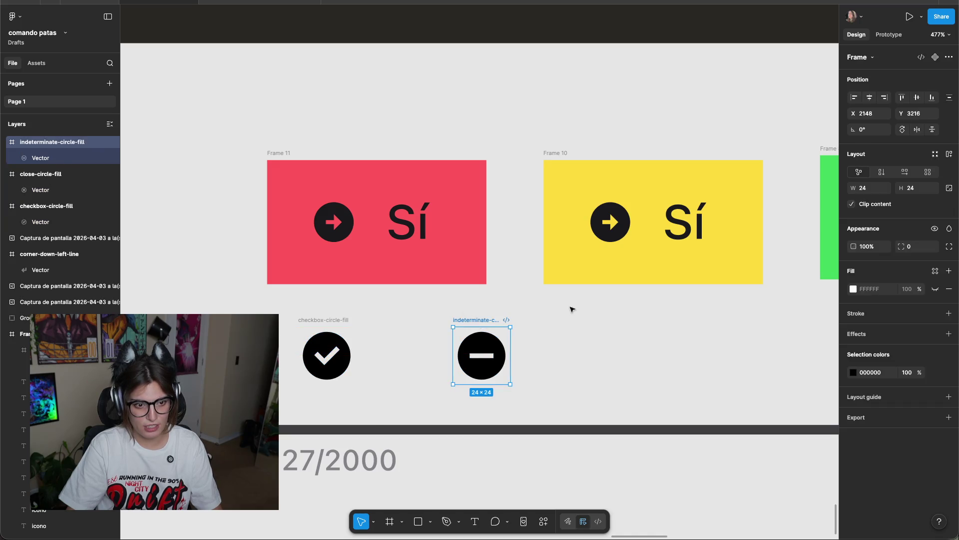
drag(571, 307, 145, 384)
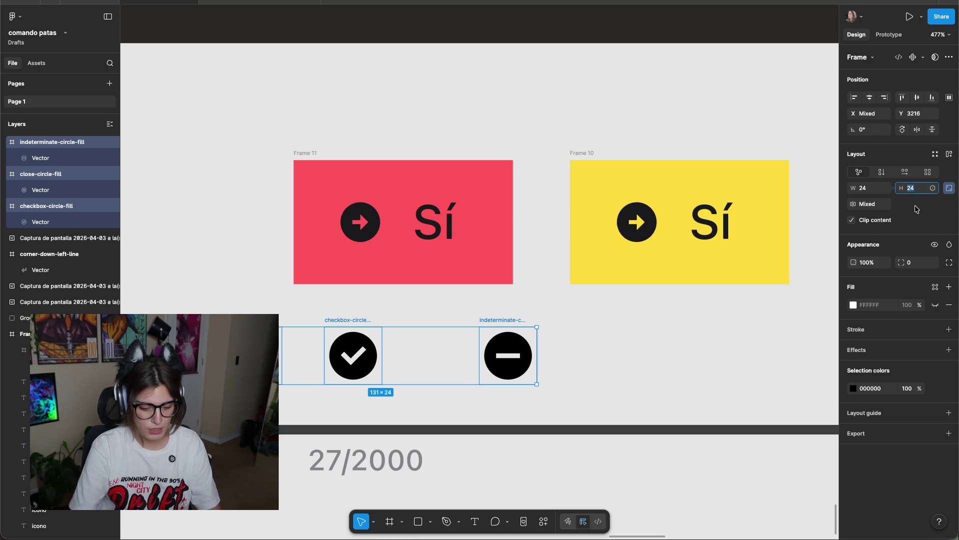
text(1)
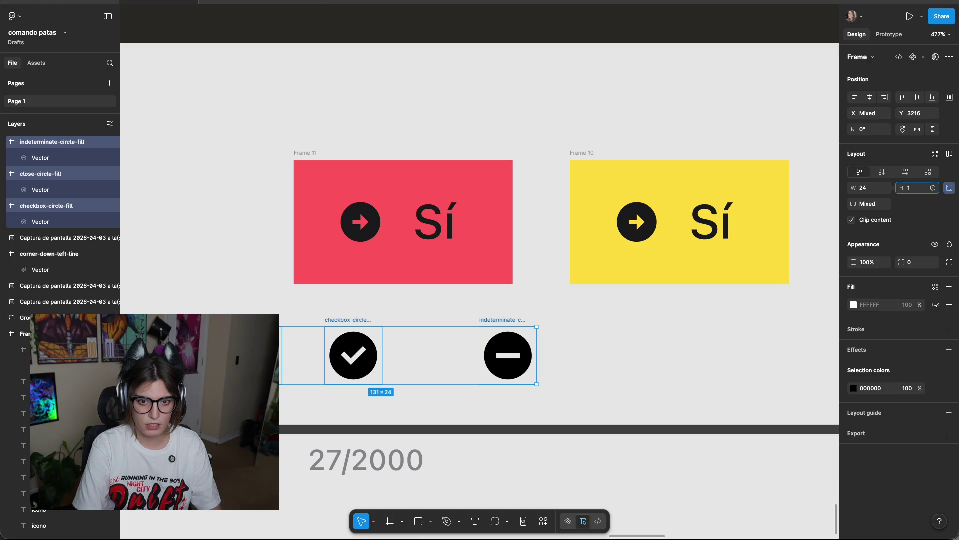
text(0)
key(Return)
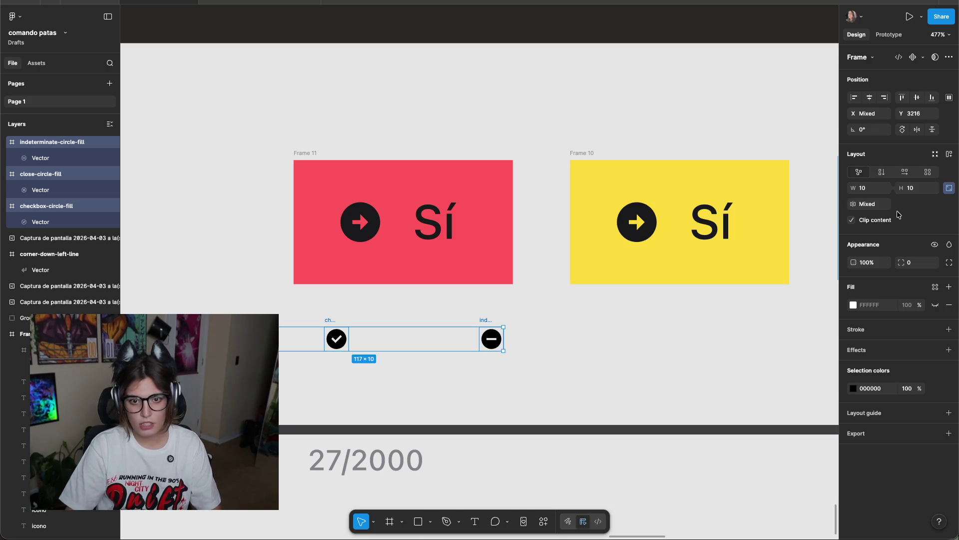
text(20)
key(Return)
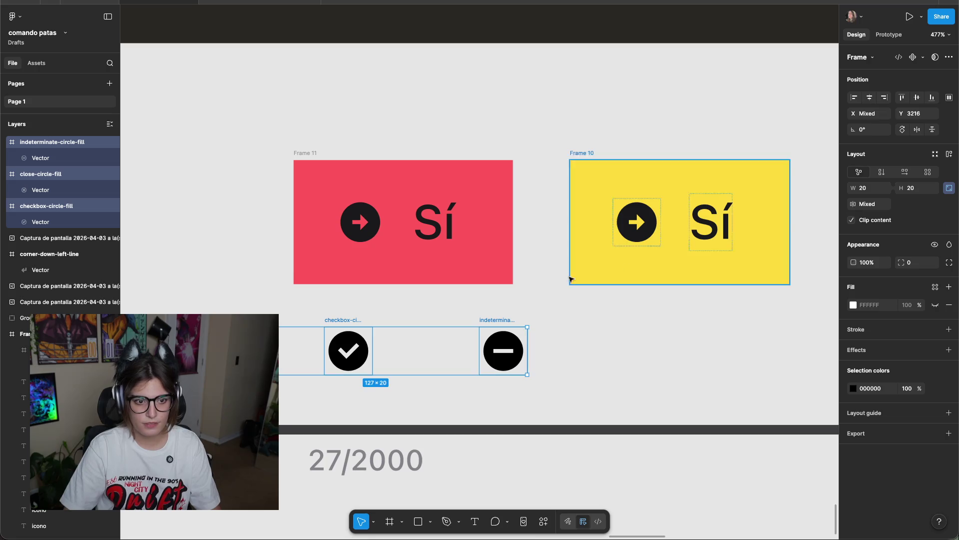
double_click(638, 231)
key(Escape)
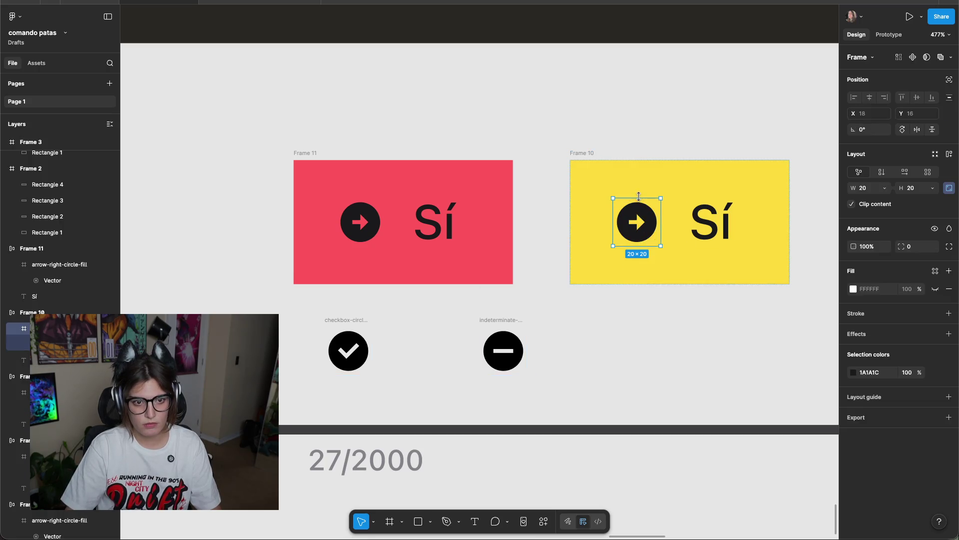
click(648, 347)
scroll(647, 349, left, 2)
Place the x-circle in the red button, check-circle in green and minus in yellow.
click(297, 359)
drag(295, 359, 406, 253)
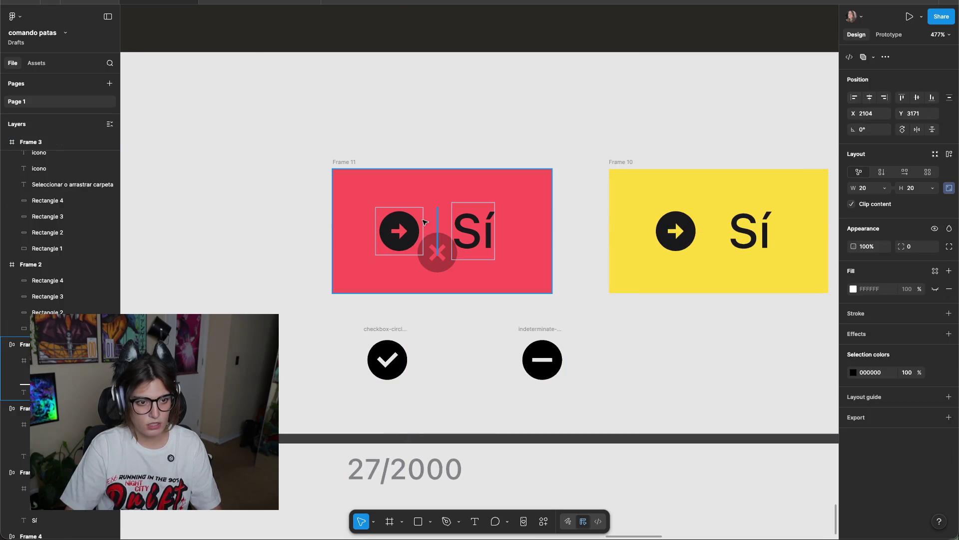
drag(482, 312, 264, 300)
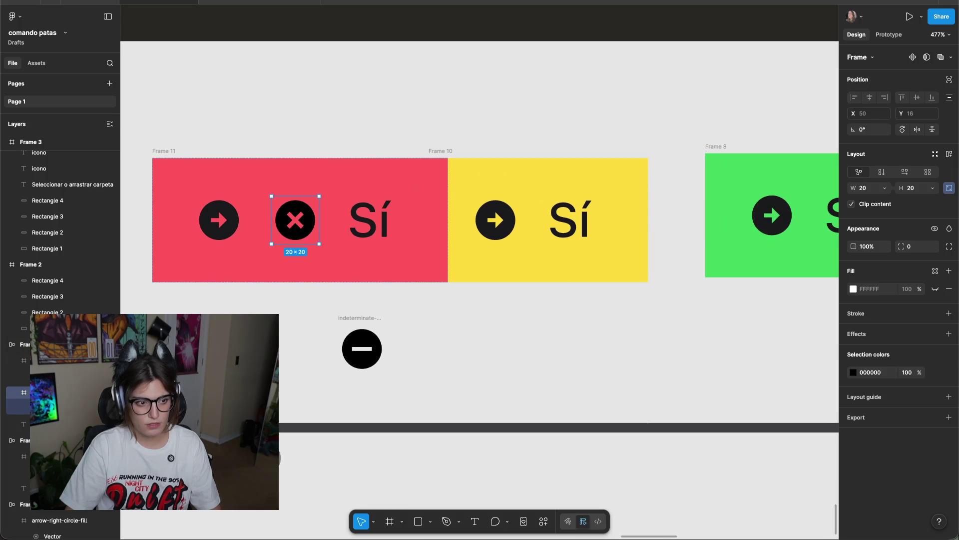
drag(705, 257, 819, 219)
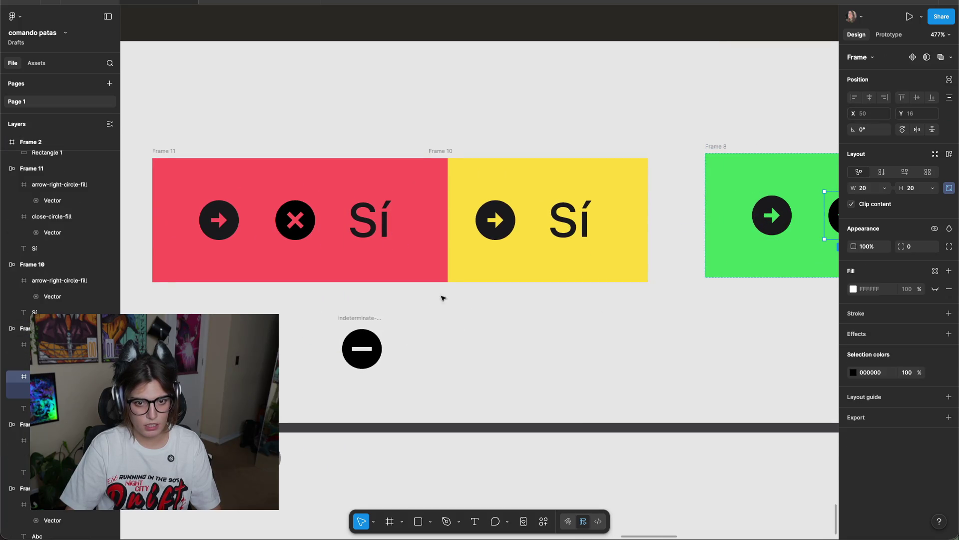
drag(360, 317, 549, 253)
click(542, 335)
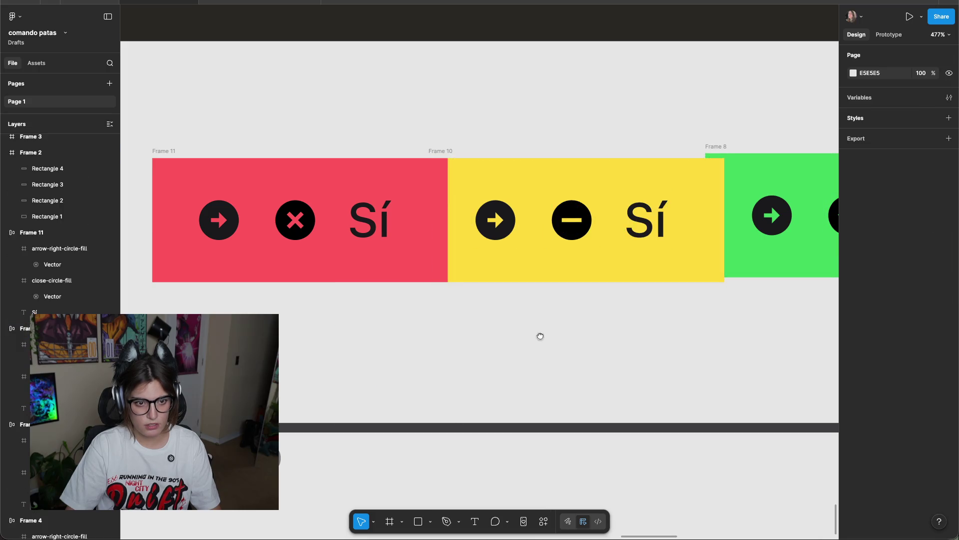
Delete the arrow icons from the yellow and red buttons.
scroll(349, 235, right, 3)
click(340, 228)
drag(363, 230, 625, 230)
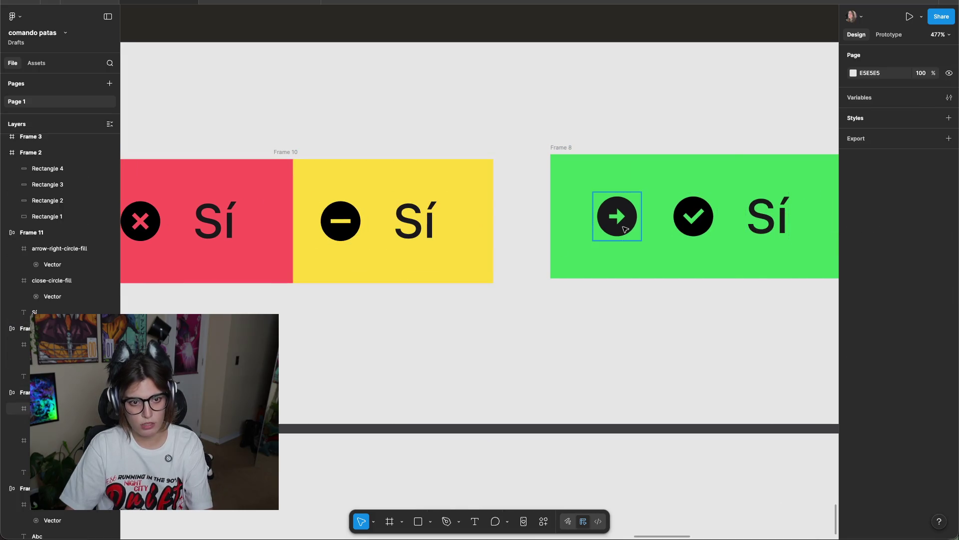
key(Delete)
scroll(589, 311, left, 3)
scroll(589, 311, left, 2)
click(294, 231)
key(Delete)
click(360, 216)
Change the red button's label from Sí to No.
key(Return)
text(No)
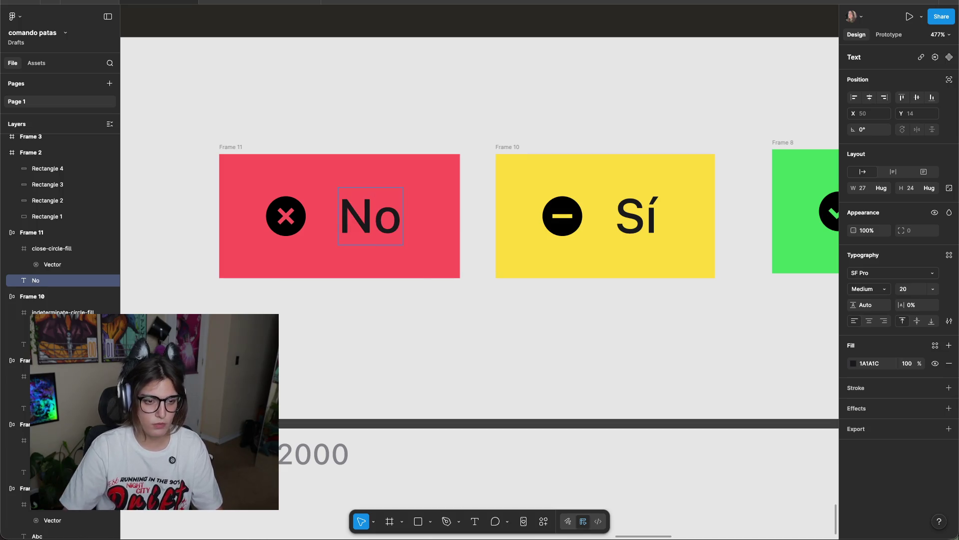
key(Escape)
scroll(509, 303, right, 3)
click(508, 303)
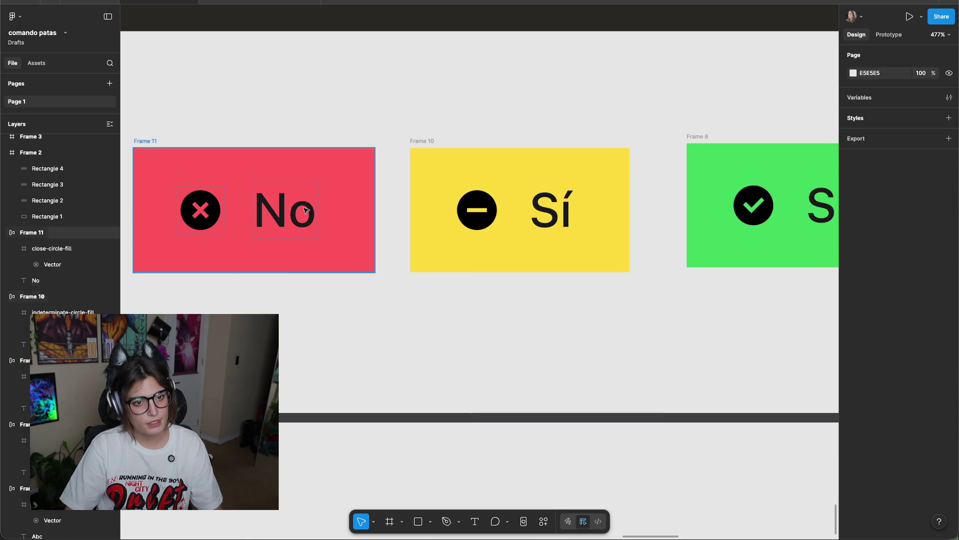
Relabel the yellow button 'Quizas' and accept the spelling fix to 'Quizás'.
double_click(543, 206)
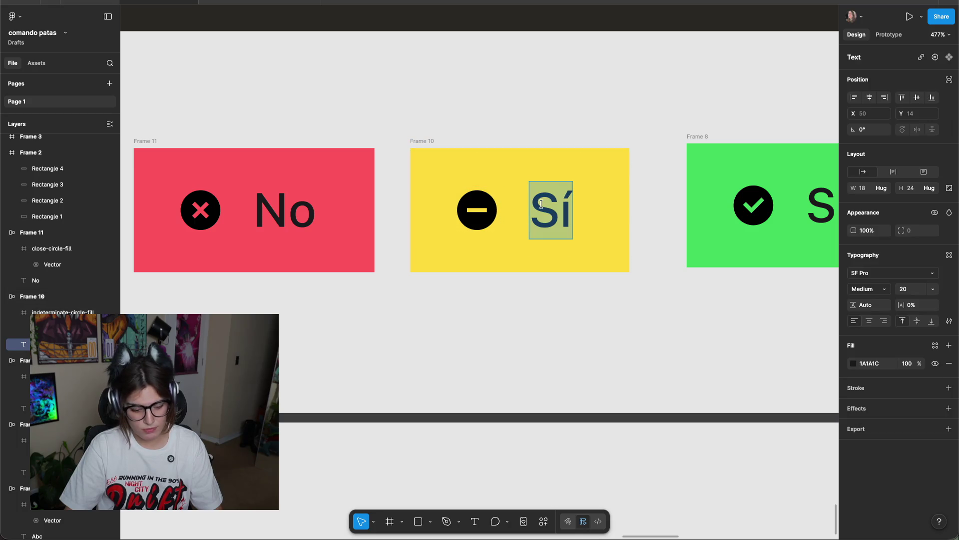
text(Quiza)
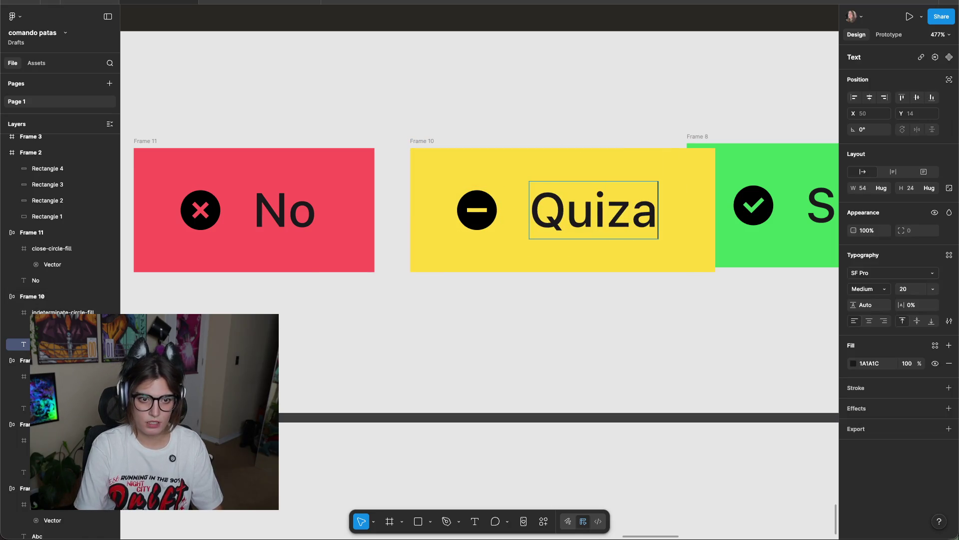
text(s)
click(692, 350)
scroll(689, 343, right, 5)
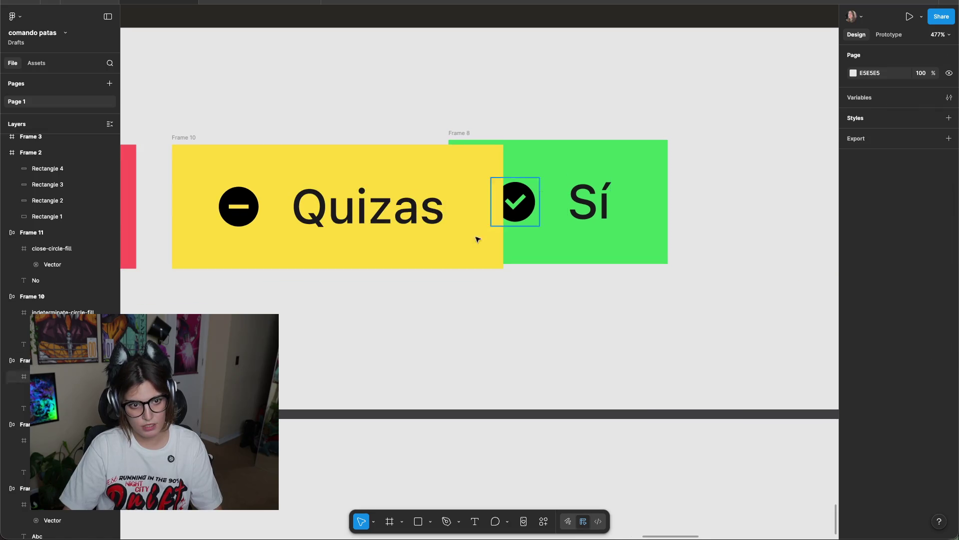
click(389, 215)
double_click(387, 218)
right_click(388, 218)
click(424, 221)
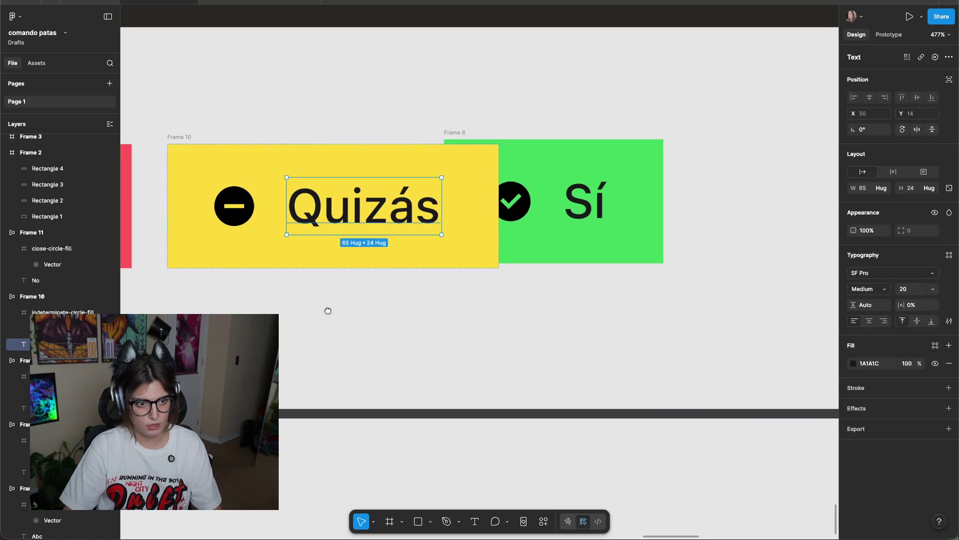
scroll(488, 284, down, 5)
scroll(591, 350, left, 3)
click(550, 329)
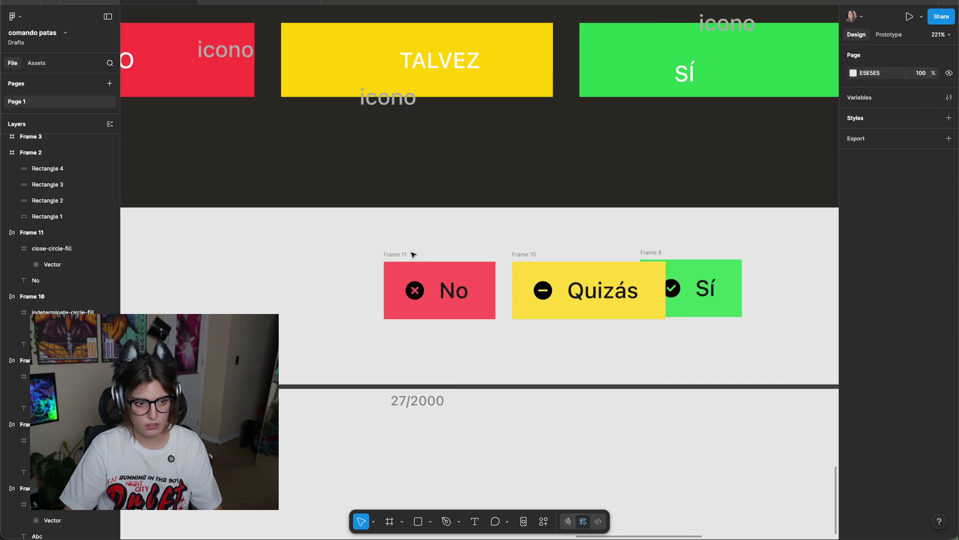
Wrap the No, Quizás and Sí buttons in an auto-layout frame with 24 spacing.
drag(766, 246, 403, 300)
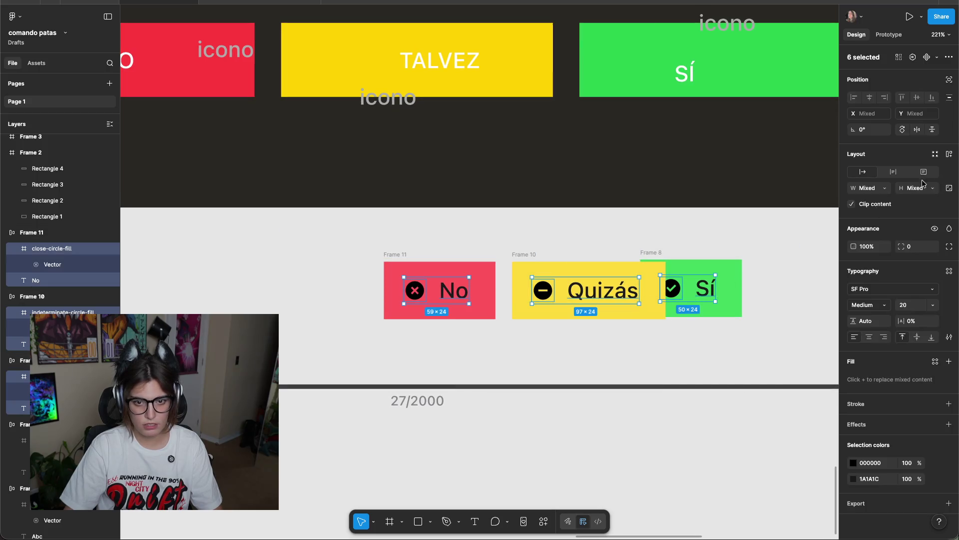
click(802, 256)
click(649, 251)
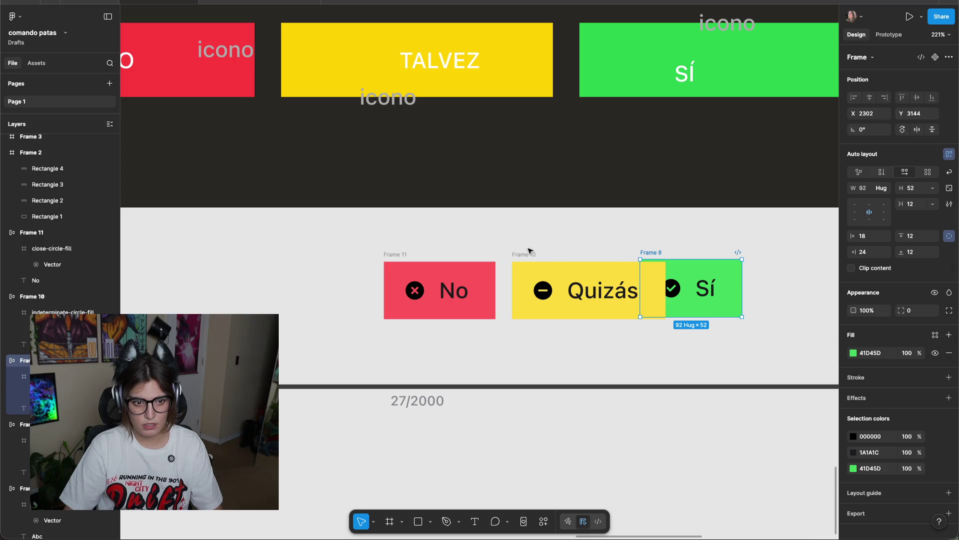
shift+click(524, 254)
shift+click(395, 255)
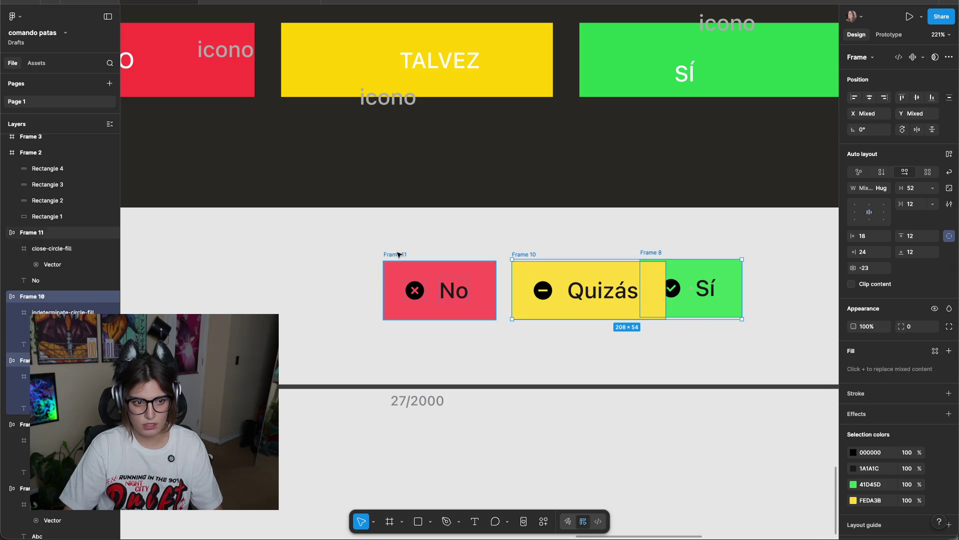
click(949, 159)
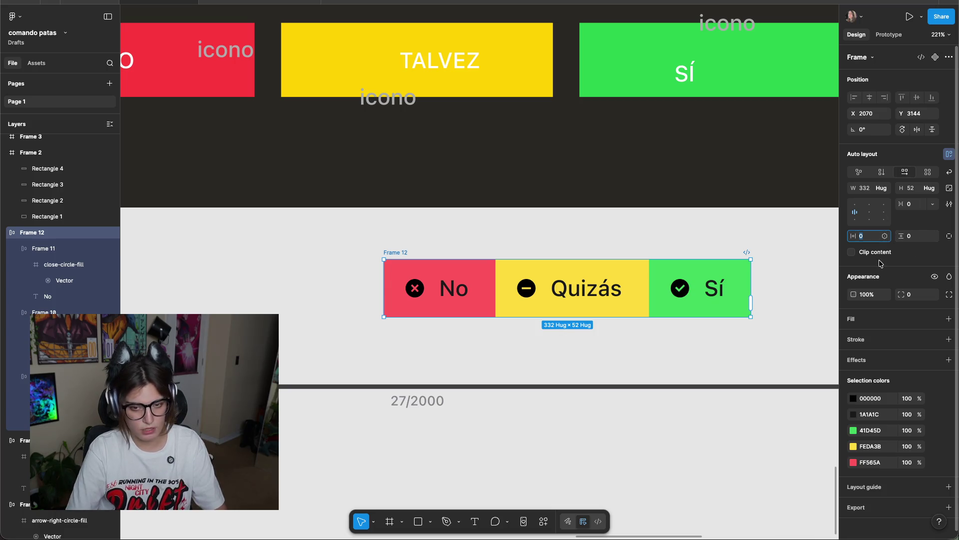
text(24)
key(Return)
key(ctrl+z)
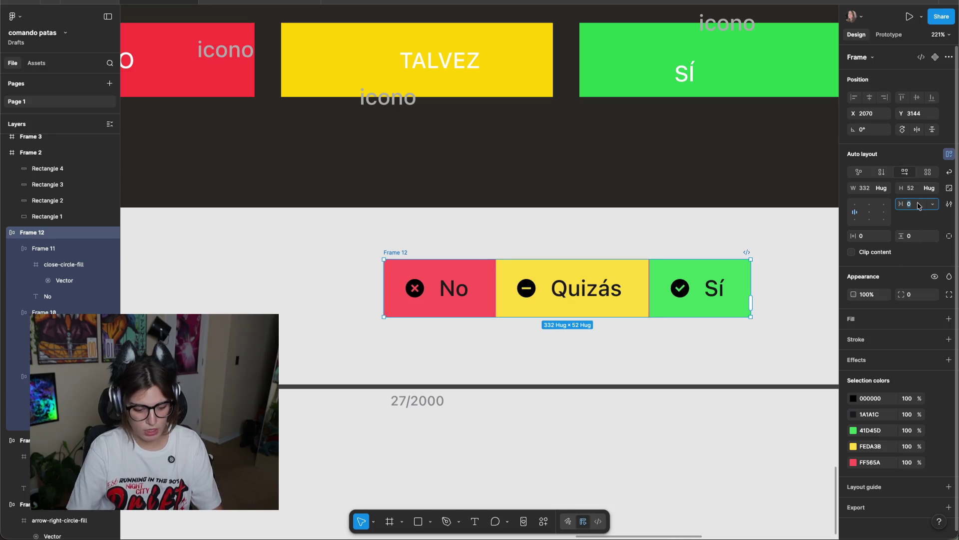
key(ctrl+shift+z)
Move the button row above the progress bar and stretch it to 786 wide.
scroll(596, 241, down, 3)
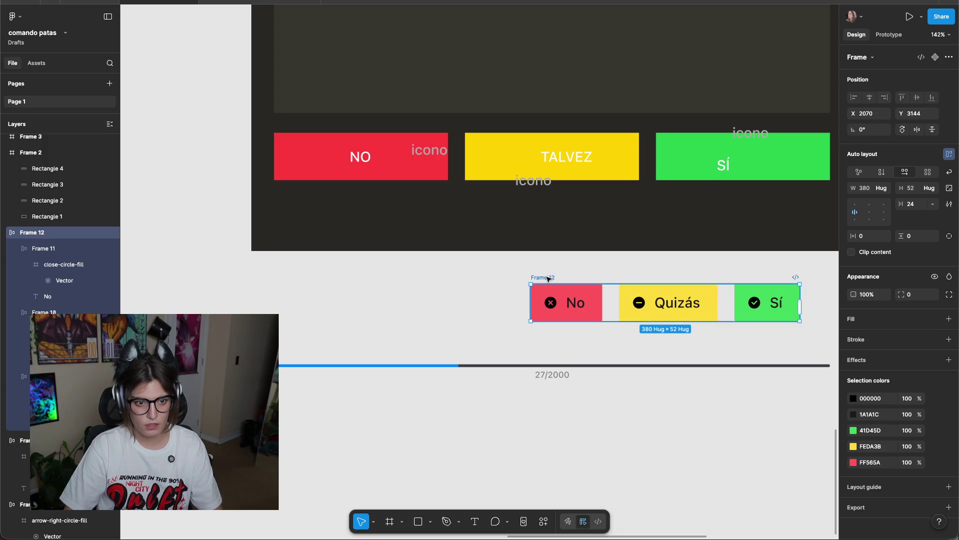
drag(546, 277, 289, 295)
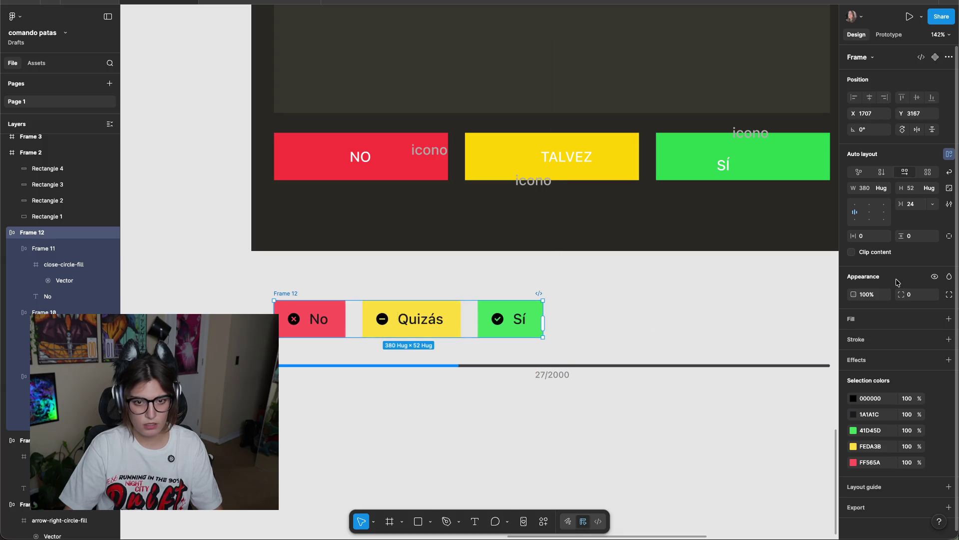
click(886, 188)
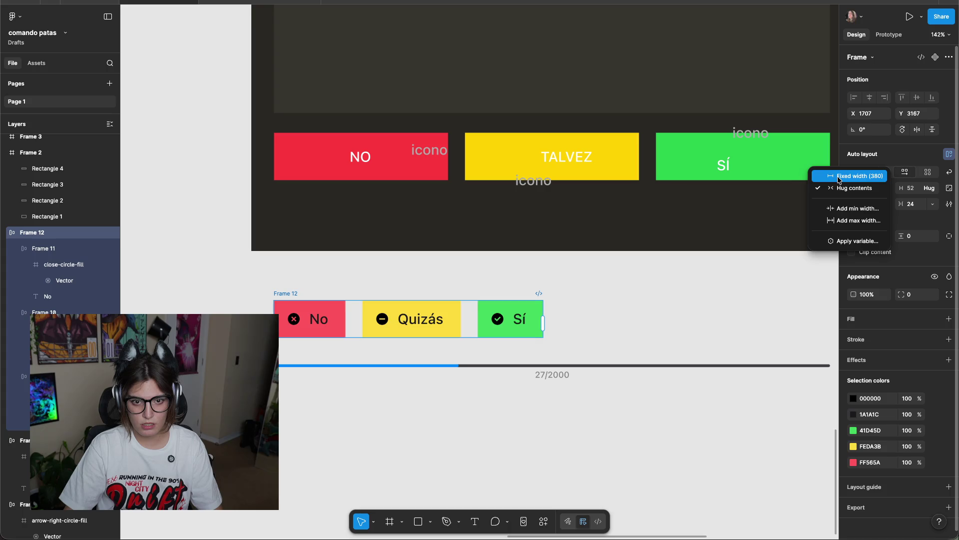
click(718, 309)
scroll(294, 302, right, 7)
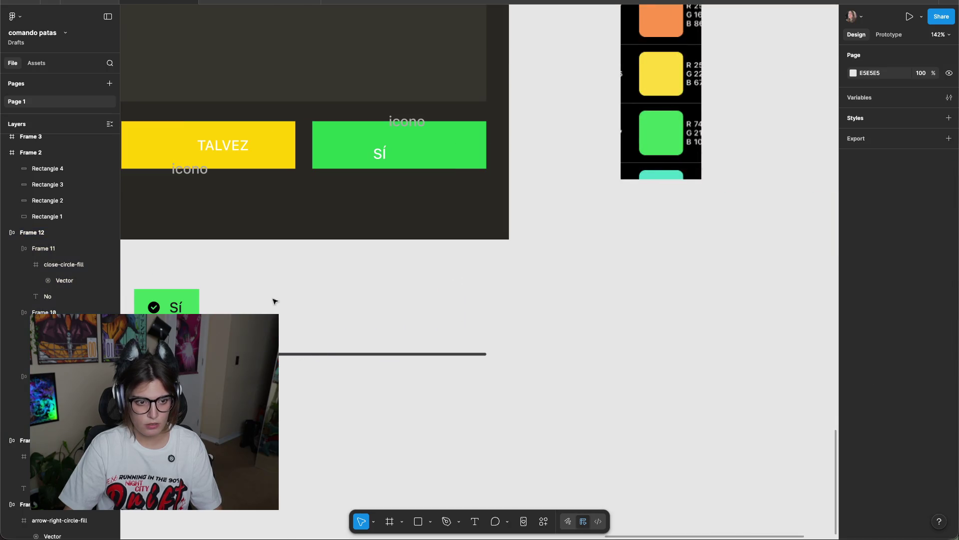
scroll(274, 278, left, 7)
click(310, 276)
scroll(318, 266, right, 3)
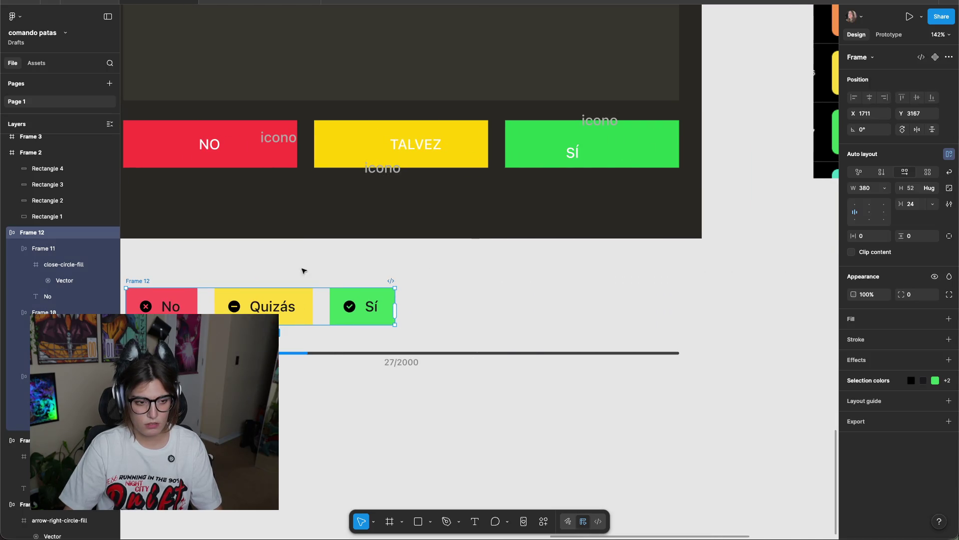
drag(134, 280, 131, 279)
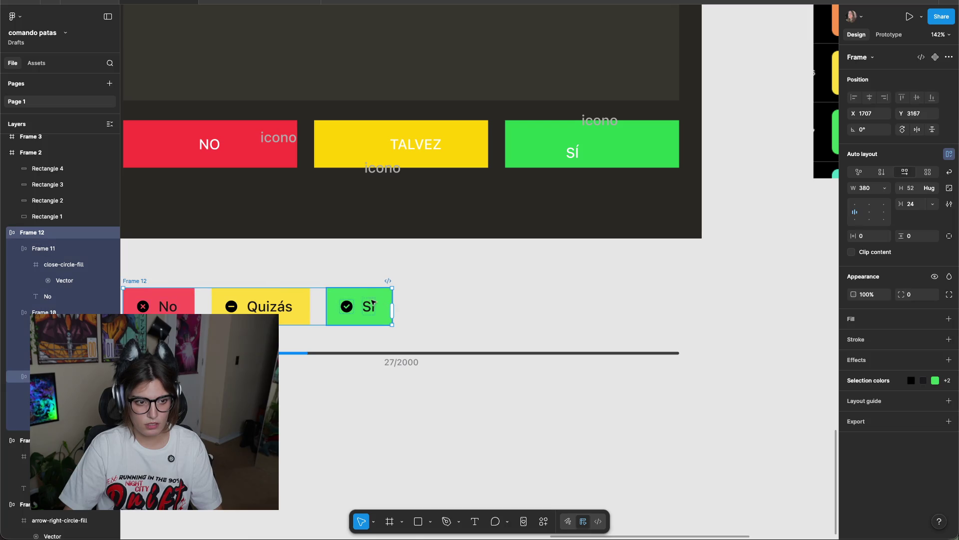
drag(394, 297, 708, 312)
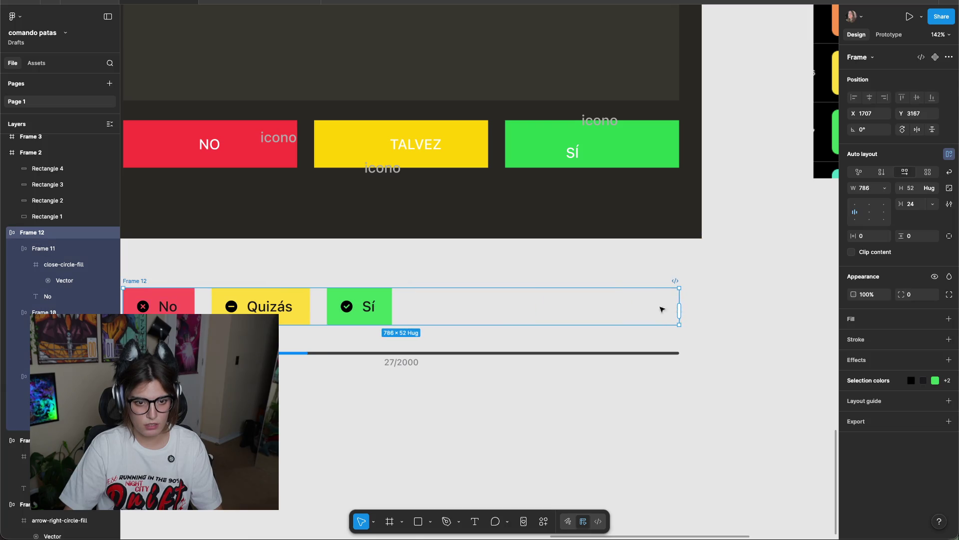
scroll(673, 279, left, 5)
click(672, 272)
click(44, 248)
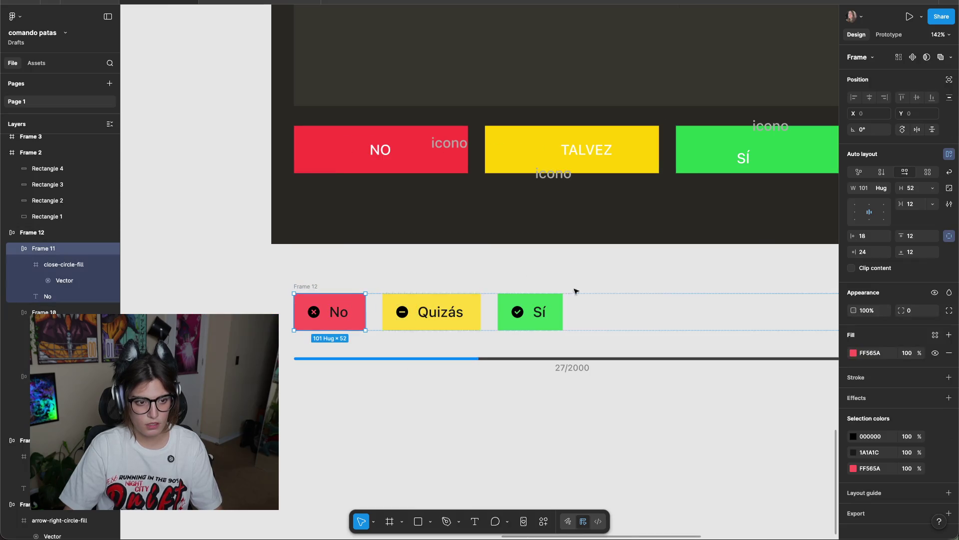
Set the No, Quizás and Sí buttons to fill the row's width.
shift+click(435, 311)
shift+click(554, 314)
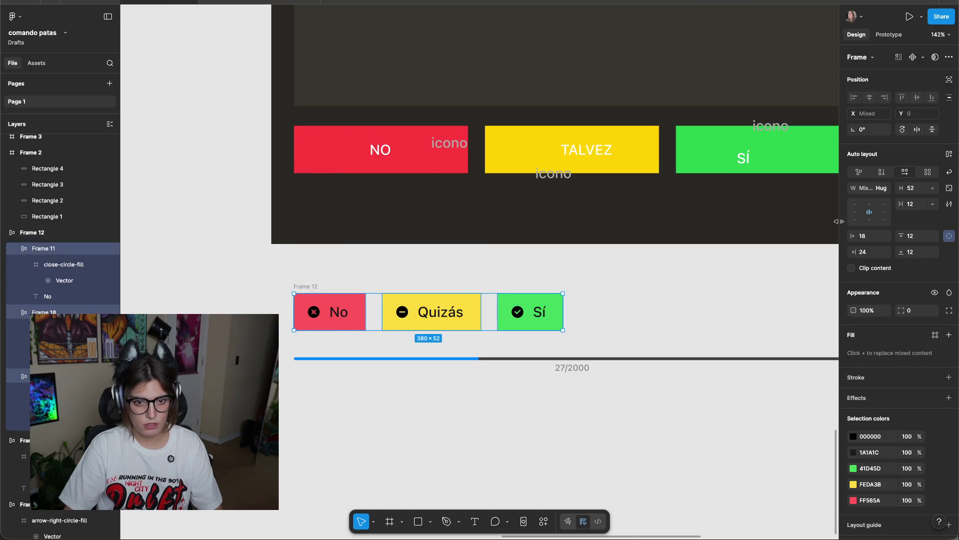
click(879, 188)
click(853, 200)
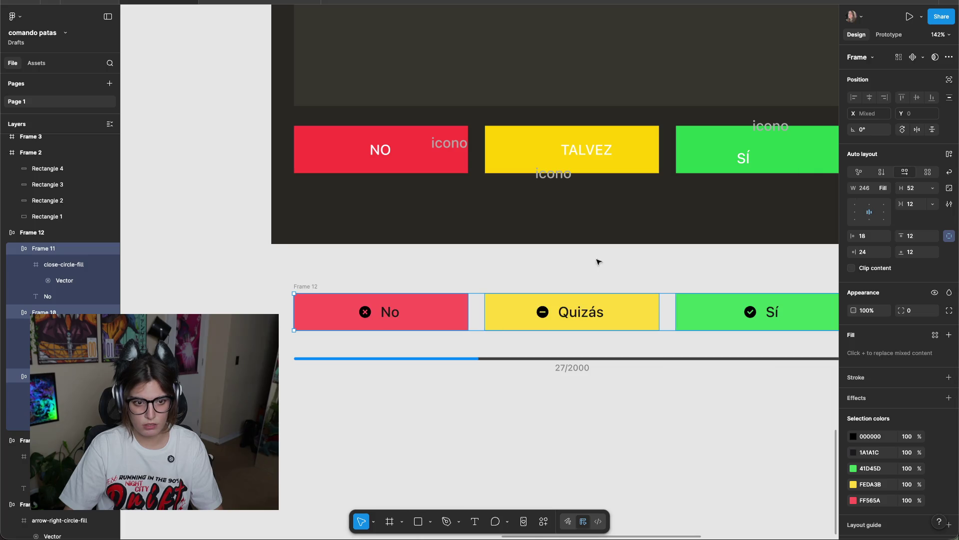
click(595, 275)
Measure the distance from the button row to the progress bar.
scroll(595, 274, down, 5)
scroll(519, 295, up, 5)
drag(520, 294, 563, 276)
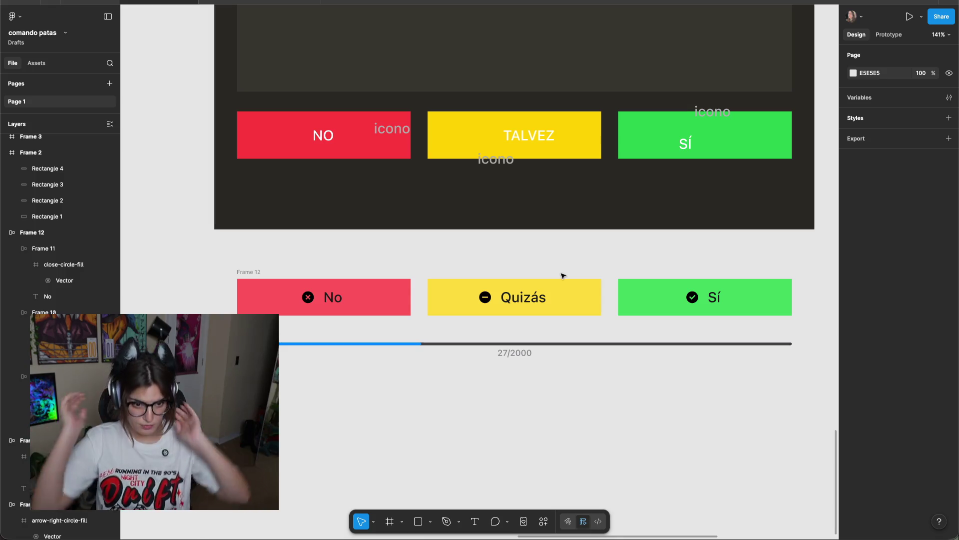
scroll(281, 292, down, 2)
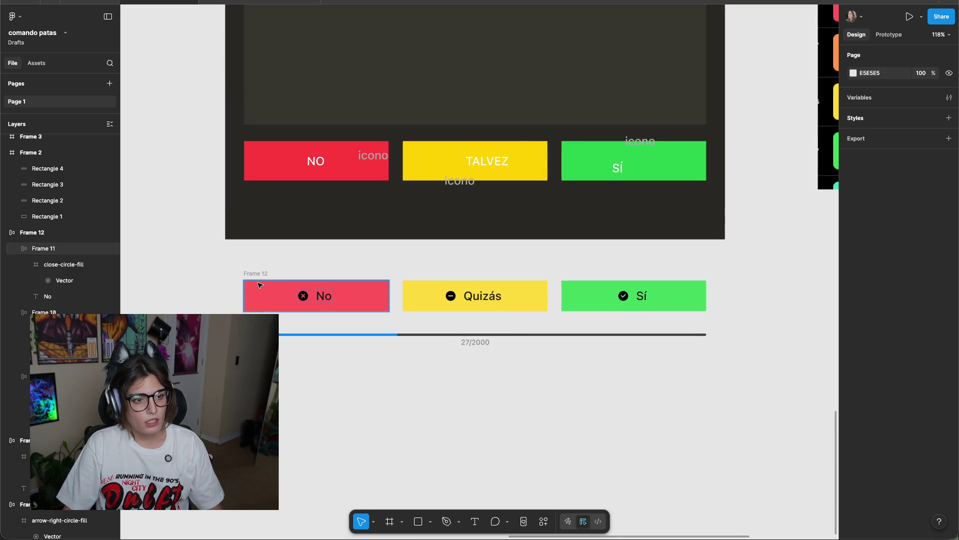
scroll(257, 278, up, 2)
click(253, 281)
key(alt)
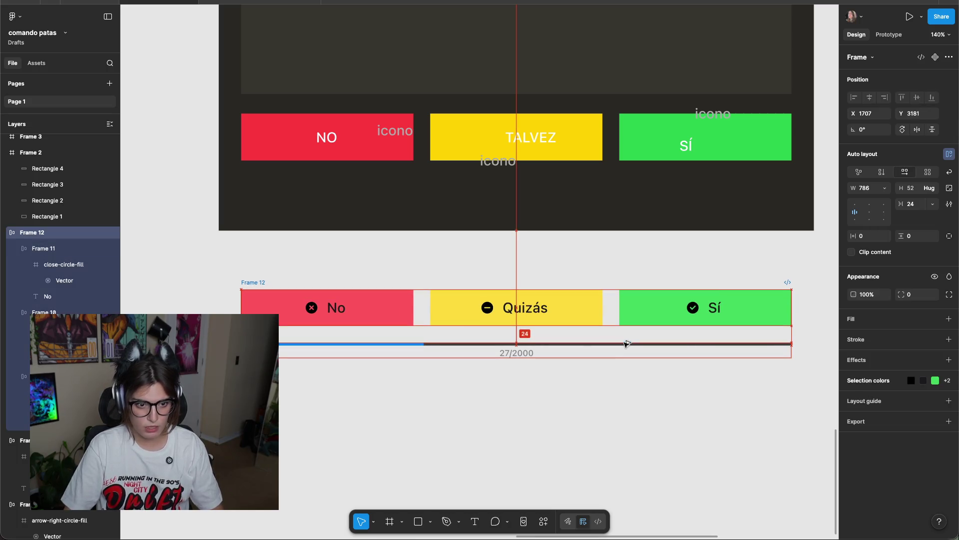
click(632, 334)
Nudge the button row down 4 px, leaving a 20 px gap above the bar.
scroll(659, 268, up, 1)
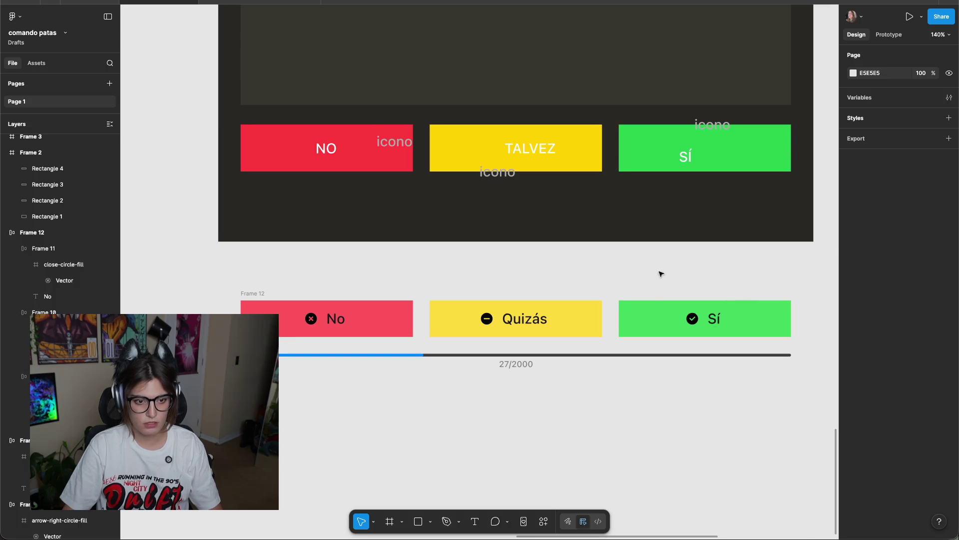
scroll(620, 304, up, 3)
scroll(602, 287, down, 3)
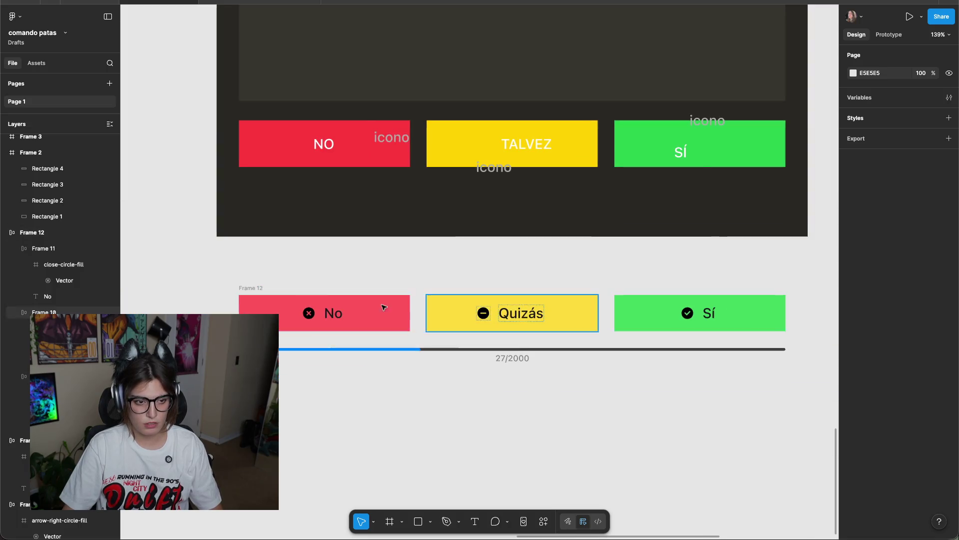
click(244, 287)
key(alt)
key(Down)
key(Down)
key(Down)
key(Down)
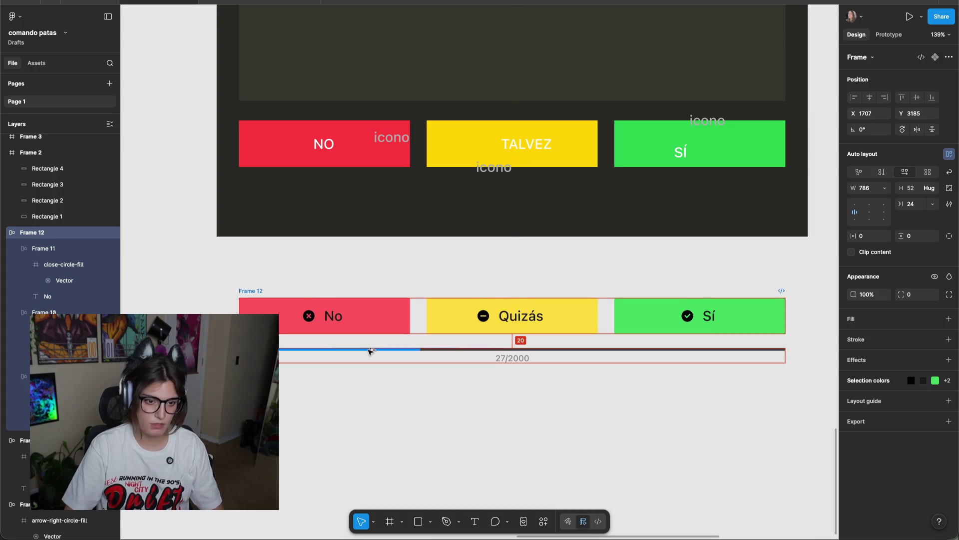
click(636, 398)
scroll(664, 436, up, 1)
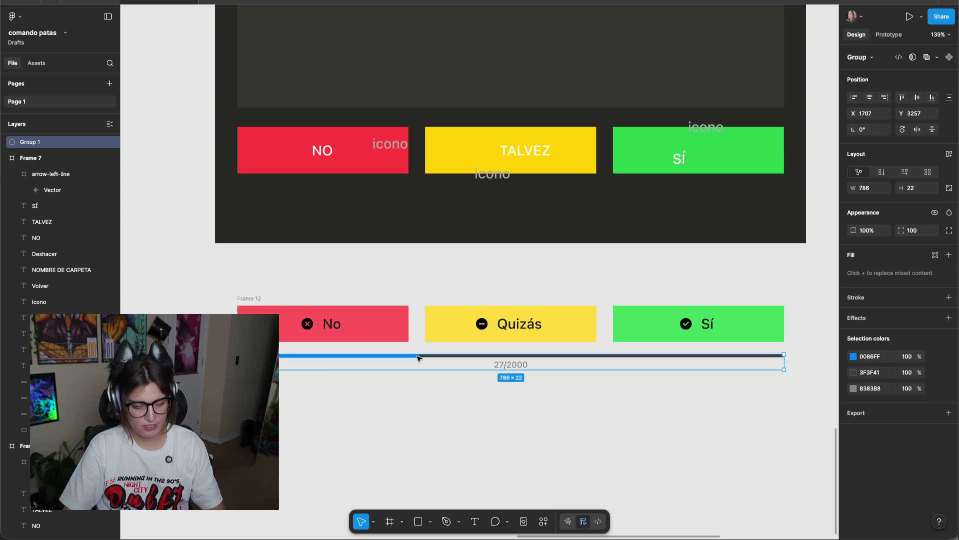
Group the two progress-bar rectangles, then wrap them with the 27/2000 caption in auto layout.
key(ctrl+shift+g)
click(475, 418)
scroll(466, 387, up, 5)
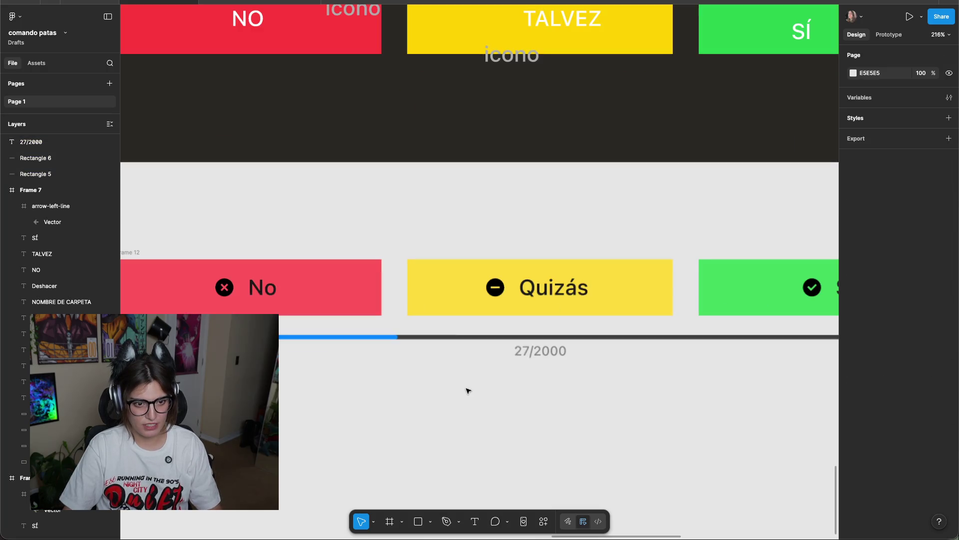
click(381, 335)
shift+click(417, 336)
key(ctrl+g)
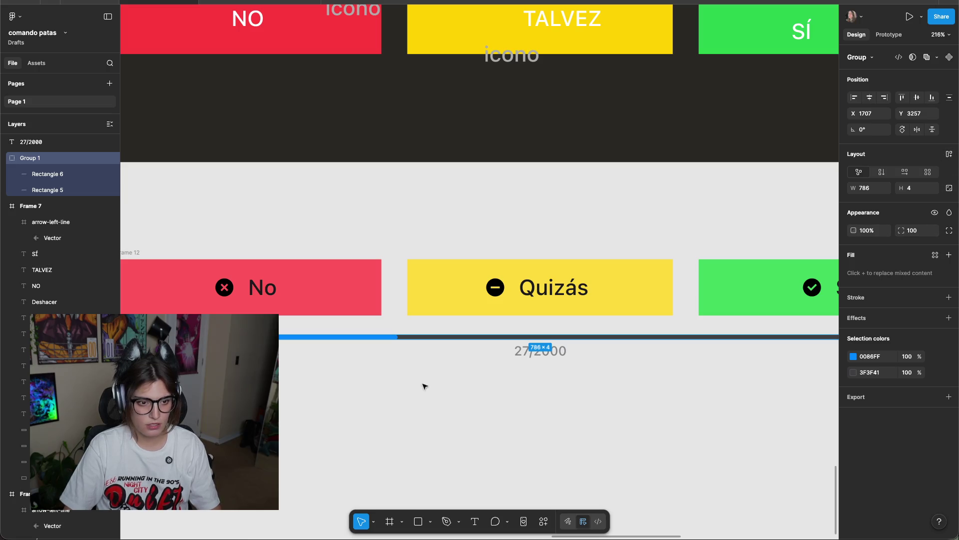
click(562, 350)
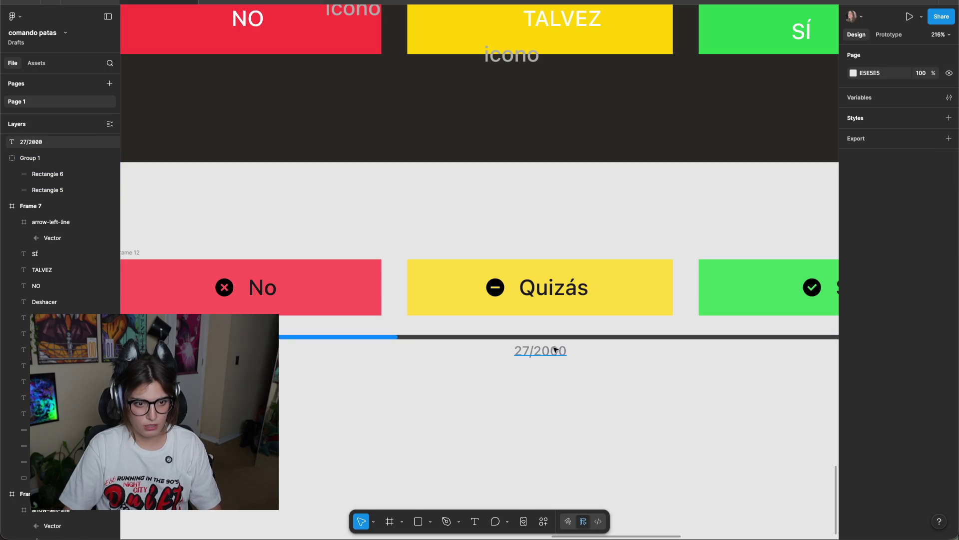
shift+click(585, 339)
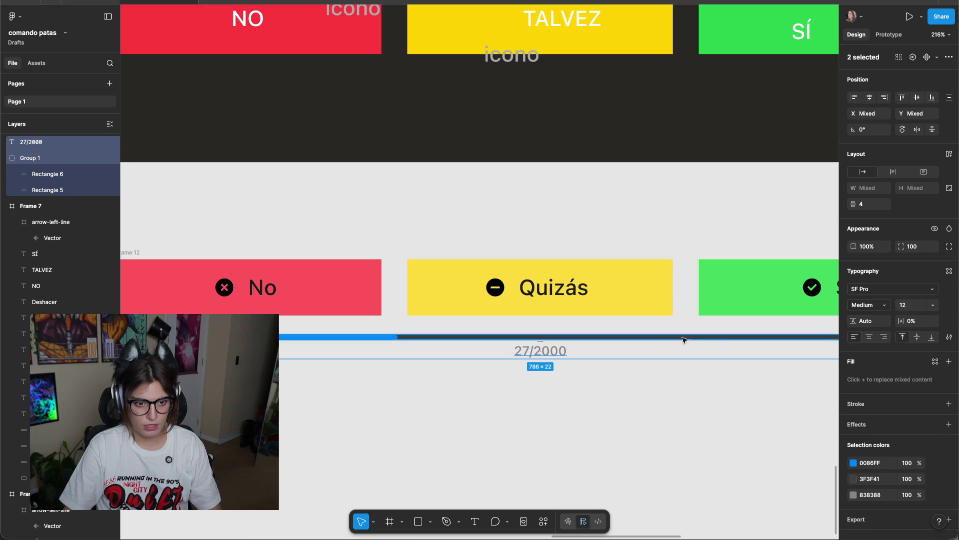
click(948, 155)
Set the progress bar group's width to Fill container inside Frame 13.
click(595, 379)
click(594, 337)
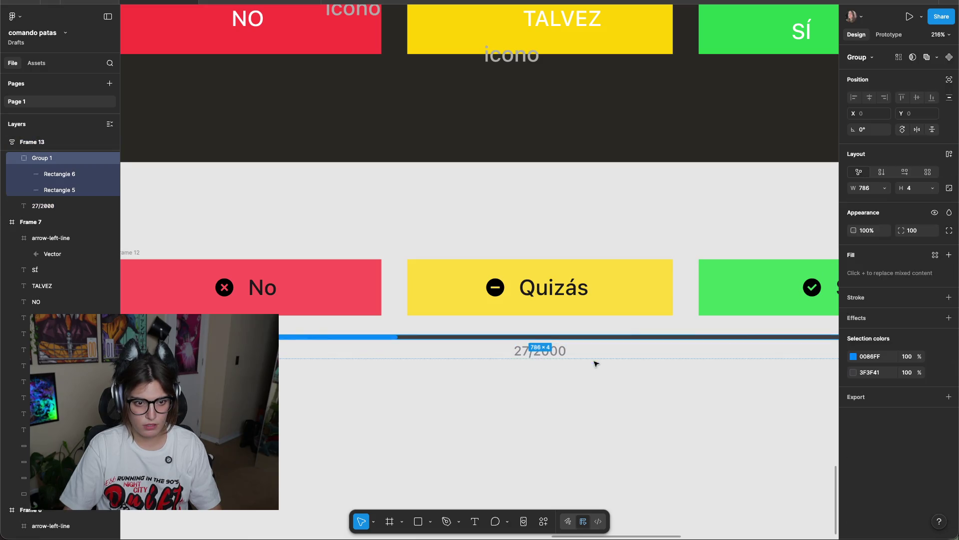
click(608, 346)
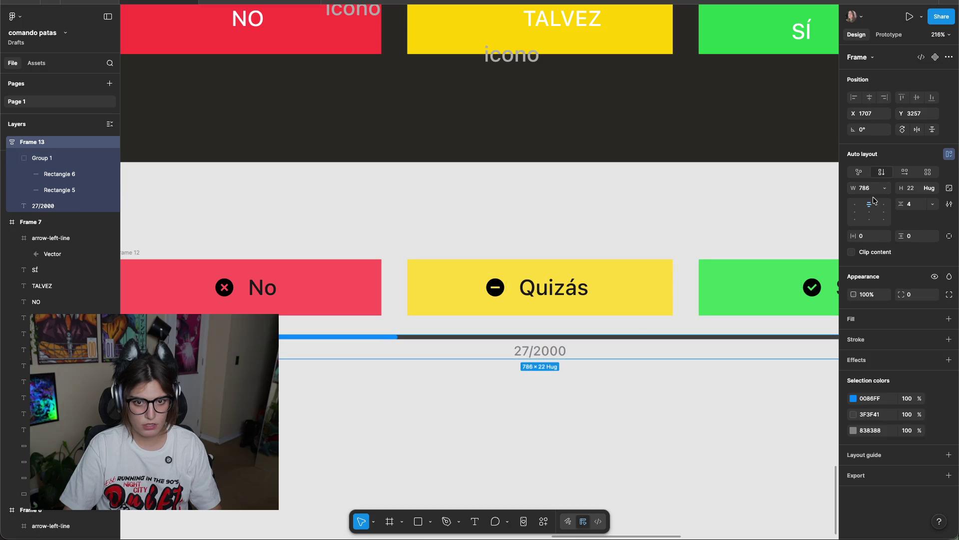
click(885, 187)
key(Escape)
click(691, 325)
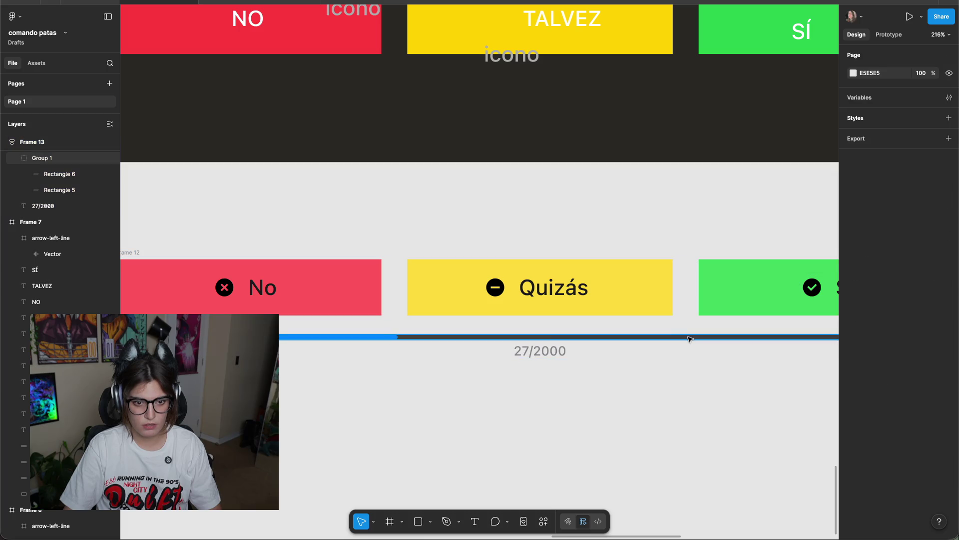
click(689, 339)
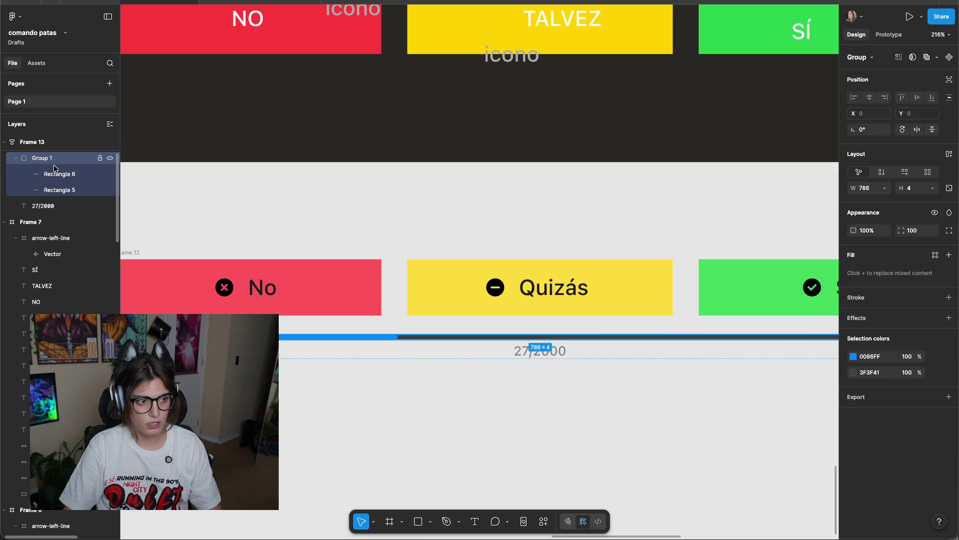
click(885, 188)
click(845, 200)
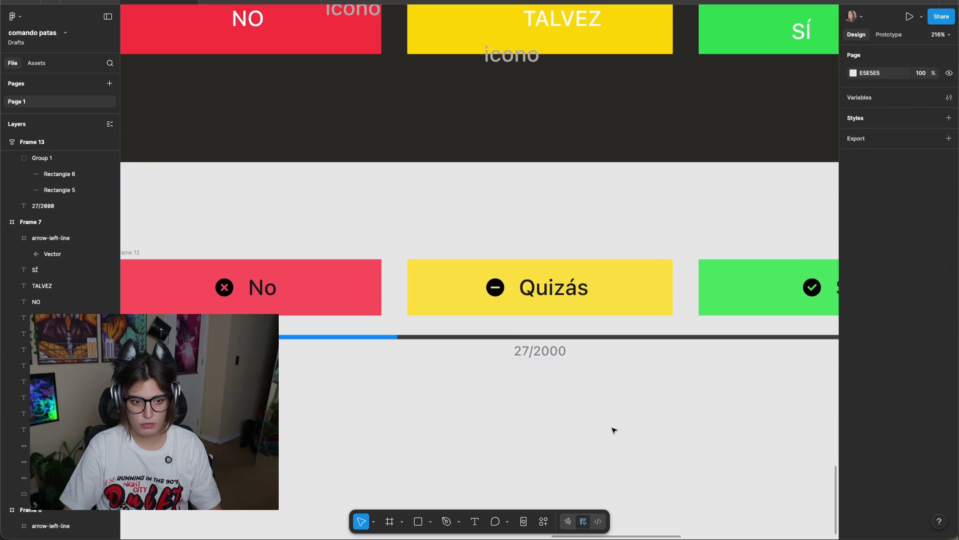
scroll(615, 385, down, 5)
click(624, 371)
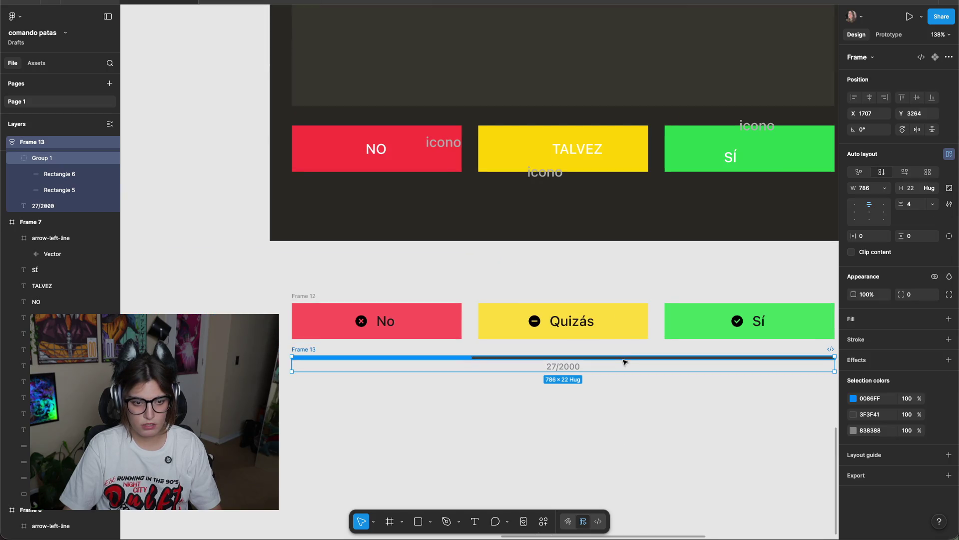
Wrap the button row and progress bar in auto-layout Frame 14 with 18 px spacing.
shift+click(337, 302)
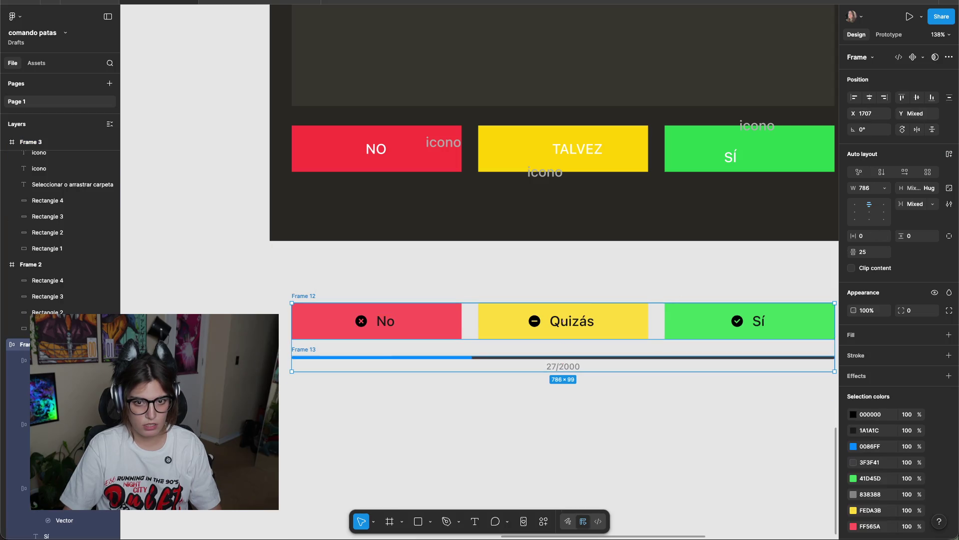
click(947, 155)
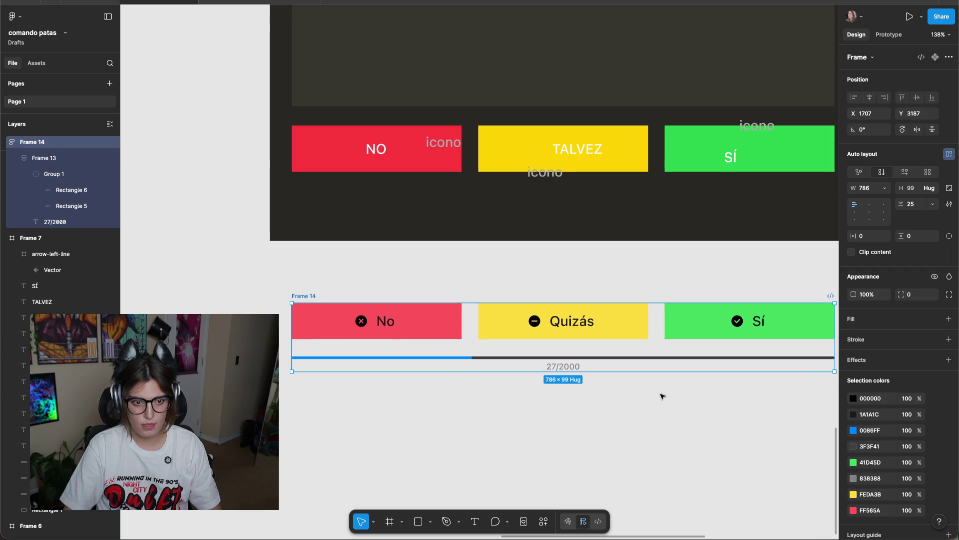
click(919, 204)
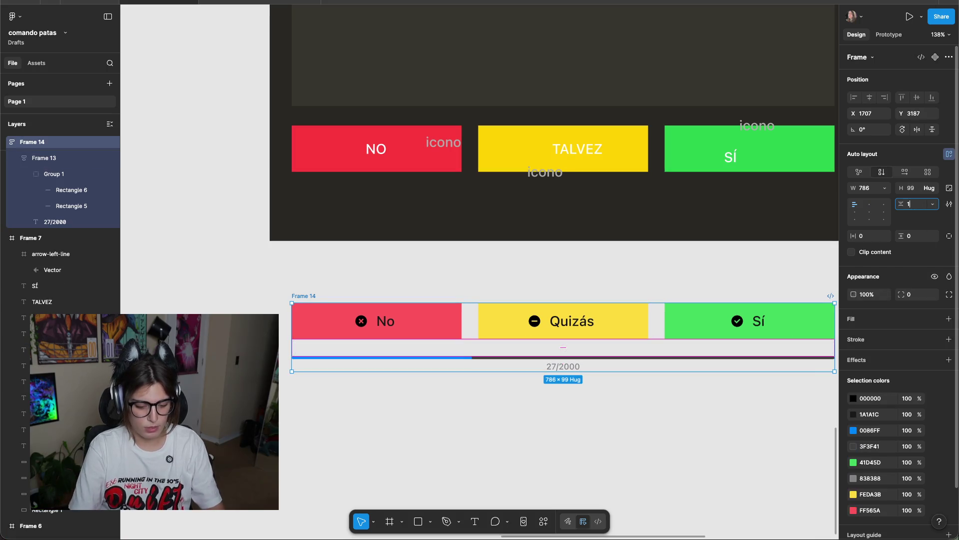
text(18)
key(Return)
Resize Frame 14 from its right edge, narrowing it to 676 px then widening it again.
click(710, 430)
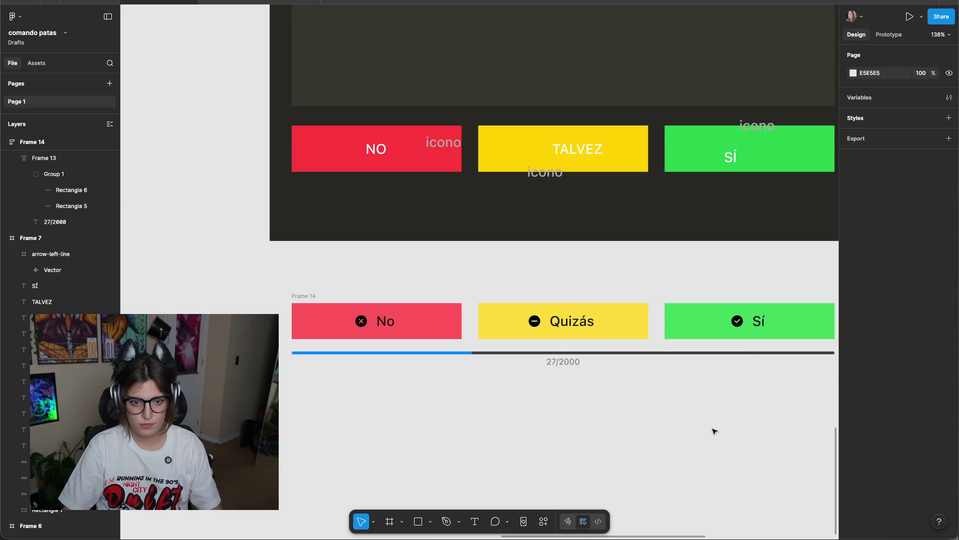
scroll(719, 379, right, 2)
click(730, 330)
click(250, 290)
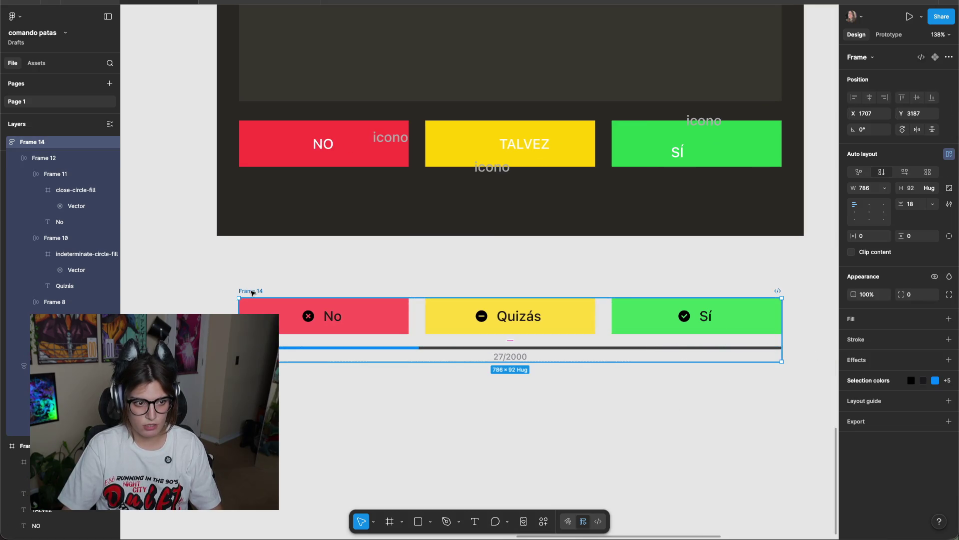
scroll(702, 332, right, 3)
drag(713, 328, 518, 331)
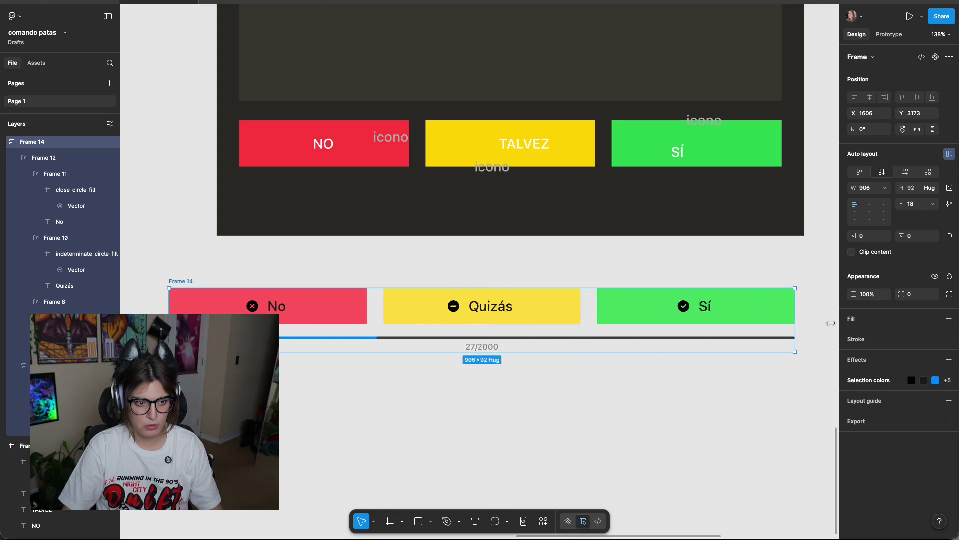
drag(518, 332, 492, 332)
scroll(446, 368, down, 5)
scroll(446, 367, left, 3)
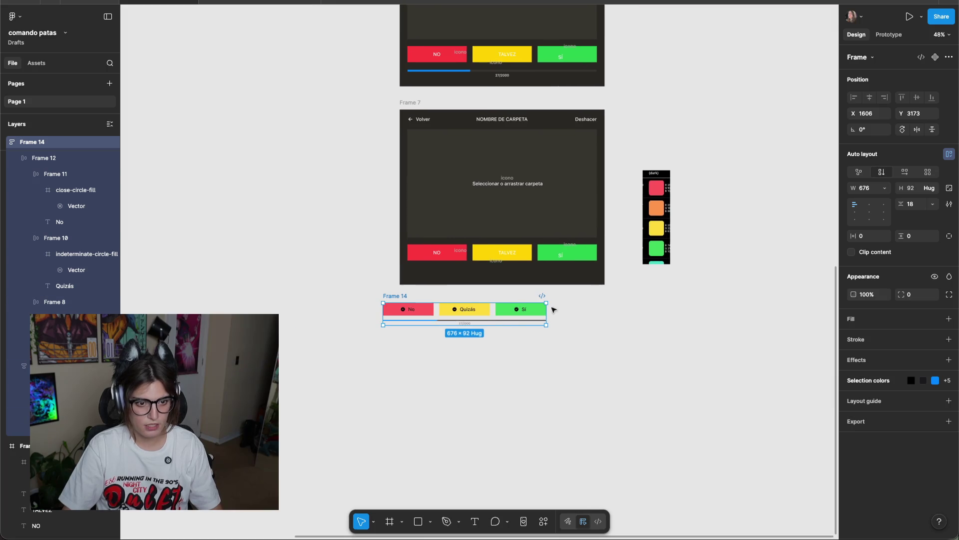
drag(555, 316, 721, 321)
Undo Frame 14 back to 786 px wide and center it under the dark mockup.
key(ctrl+z)
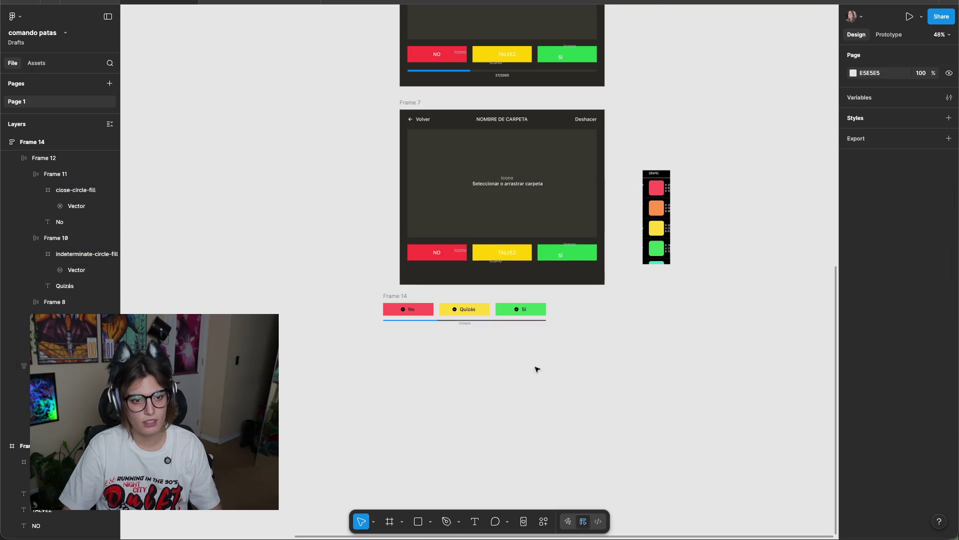
key(shift+0)
scroll(682, 369, up, 2)
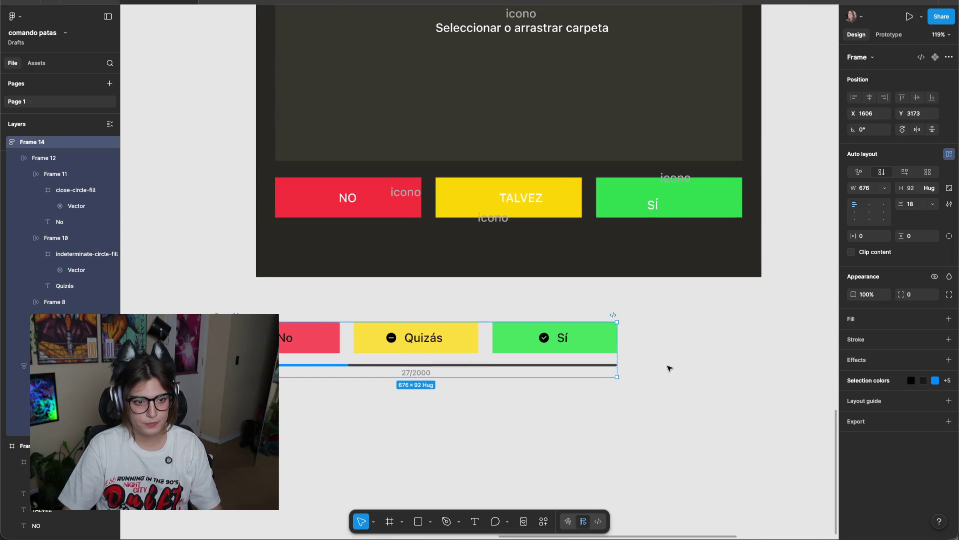
key(ctrl+z)
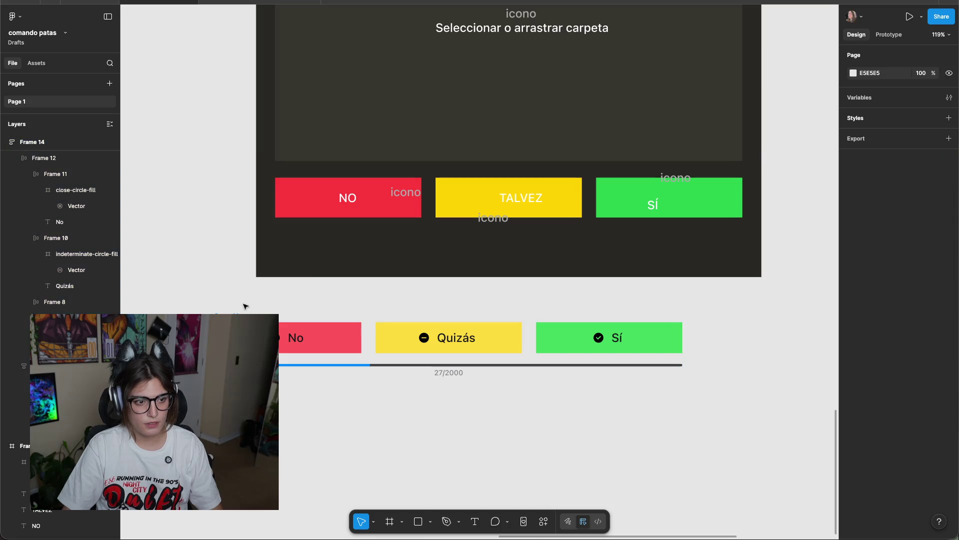
key(ctrl+z)
key(ctrl+z)
key(ctrl+z)
drag(302, 299, 289, 322)
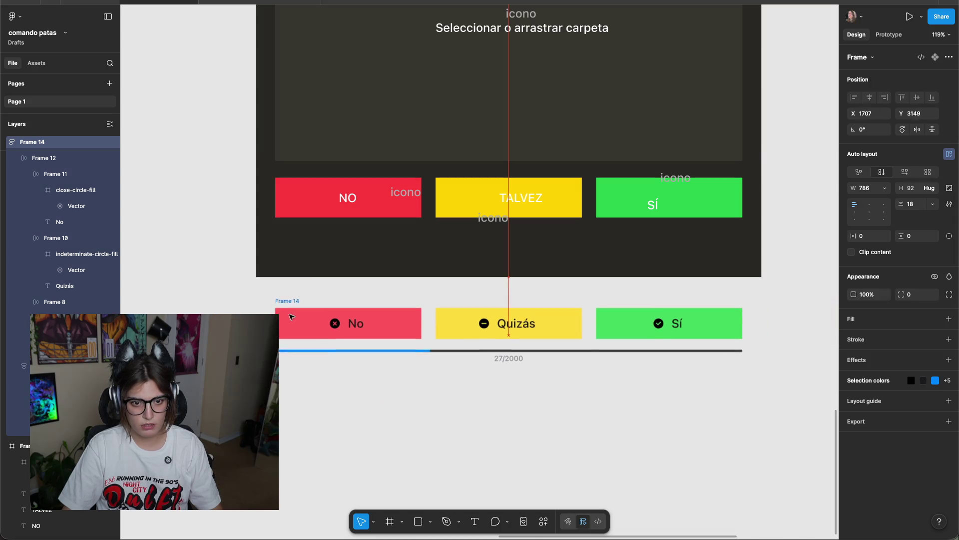
Delete the old NO/TALVEZ/SÍ button row and place the new row and bar in the mockup.
scroll(682, 264, down, 3)
scroll(711, 294, down, 2)
scroll(699, 236, down, 2)
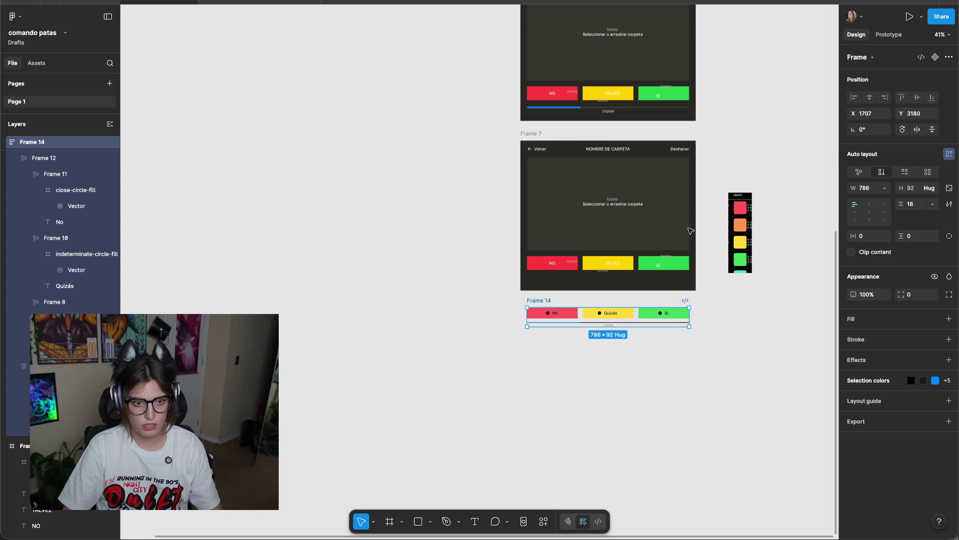
scroll(692, 300, up, 3)
drag(759, 215, 381, 260)
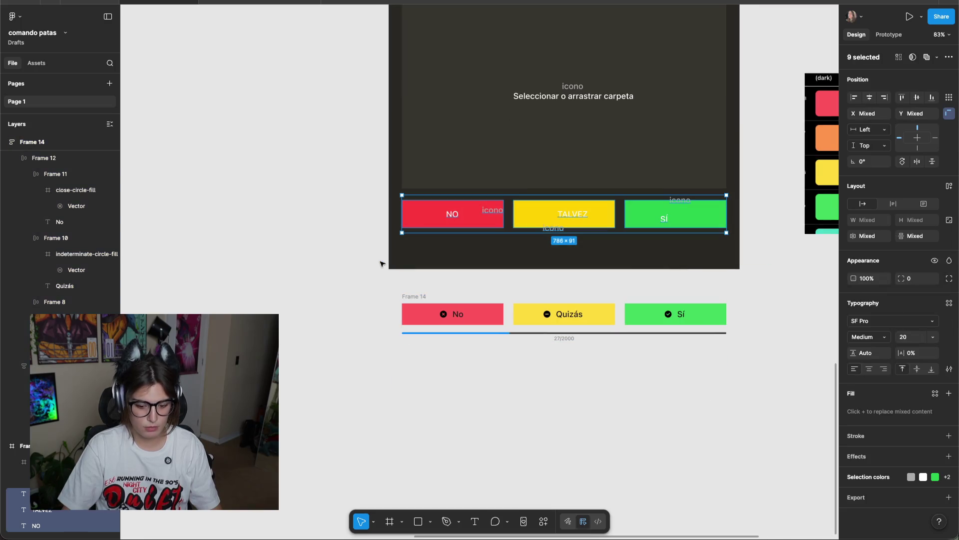
key(Delete)
drag(414, 296, 415, 216)
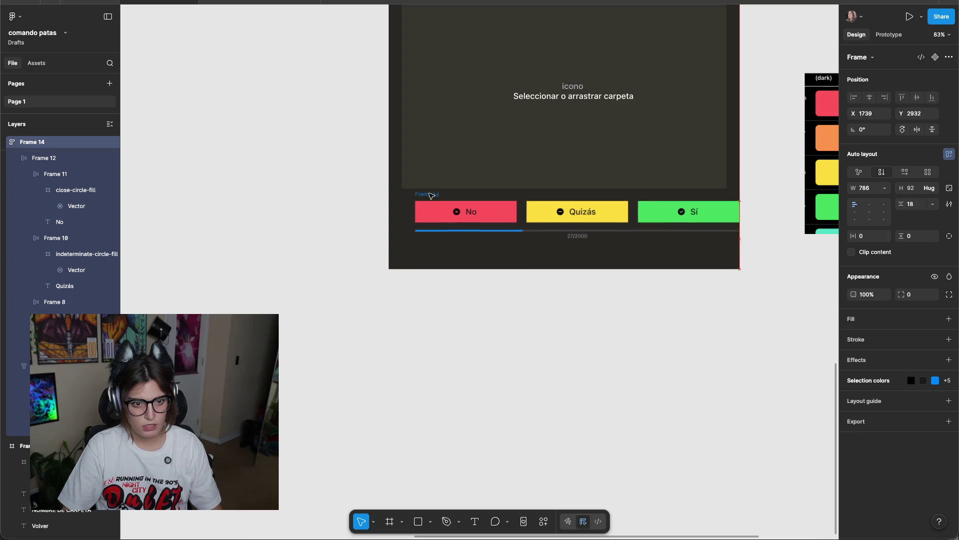
click(631, 328)
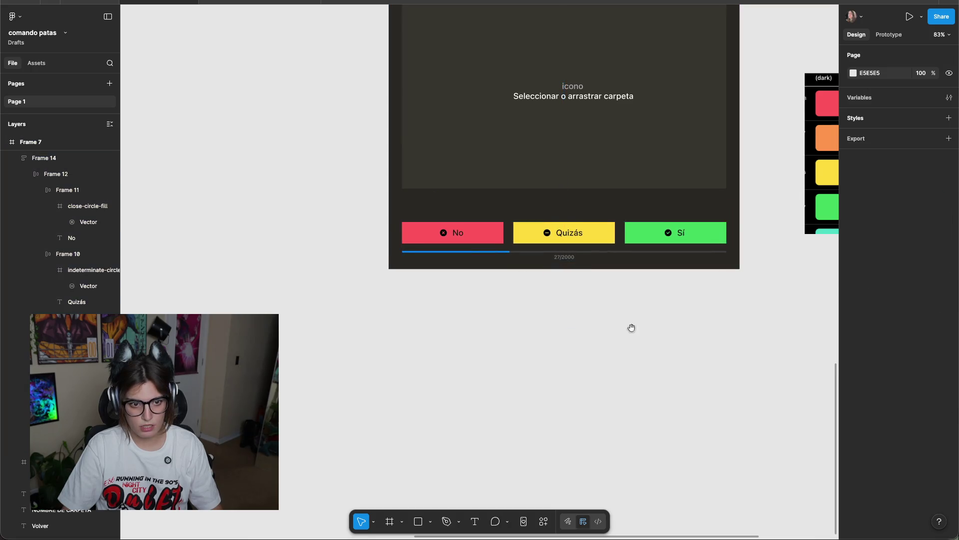
Nudge Frame 14 up from Y 612 to Y 610.
scroll(599, 317, up, 5)
scroll(600, 457, up, 3)
scroll(624, 465, down, 3)
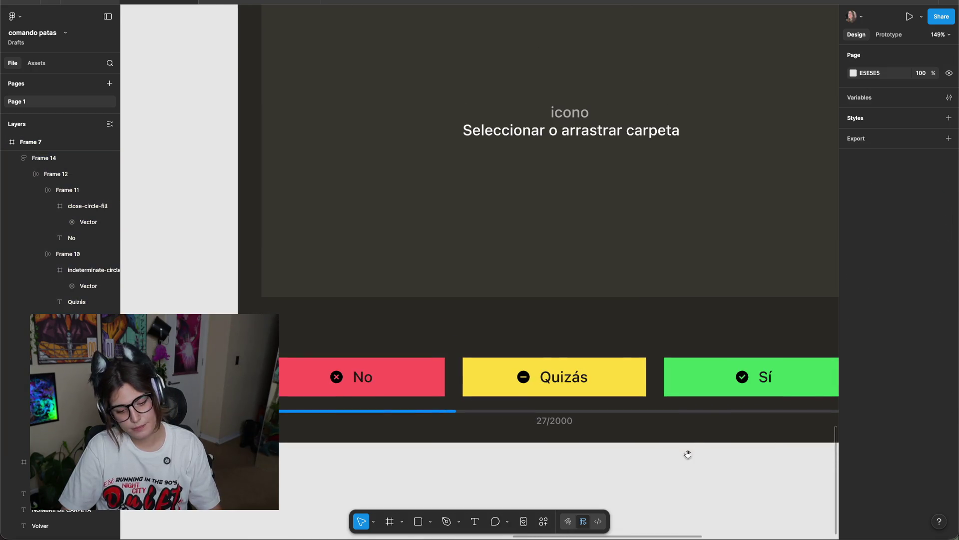
scroll(688, 454, right, 2)
click(749, 364)
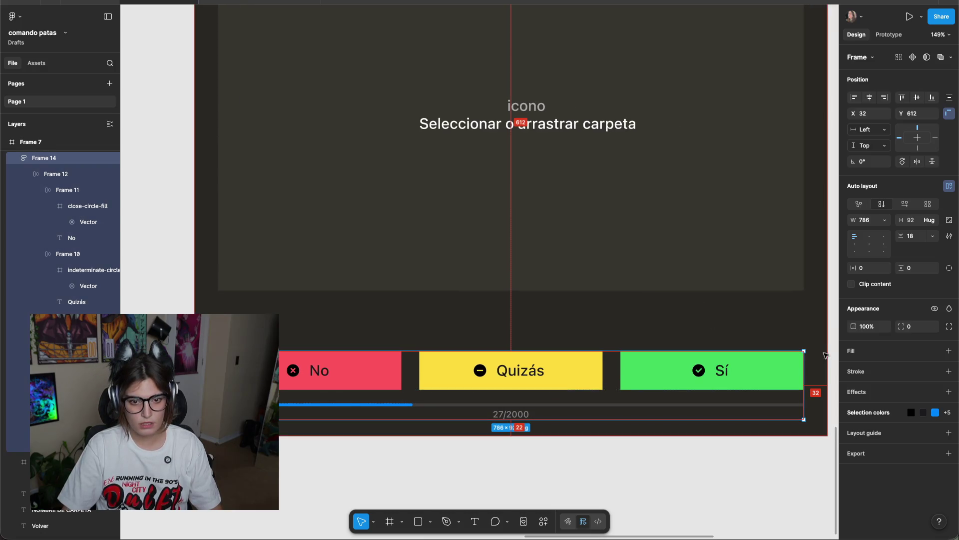
key(Up)
key(Up)
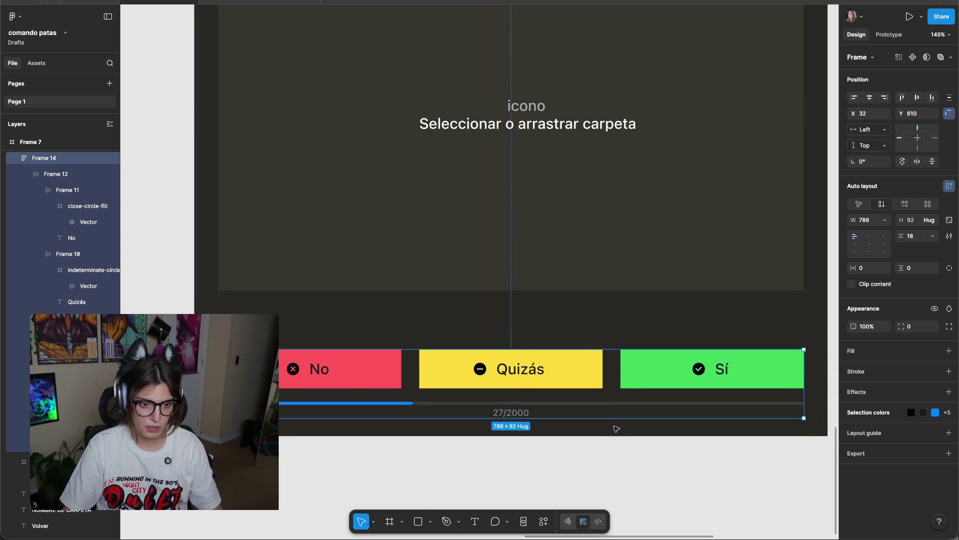
click(634, 465)
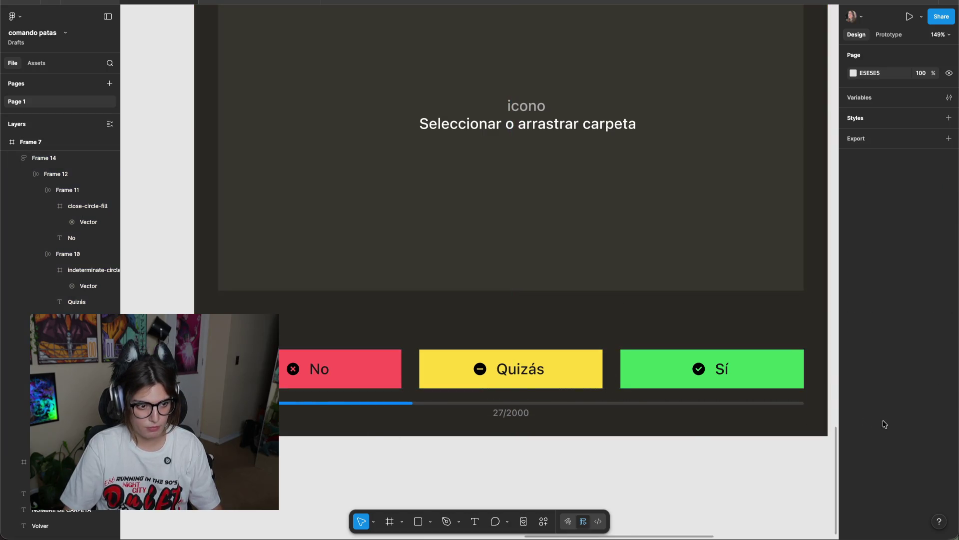
Drag the dark drop-zone rectangle to a new position.
scroll(715, 307, up, 3)
ctrl+scroll(728, 297, down, 2)
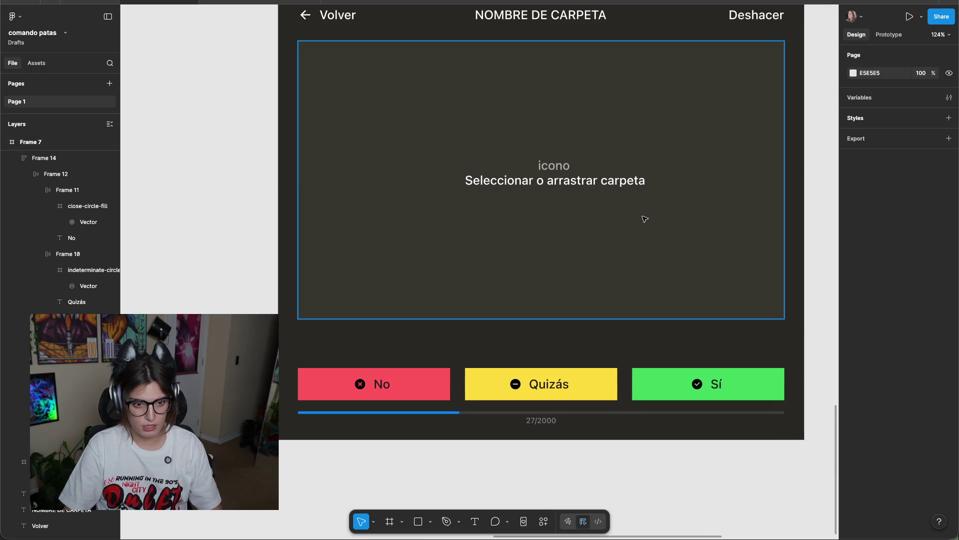
drag(658, 261, 657, 295)
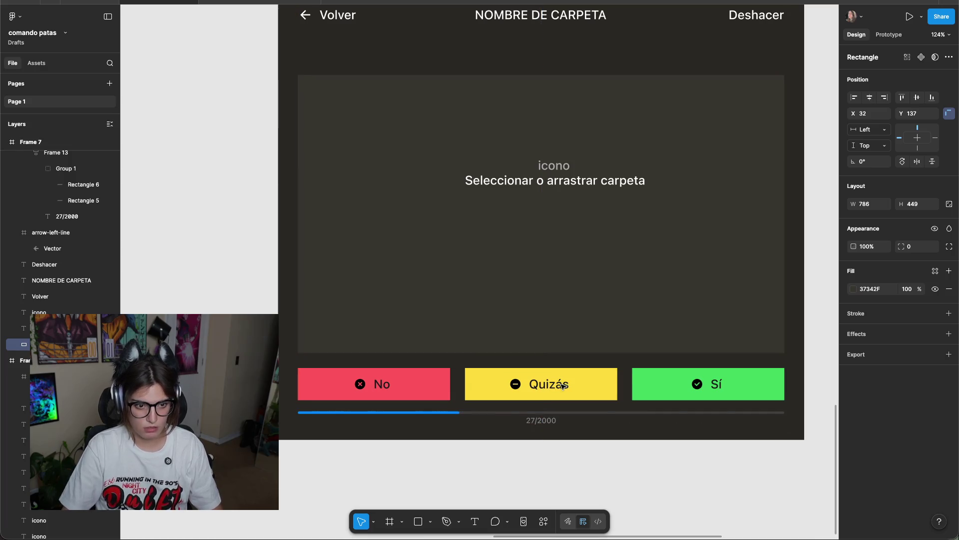
Select the dark drop-zone rectangle.
click(812, 384)
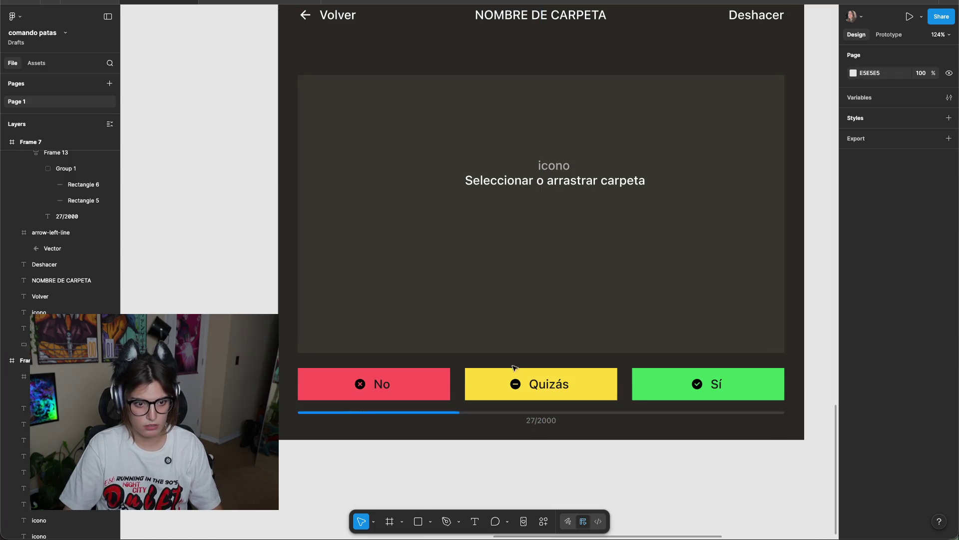
scroll(515, 367, up, 2)
scroll(515, 367, right, 2)
click(585, 159)
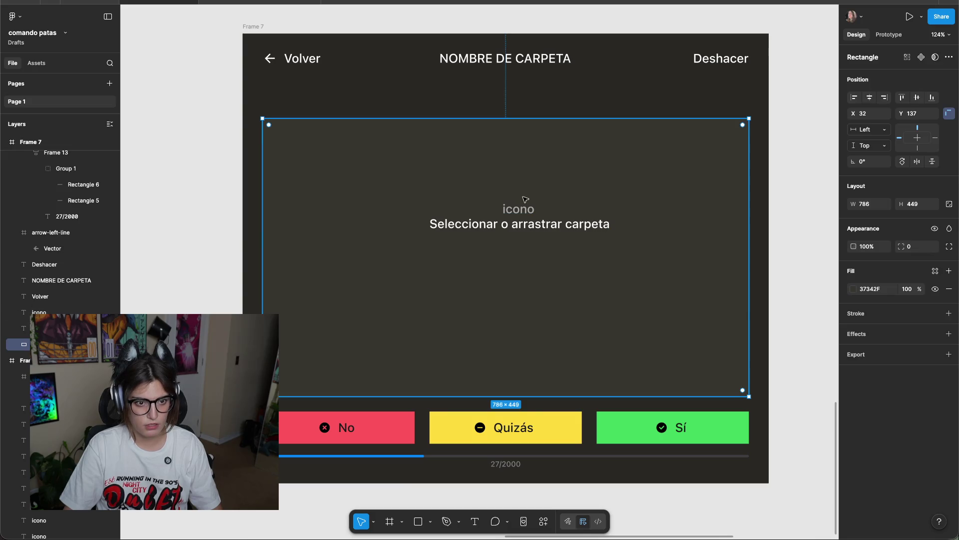
Launch the RemixIcon plugin from quick actions and show its icon category list.
click(544, 519)
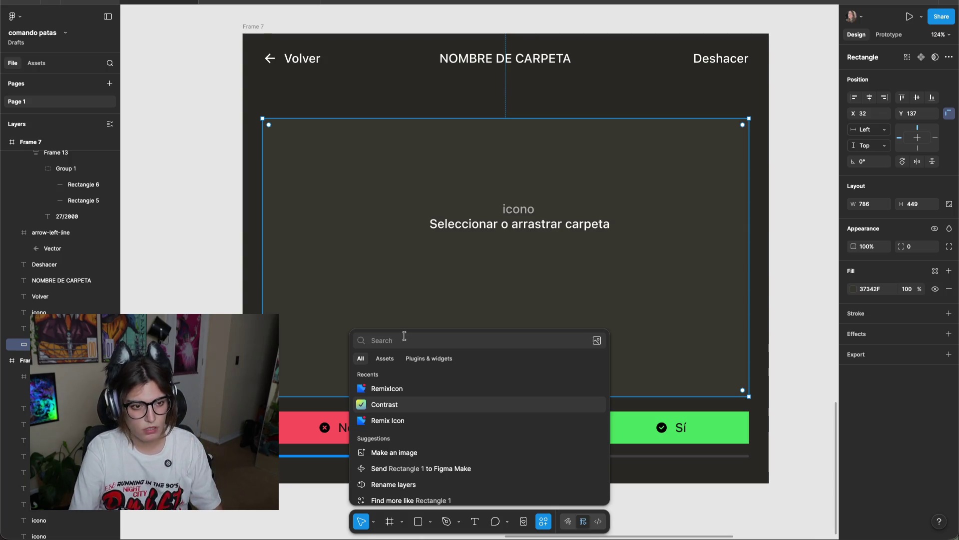
text(car)
key(BackSpace)
key(BackSpace)
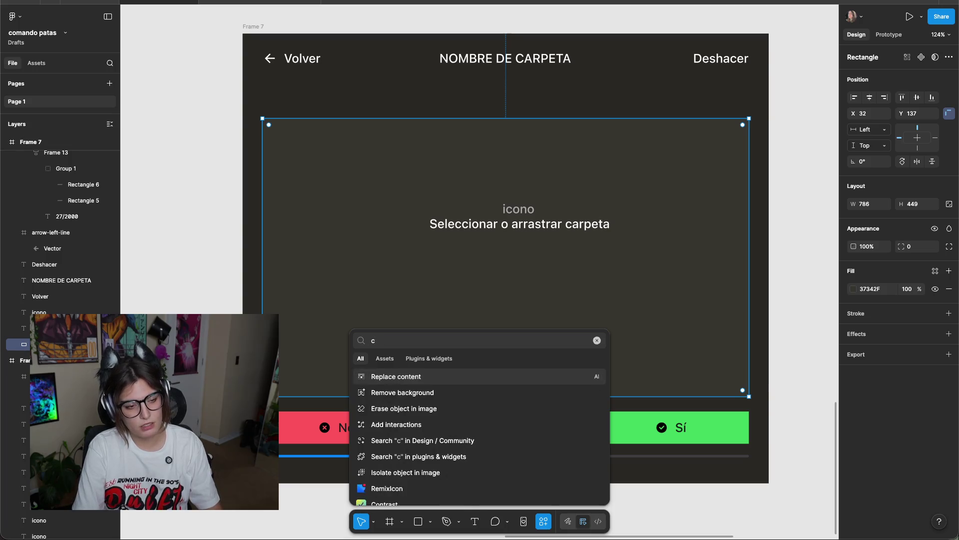
key(BackSpace)
click(386, 388)
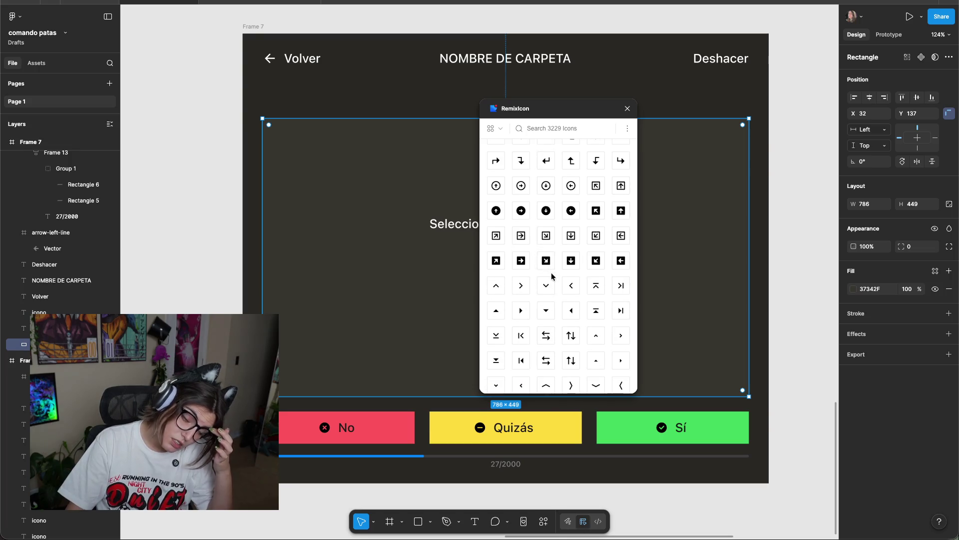
scroll(550, 265, down, 4)
scroll(600, 265, up, 8)
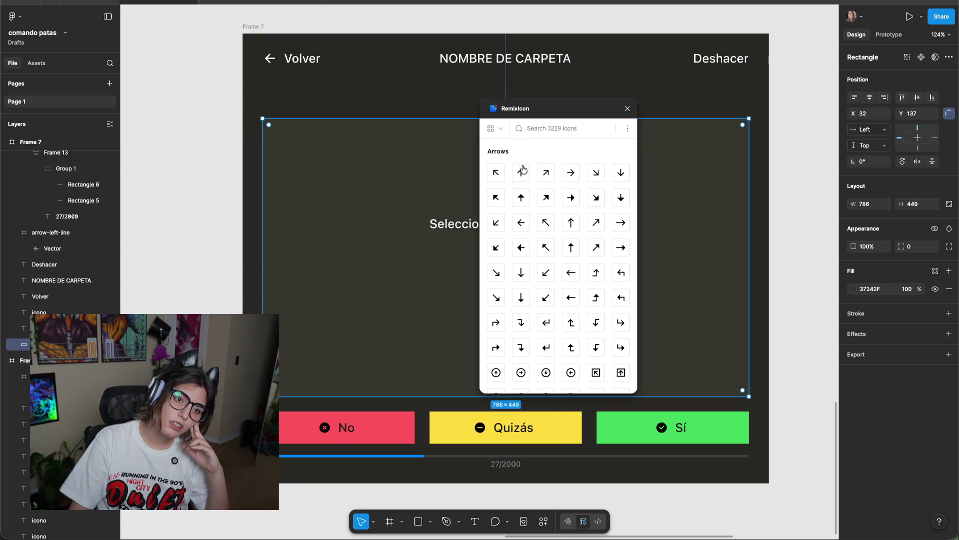
click(495, 129)
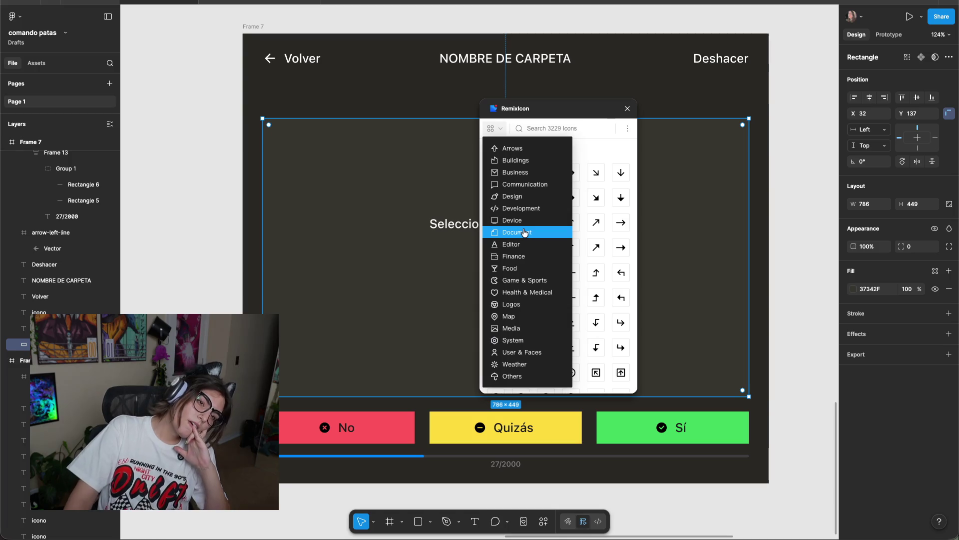
Browse RemixIcon's Document category down to the folder icons.
click(524, 232)
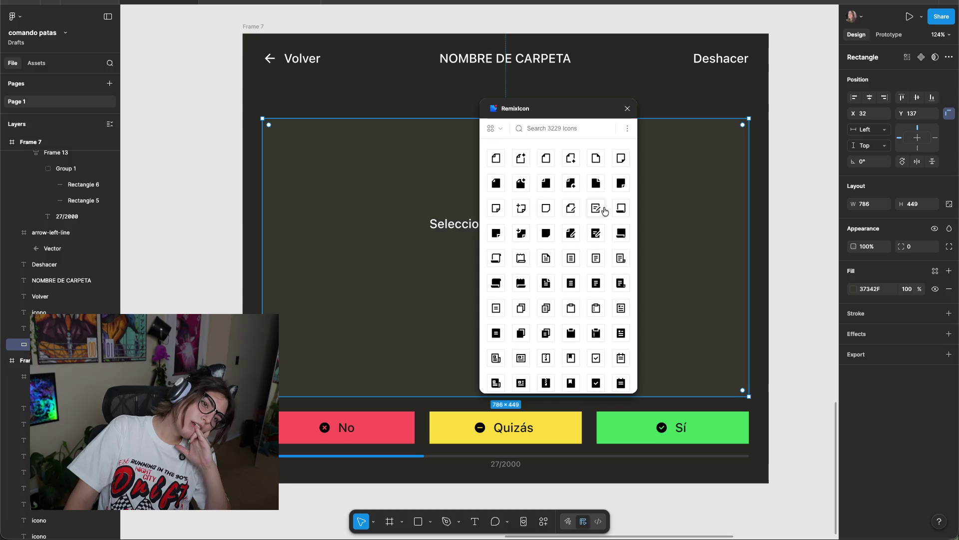
scroll(596, 222, down, 1)
scroll(599, 250, down, 3)
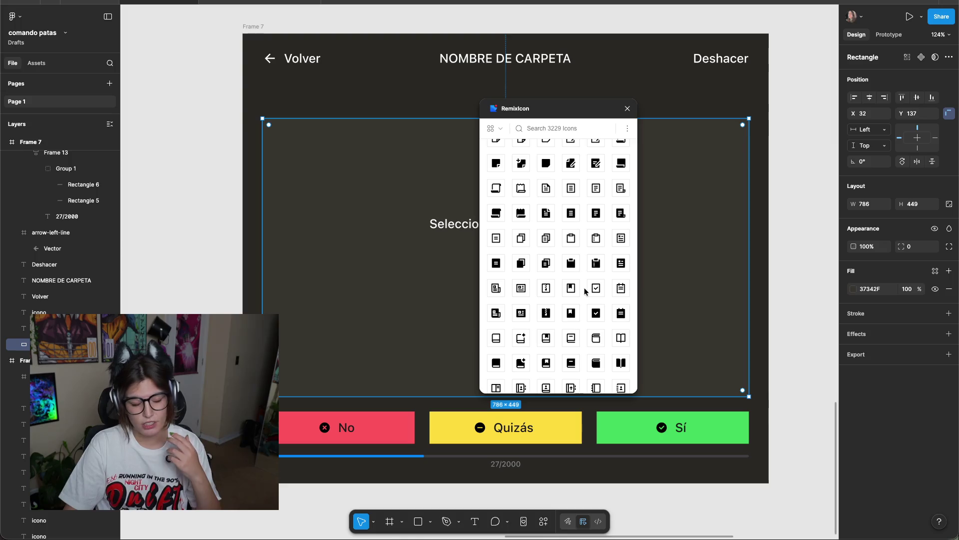
scroll(597, 285, down, 2)
scroll(607, 309, down, 2)
scroll(606, 306, down, 2)
scroll(604, 303, down, 2)
scroll(604, 302, down, 2)
scroll(597, 310, down, 2)
scroll(575, 312, down, 2)
scroll(607, 357, down, 2)
scroll(606, 360, down, 2)
scroll(606, 362, down, 2)
scroll(604, 366, down, 2)
scroll(605, 359, up, 2)
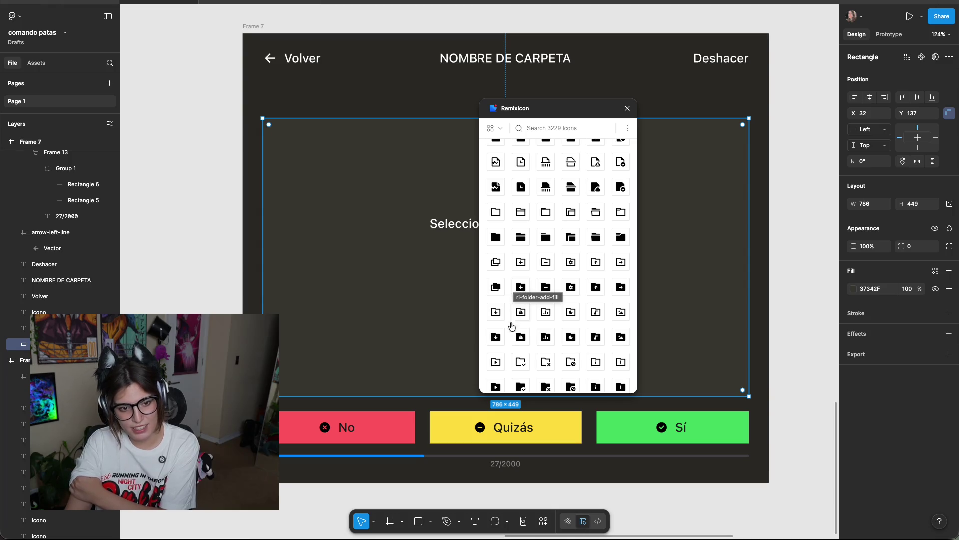
scroll(566, 356, down, 1)
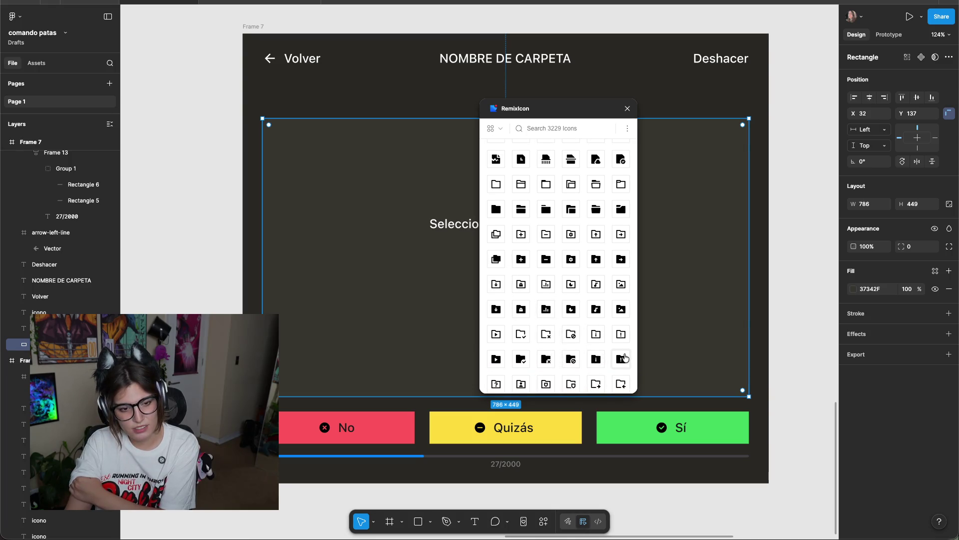
scroll(623, 356, down, 1)
scroll(618, 348, down, 3)
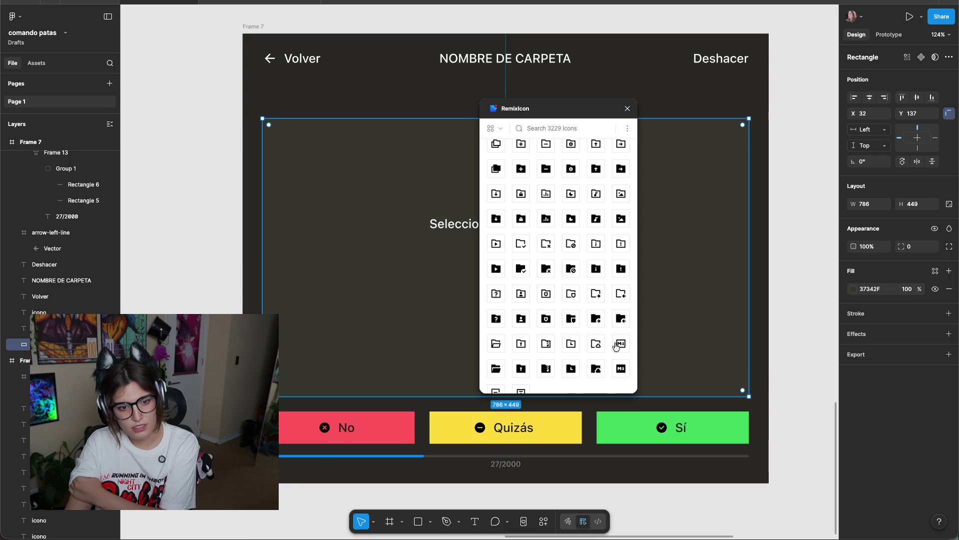
scroll(615, 350, up, 4)
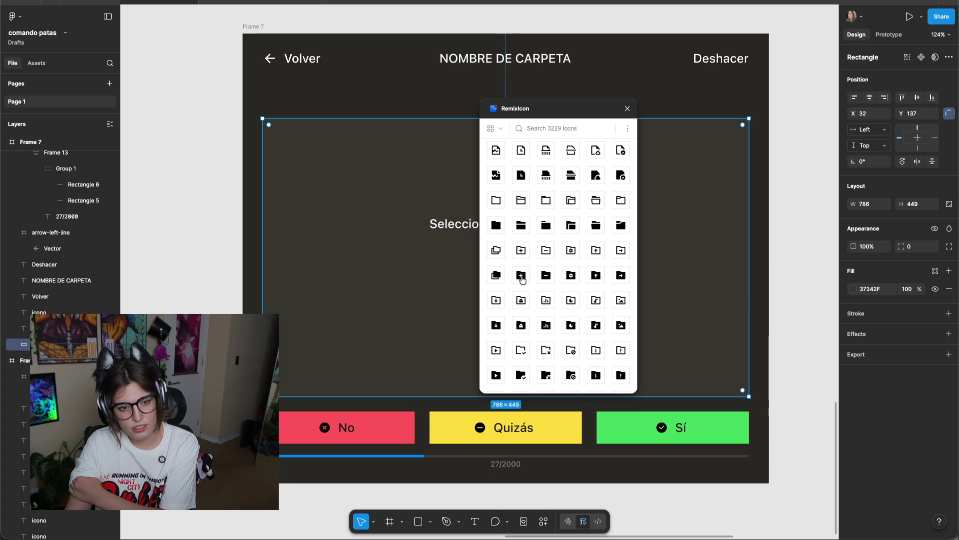
scroll(592, 318, down, 8)
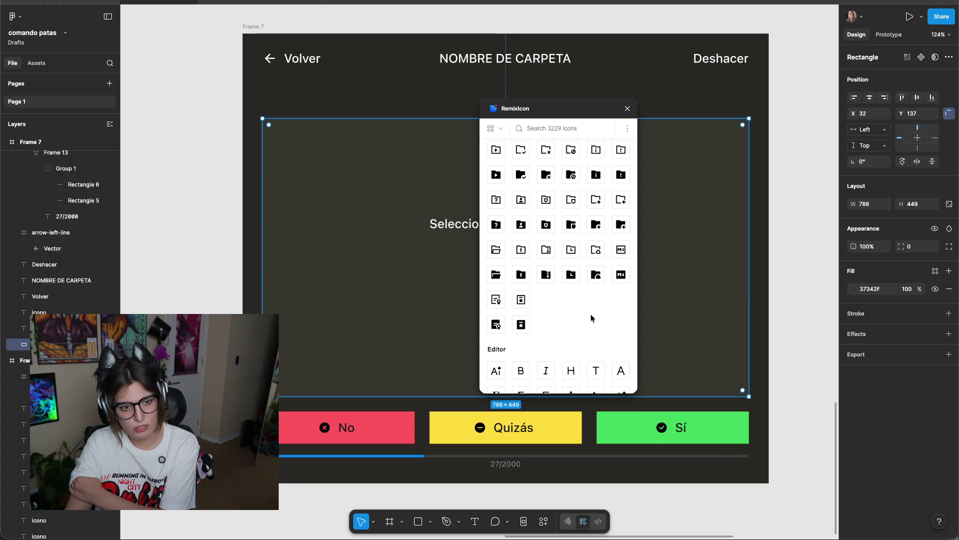
scroll(591, 317, up, 8)
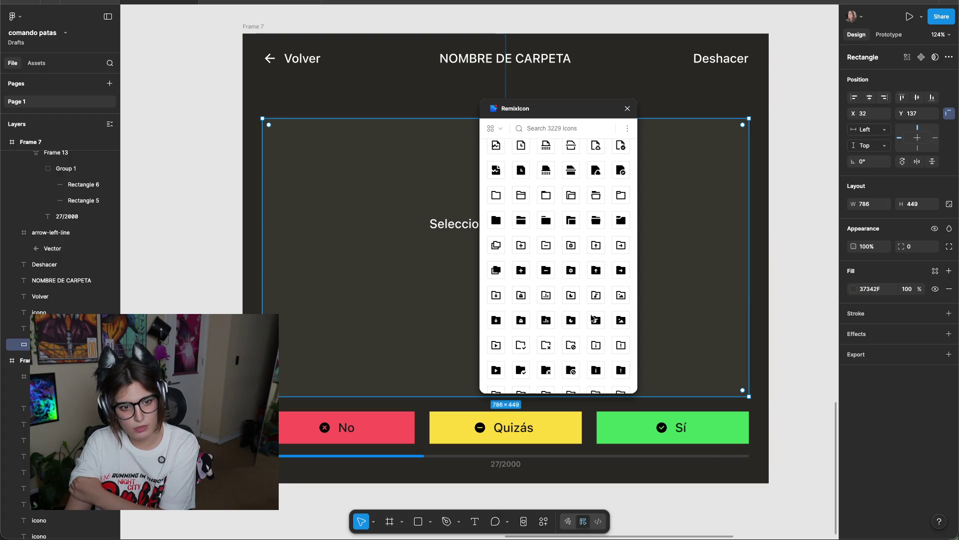
Insert the folder-add-fill icon into Frame 6 and move the plugin window aside.
click(525, 274)
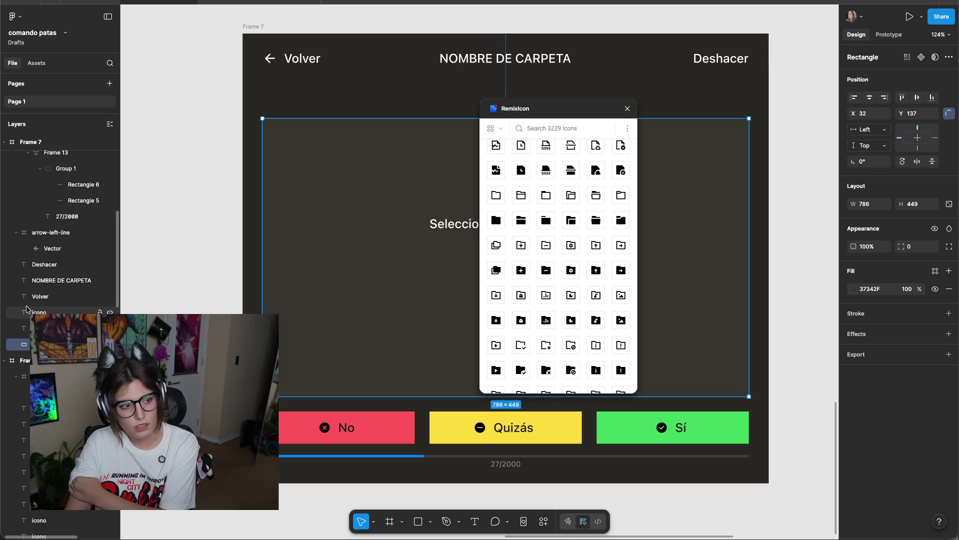
scroll(83, 292, up, 5)
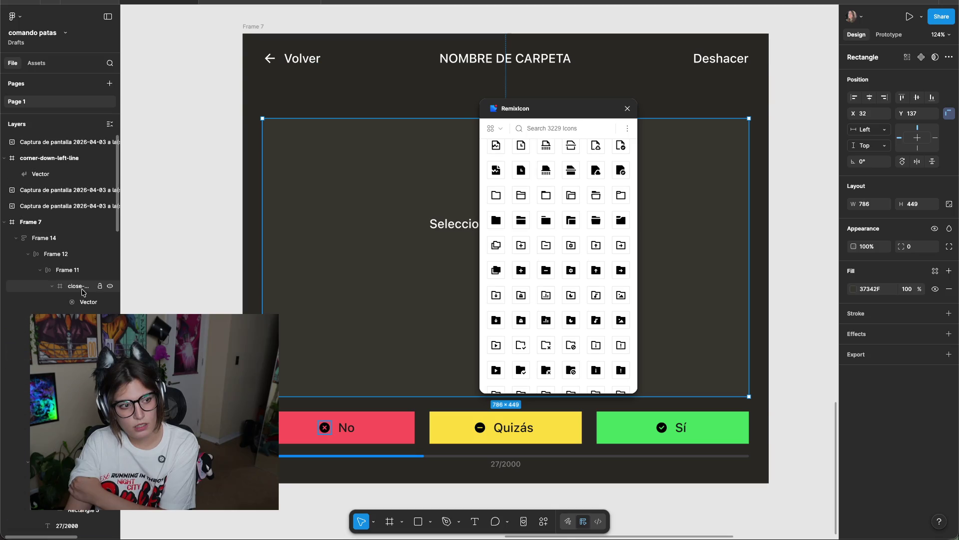
click(34, 159)
scroll(60, 210, down, 5)
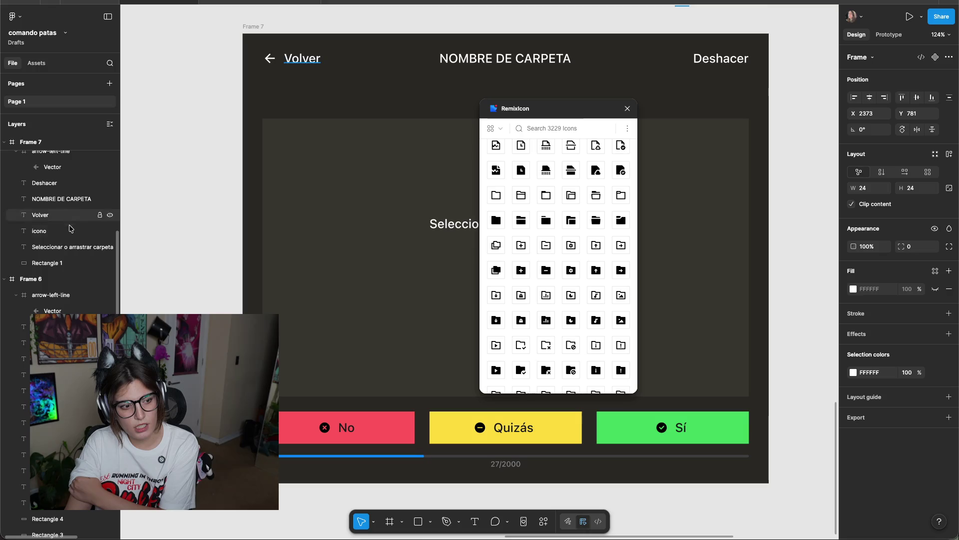
click(30, 279)
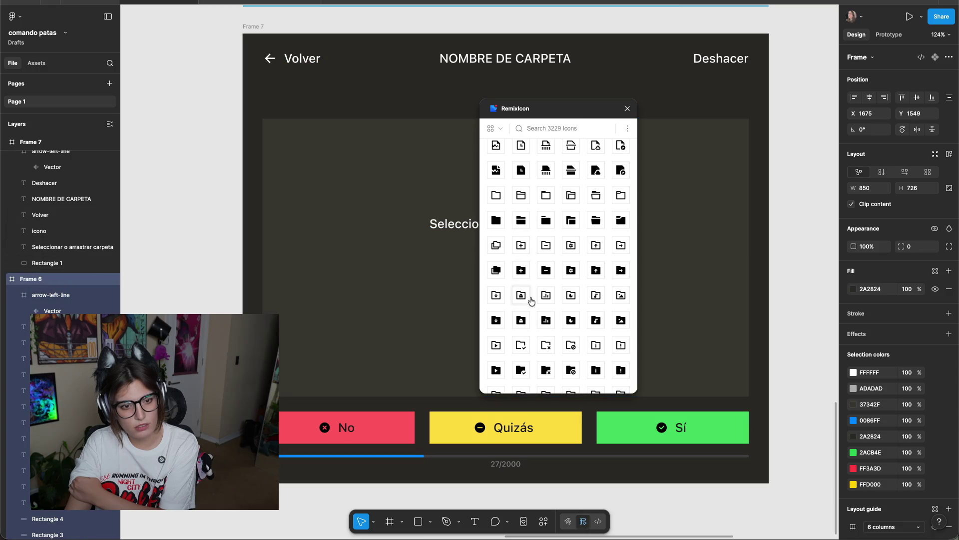
click(522, 273)
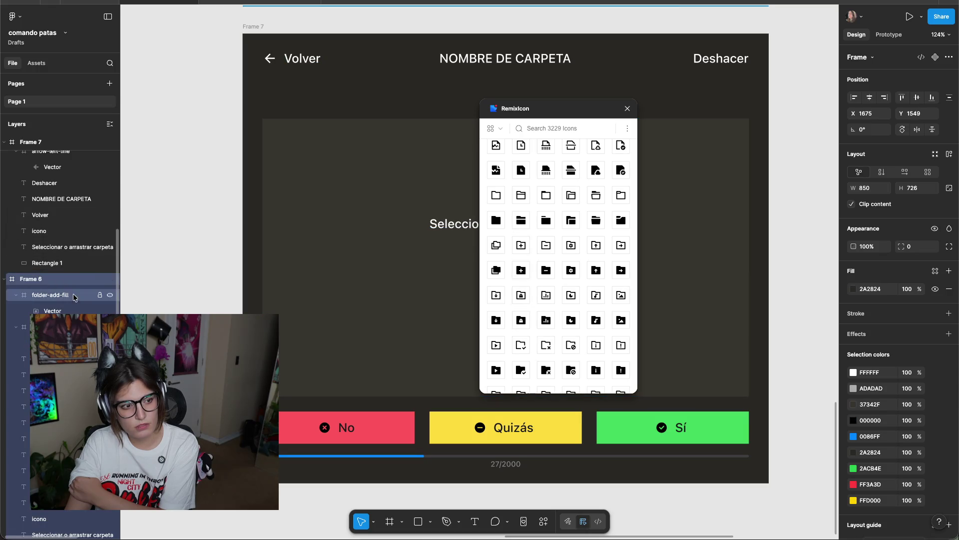
click(158, 274)
drag(568, 114, 815, 123)
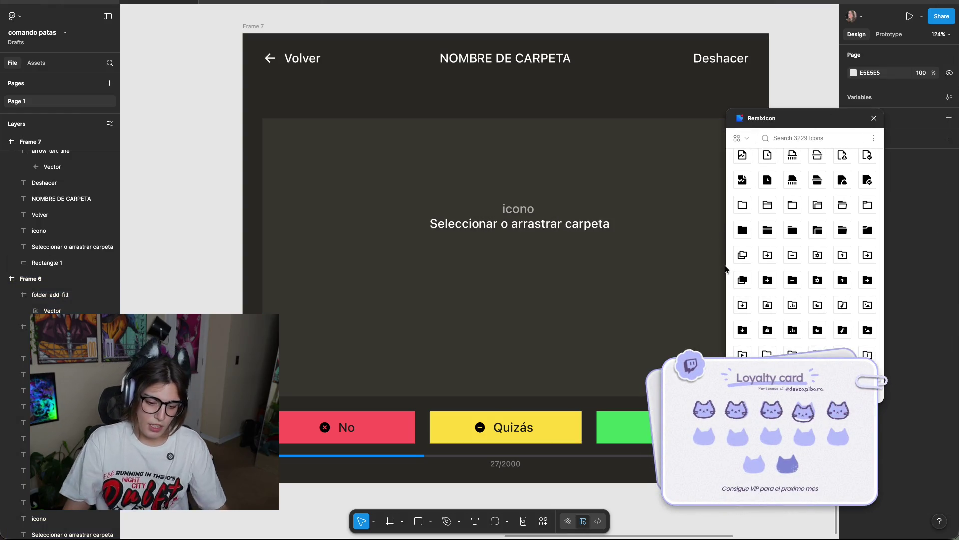
Drag the folder-add-fill icon out of Frame 6 onto the empty canvas below Frame 7.
scroll(445, 229, down, 5)
scroll(349, 220, left, 3)
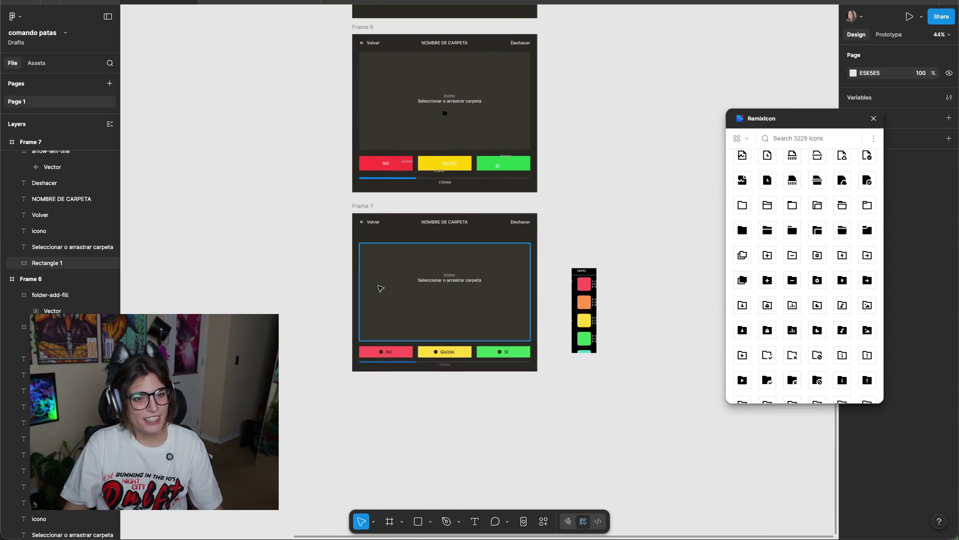
scroll(434, 107, up, 2)
scroll(415, 138, up, 2)
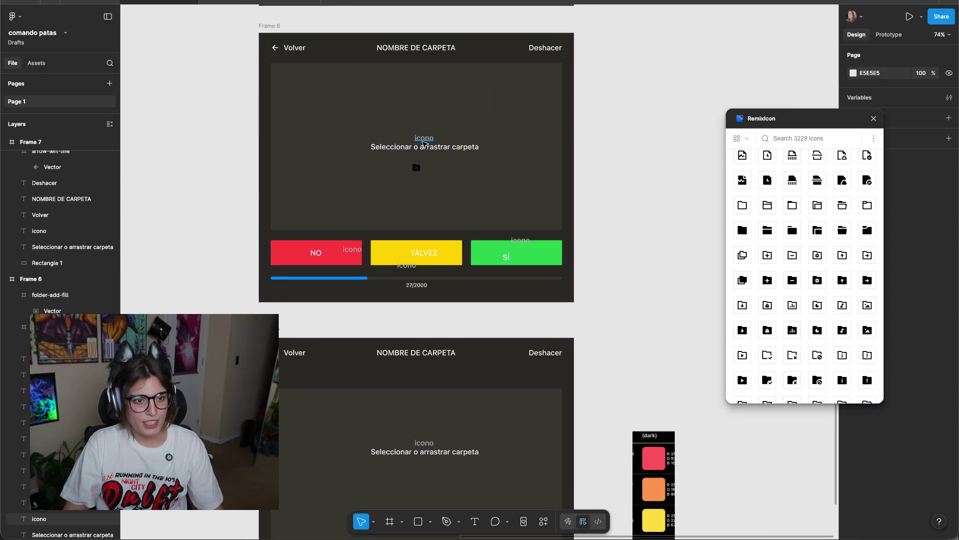
mouse_move(421, 159)
mouse_down()
mouse_move(666, 290)
mouse_move(581, 418)
mouse_up()
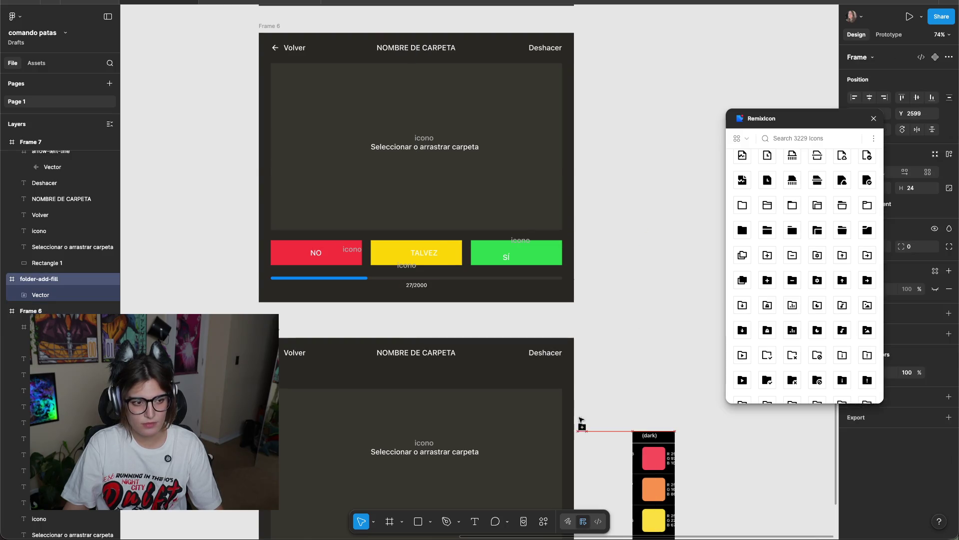
scroll(600, 382, down, 5)
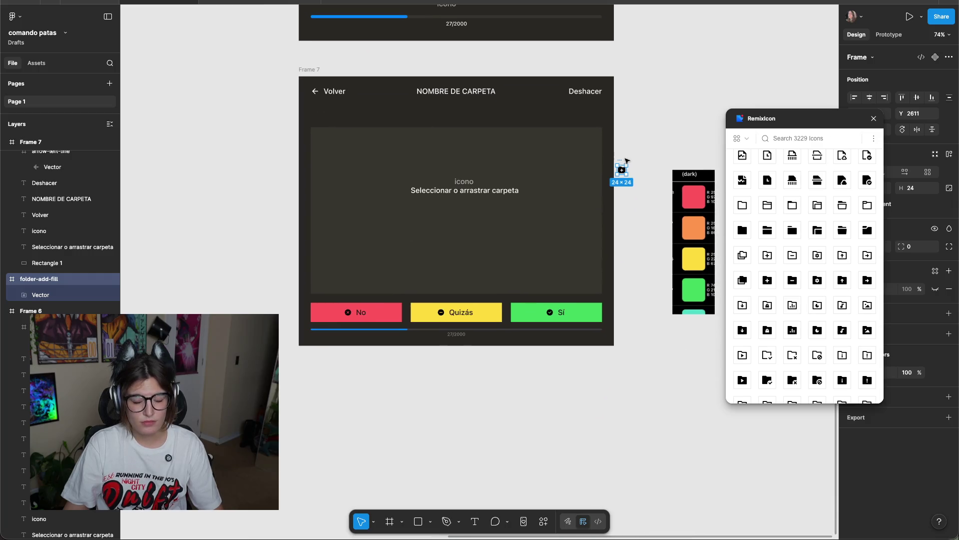
drag(619, 161, 288, 164)
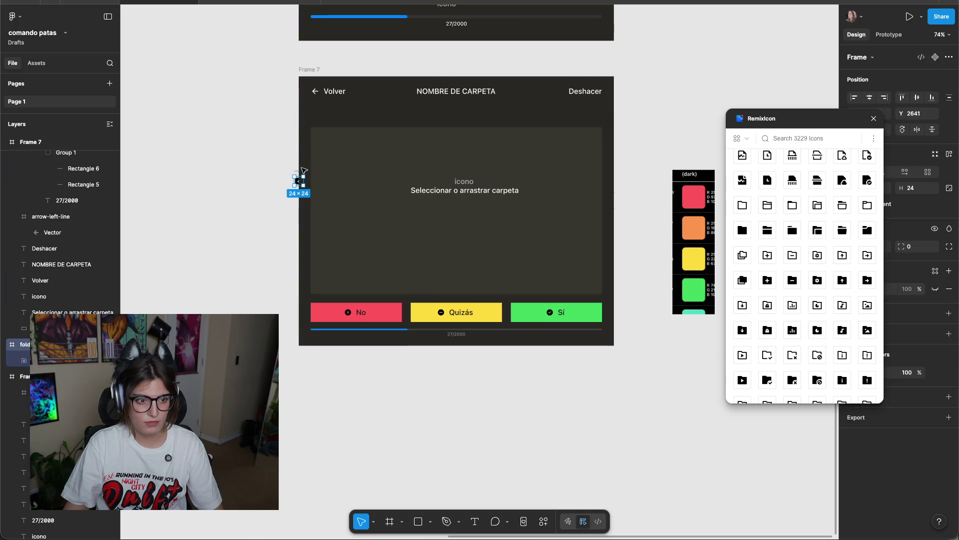
drag(247, 211, 235, 214)
scroll(256, 247, up, 5)
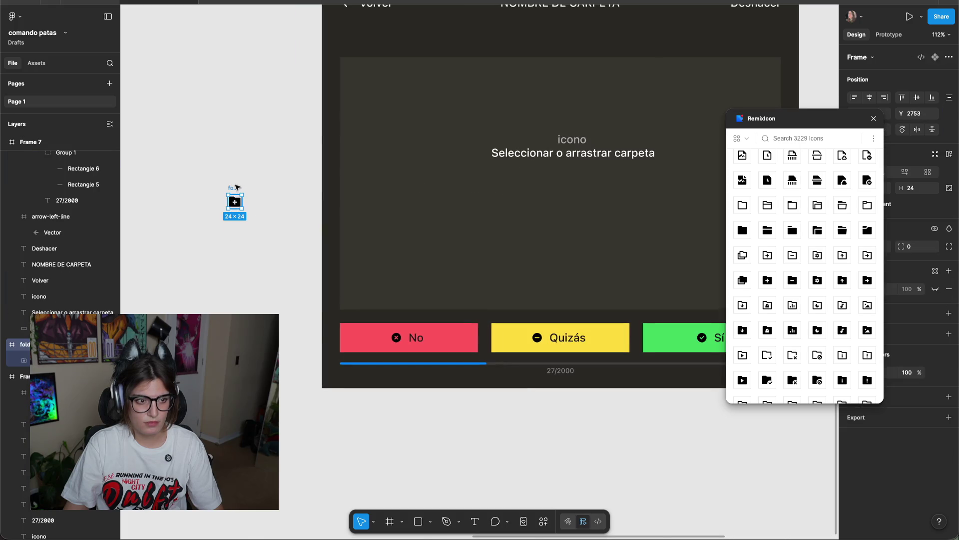
drag(432, 416, 569, 444)
scroll(570, 444, down, 3)
scroll(570, 443, right, 3)
click(444, 198)
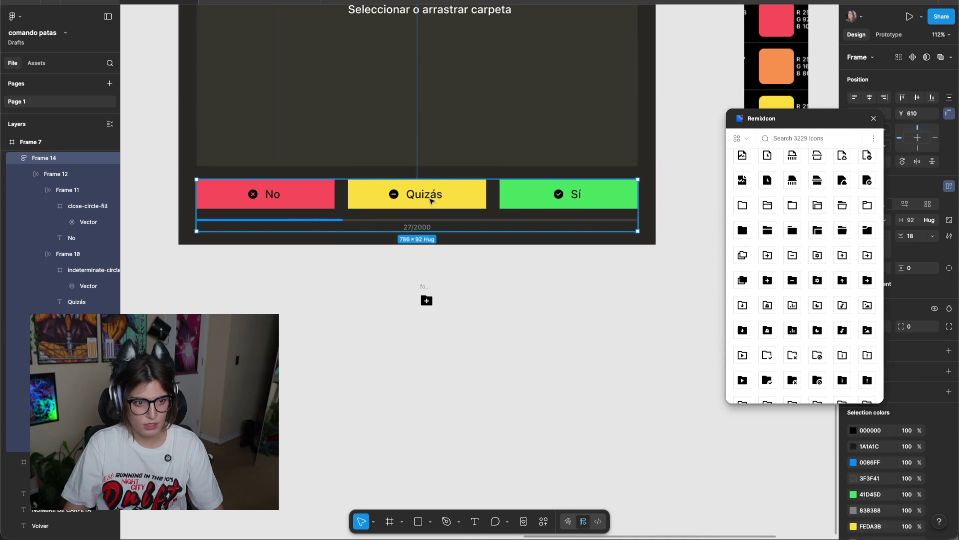
Close the RemixIcon browser and bring a Quizás label out beside the folder icon.
click(443, 195)
drag(443, 195, 438, 346)
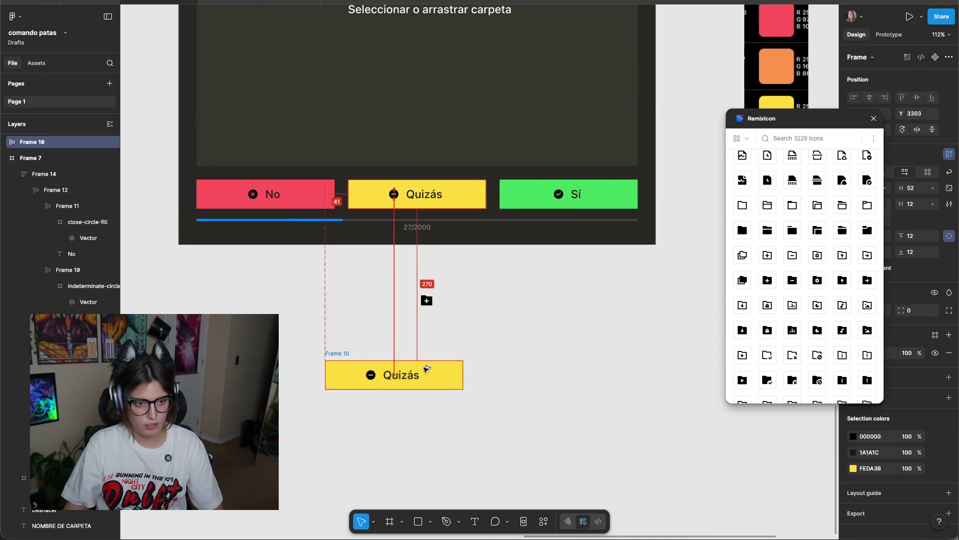
scroll(504, 345, up, 5)
click(508, 346)
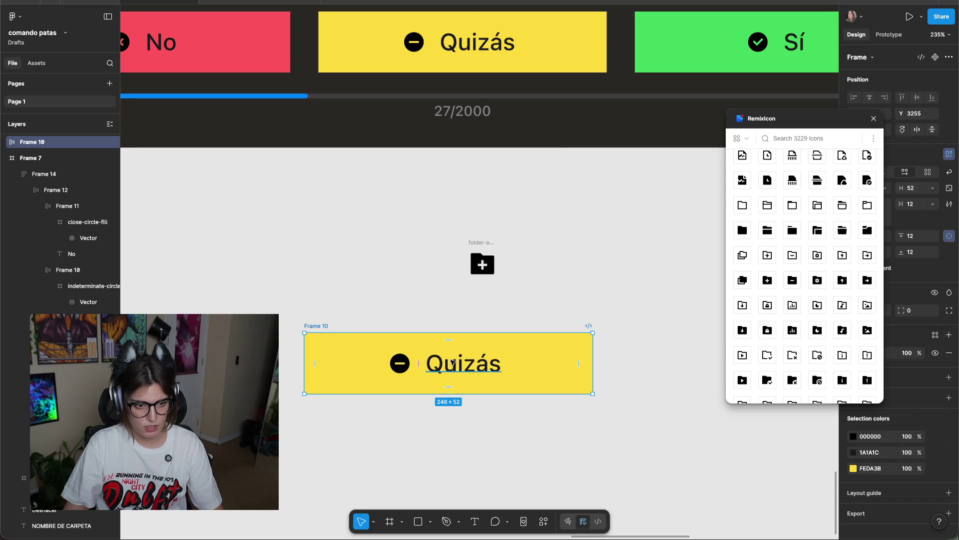
click(873, 119)
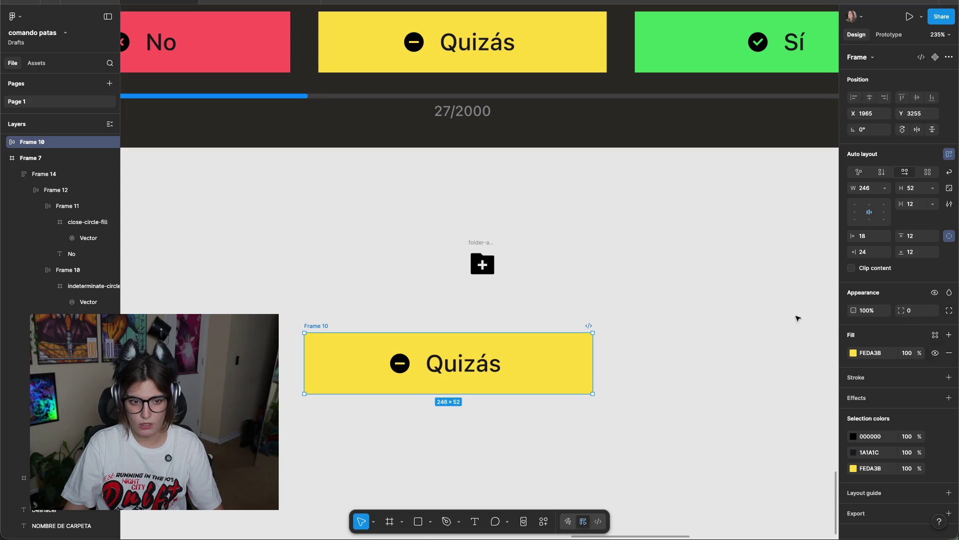
double_click(468, 370)
drag(485, 364, 613, 260)
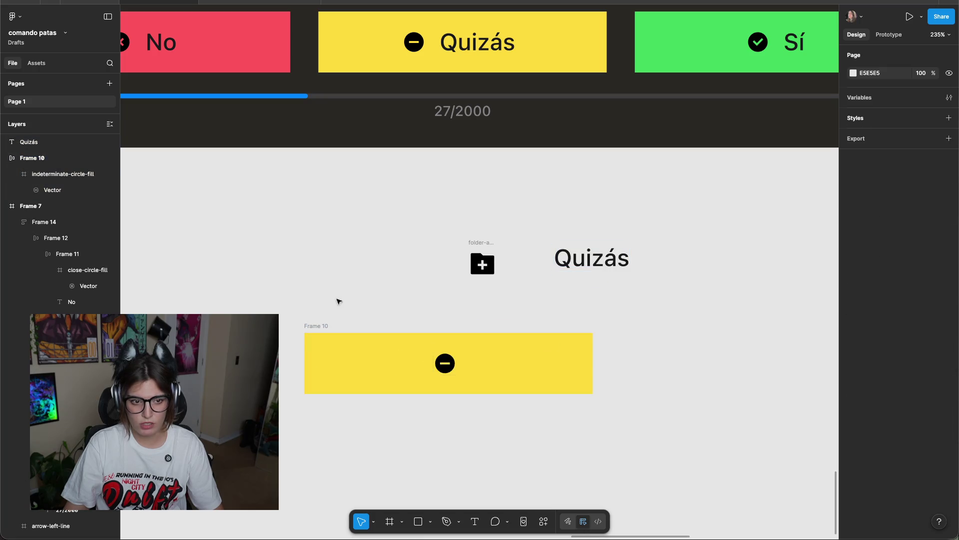
key(ctrl+z)
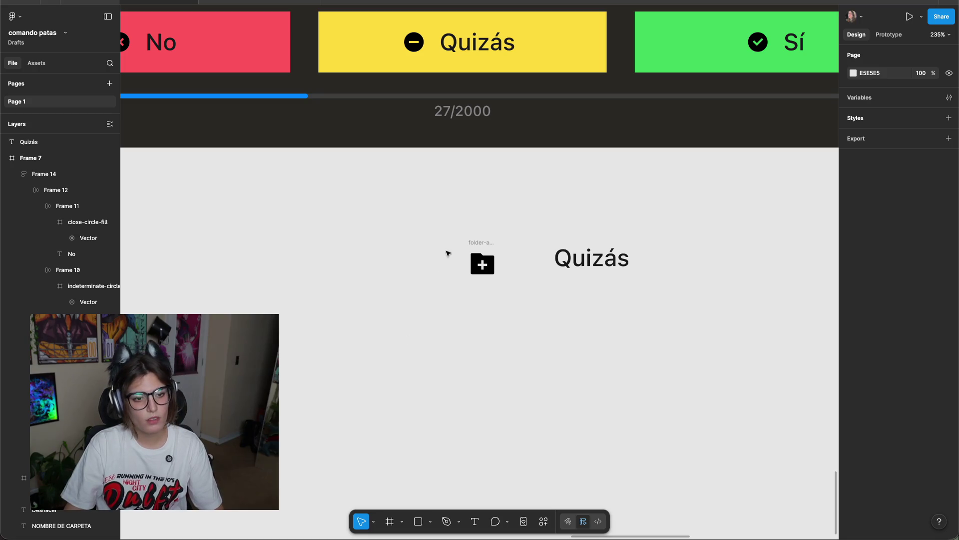
key(ctrl+z)
Recolour the folder-add icon white (FFFFFF).
drag(583, 163, 512, 325)
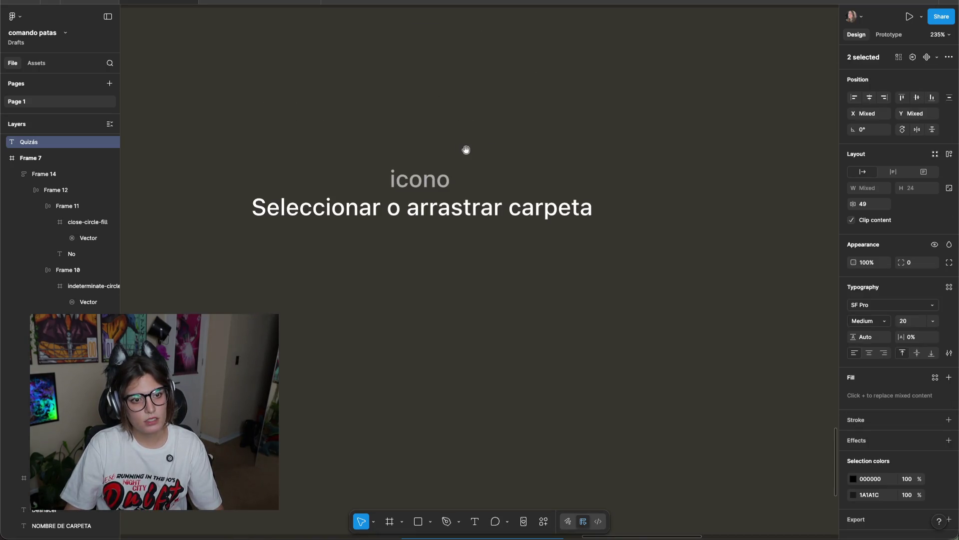
scroll(487, 340, down, 10)
scroll(651, 174, up, 3)
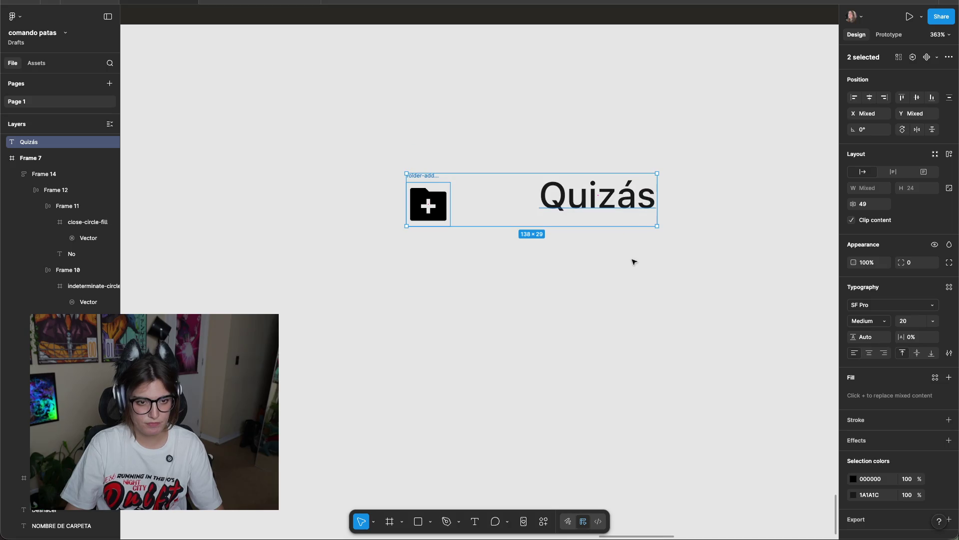
click(853, 481)
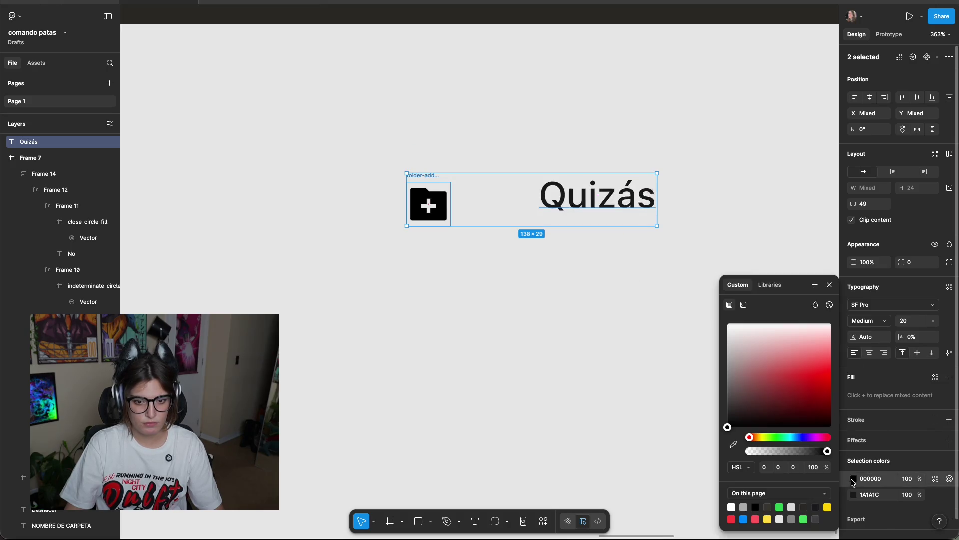
drag(757, 403, 513, 326)
click(485, 334)
Recolour the Quizás label white (FFFFFF) as well.
scroll(530, 232, up, 2)
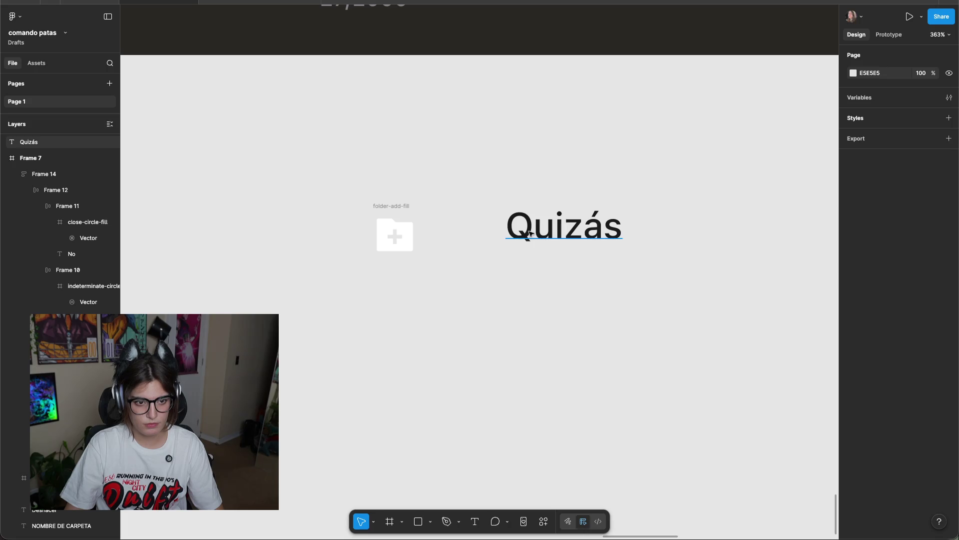
click(530, 233)
click(853, 363)
drag(787, 403, 520, 331)
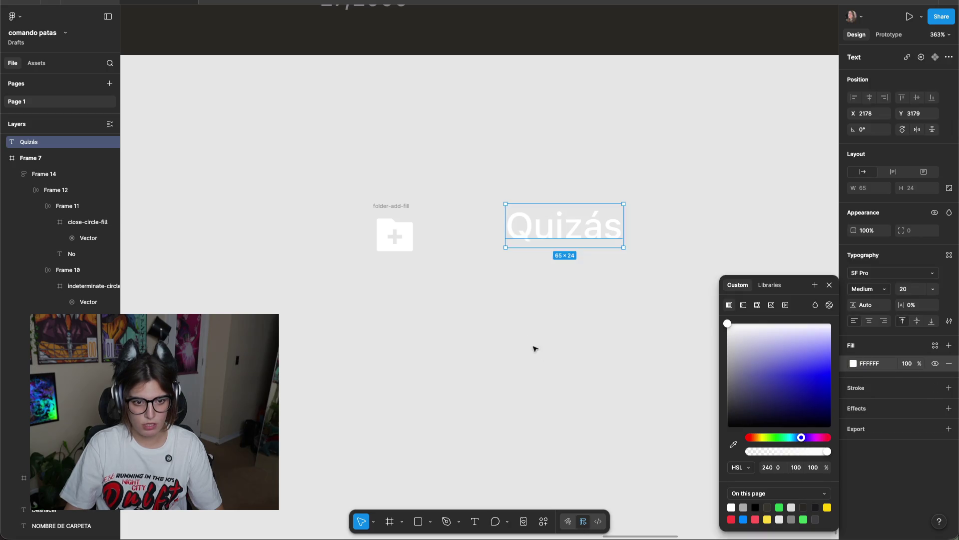
click(520, 331)
scroll(593, 413, up, 3)
scroll(593, 413, down, 5)
scroll(585, 122, up, 3)
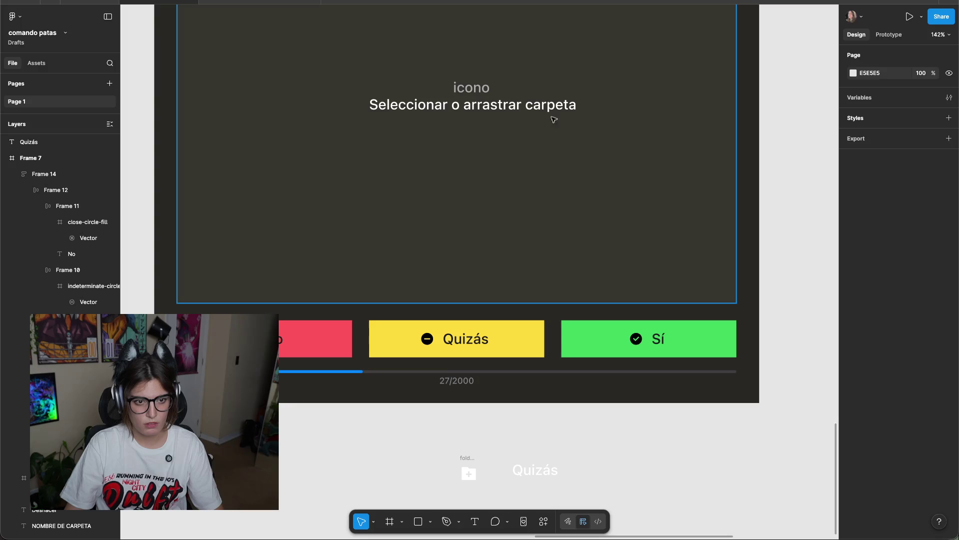
click(673, 339)
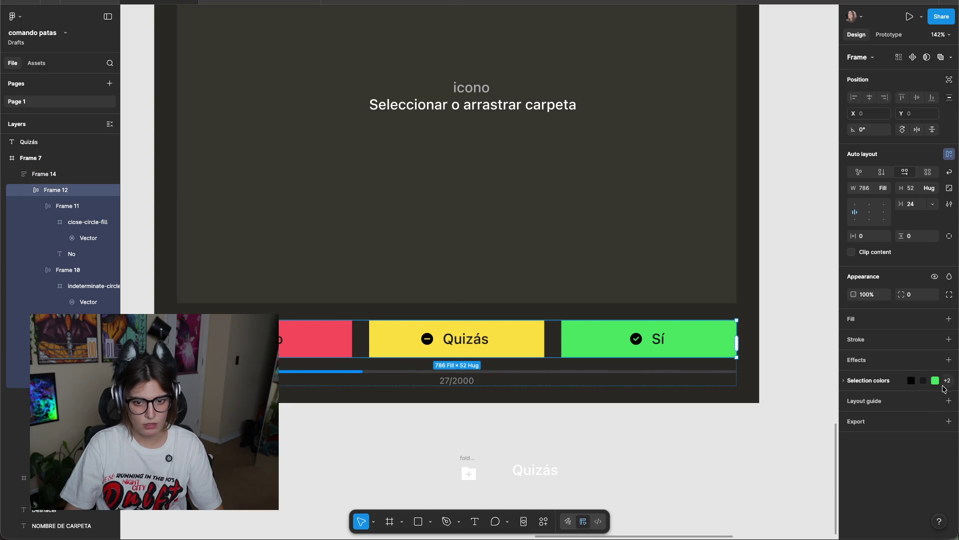
Change the Sí button's black colour to 1A1A1C.
click(640, 344)
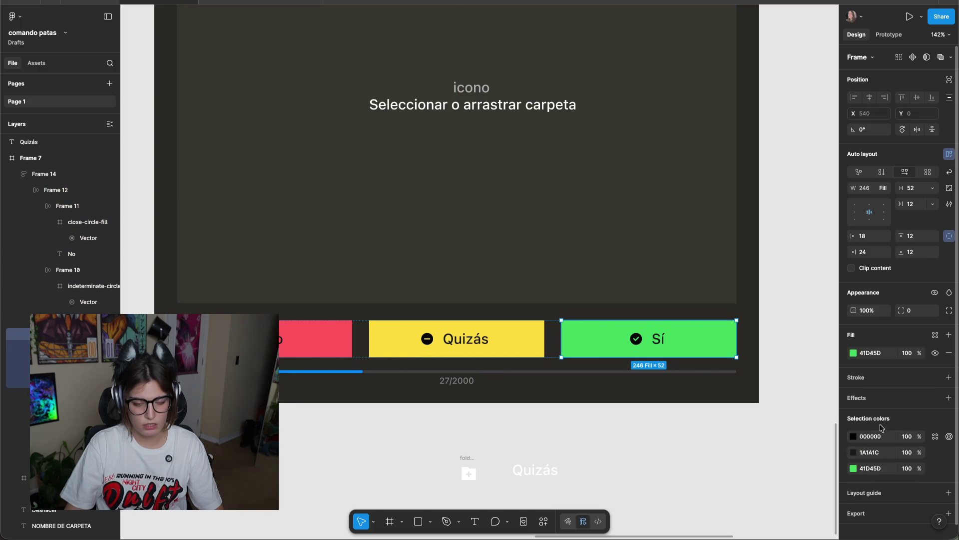
click(853, 437)
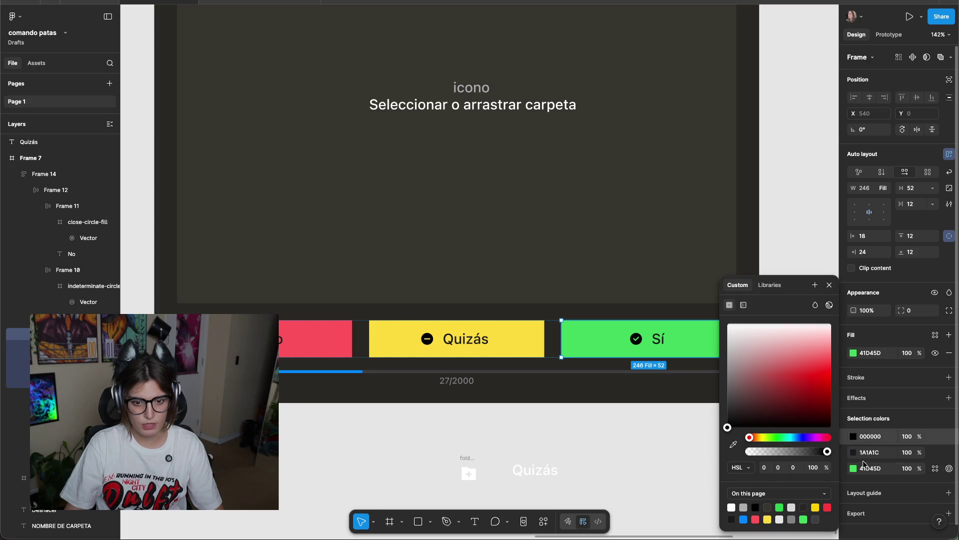
click(804, 507)
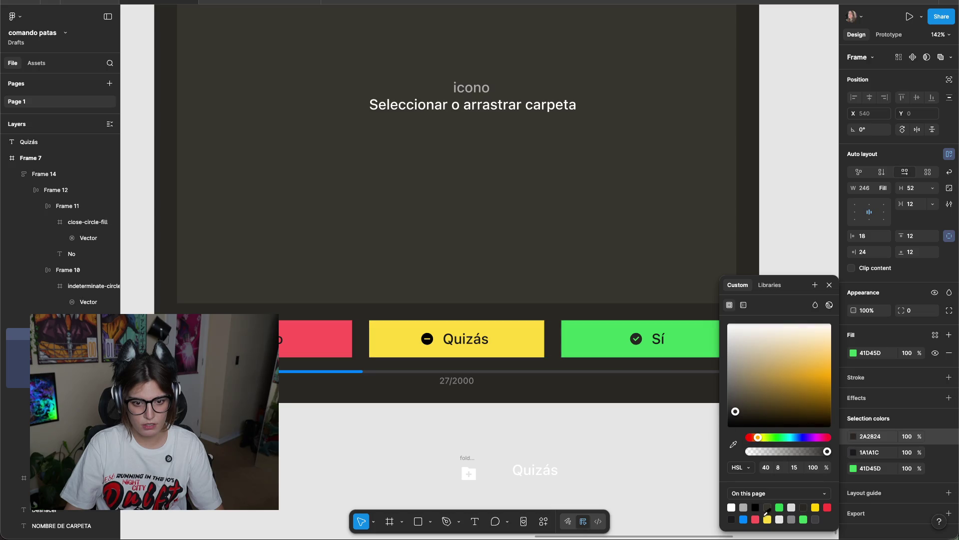
click(733, 520)
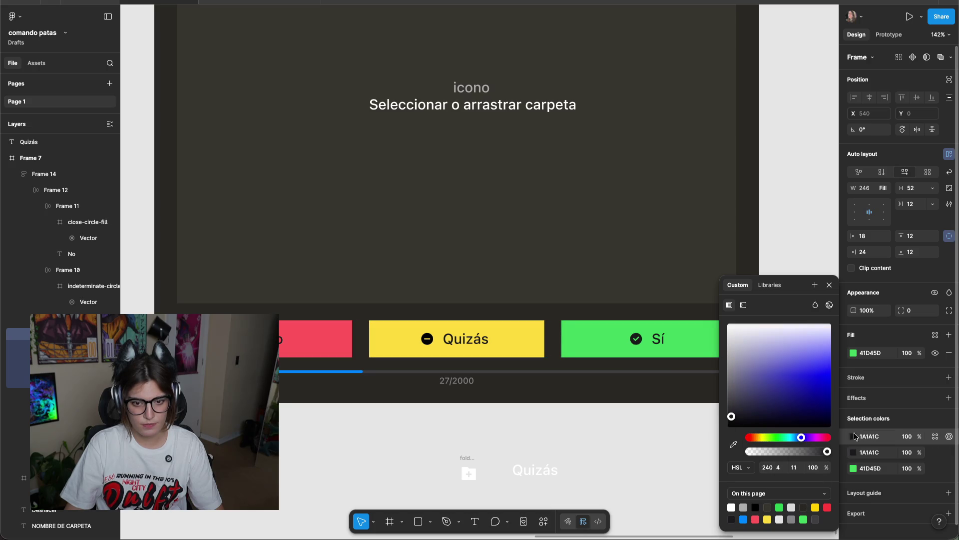
click(572, 450)
Change the black in the Quizás and No buttons to 1A1A1C as well.
click(528, 340)
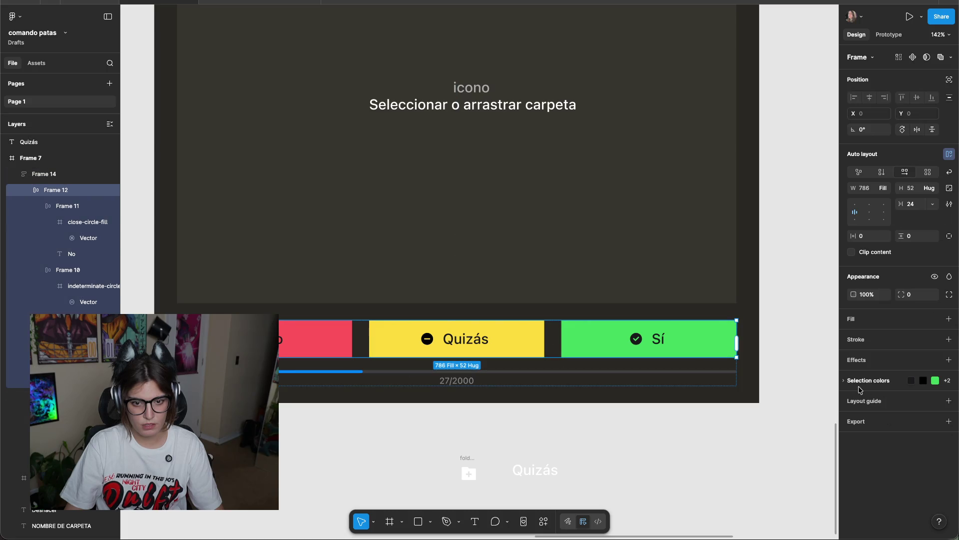
click(500, 344)
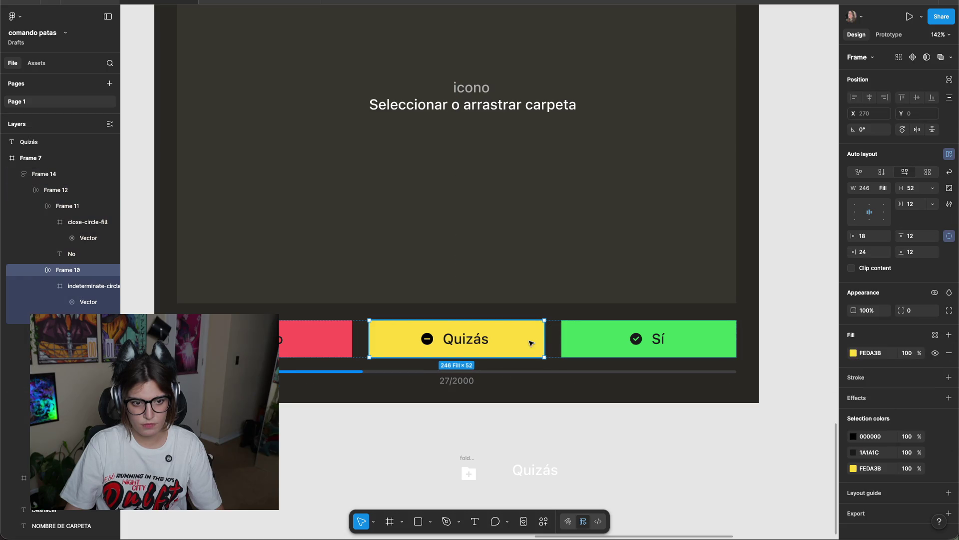
click(854, 437)
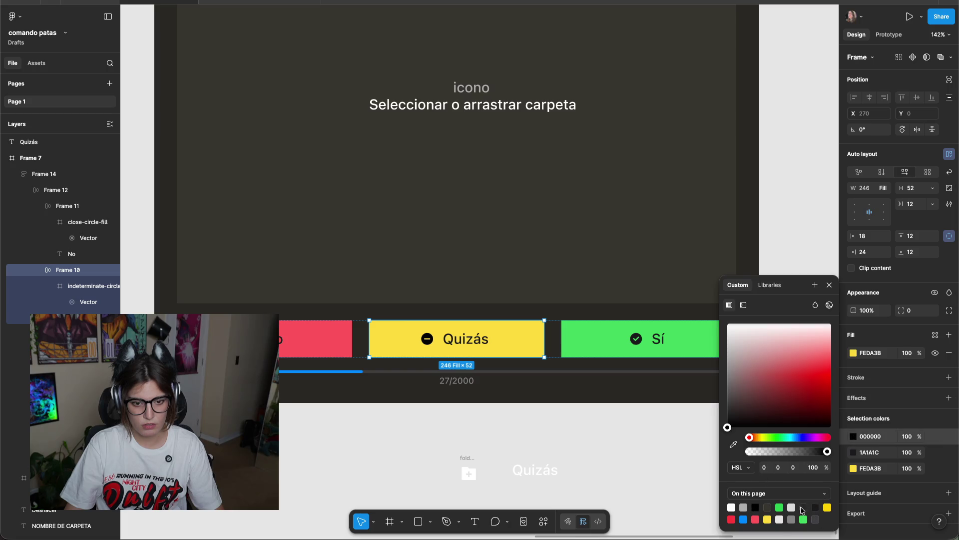
click(816, 506)
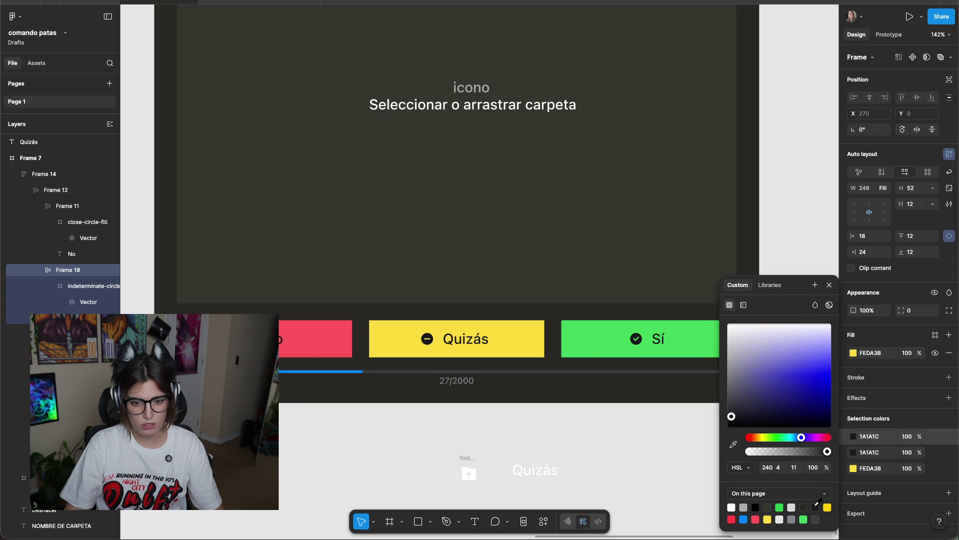
click(314, 338)
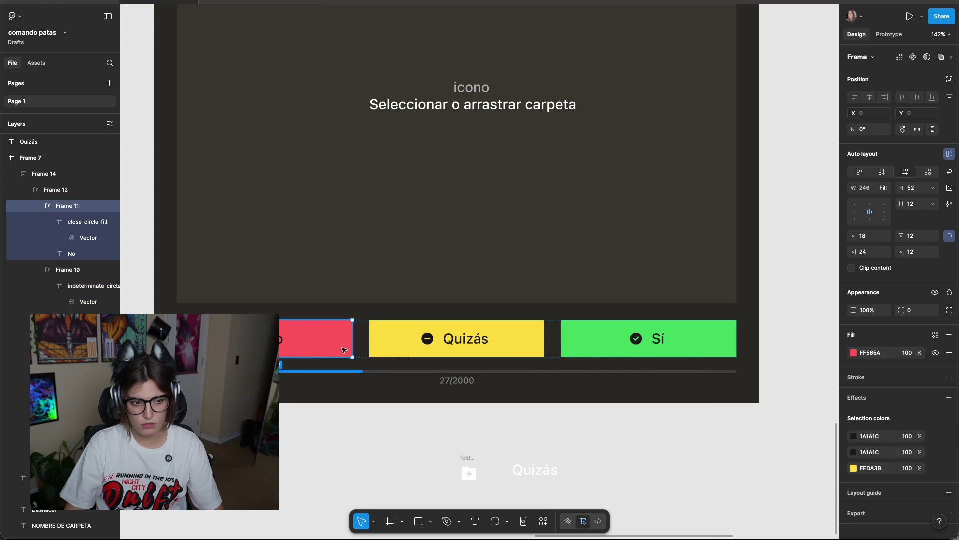
click(854, 438)
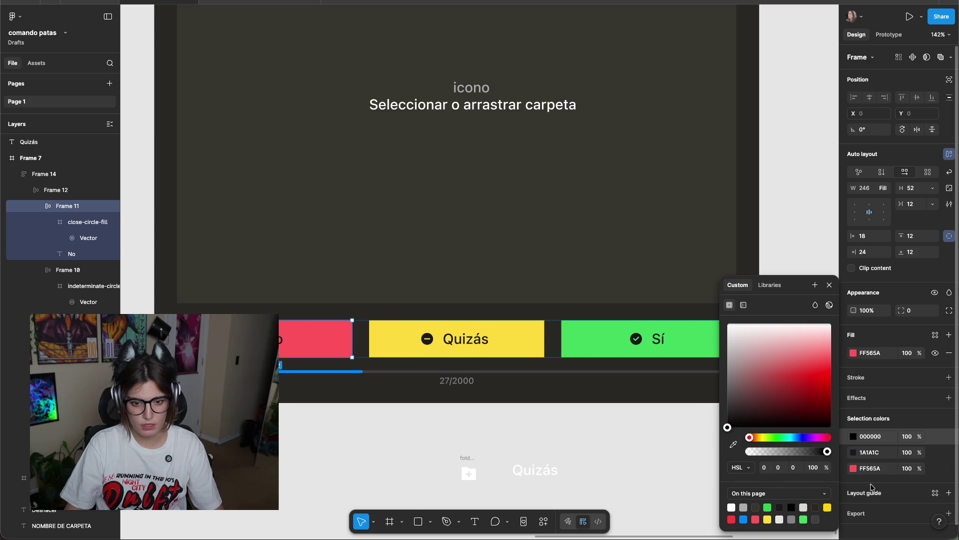
click(780, 506)
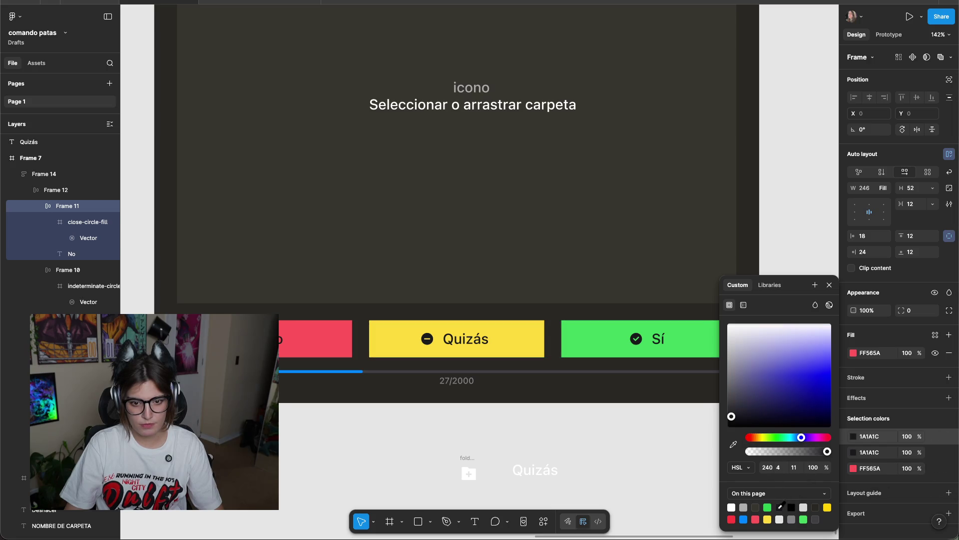
click(707, 489)
Check the button row's selection colours: 1A1A1C, 41D45D, FEDA3B and FF565A.
double_click(693, 350)
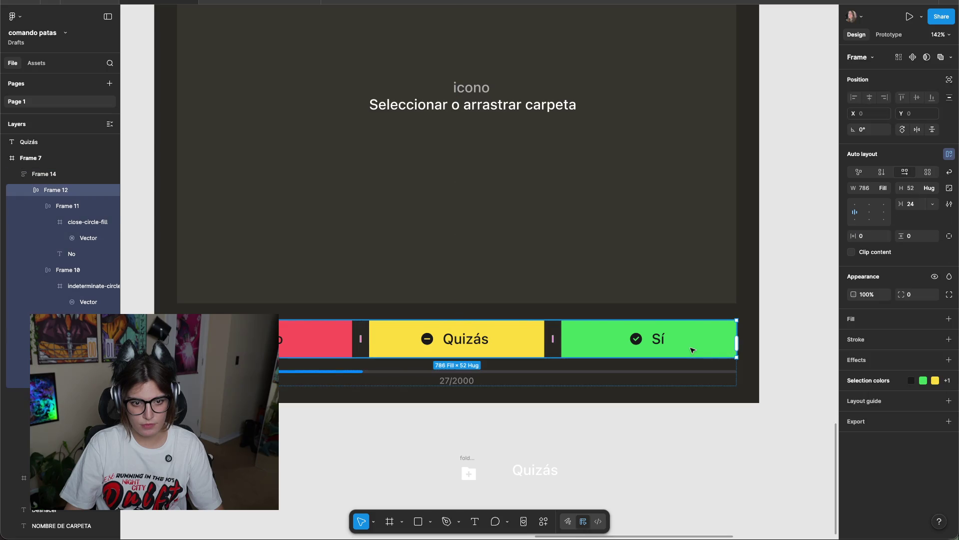
click(887, 384)
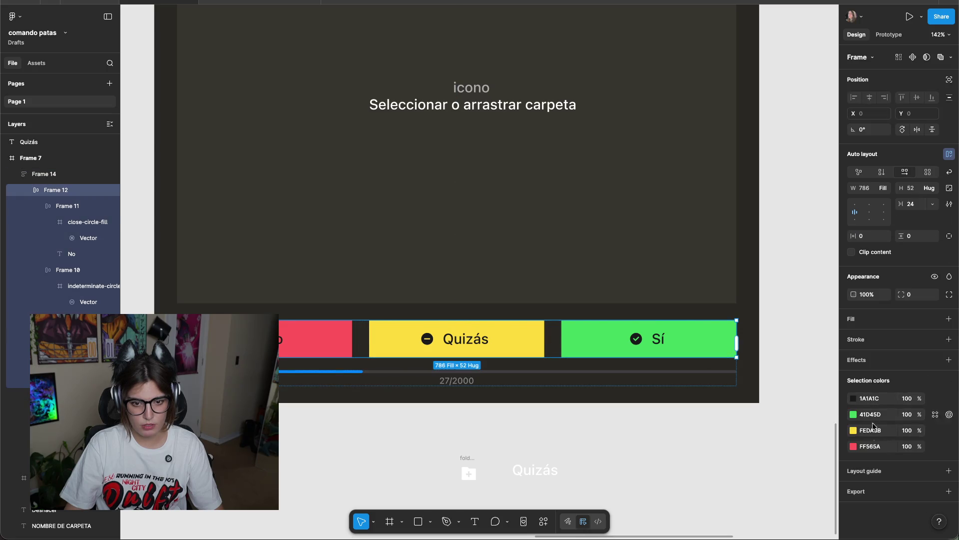
click(716, 456)
scroll(646, 343, down, 3)
Enlarge the folder-add-fill icon to 128×128 with proportions locked.
scroll(615, 398, down, 2)
scroll(620, 395, up, 3)
drag(620, 395, 627, 397)
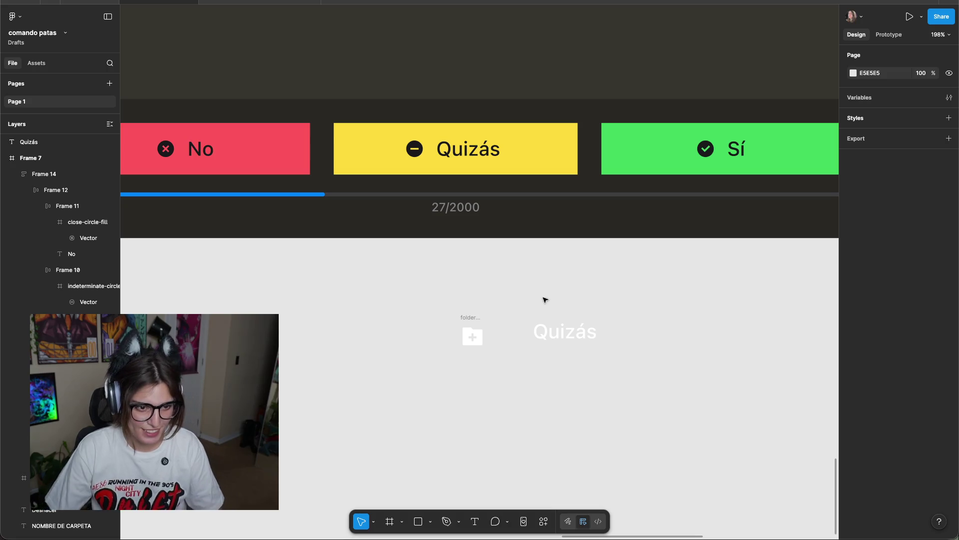
ctrl+scroll(599, 317, up, 5)
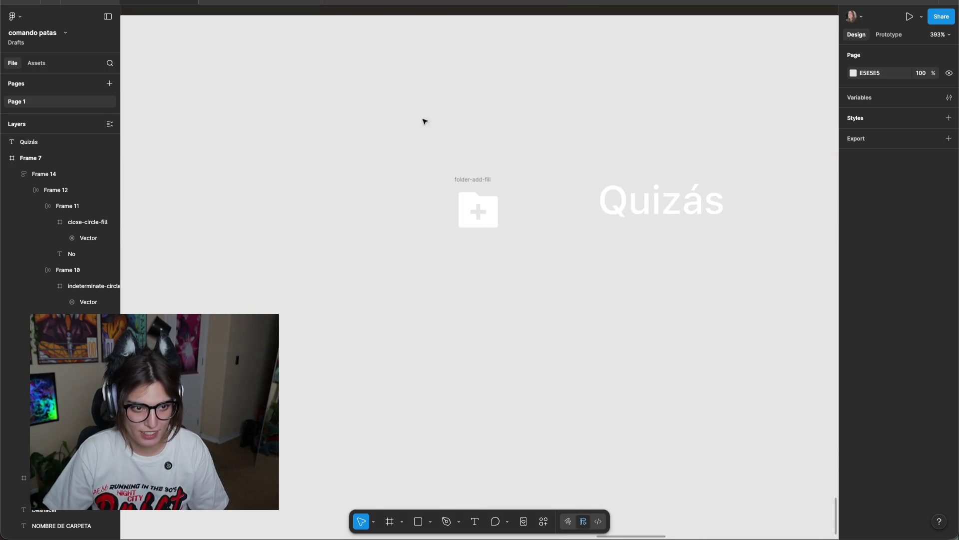
drag(488, 178, 386, 106)
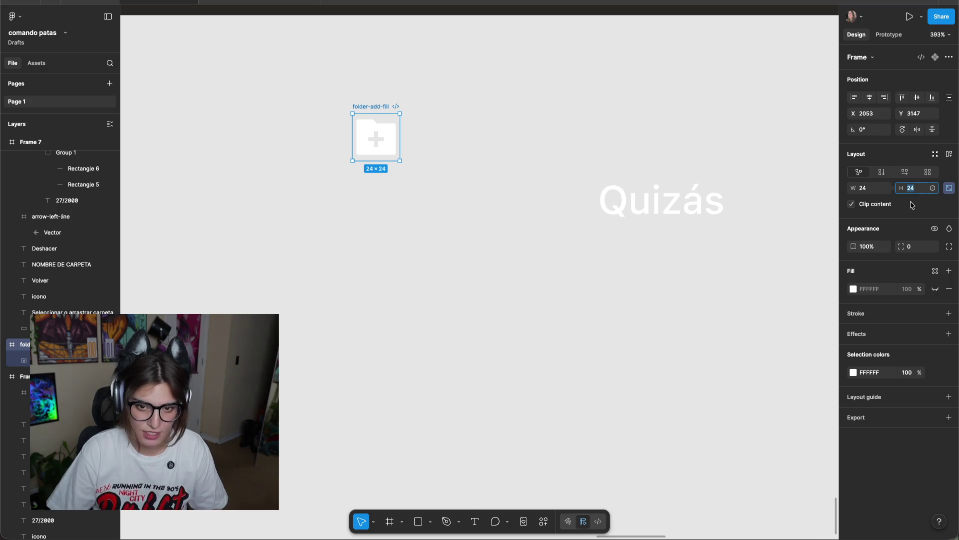
text(128)
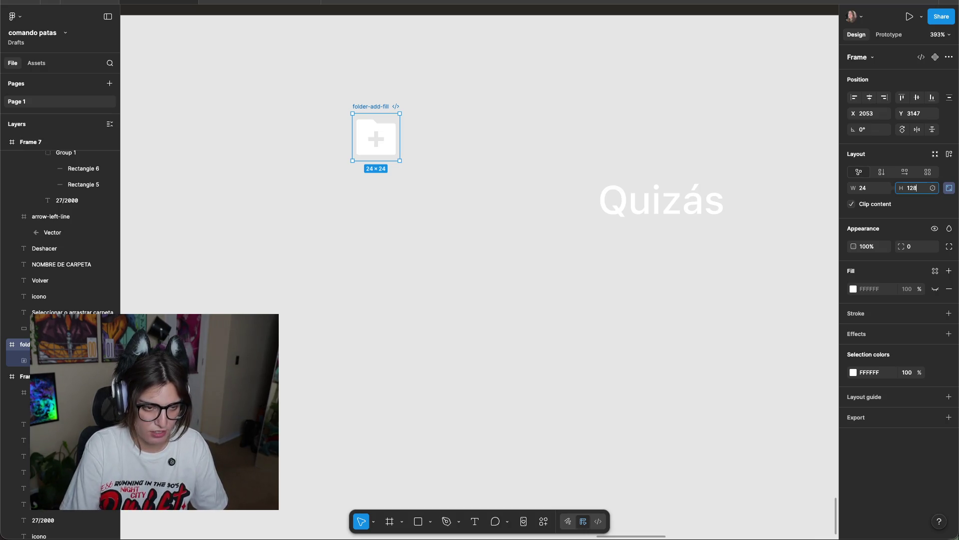
key(Return)
scroll(796, 328, down, 10)
click(789, 305)
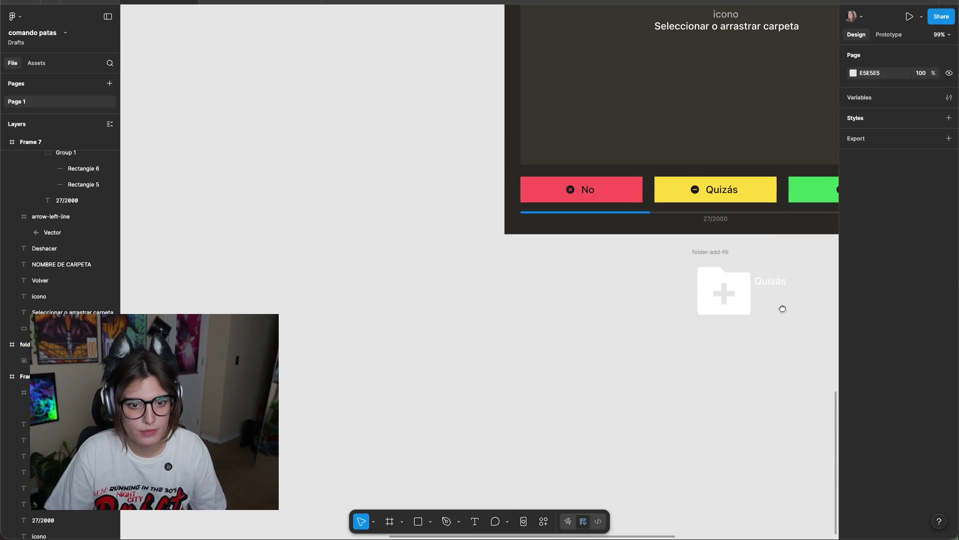
Move the Quizás text under the folder icon and set its font size to 24.
scroll(588, 323, right, 5)
drag(594, 350, 549, 403)
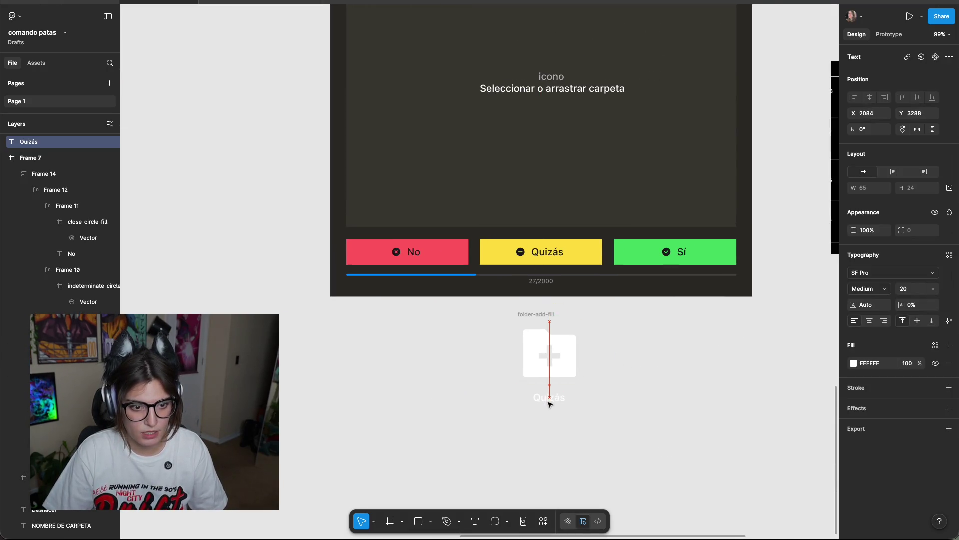
click(681, 388)
scroll(648, 343, down, 1)
scroll(648, 343, left, 1)
scroll(648, 343, up, 2)
drag(570, 349, 574, 341)
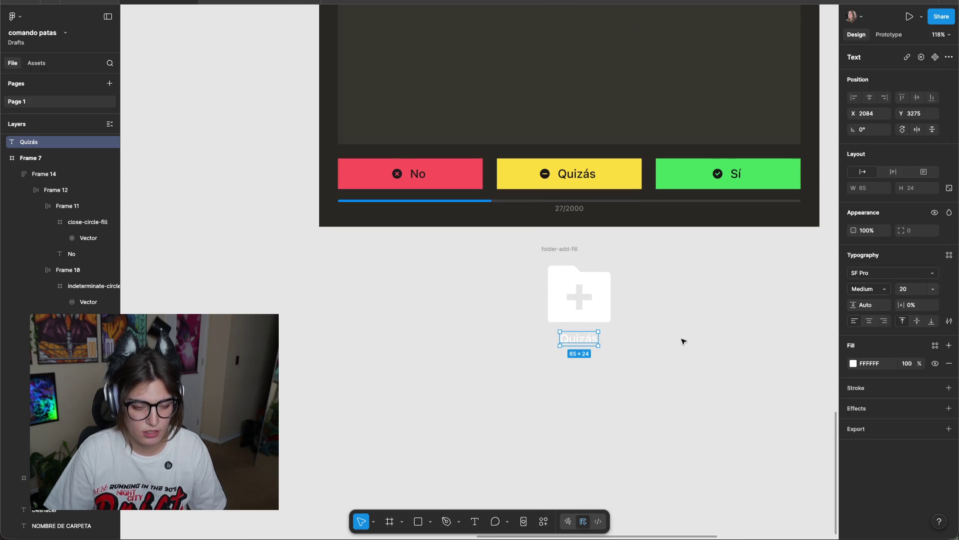
click(932, 289)
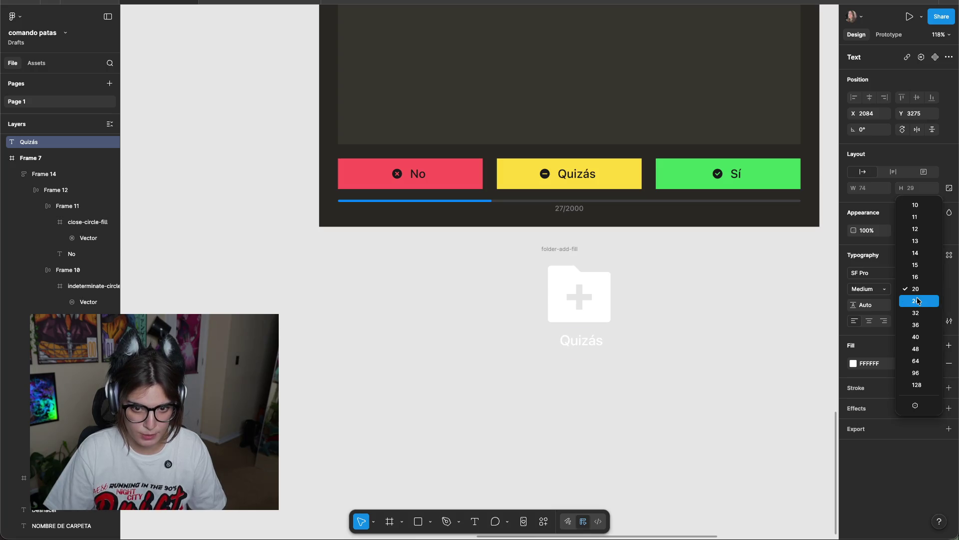
click(915, 302)
click(714, 324)
scroll(610, 348, left, 1)
Retype the caption as 'Arrastre o seleccione la carpeta con imagenes' and centre it under the icon.
double_click(610, 348)
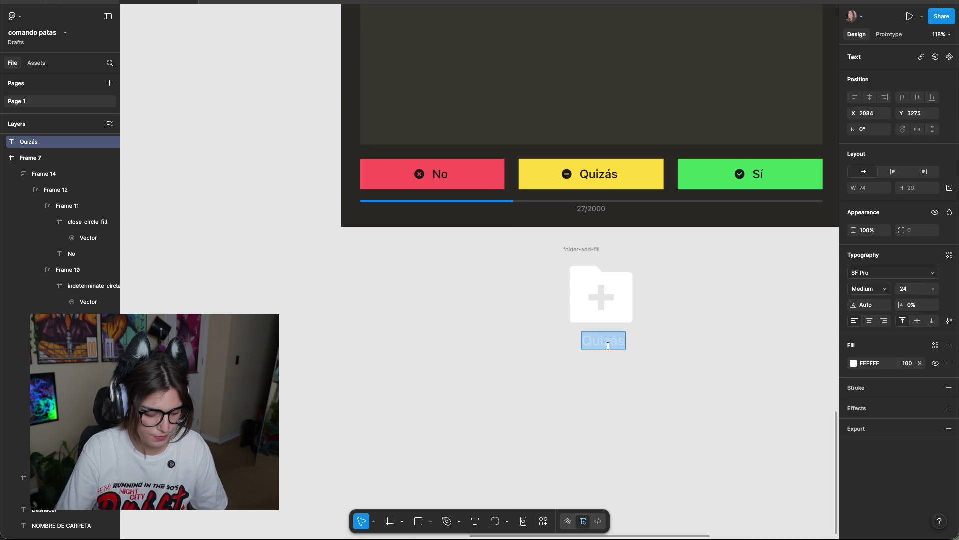
text(Sel,)
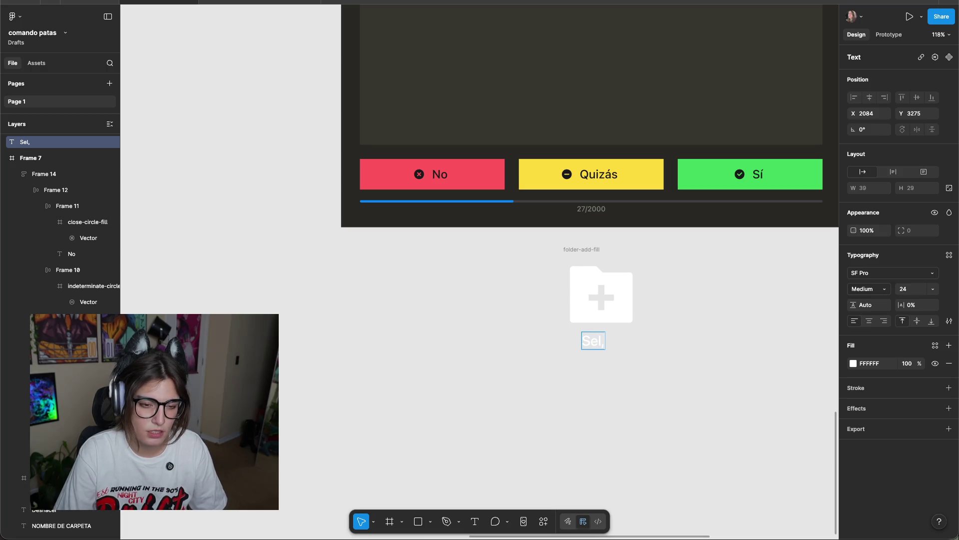
key(BackSpace)
text(eccionar)
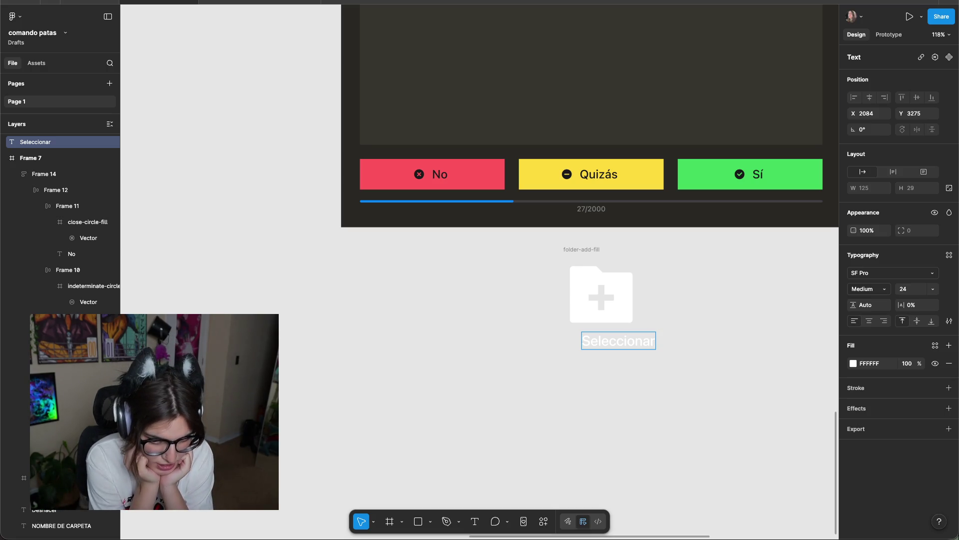
key(BackSpace)
key(BackSpace)
key(BackSpace)
key(BackSpace)
key(BackSpace)
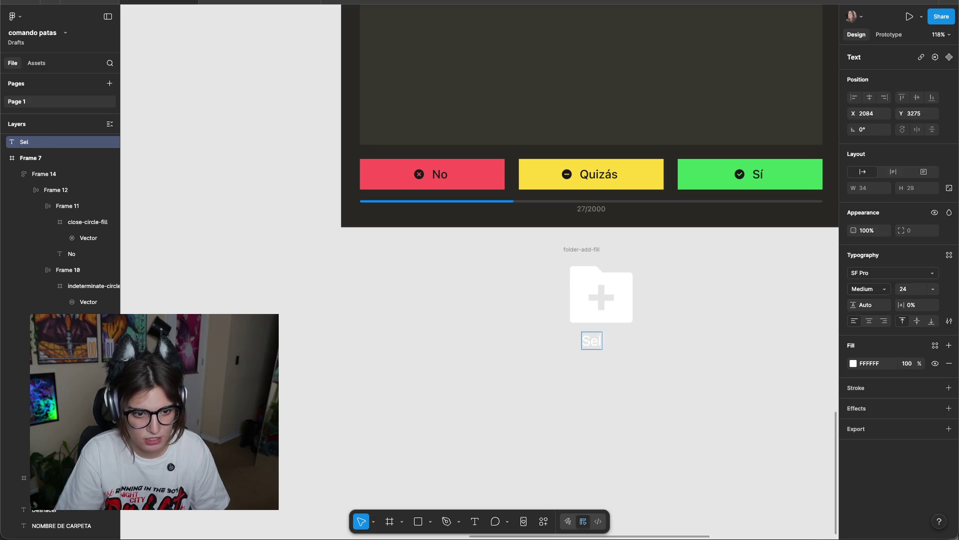
text(A)
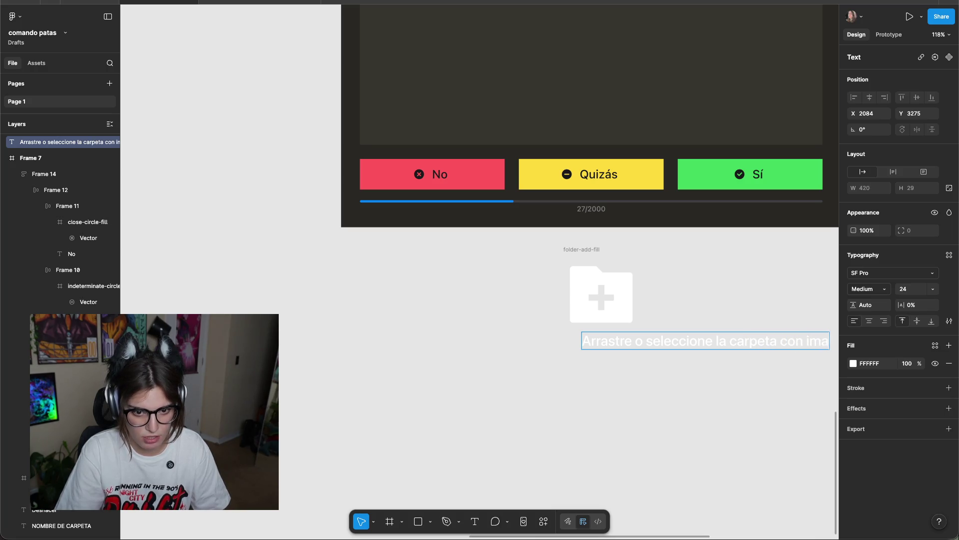
click(700, 407)
scroll(516, 408, right, 4)
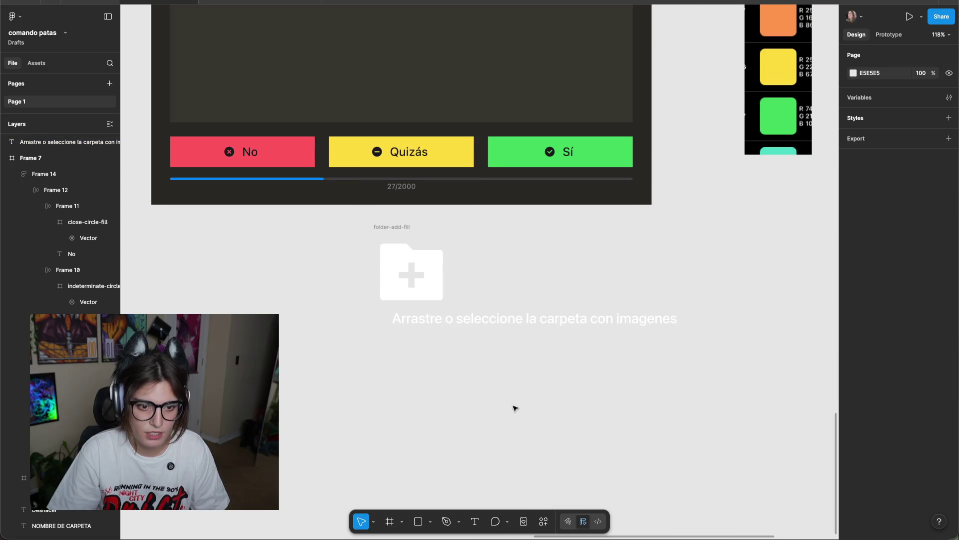
drag(477, 330, 393, 334)
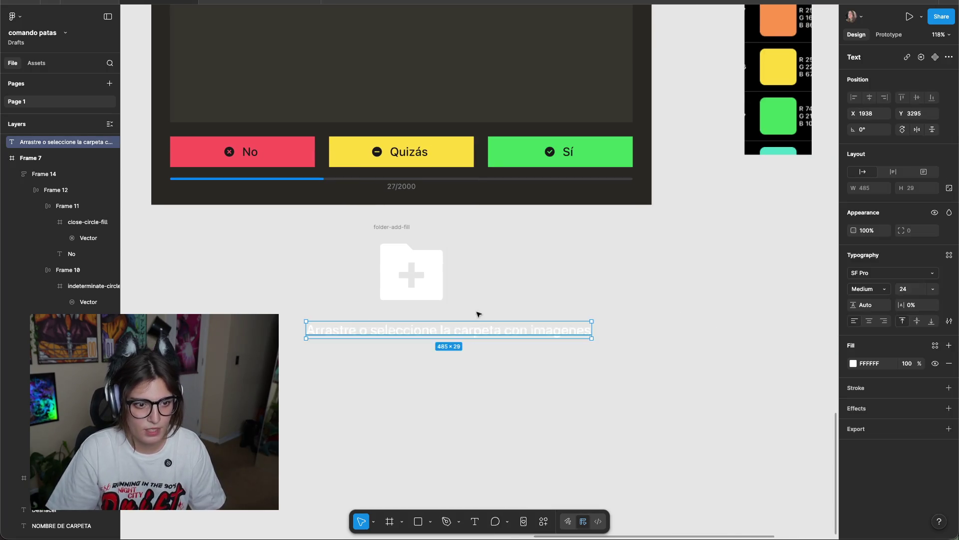
click(672, 343)
scroll(676, 342, left, 3)
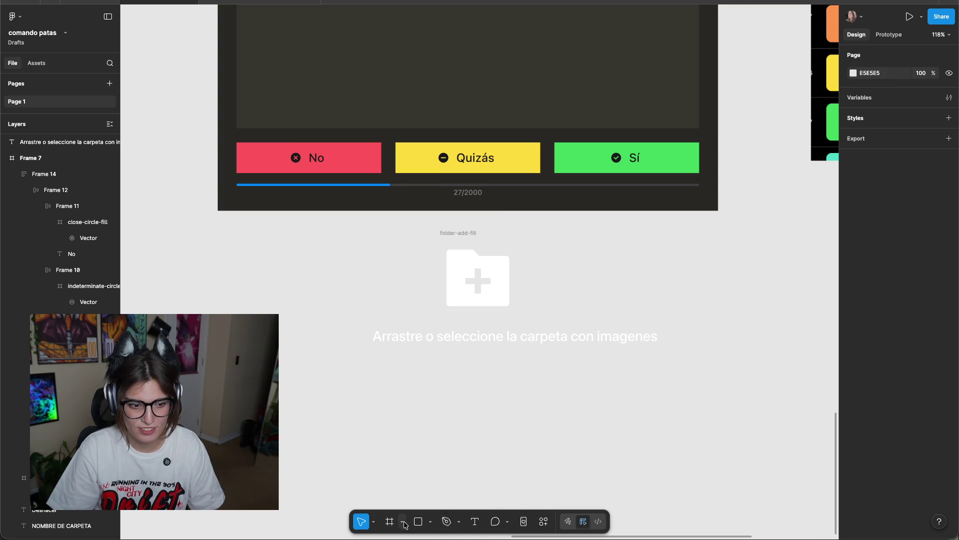
Insert RemixIcon's folder-image-fill icon via an 'imag' search and place it right of the folder.
click(544, 521)
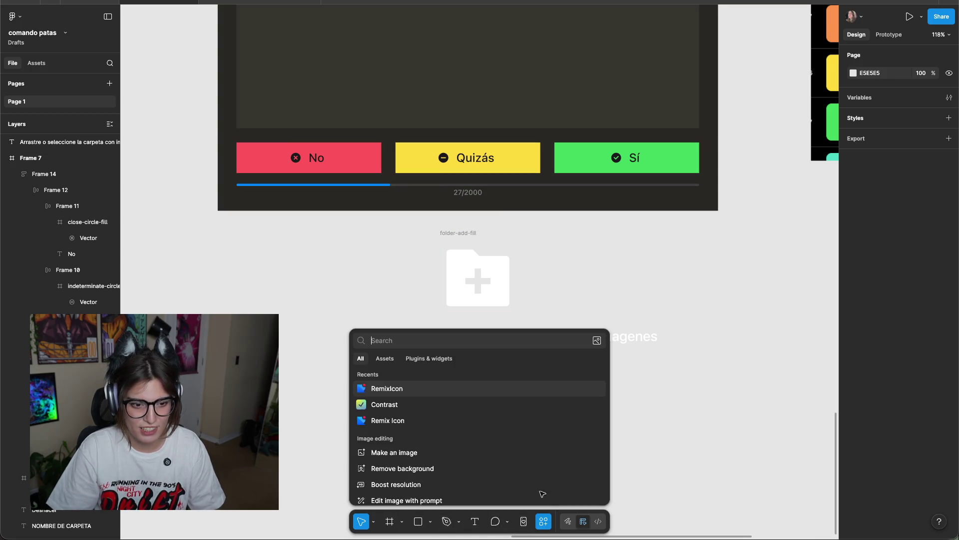
click(387, 389)
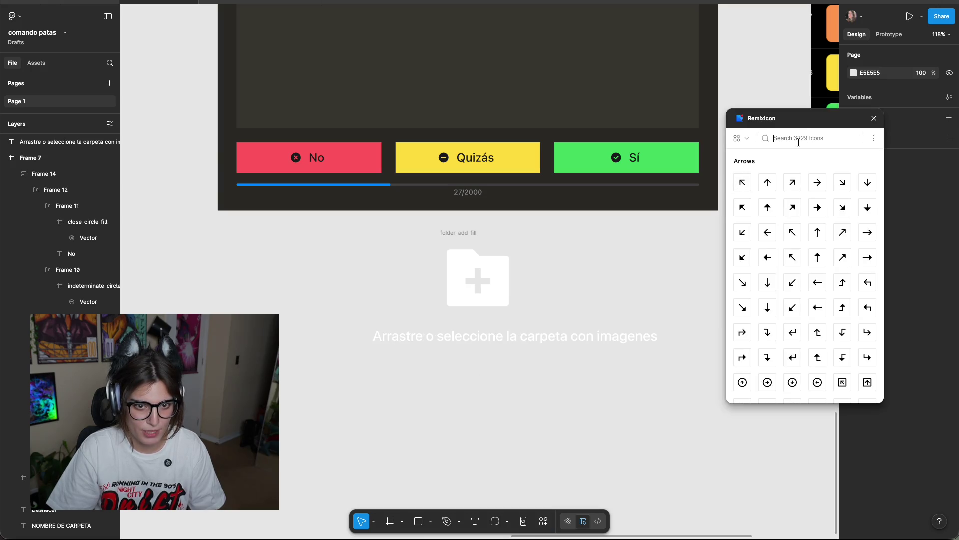
text(imag)
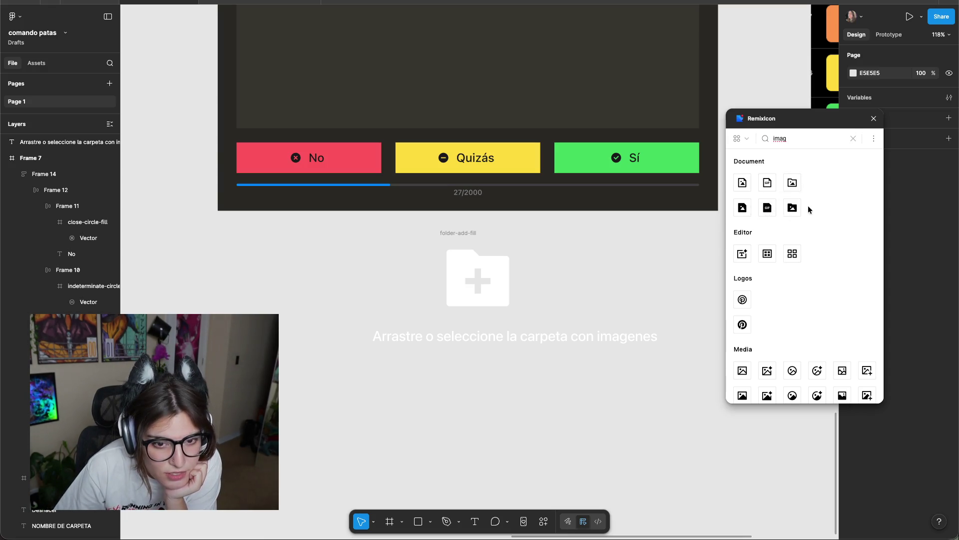
click(792, 208)
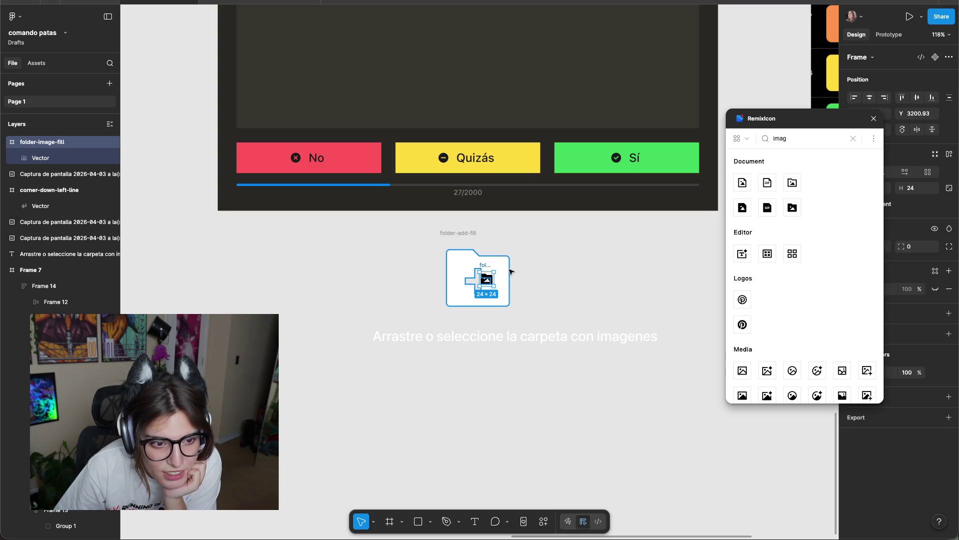
drag(487, 280, 544, 282)
click(668, 266)
scroll(799, 274, down, 3)
scroll(782, 274, down, 3)
scroll(812, 266, up, 6)
scroll(843, 270, down, 3)
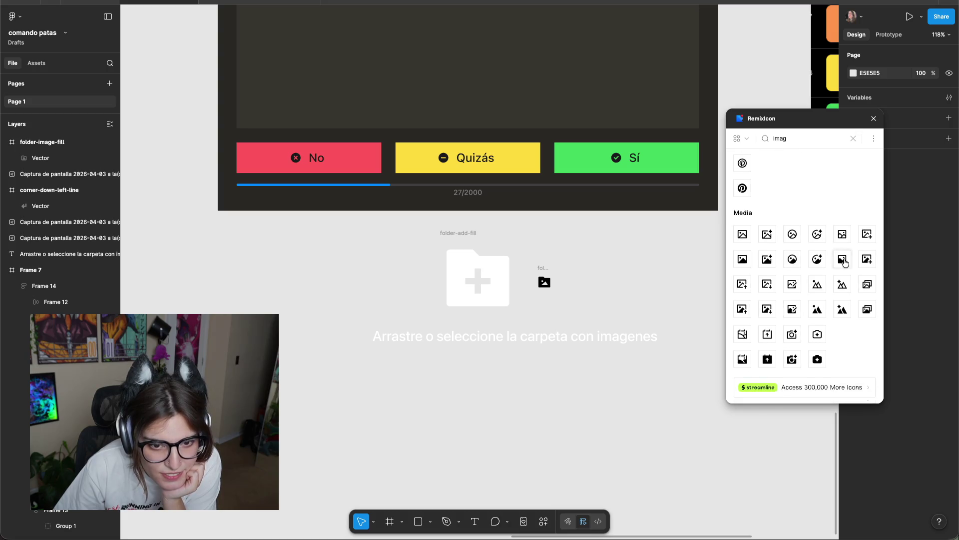
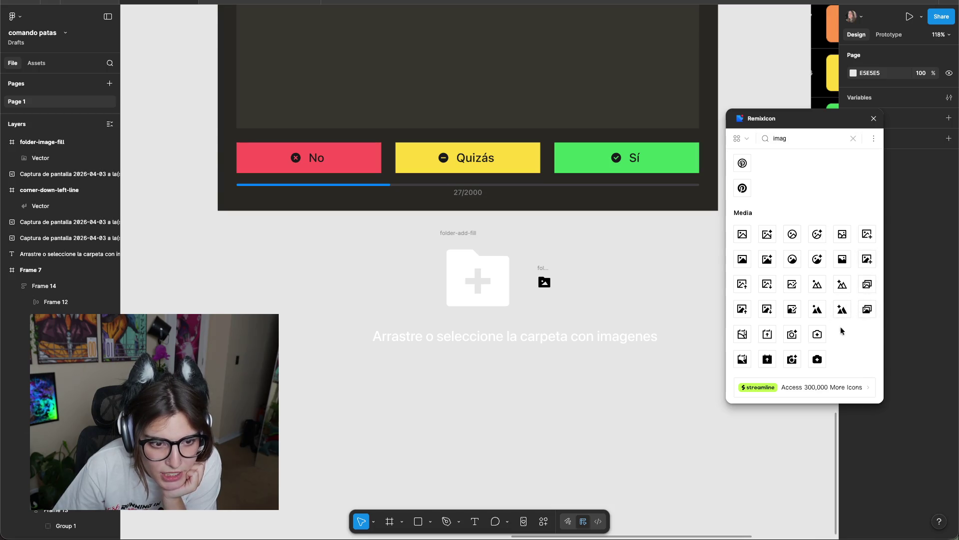
Close the RemixIcon plugin and swap the old folder-add-fill icon for folder-image-fill in its spot.
drag(544, 281, 547, 283)
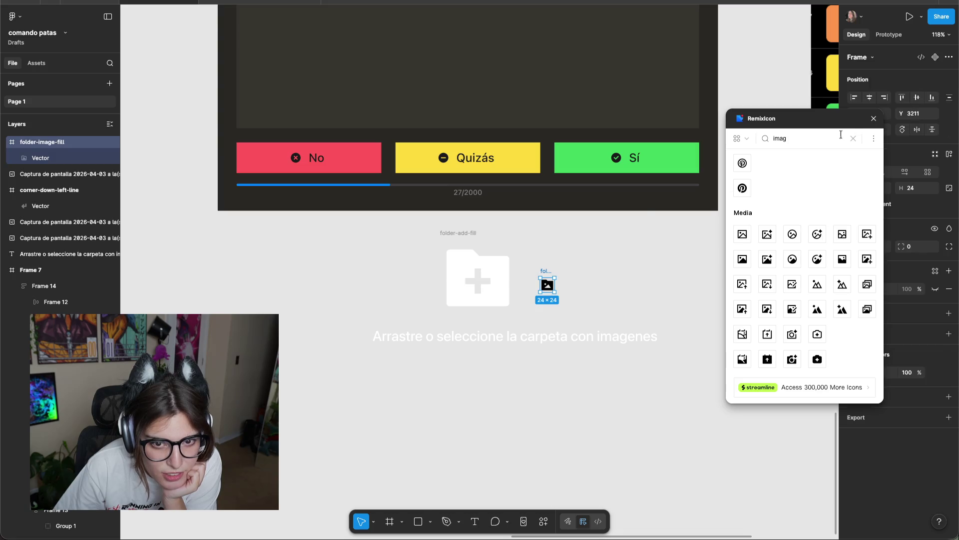
click(874, 119)
click(620, 289)
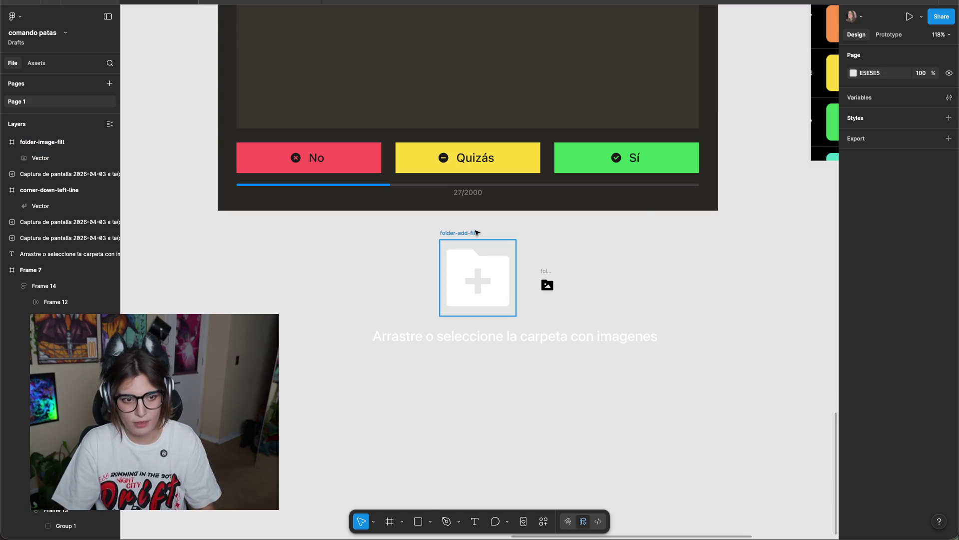
click(477, 233)
key(Delete)
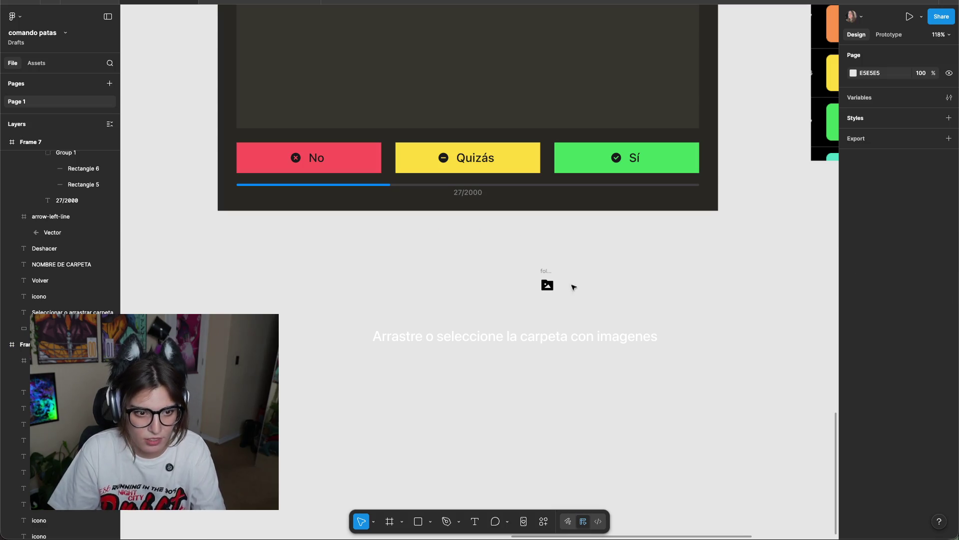
drag(548, 284, 460, 269)
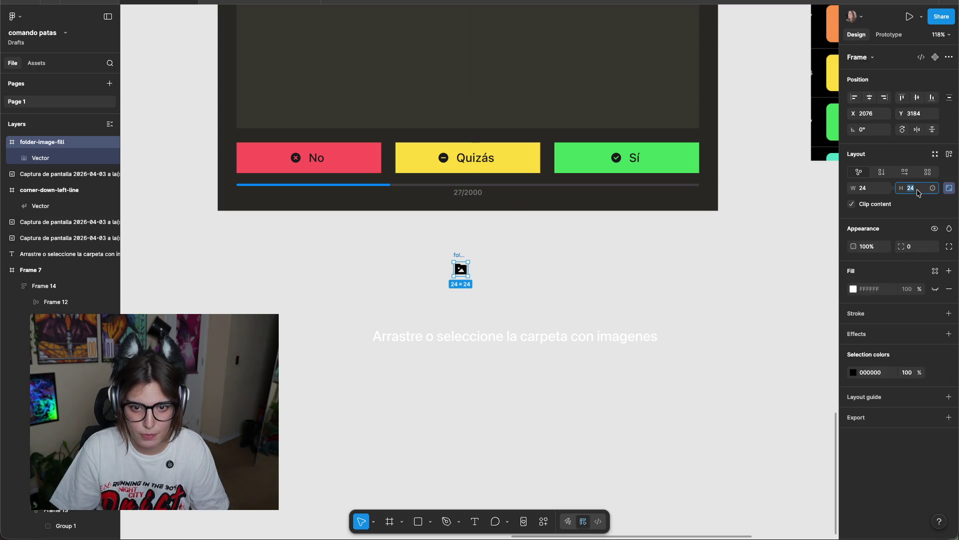
Resize the folder-image-fill icon to 128×128.
text(8)
key(Return)
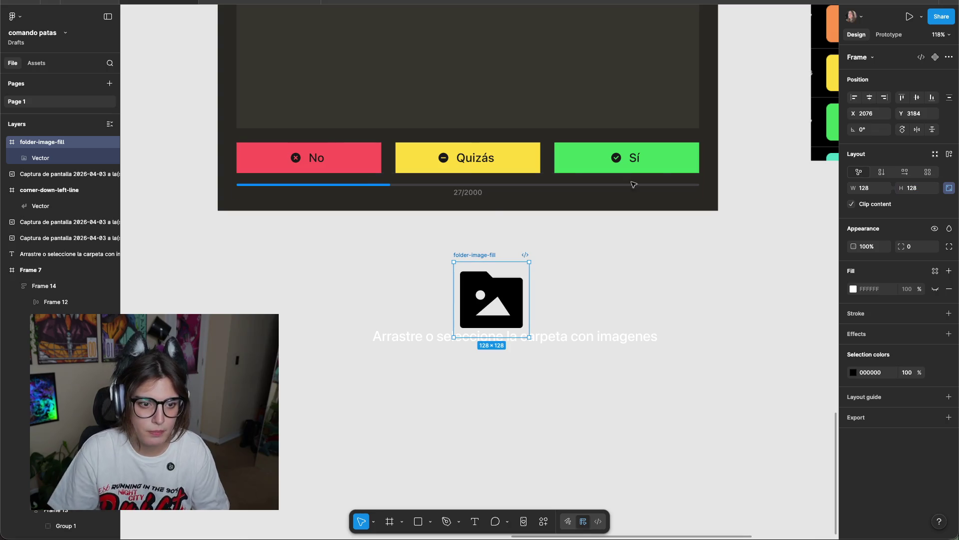
click(622, 289)
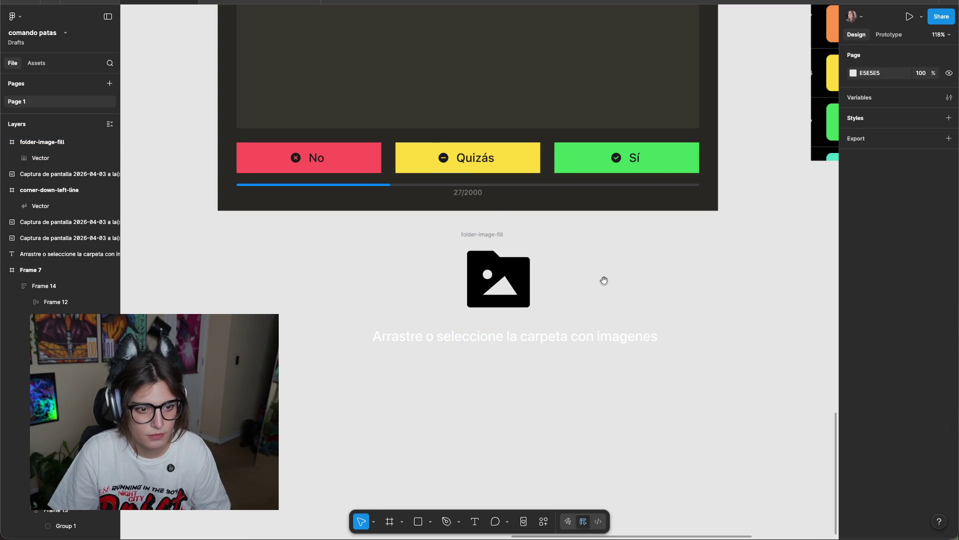
scroll(606, 280, left, 4)
Eyedrop light grey onto the folder icon's vector and review the result.
click(607, 291)
key(i)
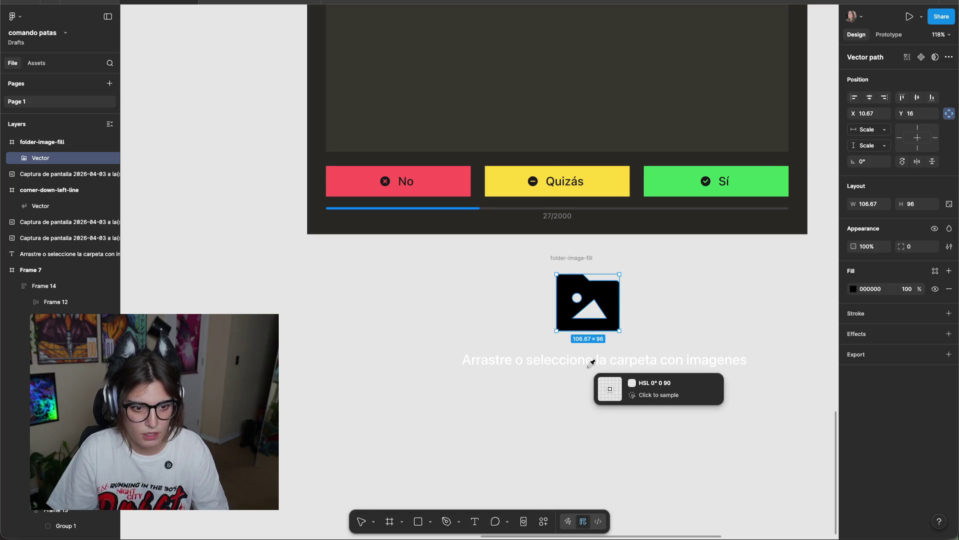
click(595, 356)
click(685, 311)
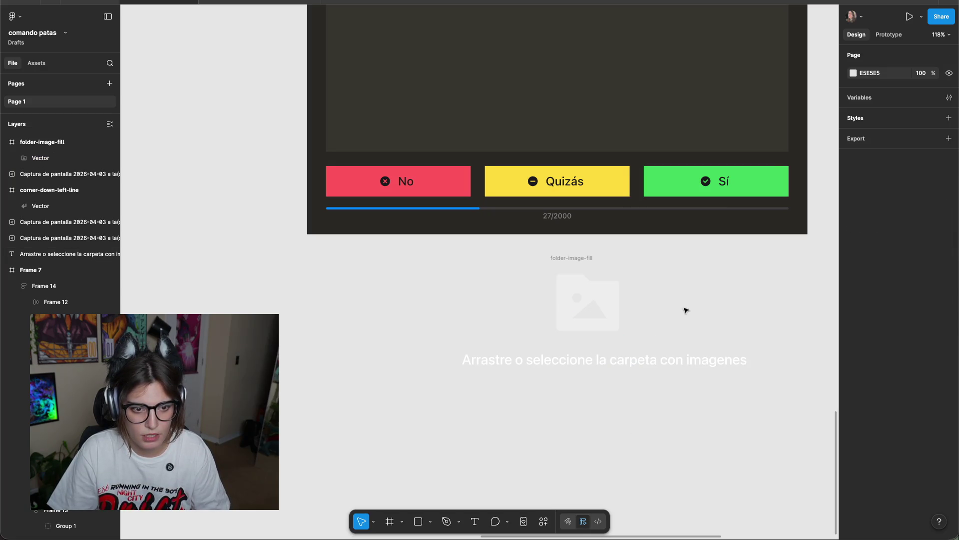
scroll(682, 310, up, 5)
scroll(653, 311, down, 1)
scroll(653, 305, down, 4)
scroll(693, 241, down, 5)
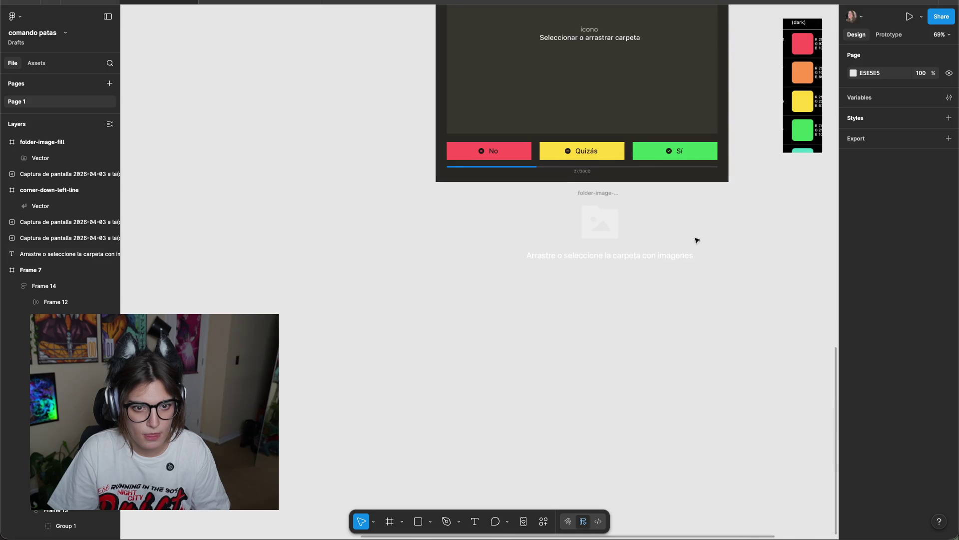
scroll(538, 262, down, 2)
click(571, 242)
scroll(571, 241, up, 7)
scroll(571, 242, right, 3)
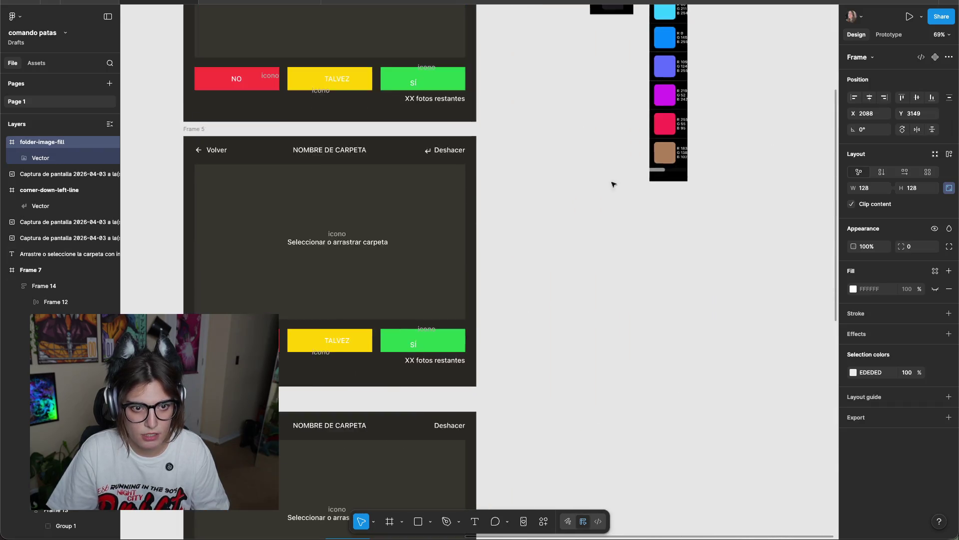
scroll(574, 360, down, 12)
scroll(612, 218, up, 6)
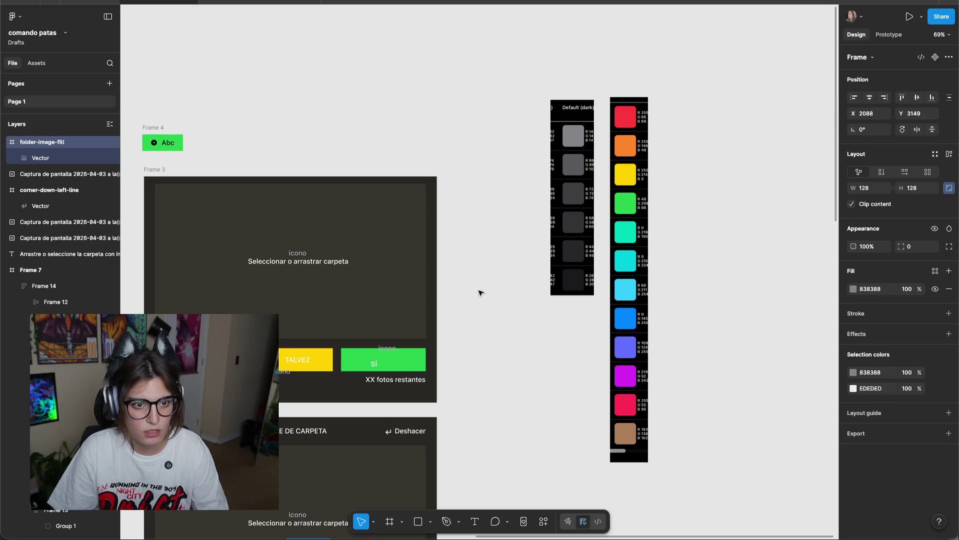
click(525, 366)
scroll(610, 194, down, 8)
scroll(610, 195, left, 5)
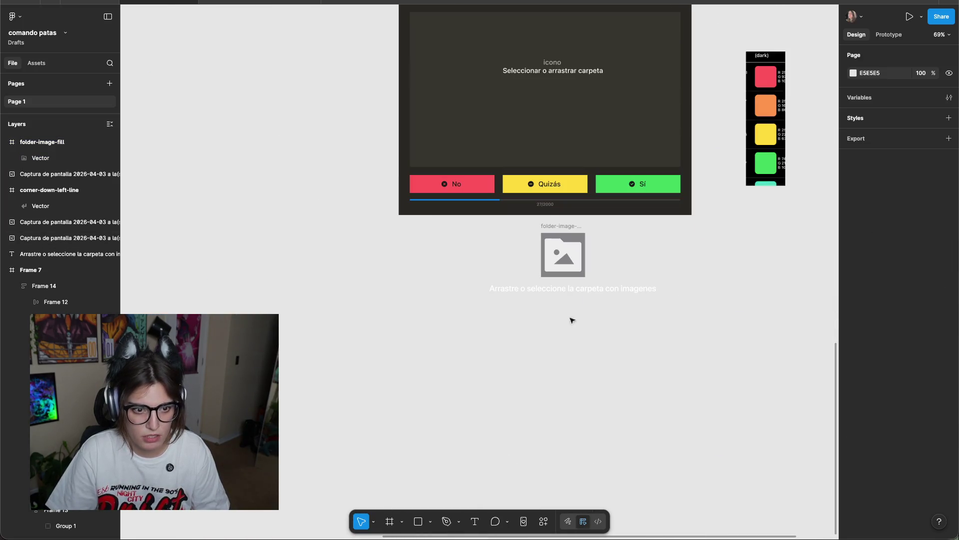
scroll(604, 257, up, 5)
Set the folder icon's colour to 838388.
click(482, 193)
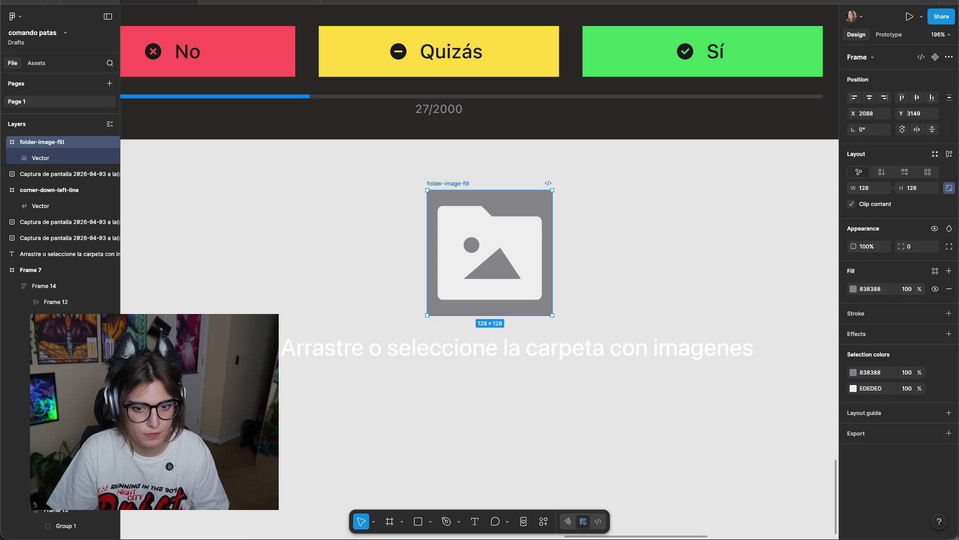
click(863, 374)
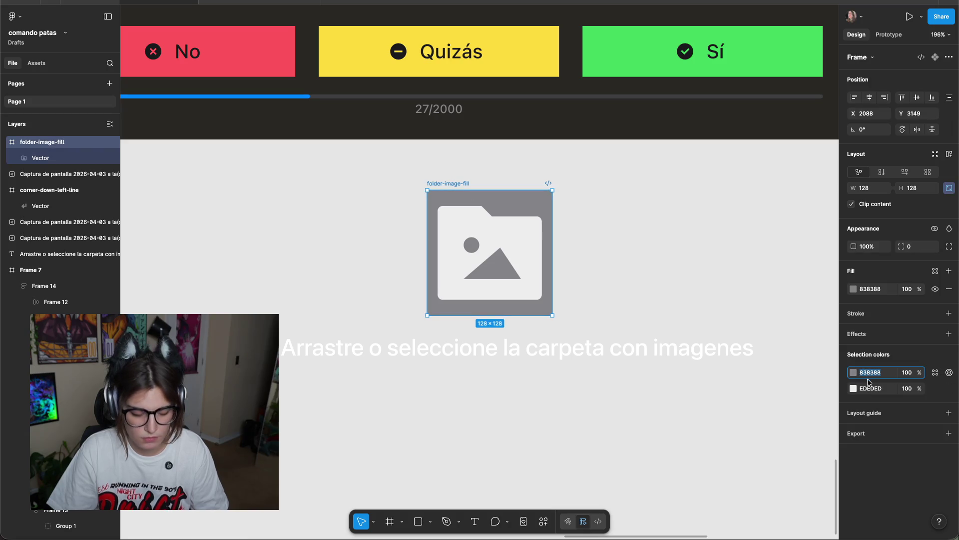
key(Escape)
key(ctrl+z)
click(870, 372)
text(838388)
key(Return)
Paste the same 838388 grey fill onto the drop-zone caption text.
click(702, 350)
key(ctrl+alt+v)
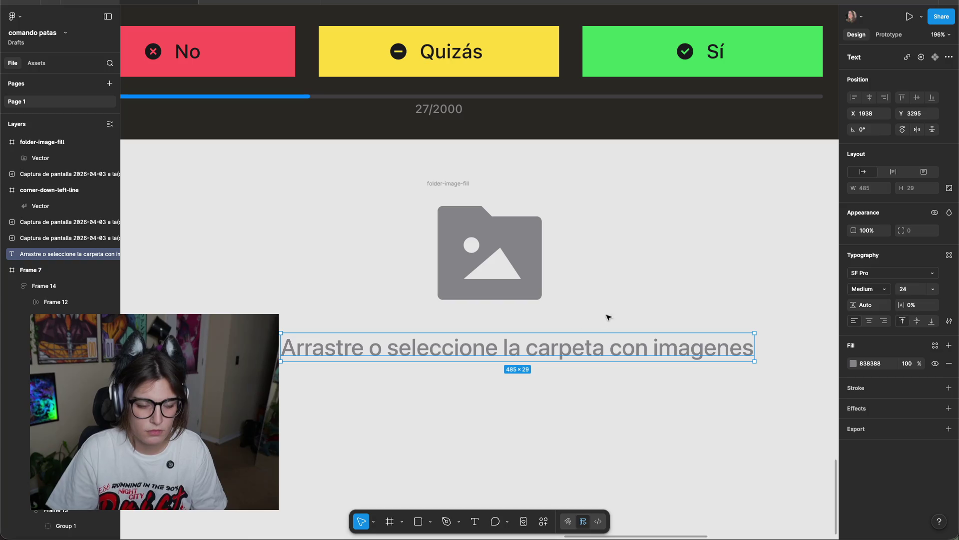
click(642, 274)
scroll(574, 235, left, 3)
click(515, 189)
click(727, 286)
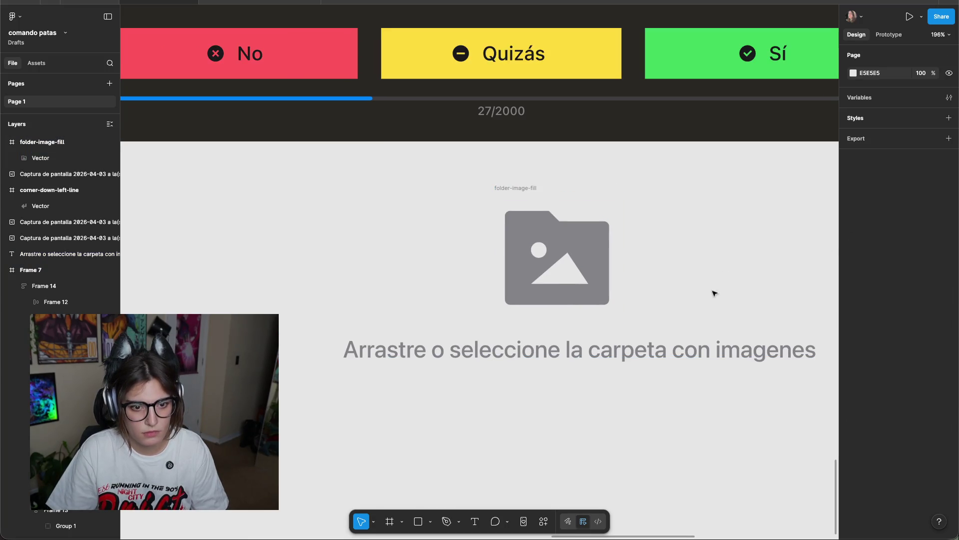
Correct 'imagenes' to 'imágenes' in the caption using the spelling suggestion.
double_click(636, 360)
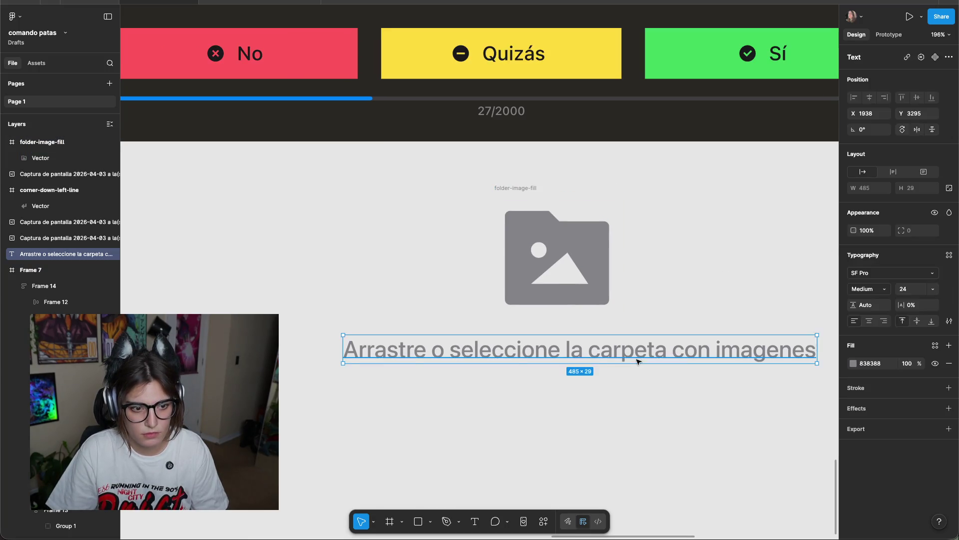
right_click(764, 351)
click(799, 364)
click(688, 417)
double_click(690, 358)
key(Escape)
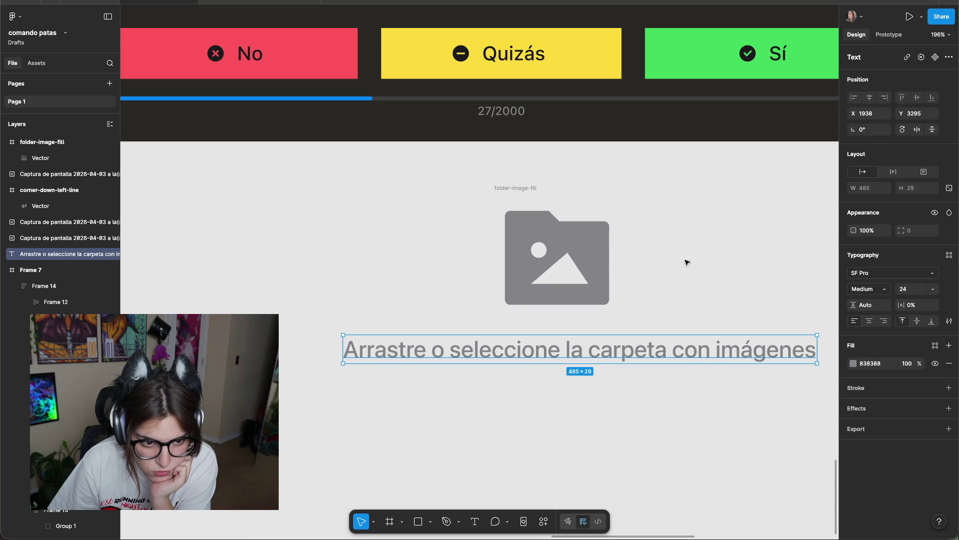
Wrap the folder icon and caption in auto-layout Frame 15, keeping its 485 width.
shift+drag(763, 178, 656, 320)
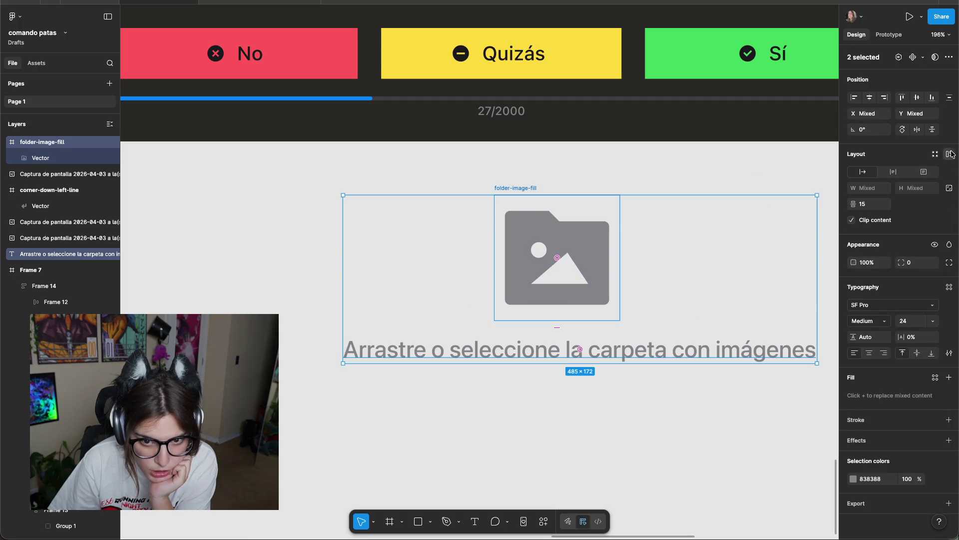
click(950, 154)
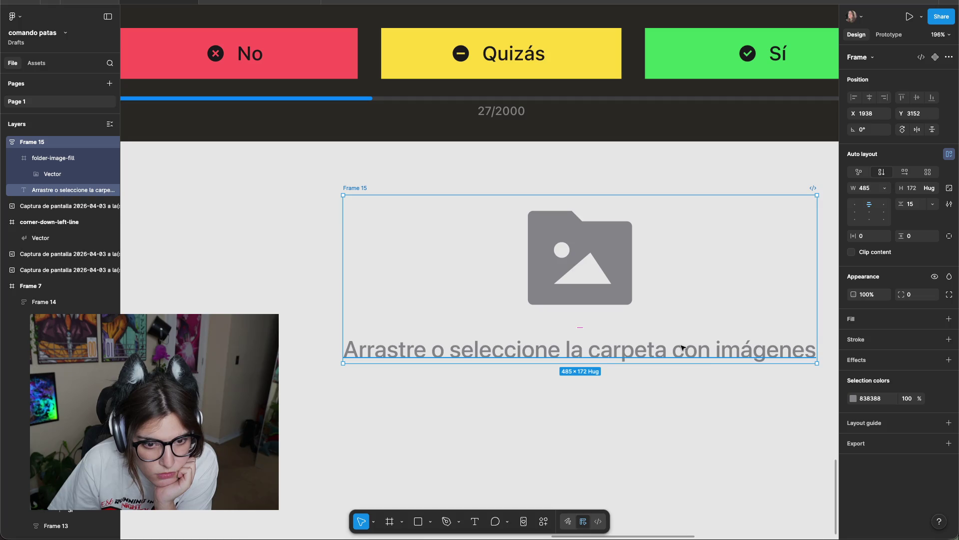
drag(817, 244, 671, 263)
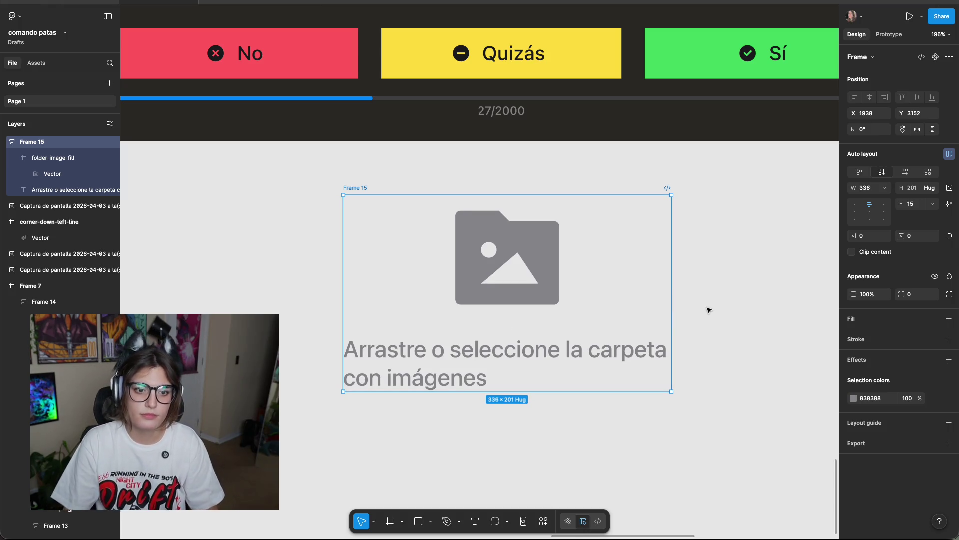
key(ctrl+z)
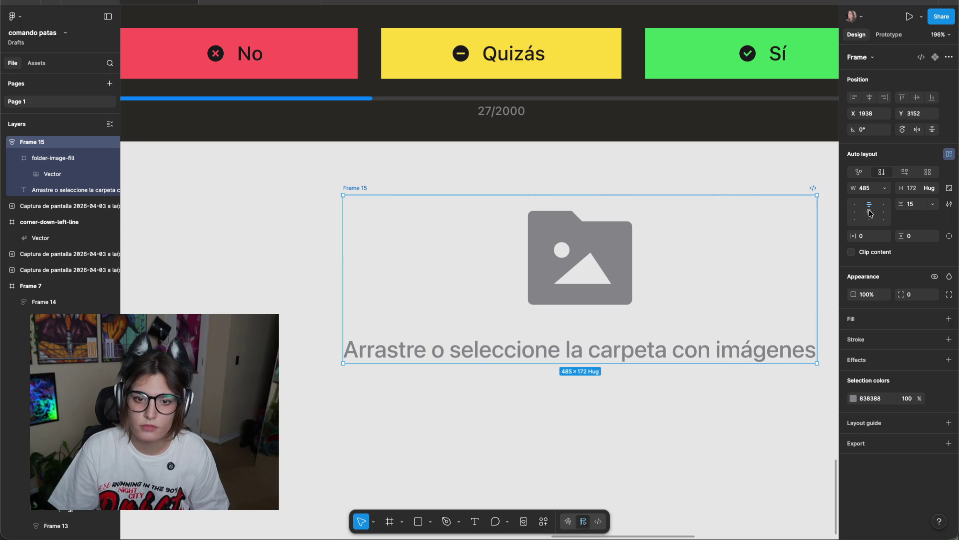
Move Frame 15 below the dark app screen and select the two placeholder texts.
scroll(633, 169, down, 5)
drag(560, 270, 533, 315)
scroll(666, 303, right, 5)
scroll(666, 304, down, 3)
click(670, 214)
scroll(632, 276, up, 3)
scroll(632, 276, up, 3)
click(552, 104)
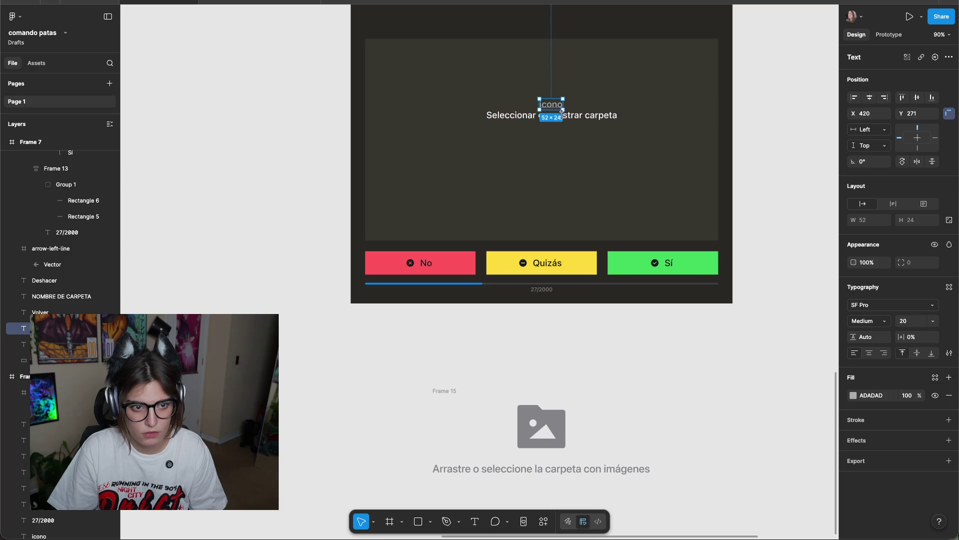
shift+click(560, 115)
Delete the placeholder texts and place Frame 15, horizontally centred, in the dark drop area.
key(Delete)
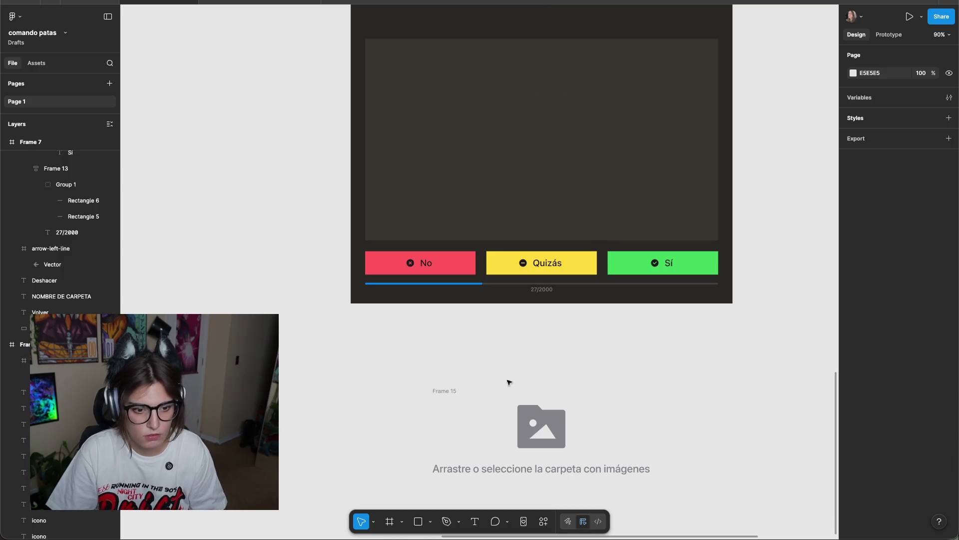
drag(453, 391, 507, 85)
ctrl+scroll(560, 95, up, 5)
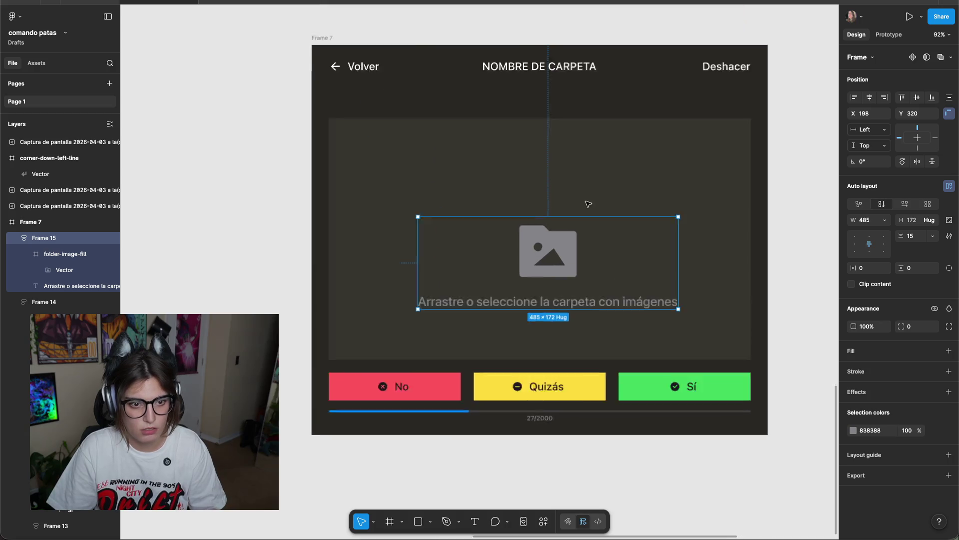
drag(552, 254, 557, 259)
click(870, 100)
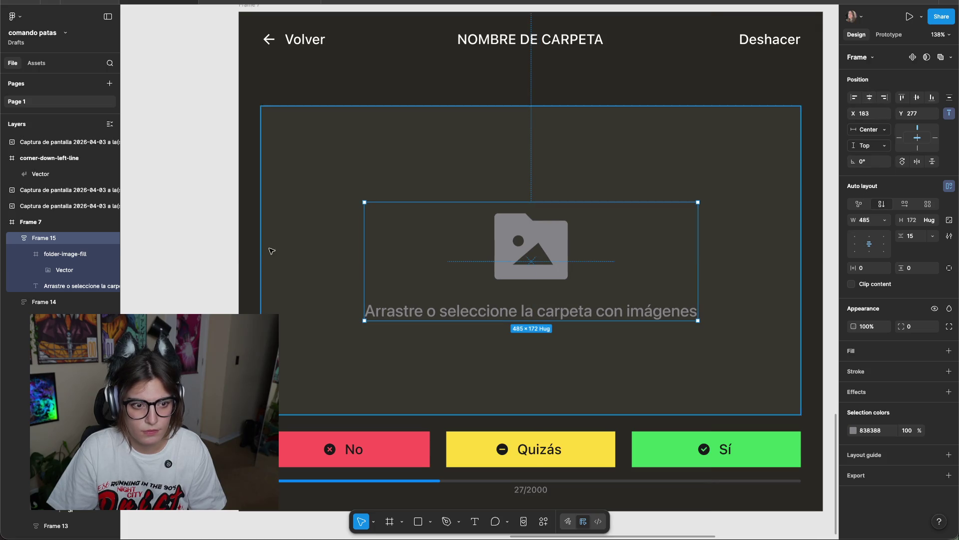
click(196, 244)
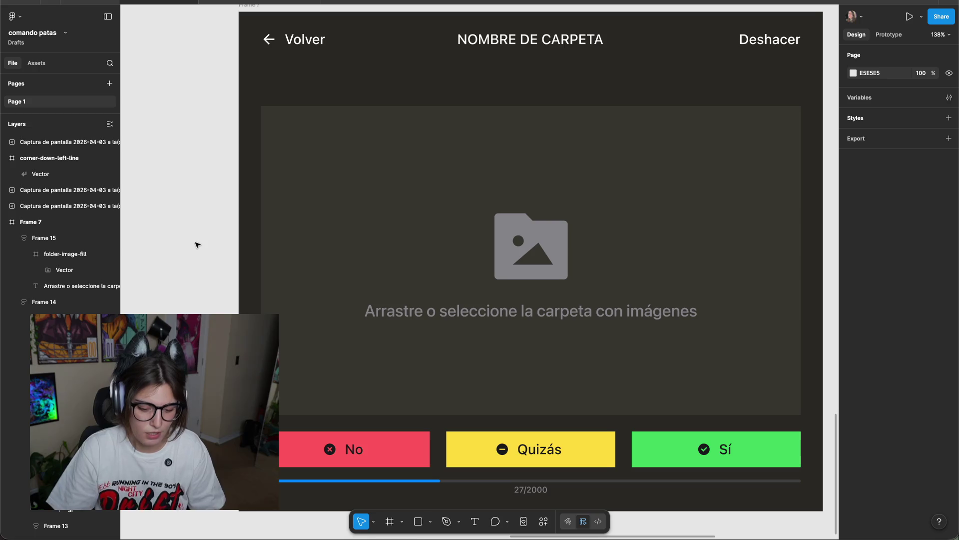
Stretch Frame 15 left and right to span the full content width.
click(656, 270)
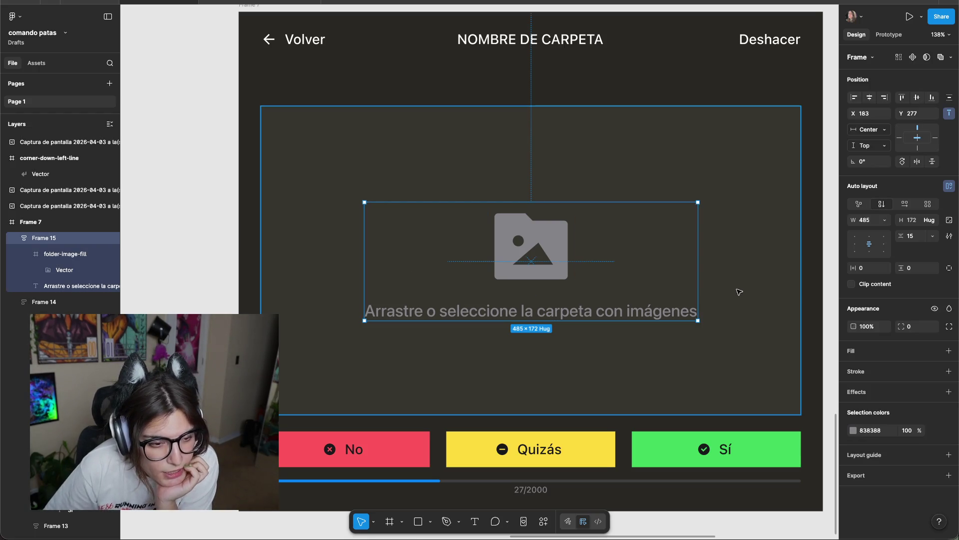
click(884, 221)
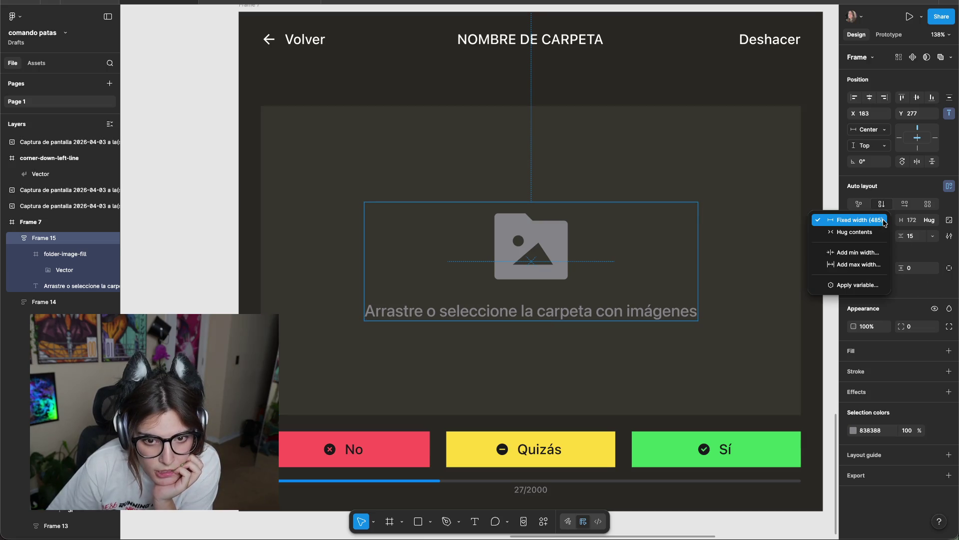
click(670, 235)
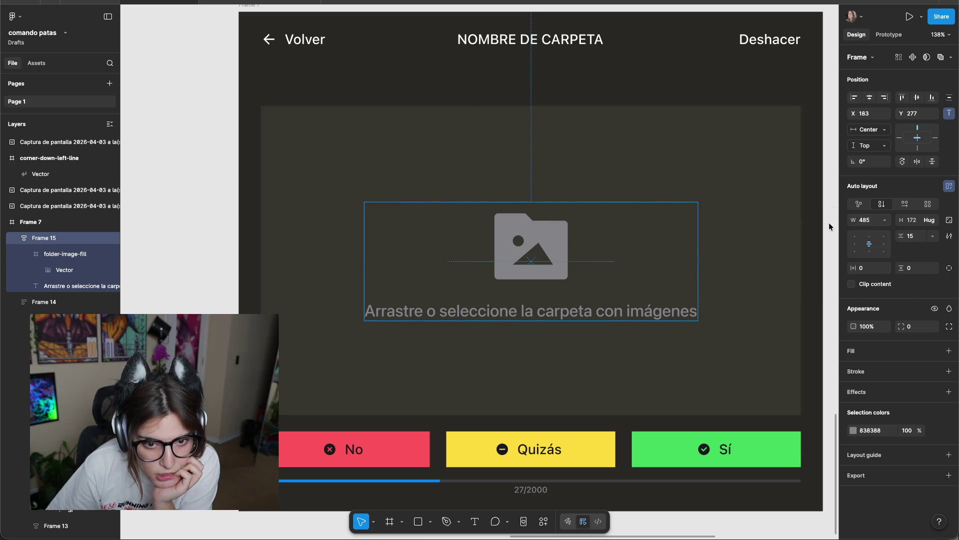
drag(698, 241, 800, 249)
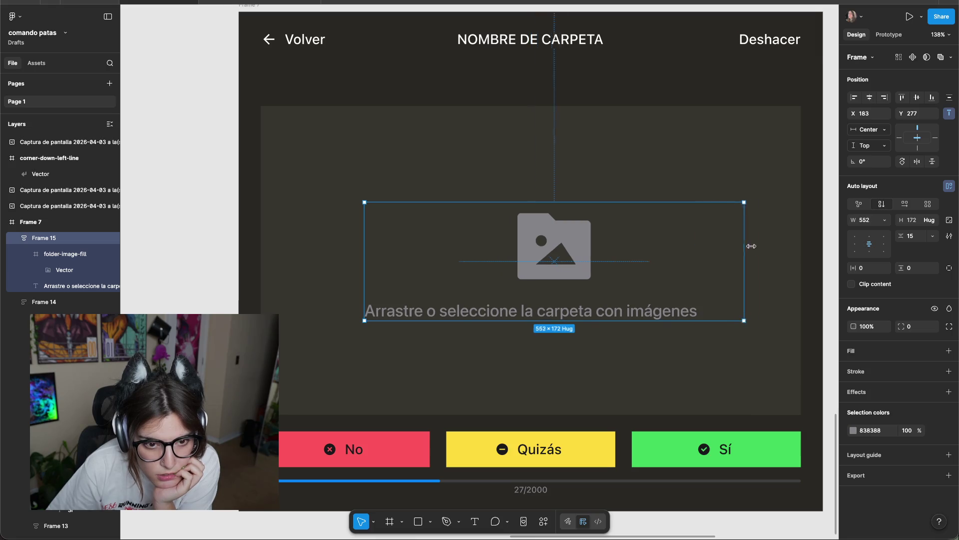
drag(365, 265, 258, 262)
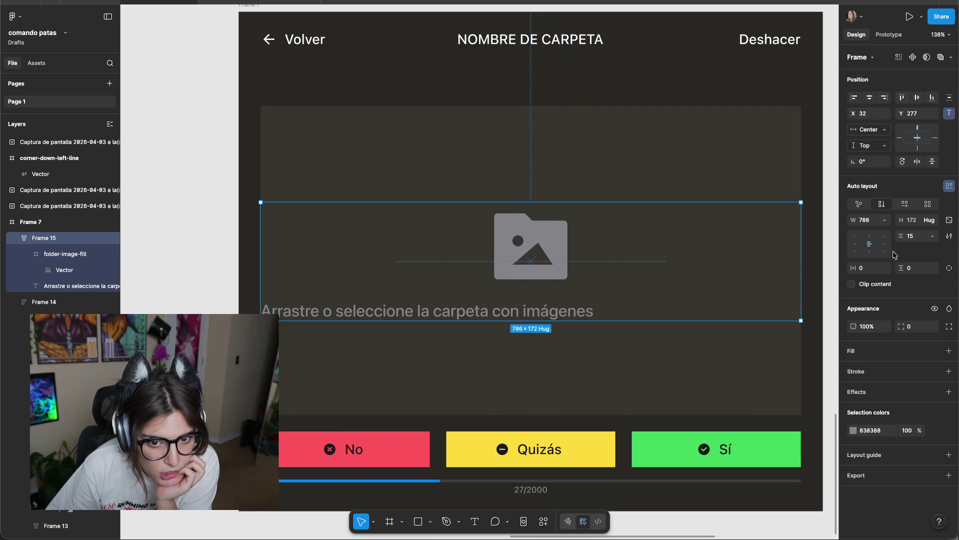
Set the caption width to Hug contents and extend Frame 15 vertically to 786×481.
double_click(544, 313)
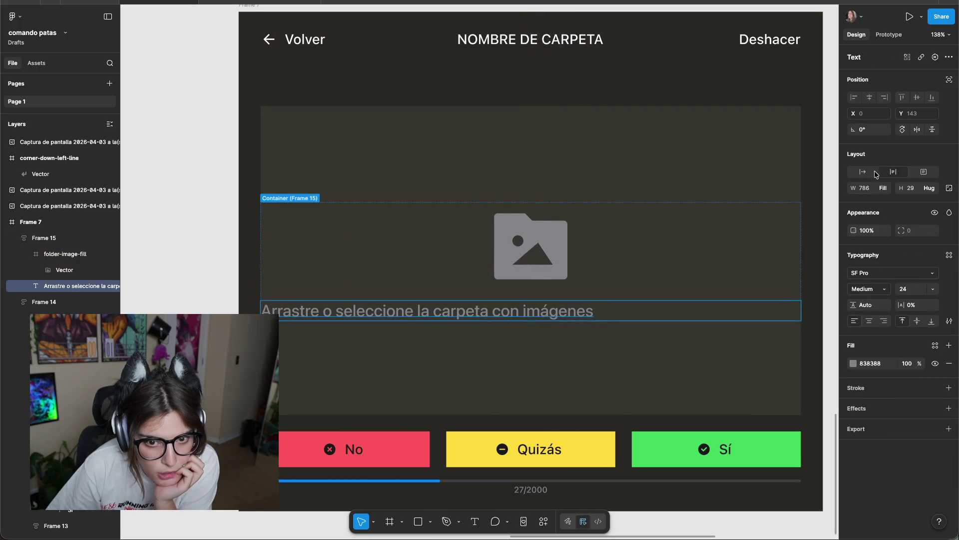
click(885, 188)
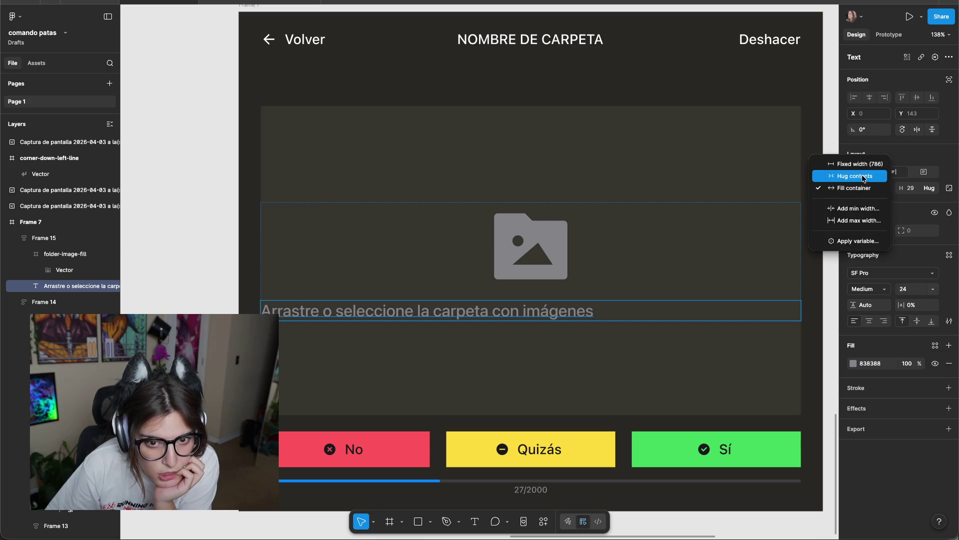
click(864, 177)
click(620, 216)
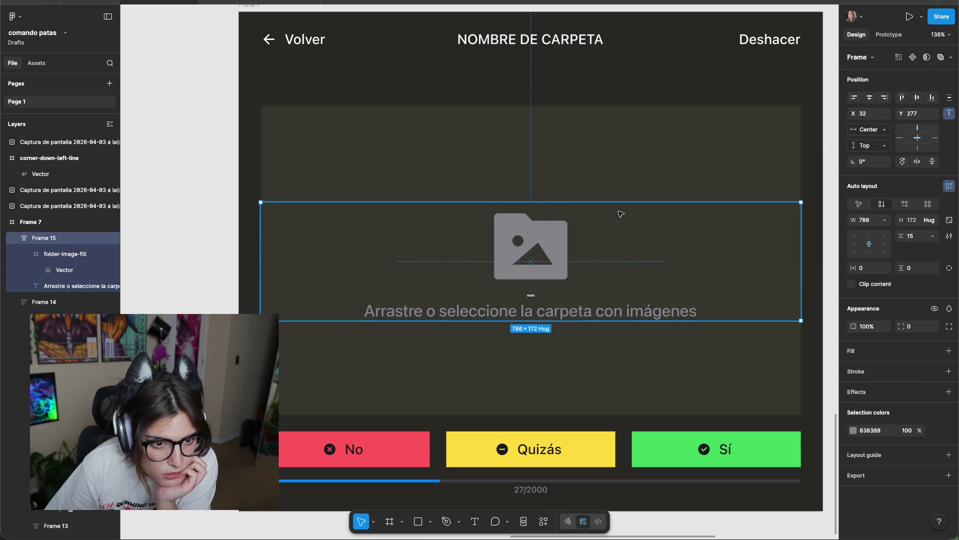
drag(621, 202, 624, 104)
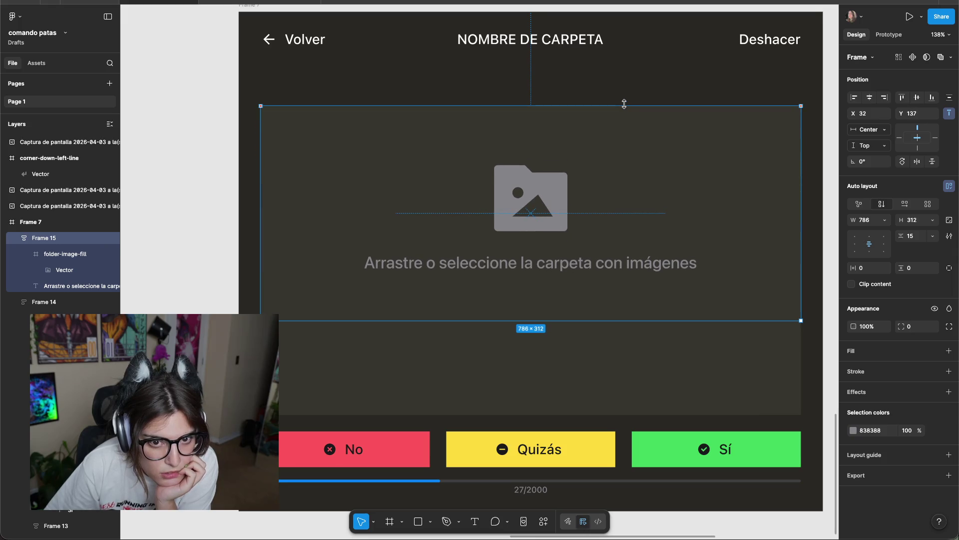
drag(646, 320, 644, 413)
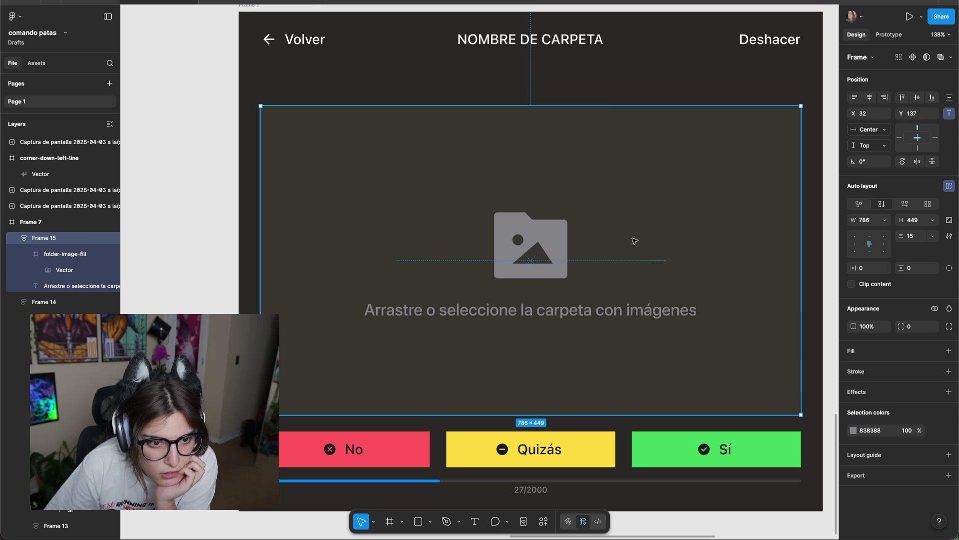
mouse_move(601, 106)
mouse_down()
mouse_move(601, 59)
mouse_move(601, 84)
mouse_up()
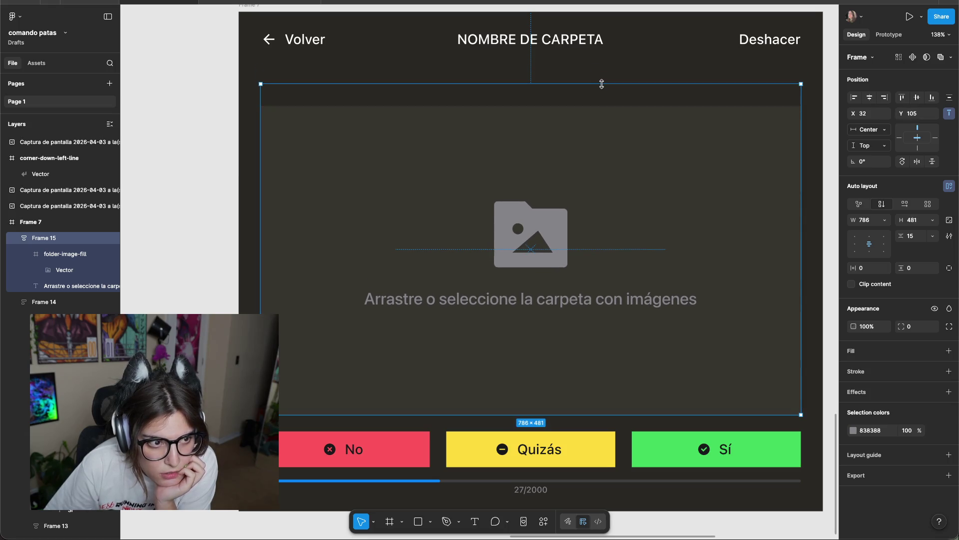
click(500, 212)
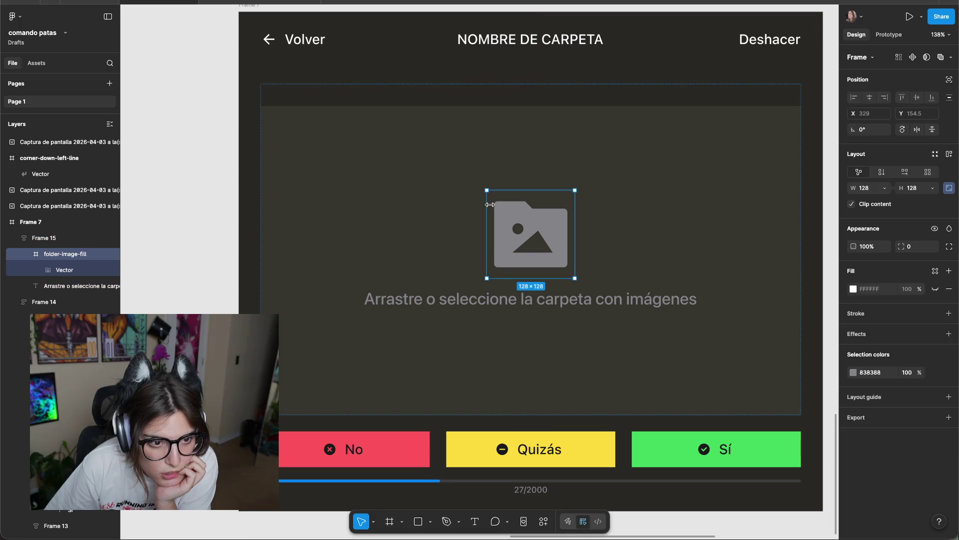
key(Escape)
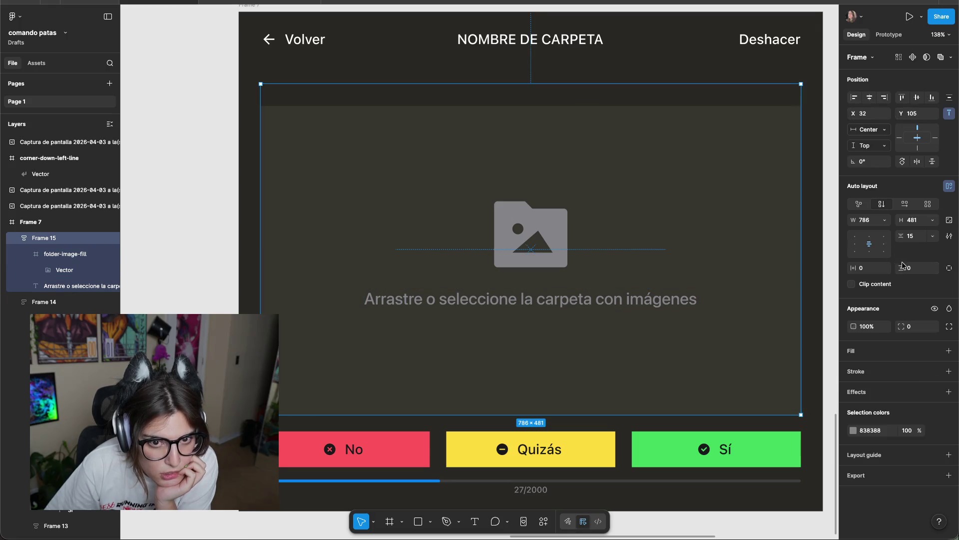
Add an inside stroke to Frame 15 in the icon's grey 838388.
click(948, 372)
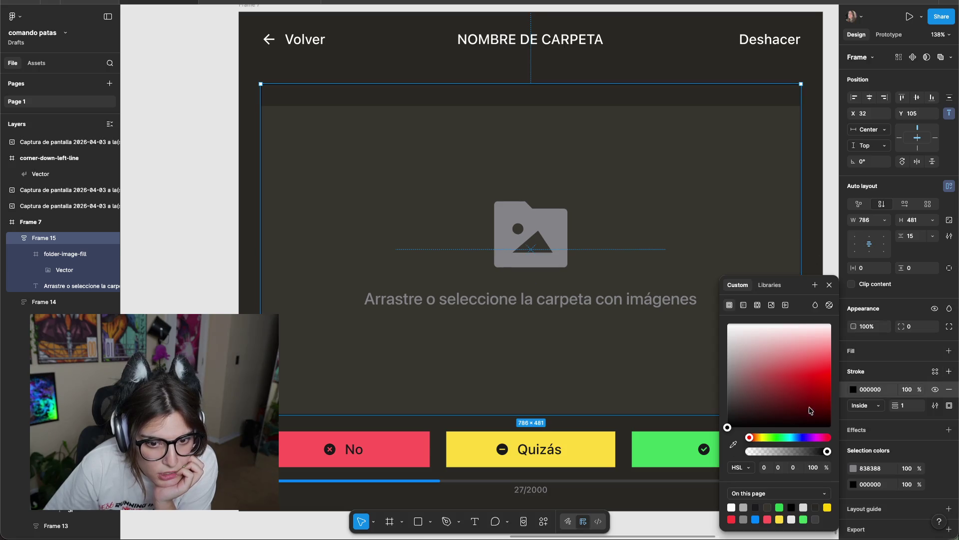
click(733, 444)
click(542, 218)
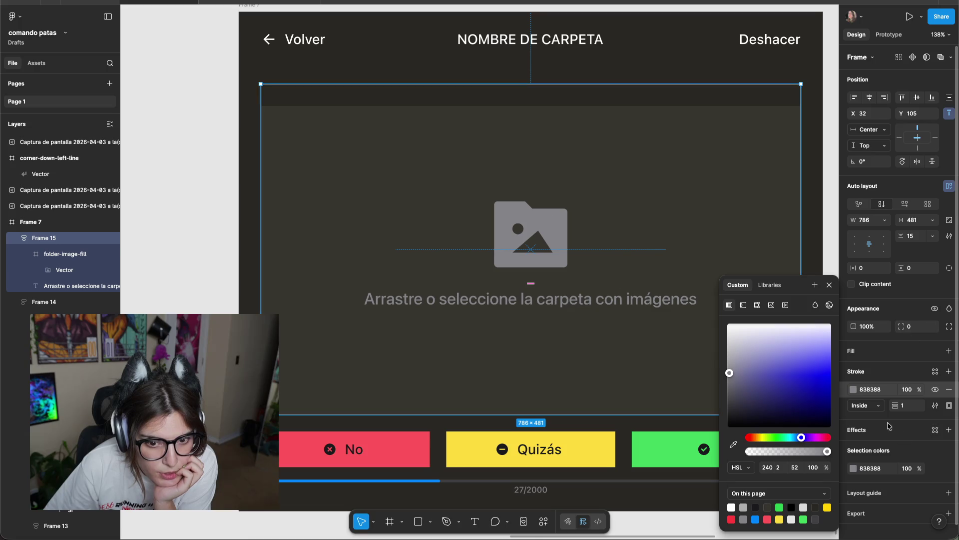
click(880, 406)
click(870, 409)
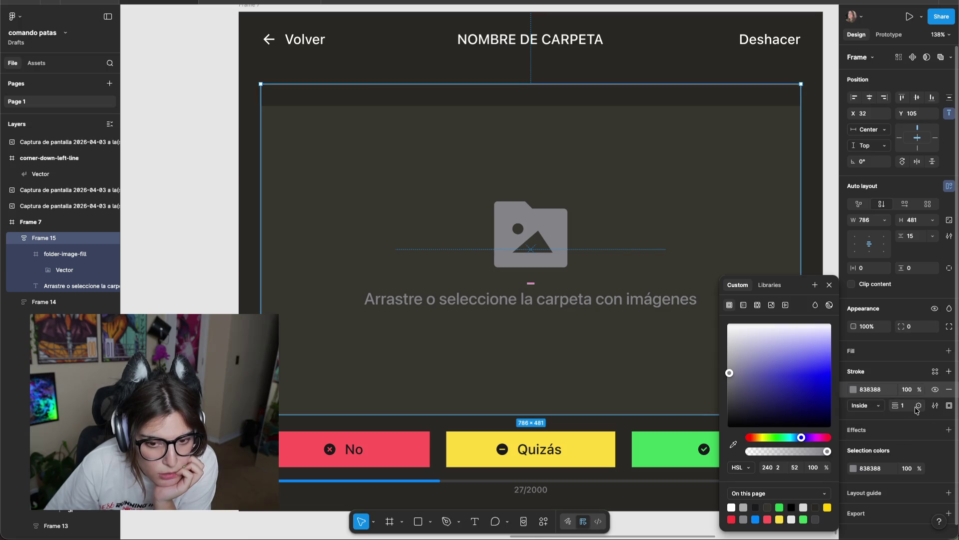
Switch the drop-zone border style to Dashed.
click(934, 406)
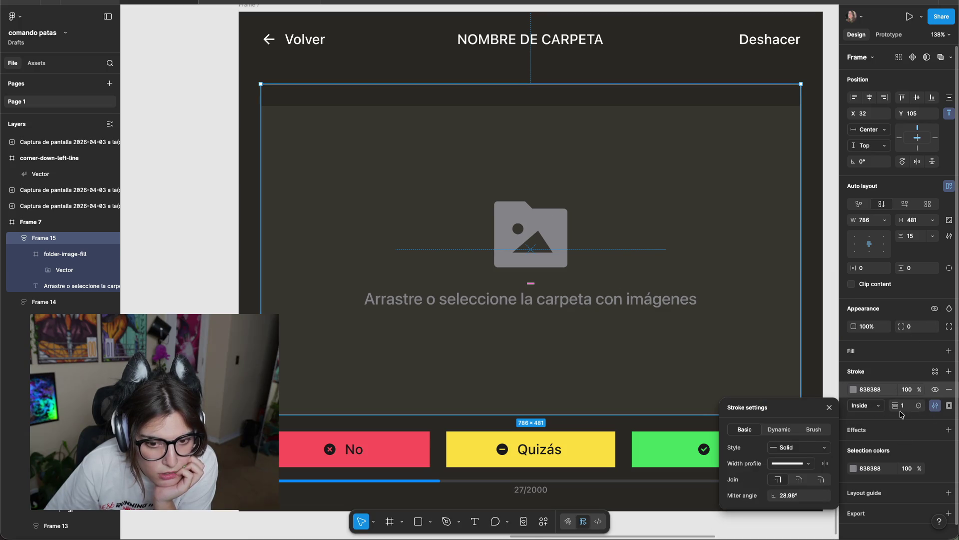
click(813, 463)
click(818, 448)
click(819, 448)
click(801, 460)
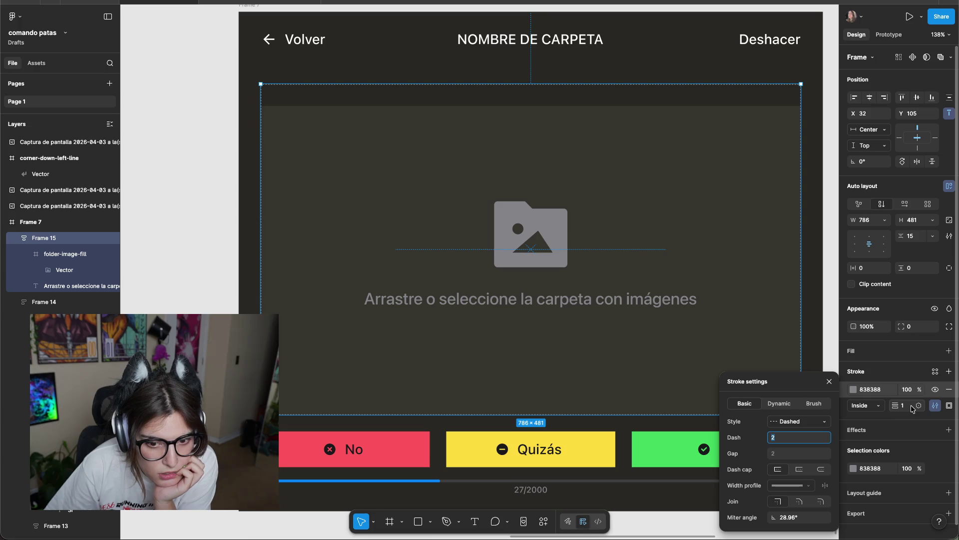
key(Escape)
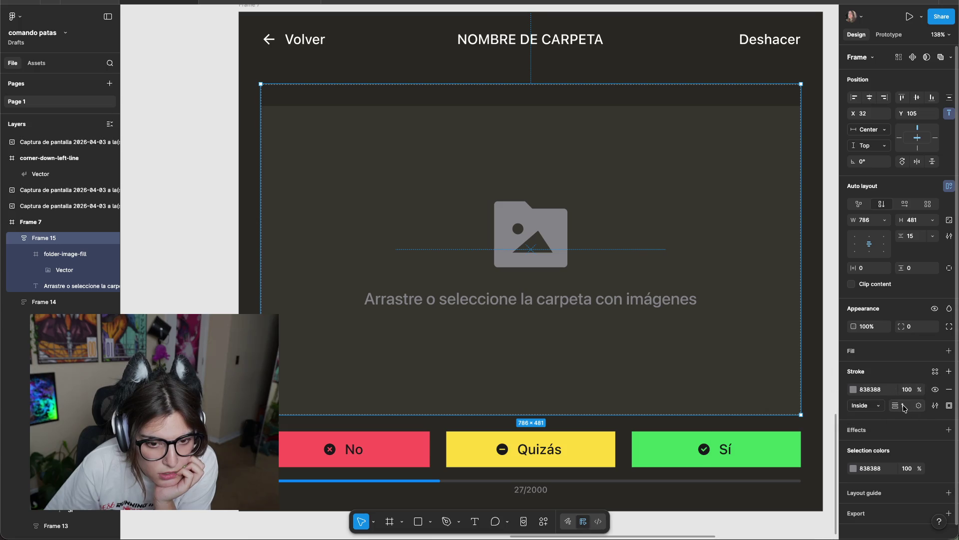
click(867, 405)
key(Escape)
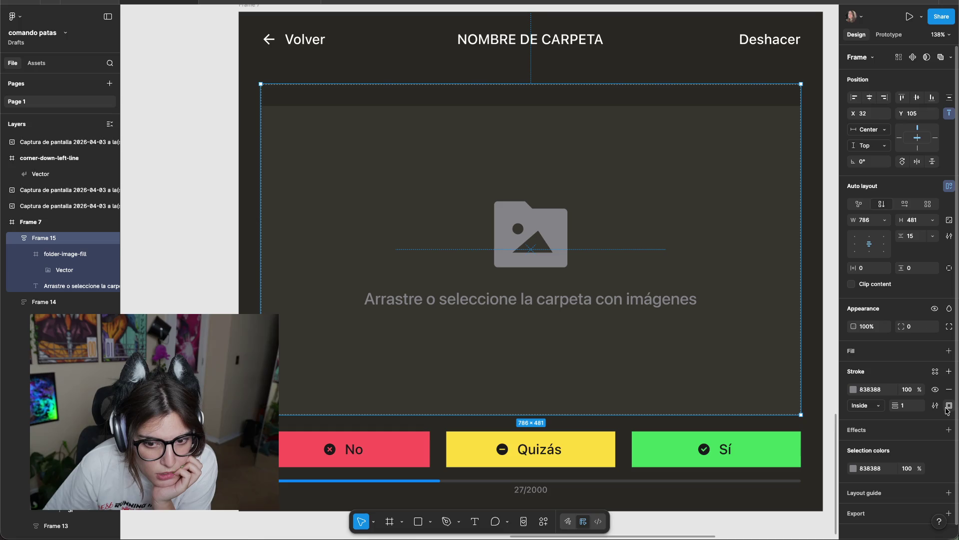
Set the dashes and gaps to 12 and keep the border thickness at 1.
click(935, 405)
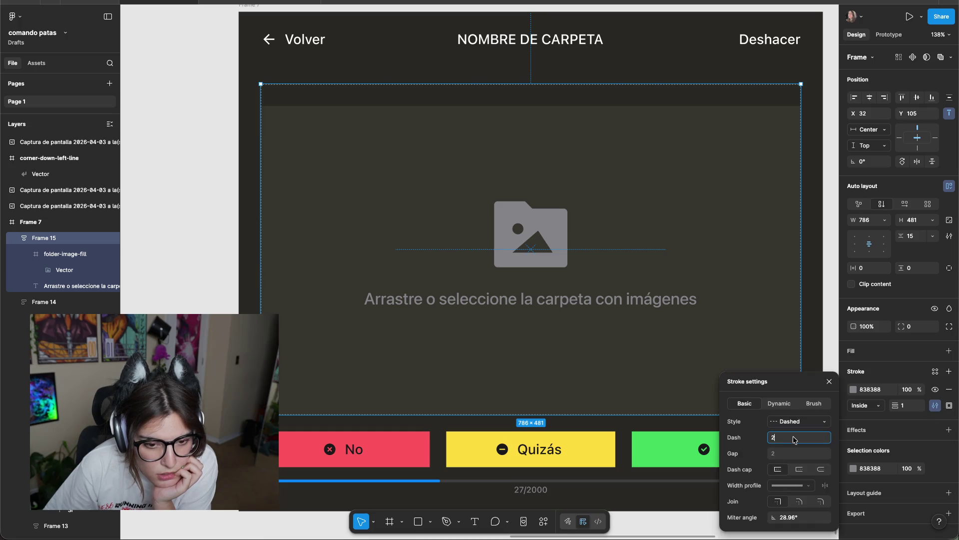
key(Up)
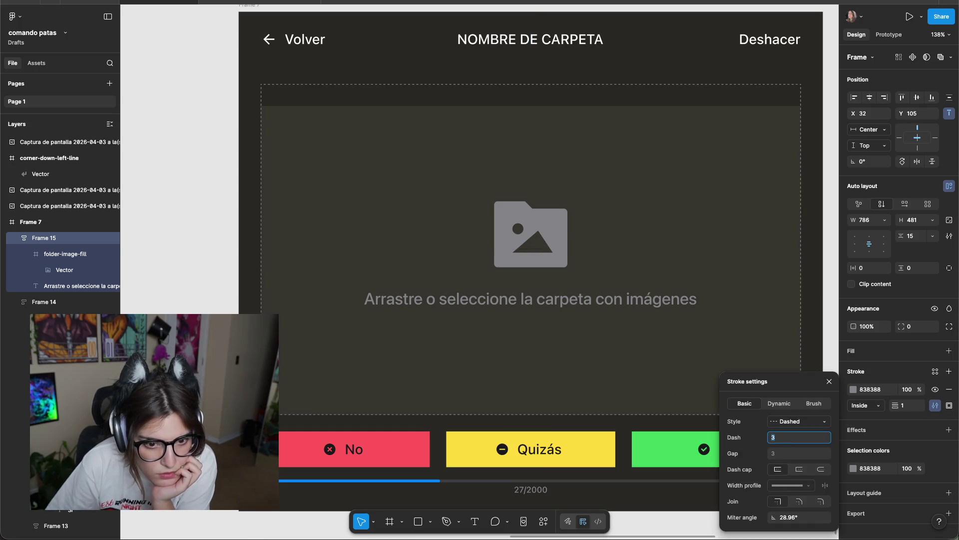
key(Up)
key(Up)
key(Up)
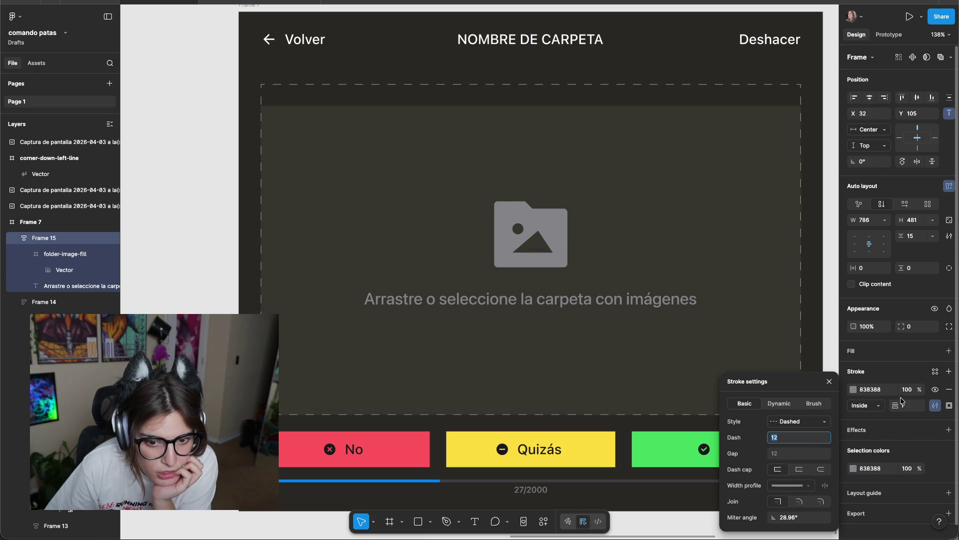
click(913, 407)
key(Up)
key(Down)
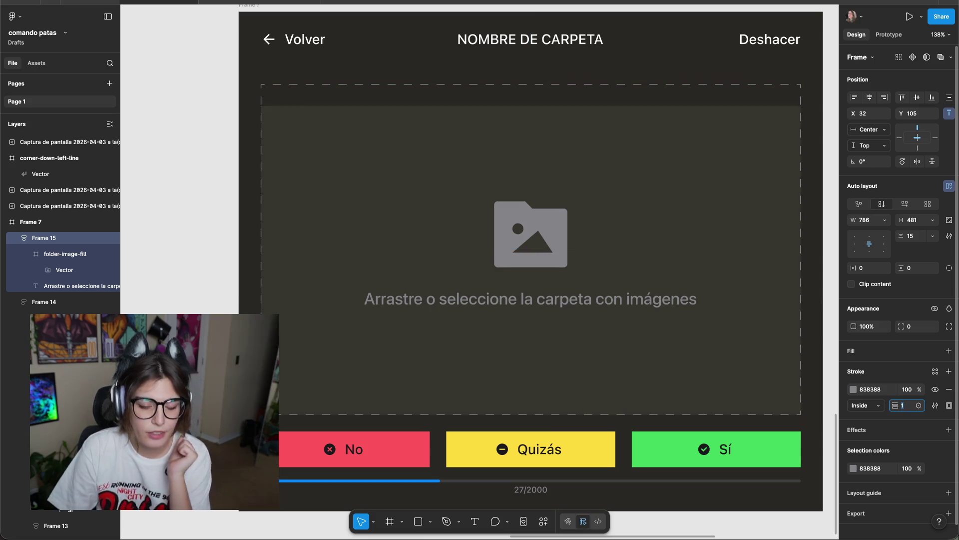
key(Escape)
scroll(180, 350, down, 5)
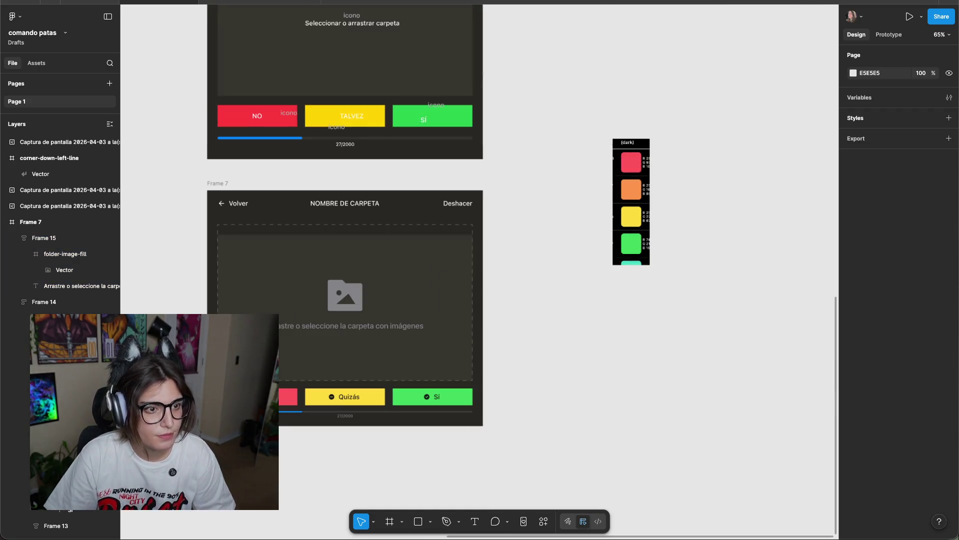
scroll(621, 287, up, 5)
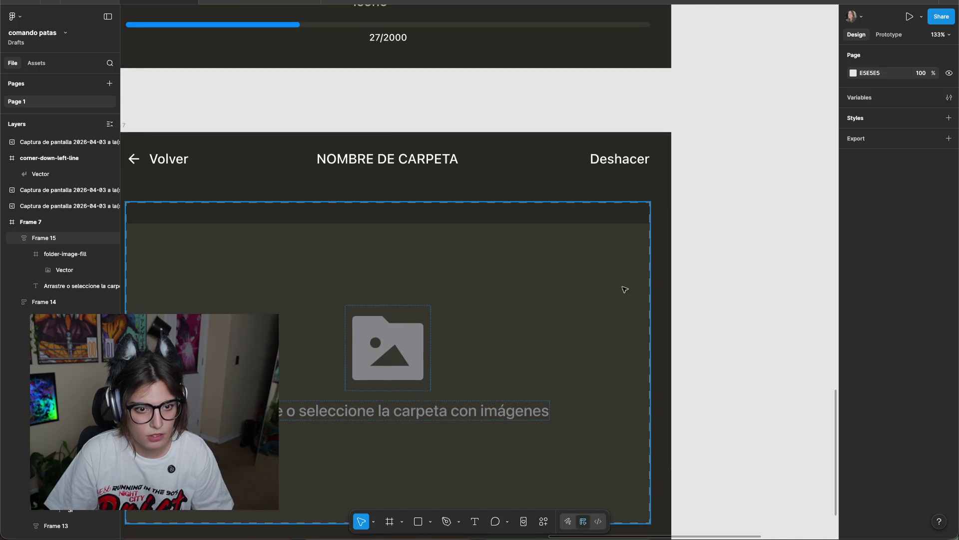
click(619, 210)
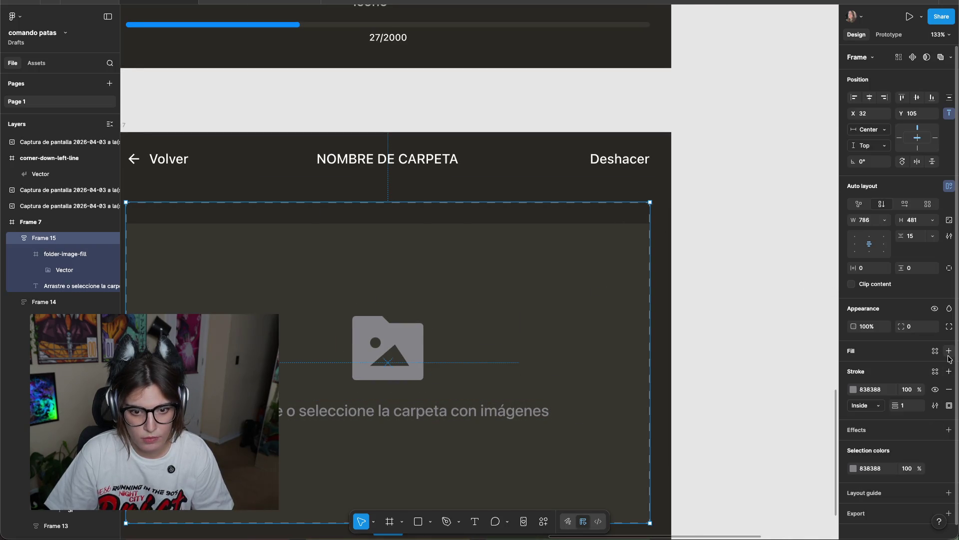
Add a fill to the drop zone container and sample the dark 2A2824 background for it.
click(949, 351)
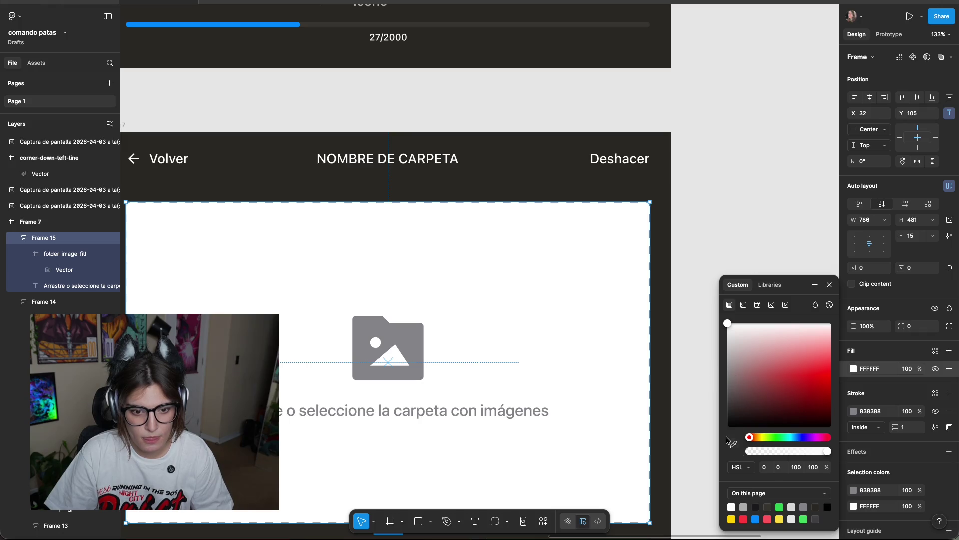
click(755, 418)
click(557, 257)
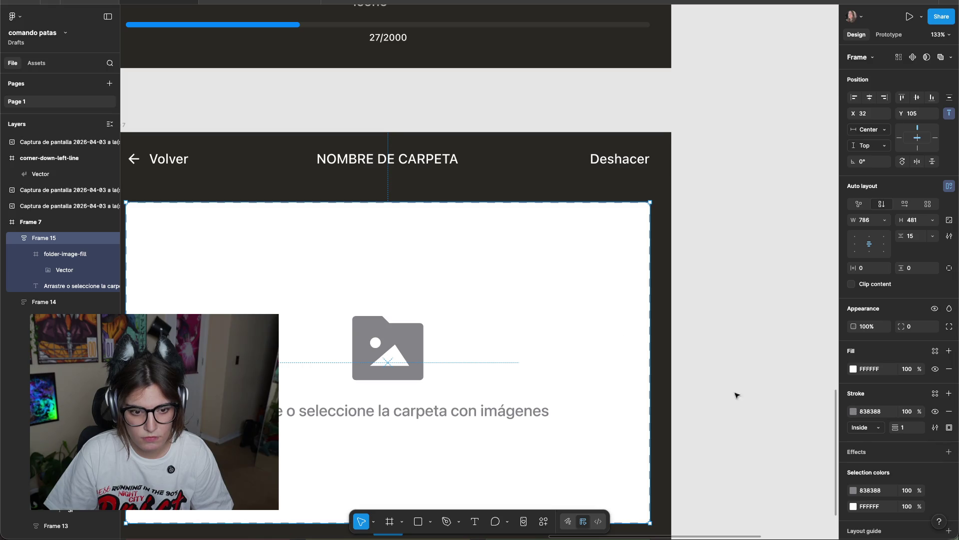
click(853, 368)
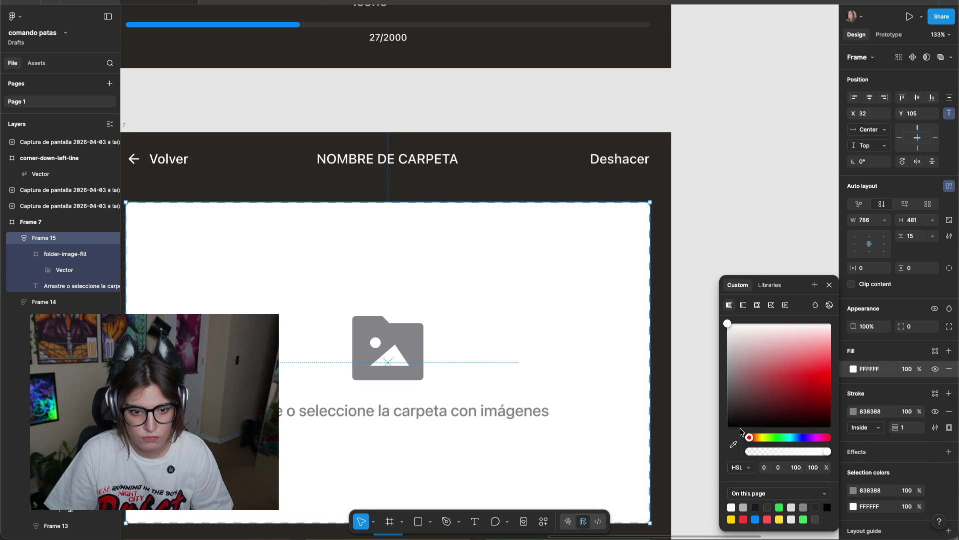
click(733, 444)
click(659, 384)
scroll(671, 336, up, 10)
scroll(679, 199, up, 5)
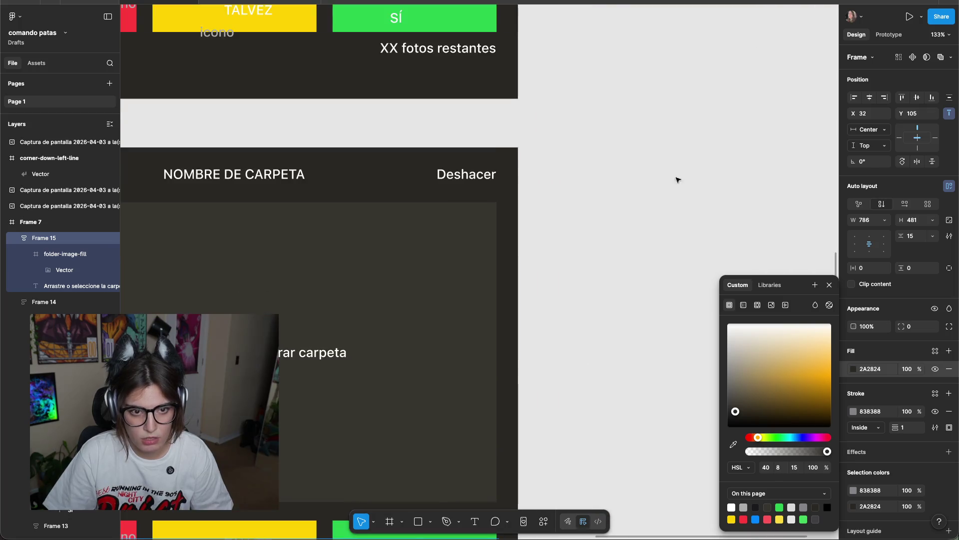
scroll(672, 230, down, 5)
scroll(671, 230, up, 2)
Resample the drop zone fill from the palette swatches with the eyedropper.
click(733, 444)
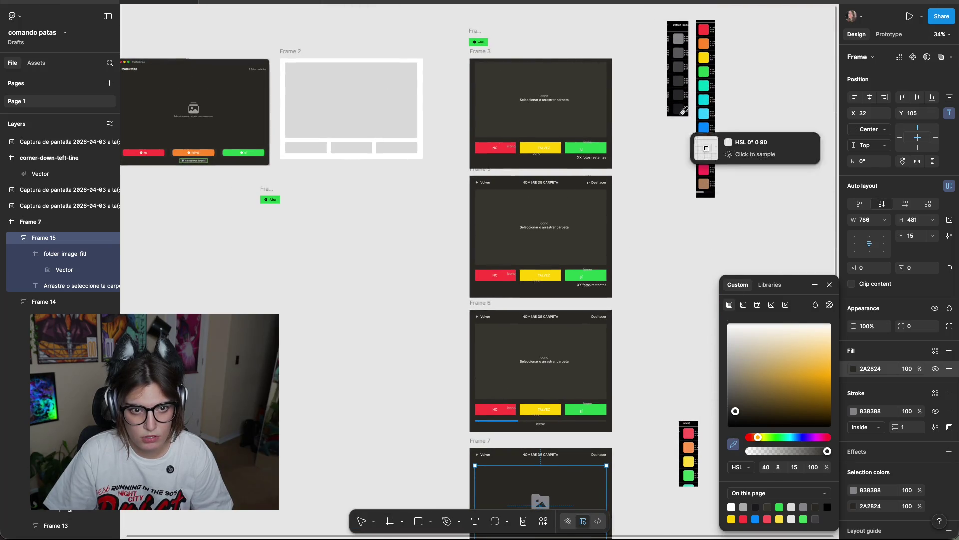
click(682, 92)
click(623, 383)
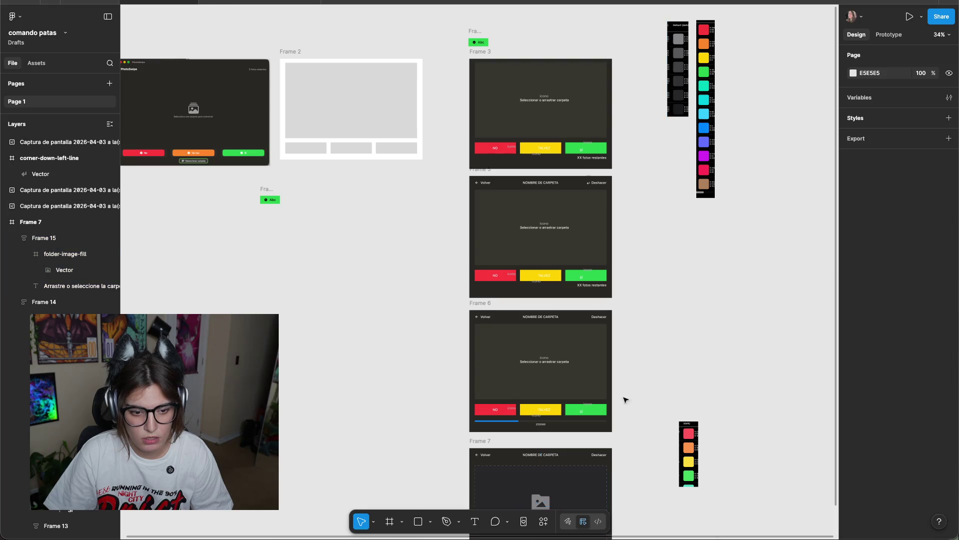
scroll(689, 403, down, 5)
scroll(669, 324, up, 5)
scroll(669, 324, up, 5)
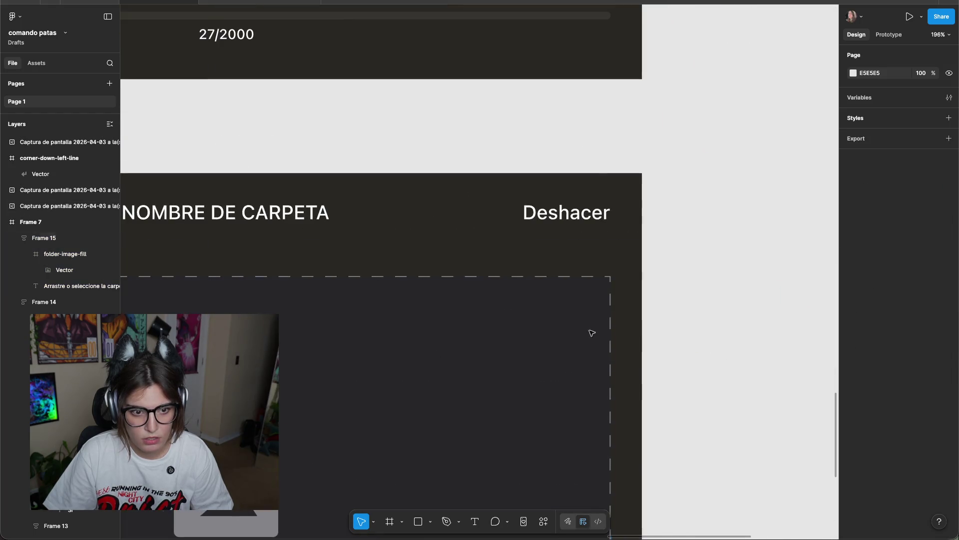
scroll(604, 331, up, 5)
scroll(735, 246, down, 5)
scroll(750, 265, down, 5)
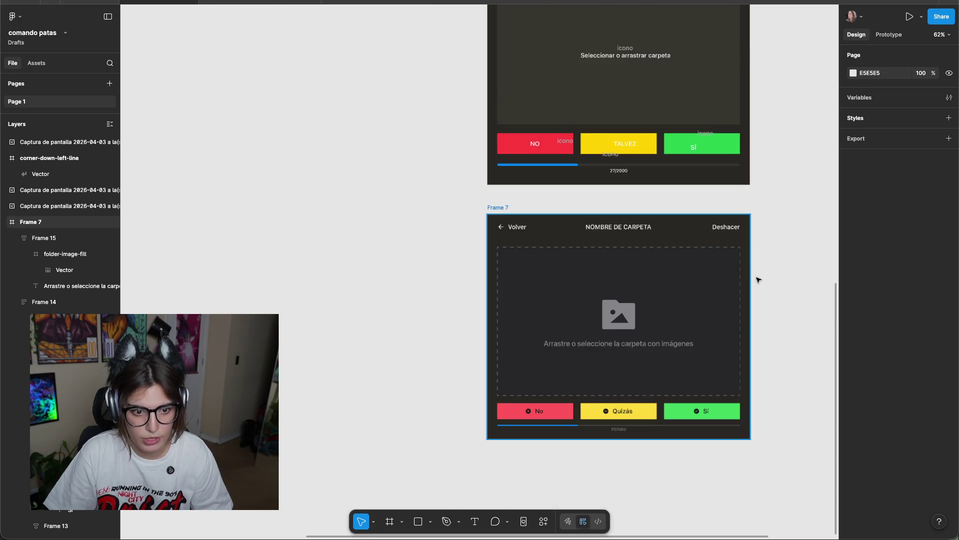
scroll(740, 272, right, 2)
Fill the dashed drop zone frame with dark grey 333335 from the dark palette.
click(698, 289)
scroll(698, 290, right, 5)
scroll(724, 150, up, 3)
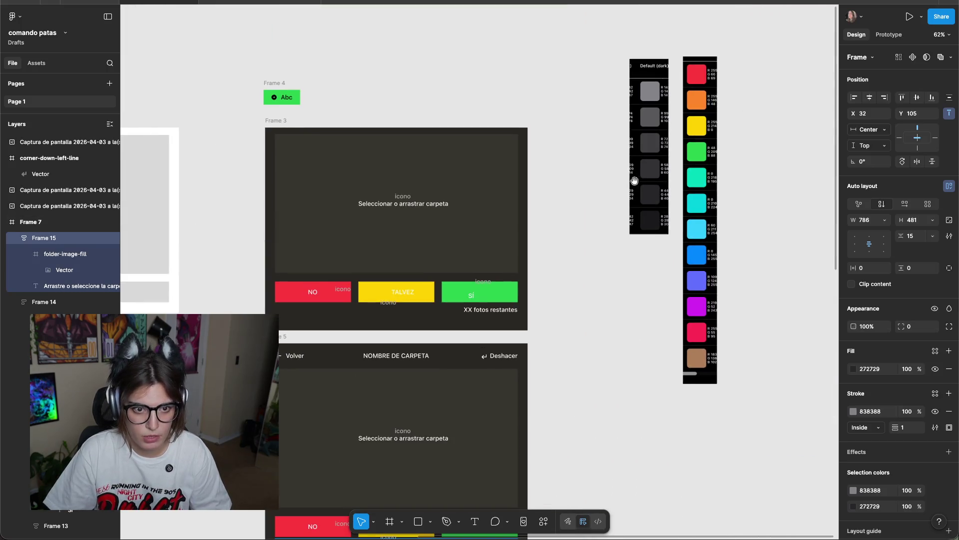
click(853, 368)
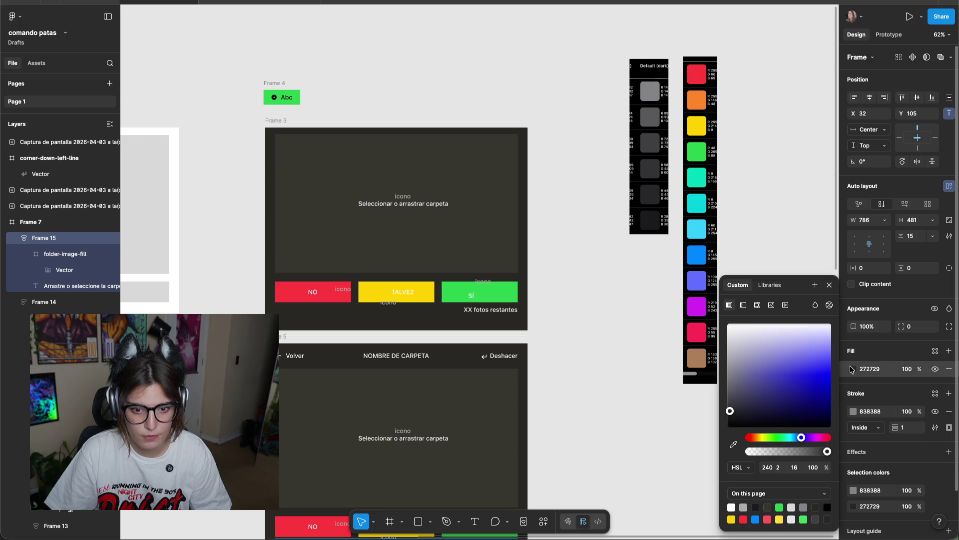
click(733, 444)
click(652, 187)
click(675, 150)
Inspect the buttons row, 27/2000 counter and progress bar track line.
scroll(640, 127, down, 5)
scroll(706, 326, down, 5)
scroll(706, 327, left, 3)
scroll(711, 379, up, 5)
scroll(688, 368, down, 2)
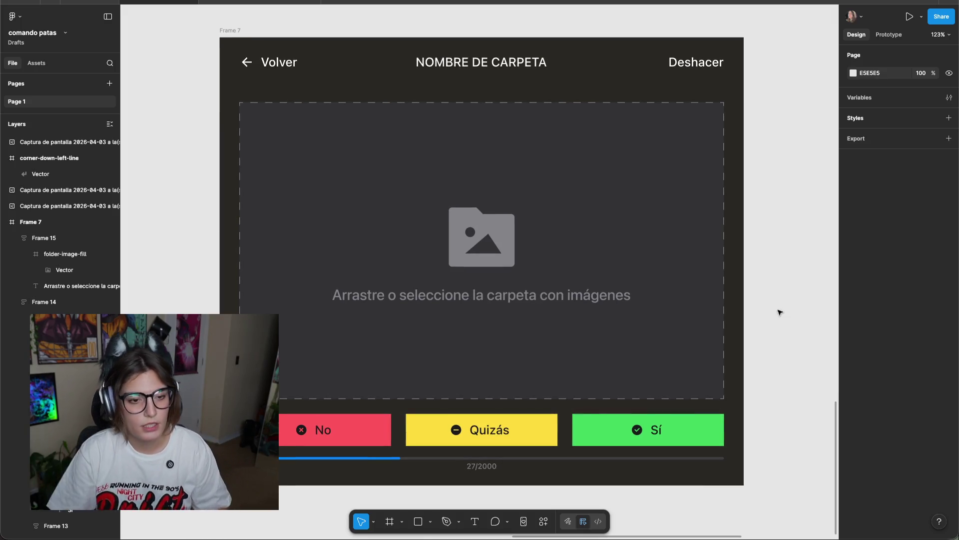
scroll(691, 364, up, 3)
scroll(669, 356, down, 3)
scroll(670, 355, left, 1)
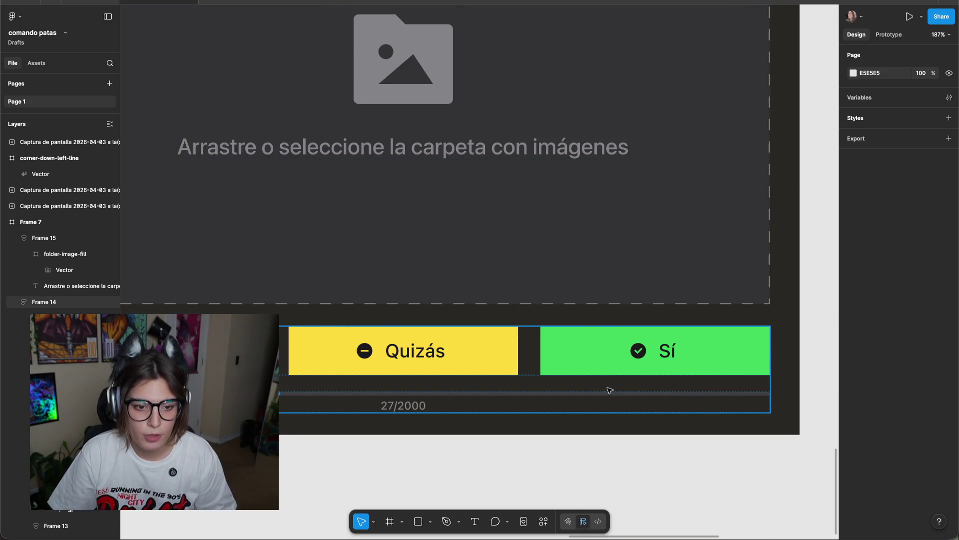
click(604, 394)
click(602, 394)
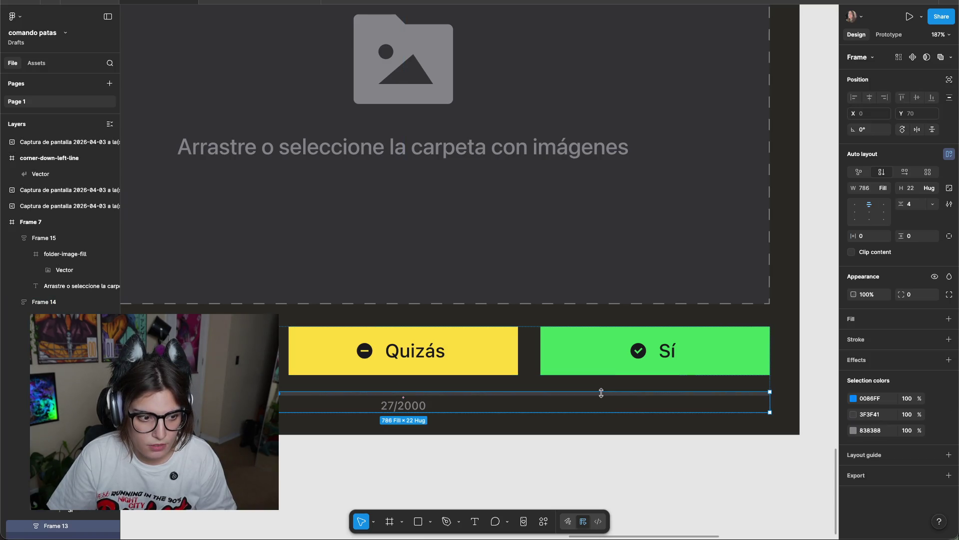
click(607, 394)
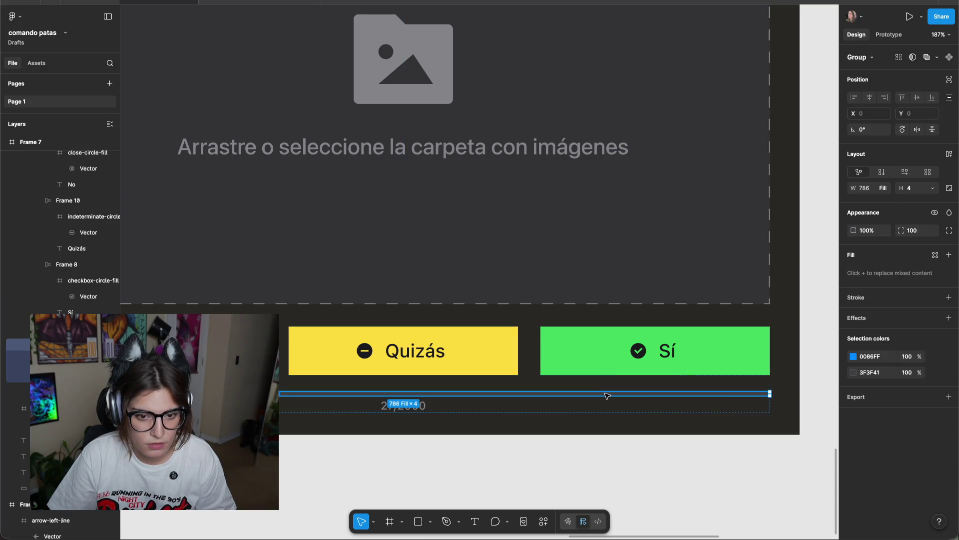
click(607, 394)
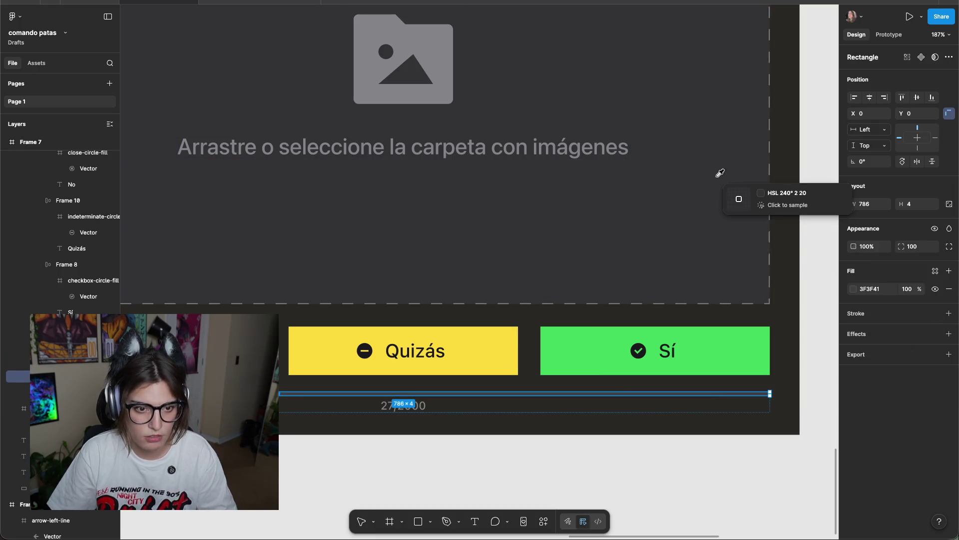
click(816, 312)
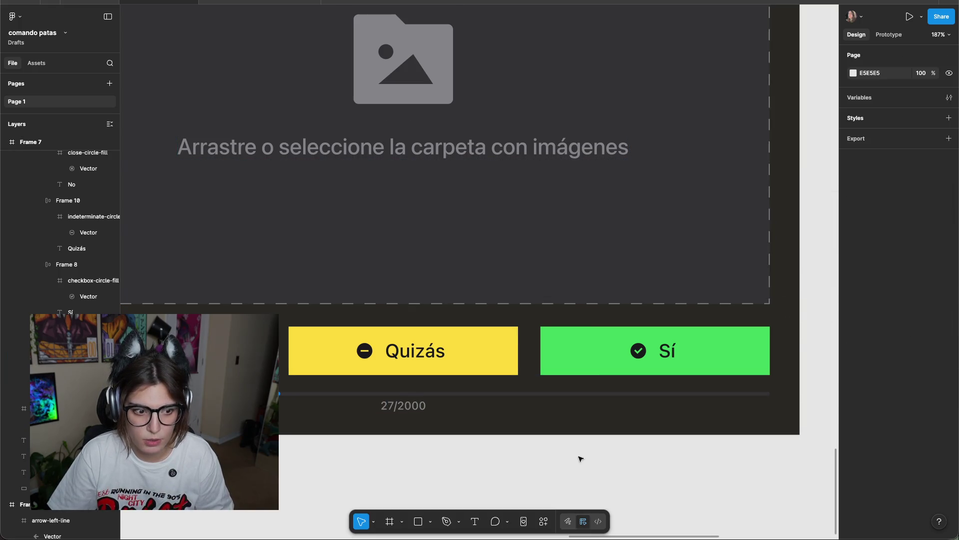
scroll(591, 457, down, 5)
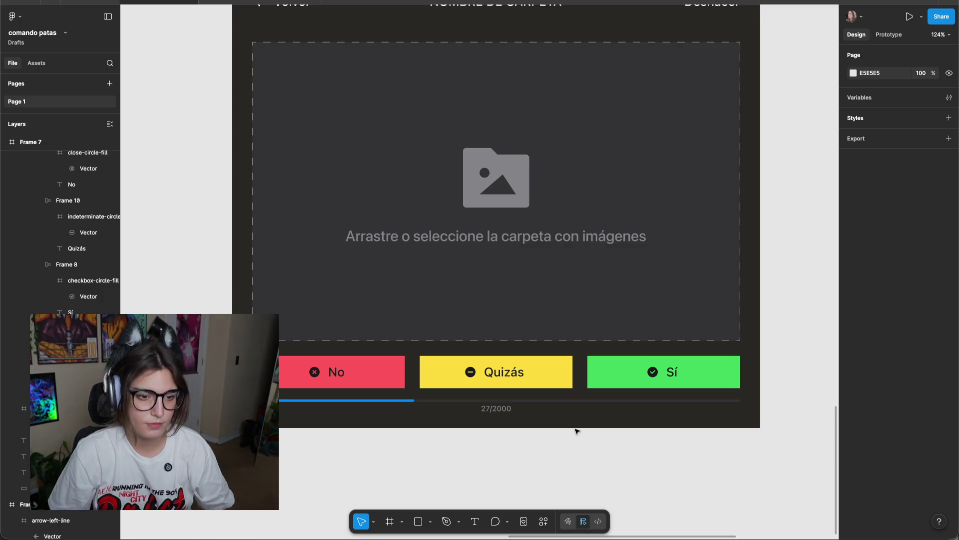
scroll(798, 155, up, 1)
scroll(805, 156, up, 2)
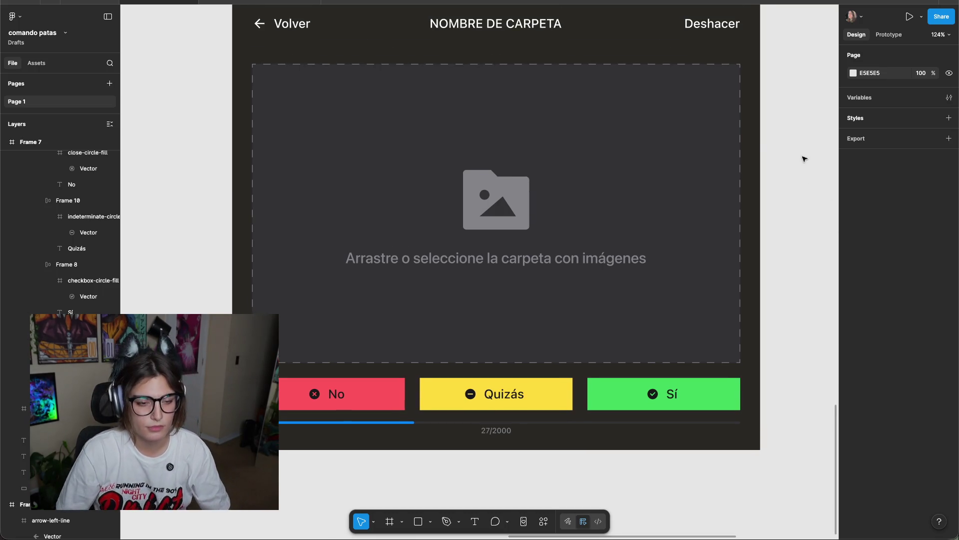
Set the Volver label's font size to 16.
scroll(759, 183, up, 5)
scroll(760, 184, down, 1)
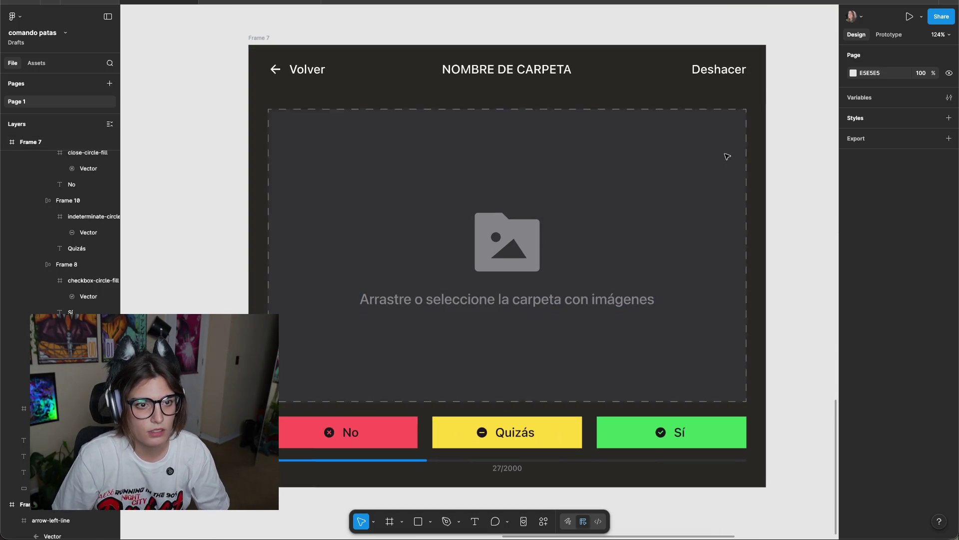
click(524, 69)
click(725, 72)
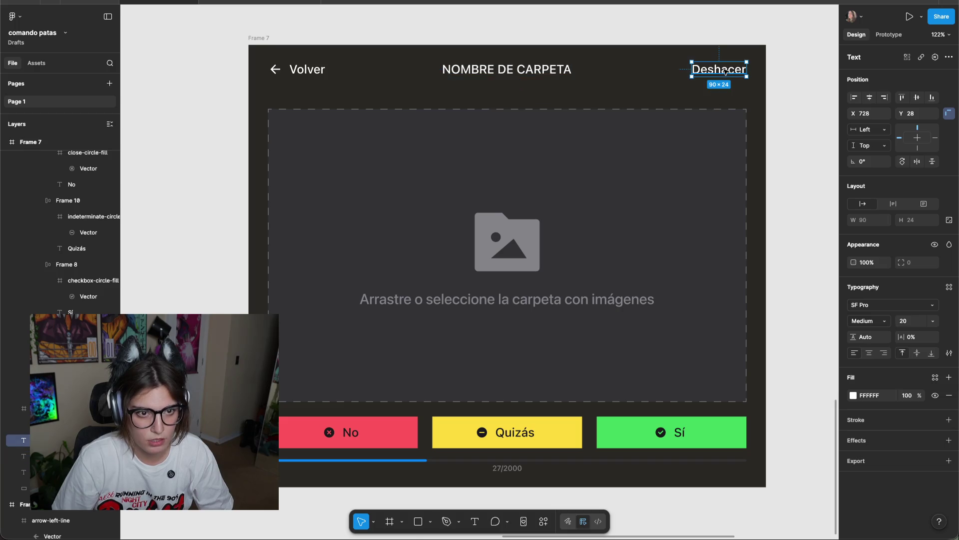
click(298, 68)
key(Escape)
click(368, 78)
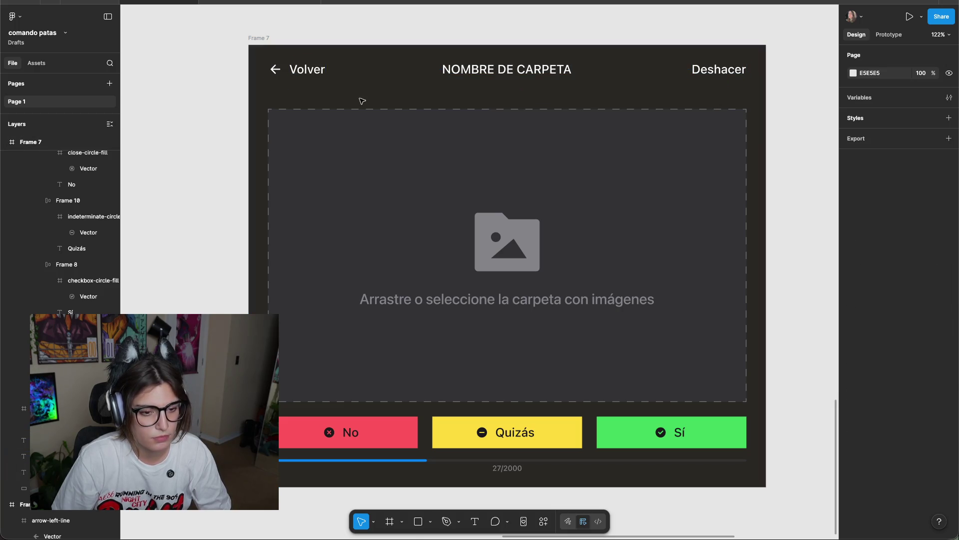
scroll(361, 88, up, 5)
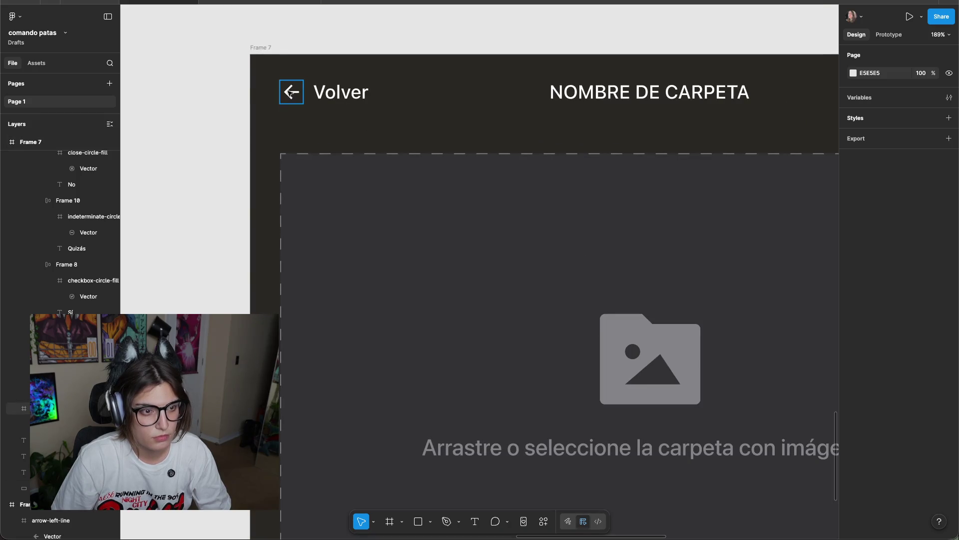
click(292, 94)
click(339, 96)
click(439, 84)
click(349, 95)
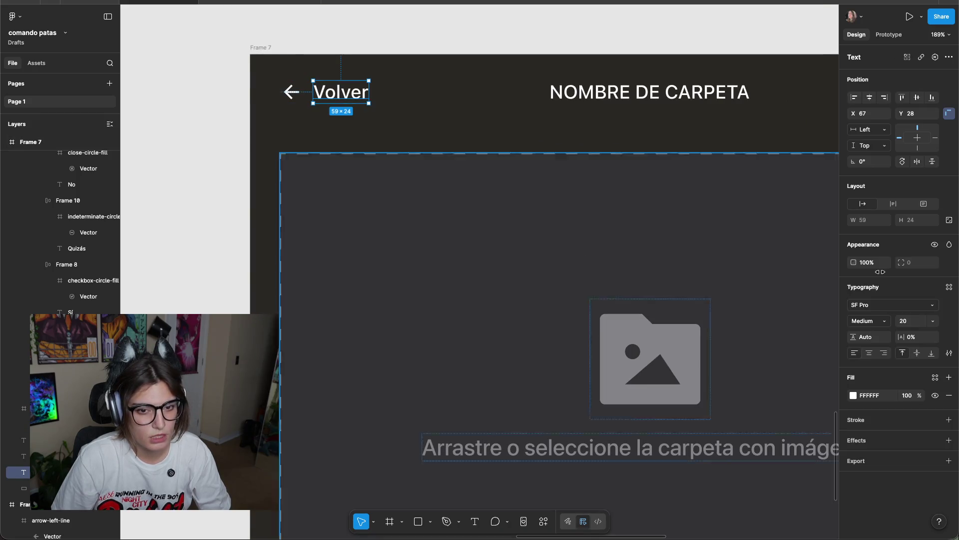
click(934, 322)
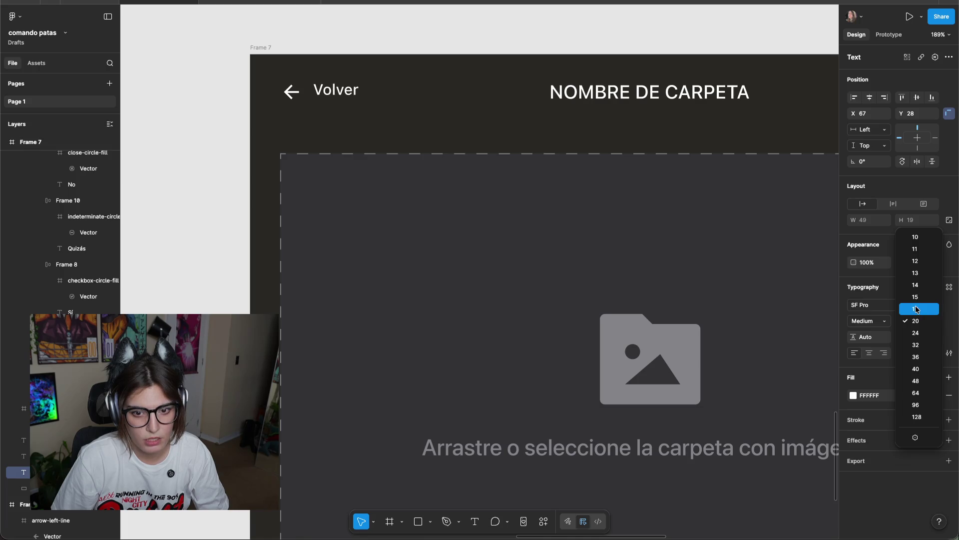
click(916, 309)
click(450, 150)
Check the No label and the back arrow's resizing options, leaving them unchanged.
scroll(432, 161, down, 5)
scroll(389, 209, down, 5)
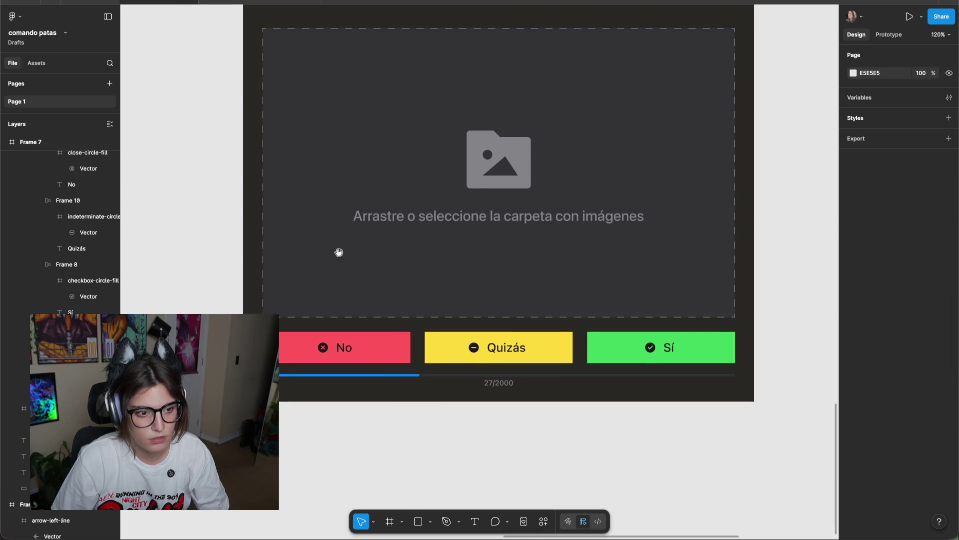
scroll(300, 240, up, 2)
click(369, 426)
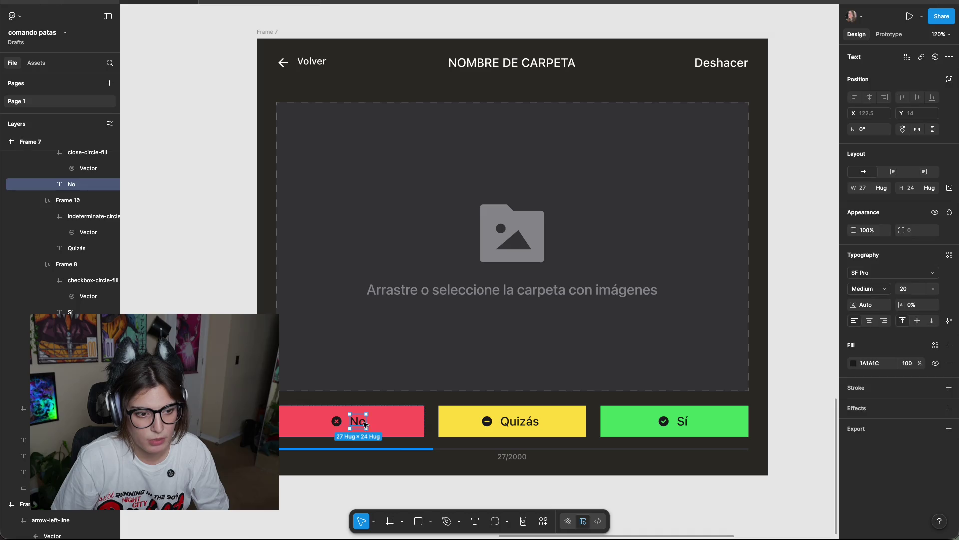
click(786, 253)
scroll(519, 201, up, 2)
scroll(360, 125, up, 5)
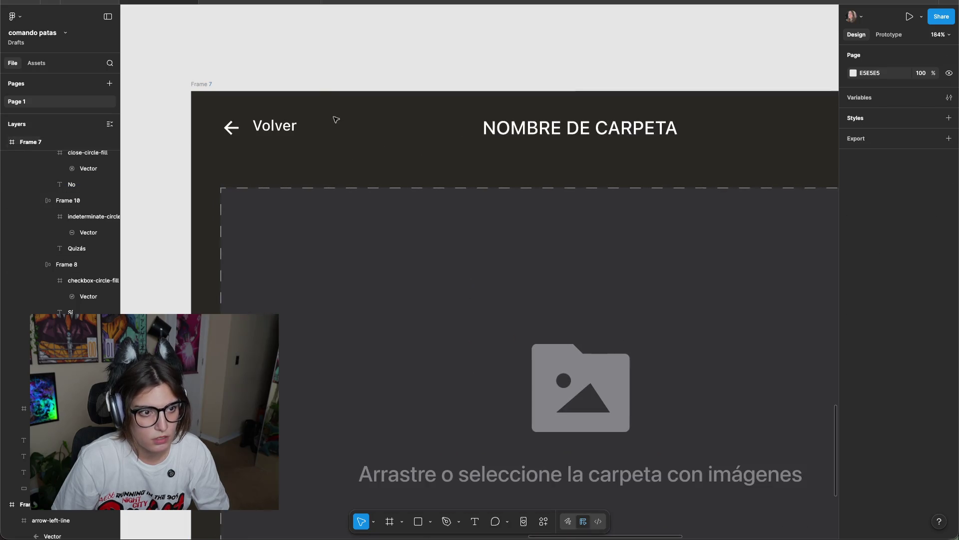
click(263, 130)
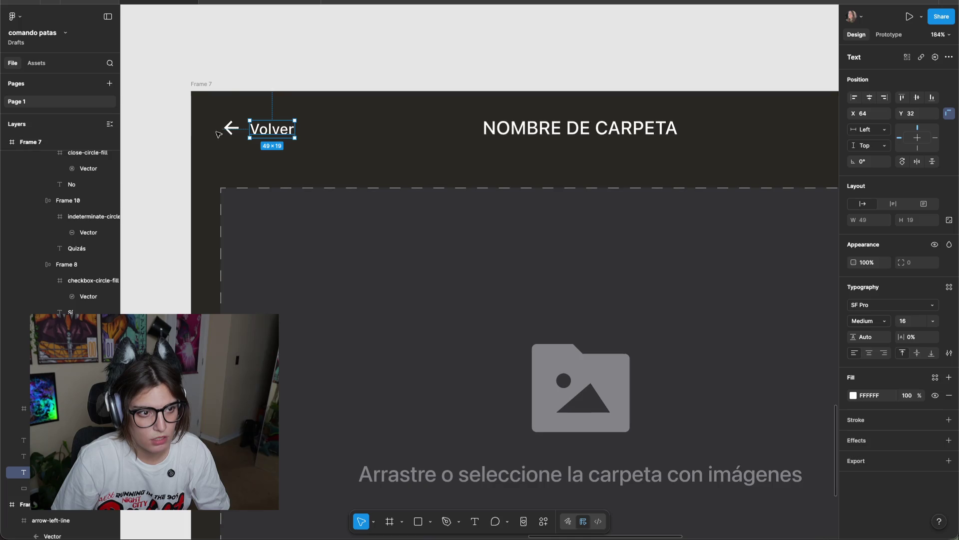
click(231, 127)
click(948, 220)
click(910, 230)
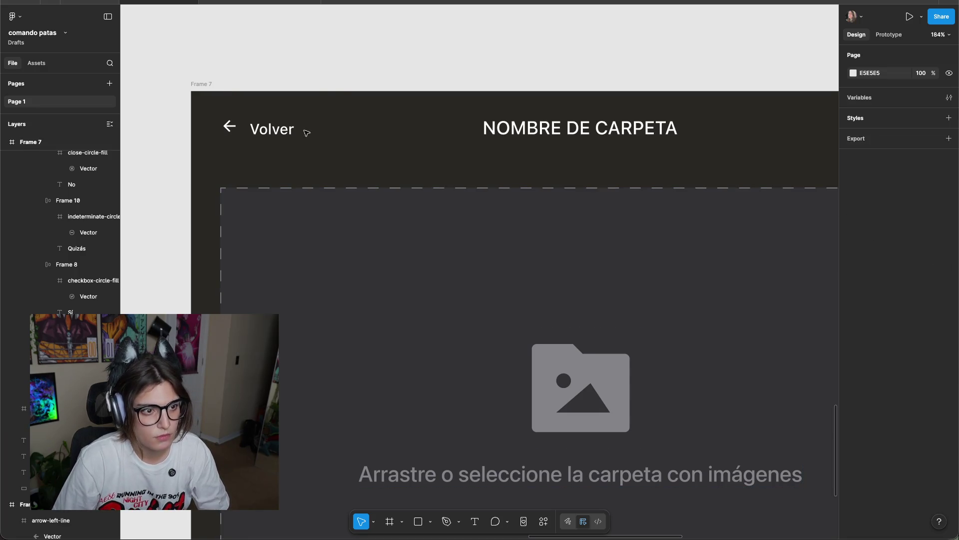
Centre-align the arrow and Volver, wrapping them in auto layout with gap 12 and centred contents.
drag(307, 131, 215, 112)
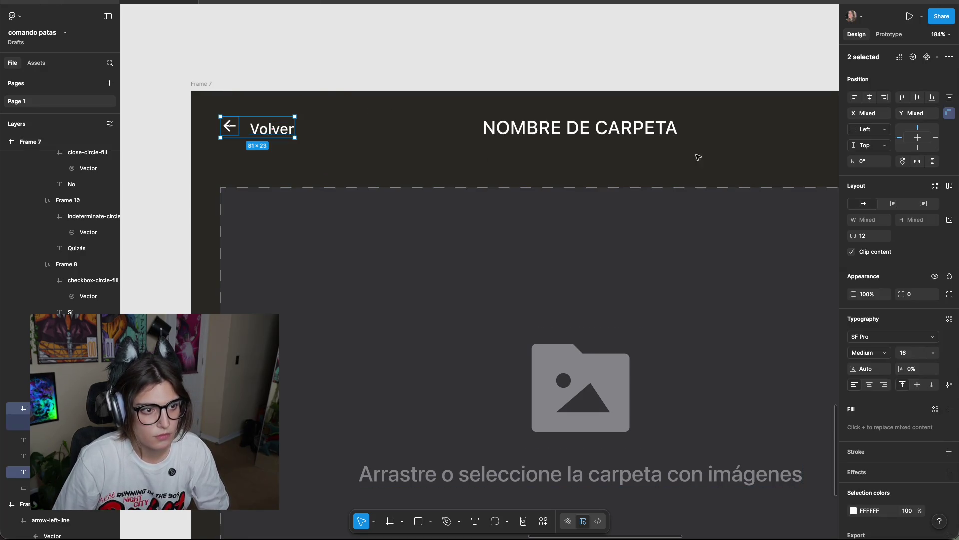
click(917, 98)
click(949, 185)
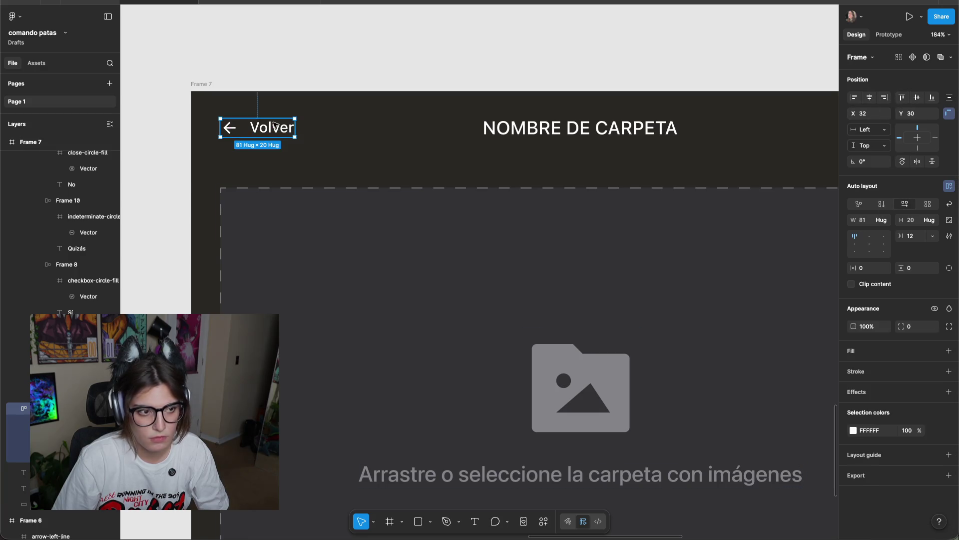
scroll(214, 144, up, 5)
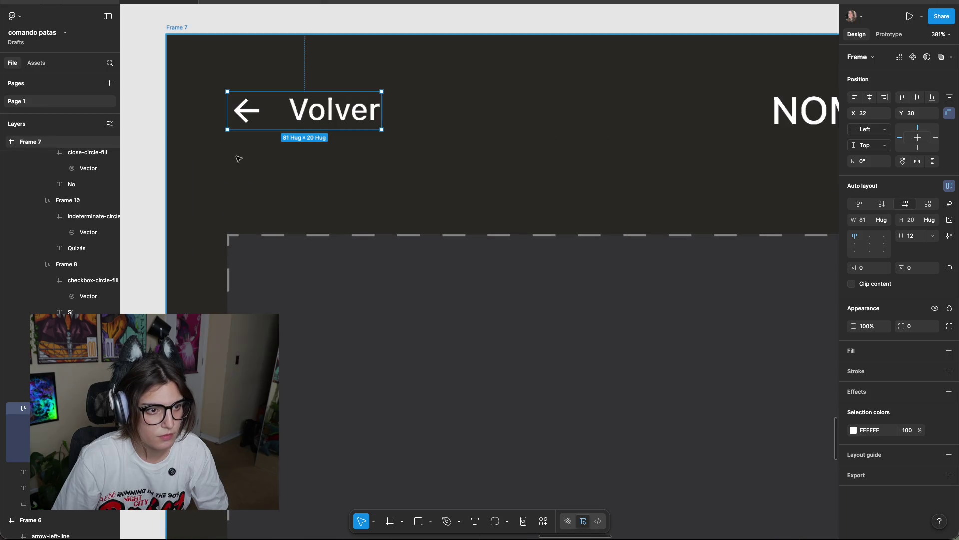
click(459, 161)
click(329, 106)
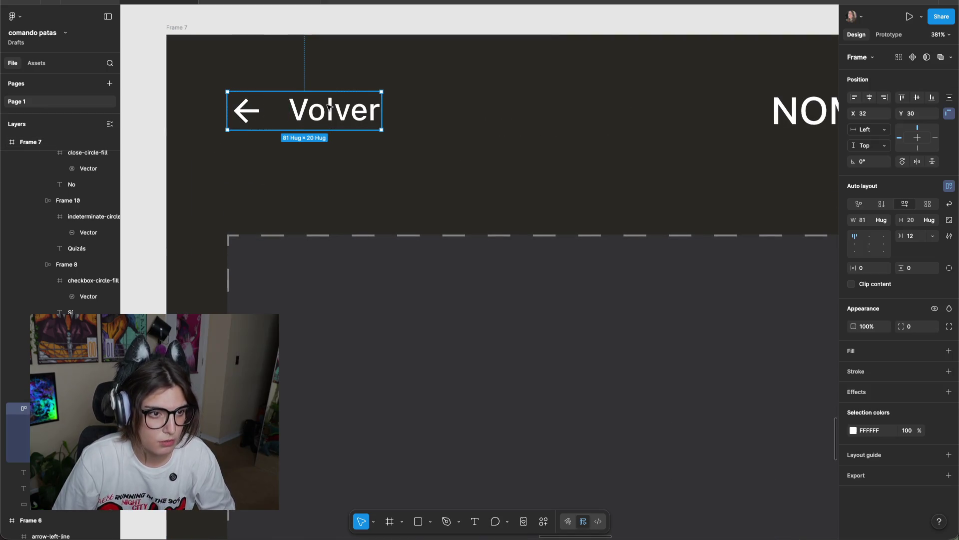
click(871, 251)
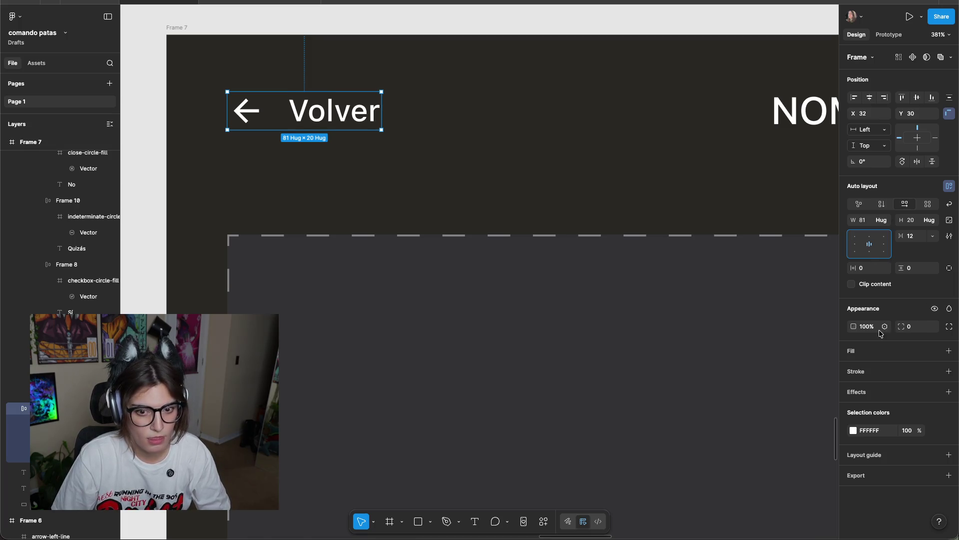
click(465, 113)
scroll(538, 148, down, 3)
scroll(442, 150, right, 5)
scroll(357, 148, right, 2)
scroll(356, 147, down, 5)
Copy the Volver group to replace Deshacer, moving its arrow after the word Volver.
alt+drag(250, 136, 608, 134)
click(687, 139)
click(663, 133)
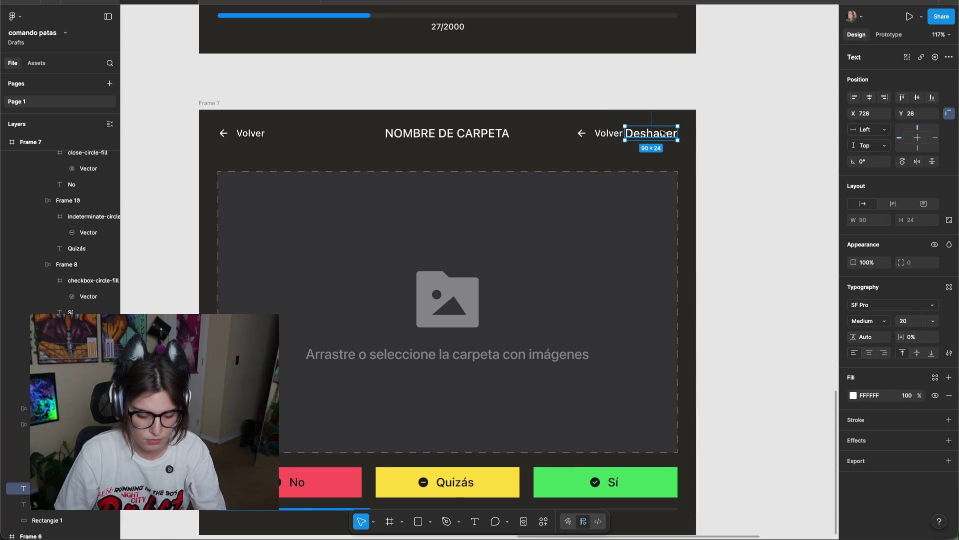
key(Delete)
click(582, 134)
double_click(583, 137)
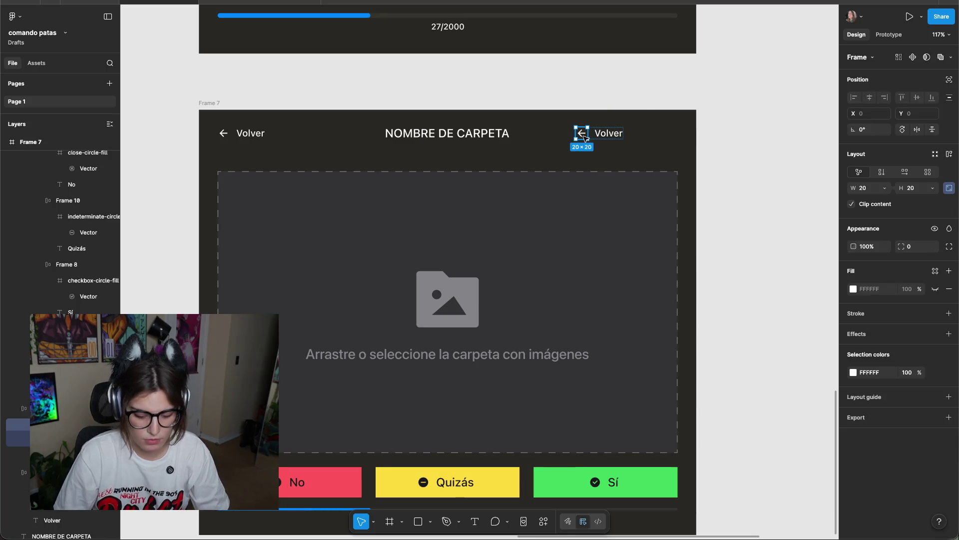
key(Right)
key(Escape)
scroll(626, 119, up, 5)
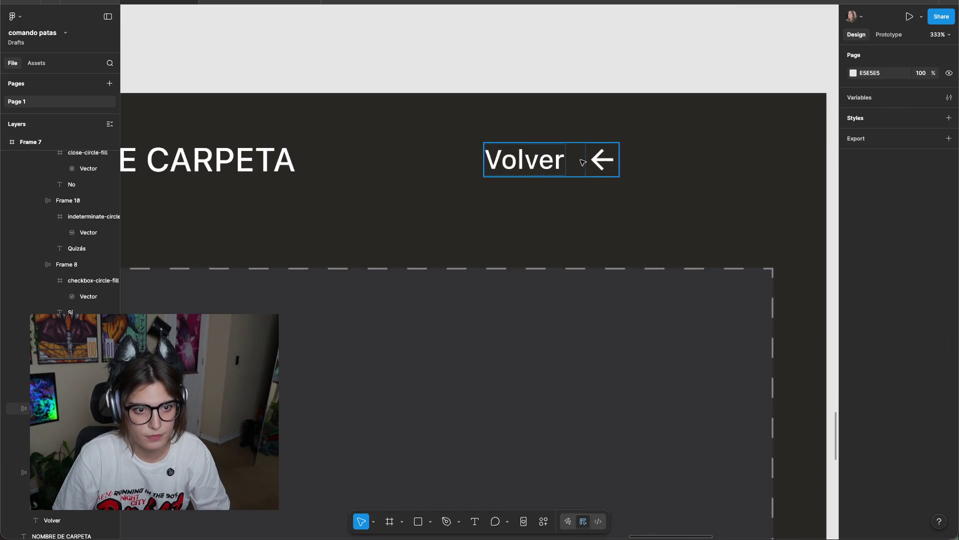
click(549, 160)
Insert a return-arrow icon from the RemixIcon plugin after checking text contrast.
click(544, 522)
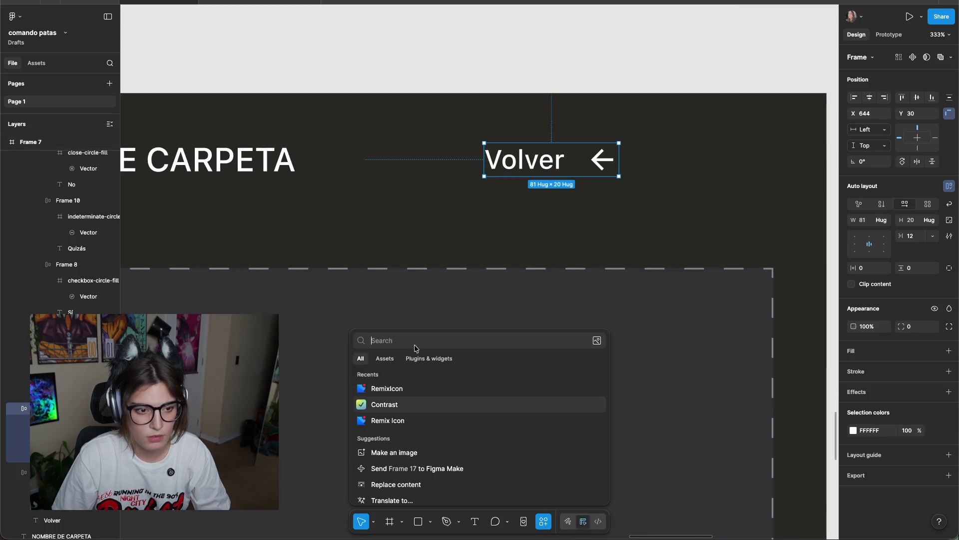
click(428, 405)
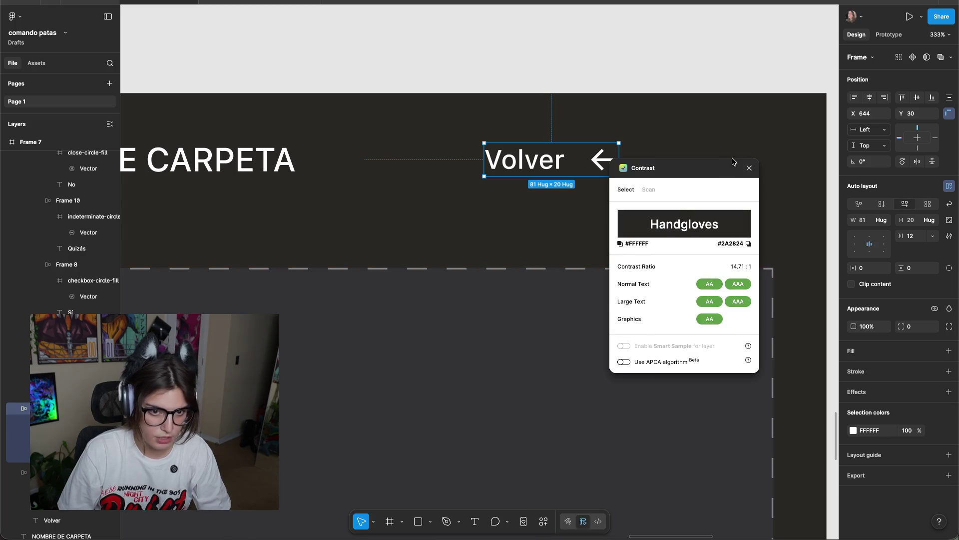
click(750, 168)
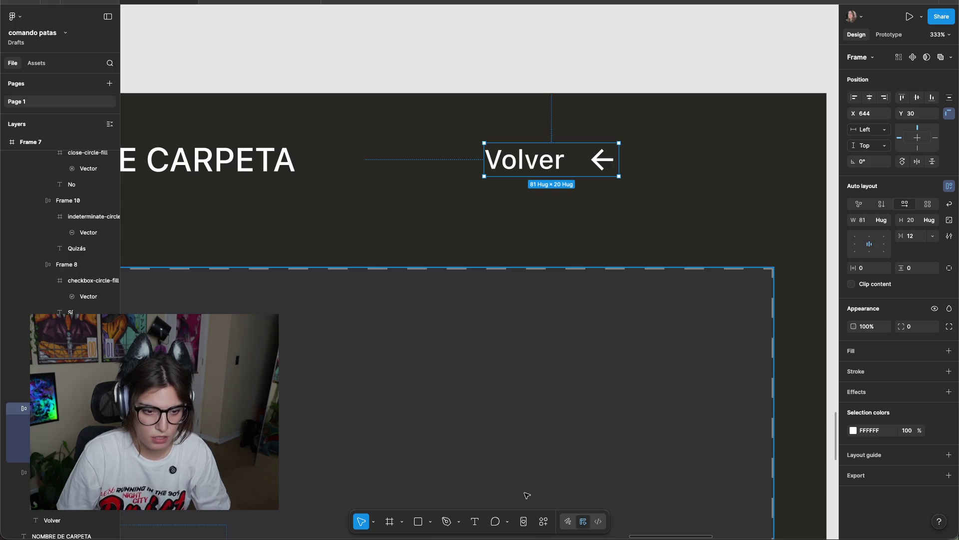
click(543, 521)
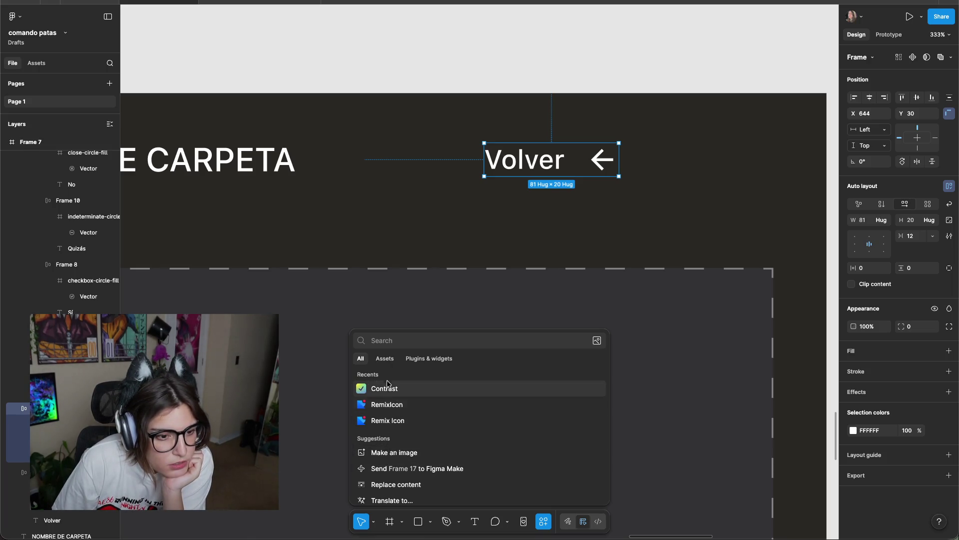
click(387, 404)
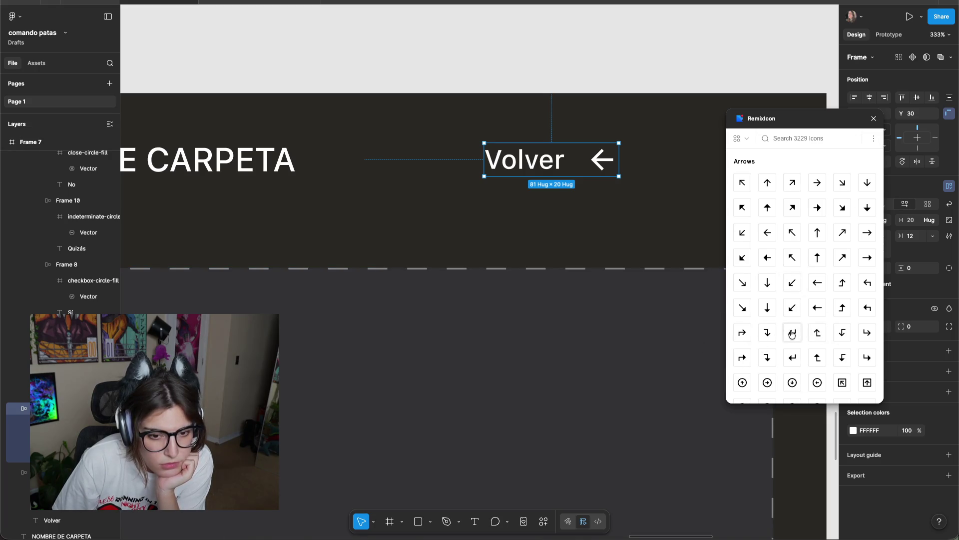
click(874, 118)
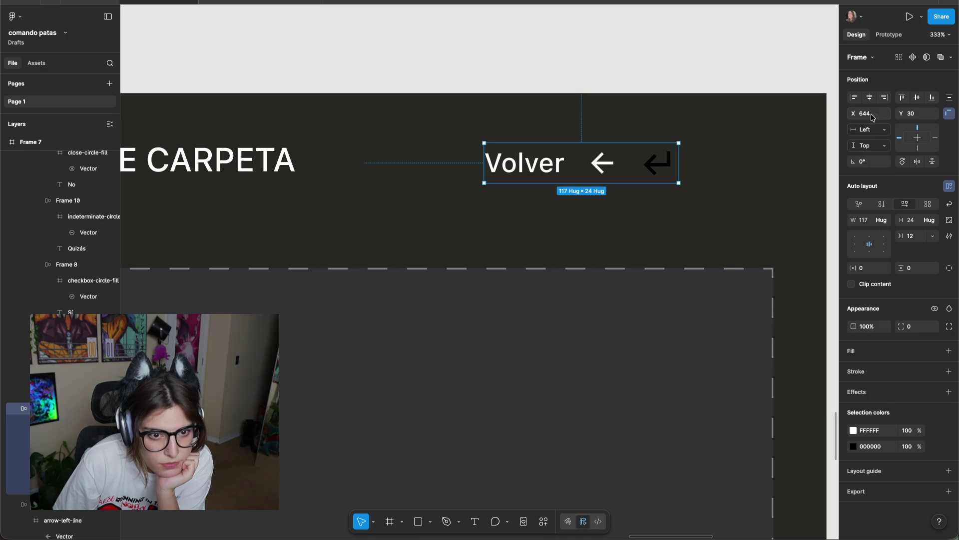
Make the return icon 20×20 and white, and delete the old left arrow.
click(666, 165)
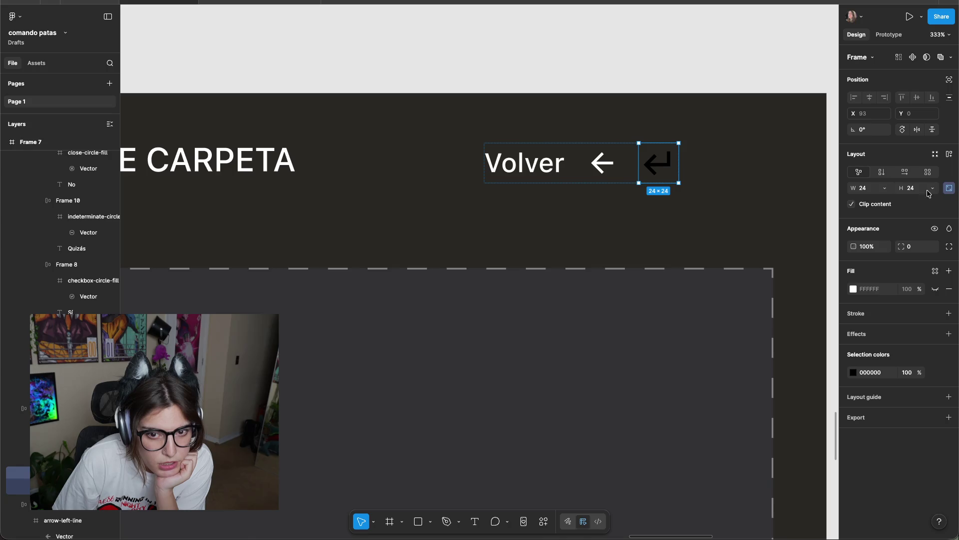
text(20)
key(Return)
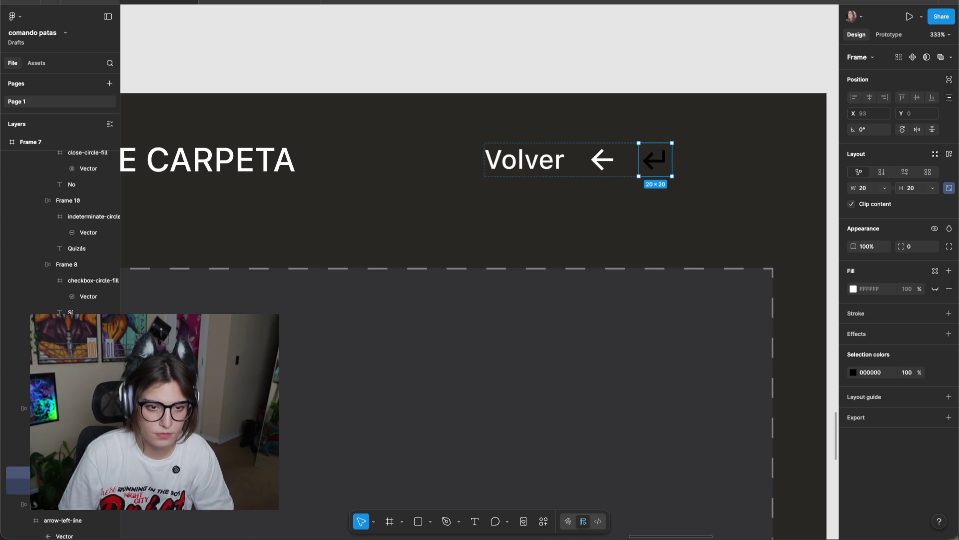
click(853, 372)
click(728, 322)
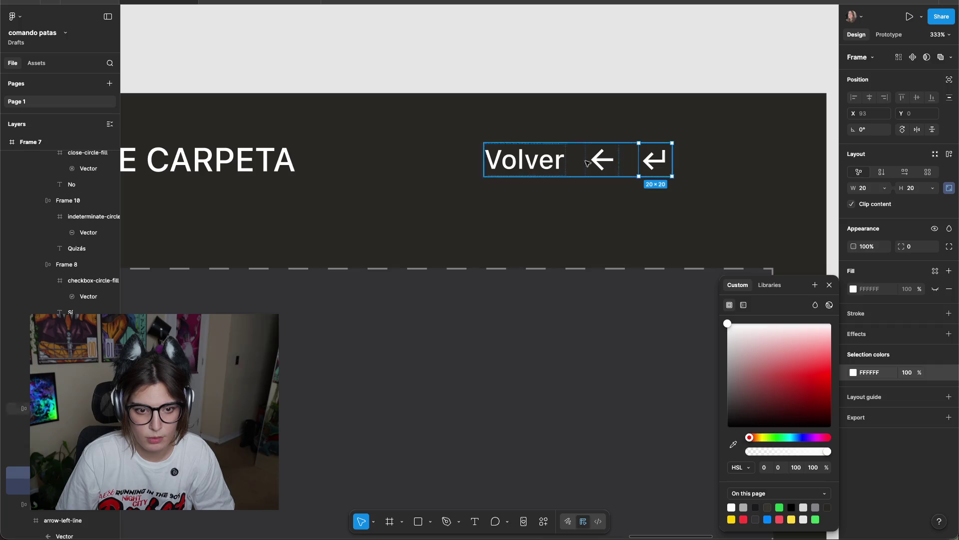
click(575, 166)
click(612, 162)
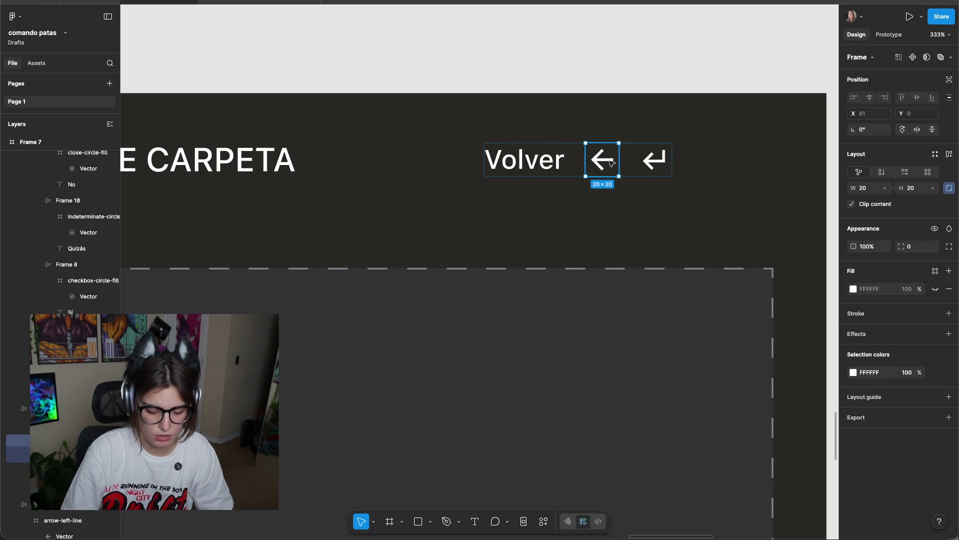
key(Delete)
scroll(627, 223, down, 3)
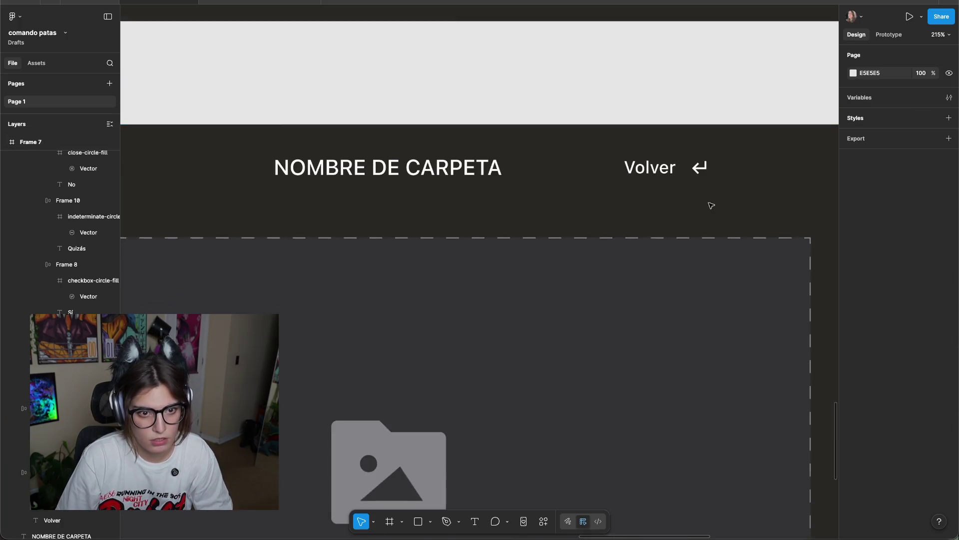
Retype the header title NOMBRE DE CARPETA as PhotoSwipe.
scroll(708, 205, right, 2)
drag(606, 176, 709, 186)
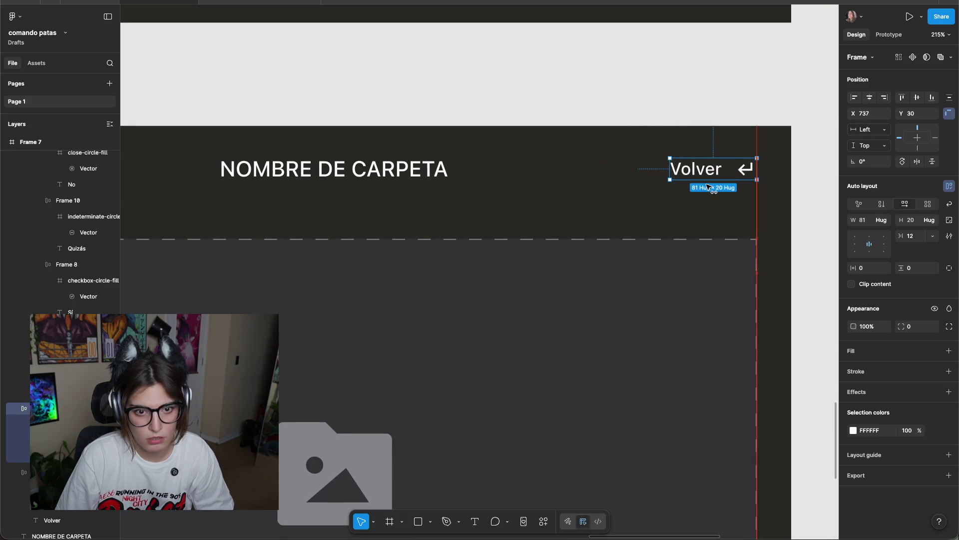
scroll(649, 203, left, 3)
double_click(538, 177)
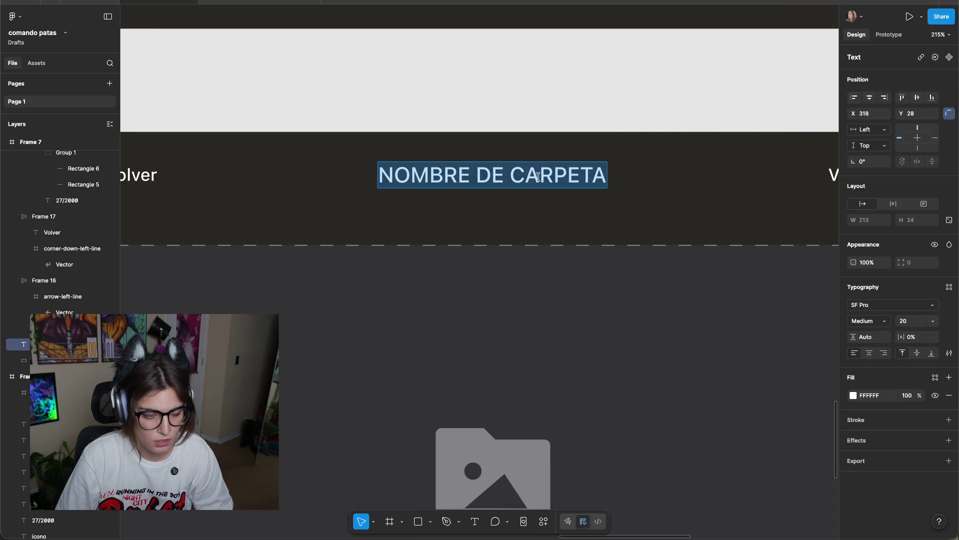
text(NN)
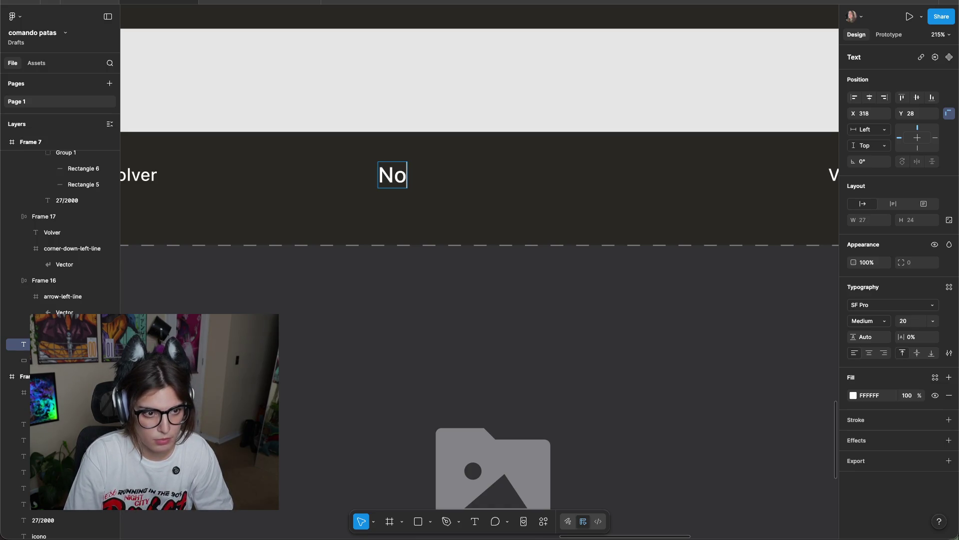
key(Caps_Lock)
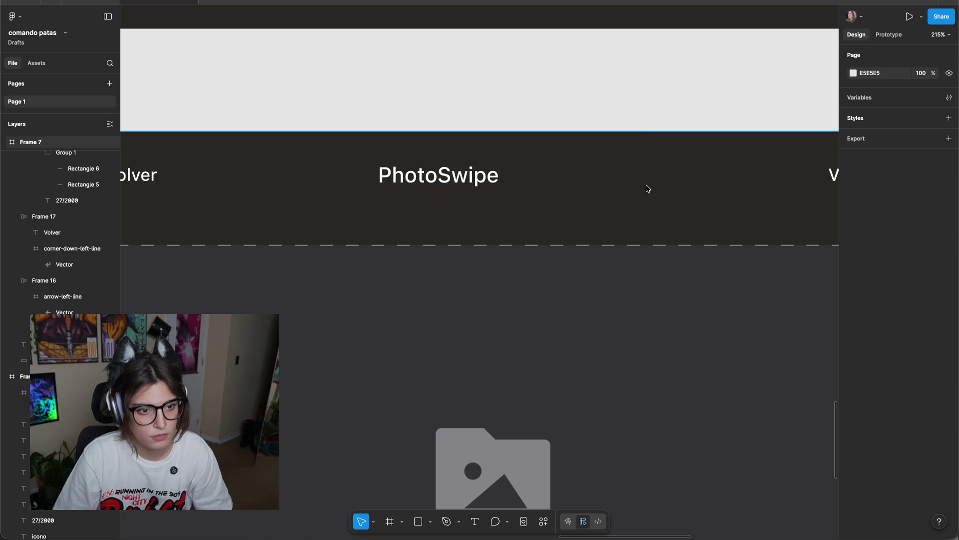
scroll(649, 188, down, 5)
scroll(647, 172, right, 3)
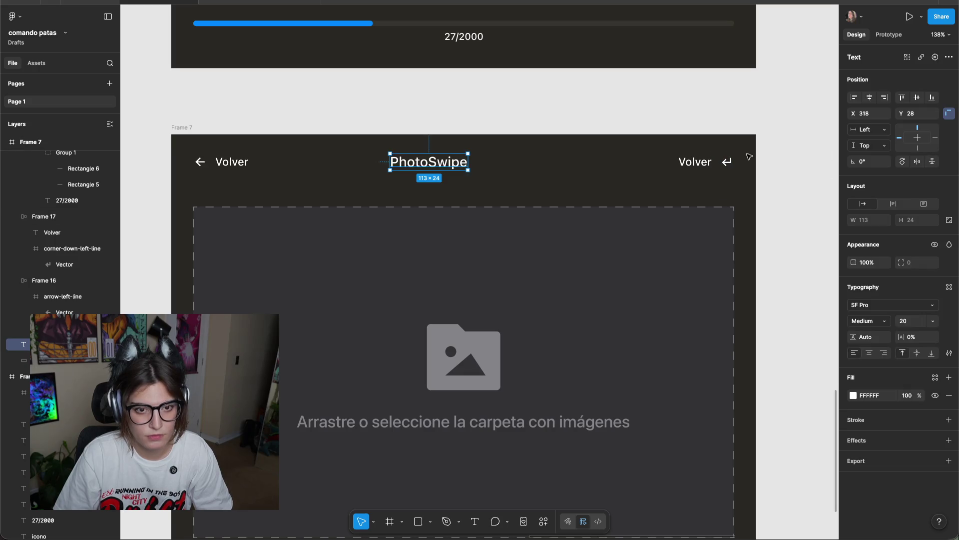
Set the PhotoSwipe title's font size to 16.
shift+click(44, 216)
shift+click(44, 280)
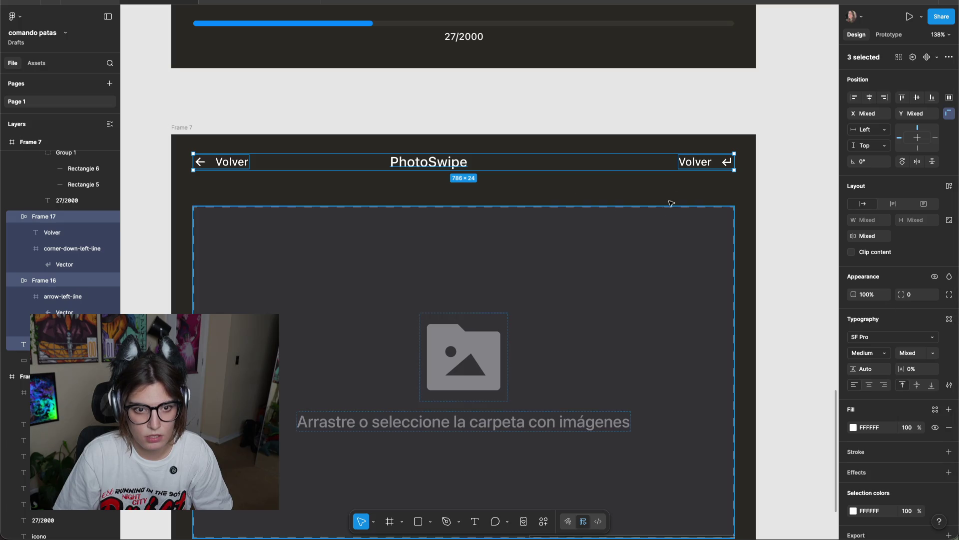
click(415, 162)
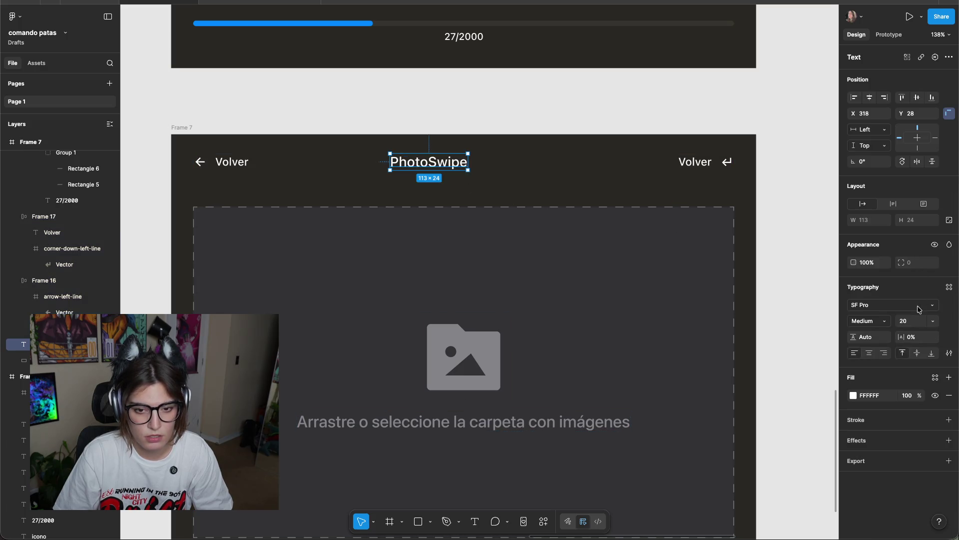
click(933, 320)
click(917, 308)
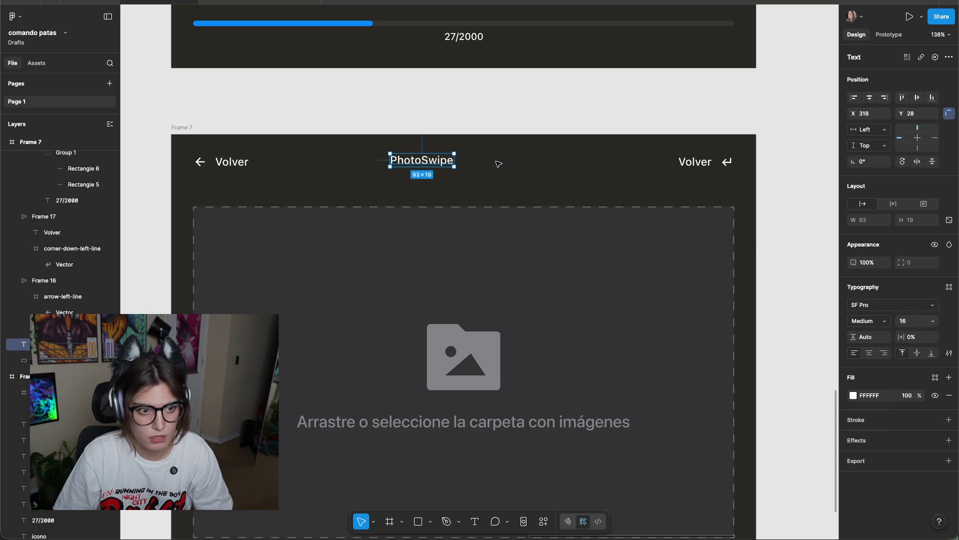
click(736, 146)
Group both Volver items and the title into a hugging auto-layout row, moved slightly lower.
drag(736, 146, 191, 173)
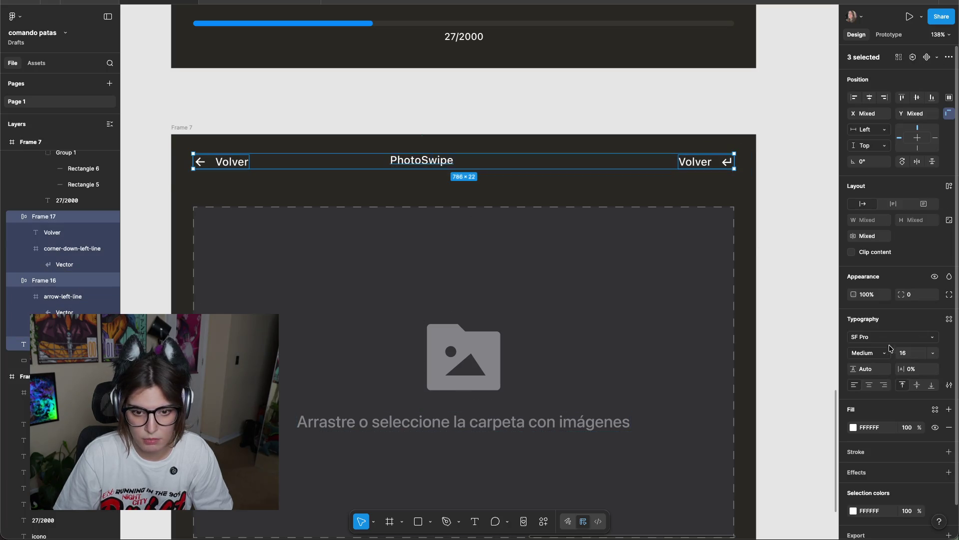
click(949, 187)
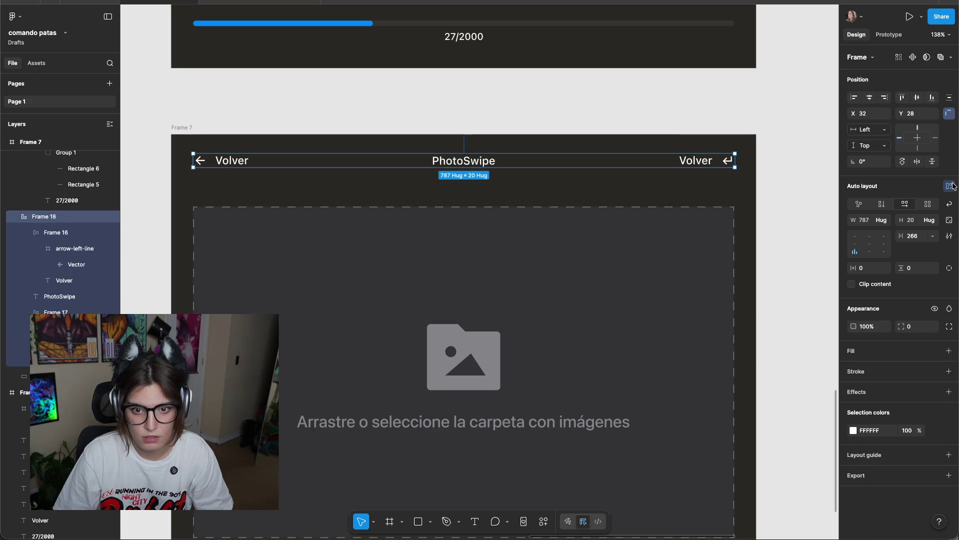
click(890, 219)
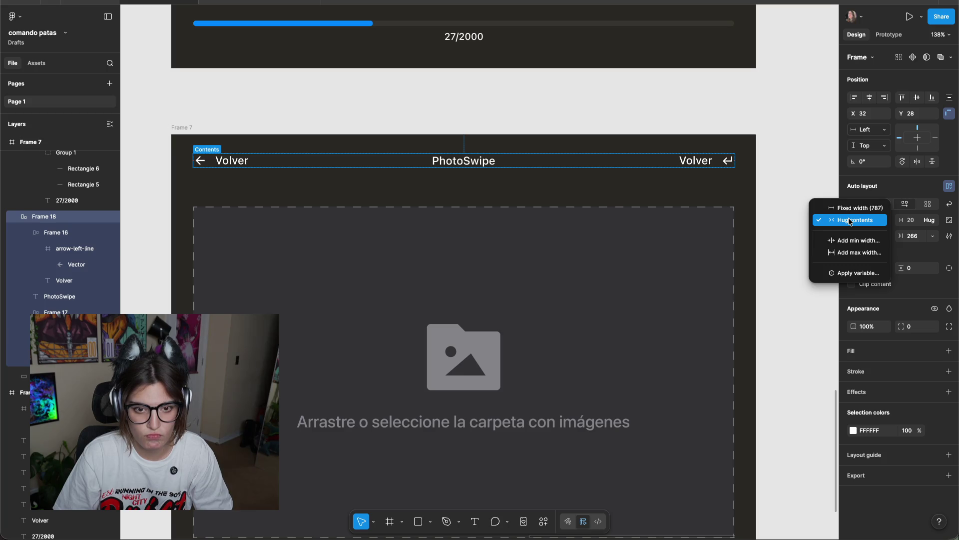
click(850, 220)
drag(652, 160, 637, 171)
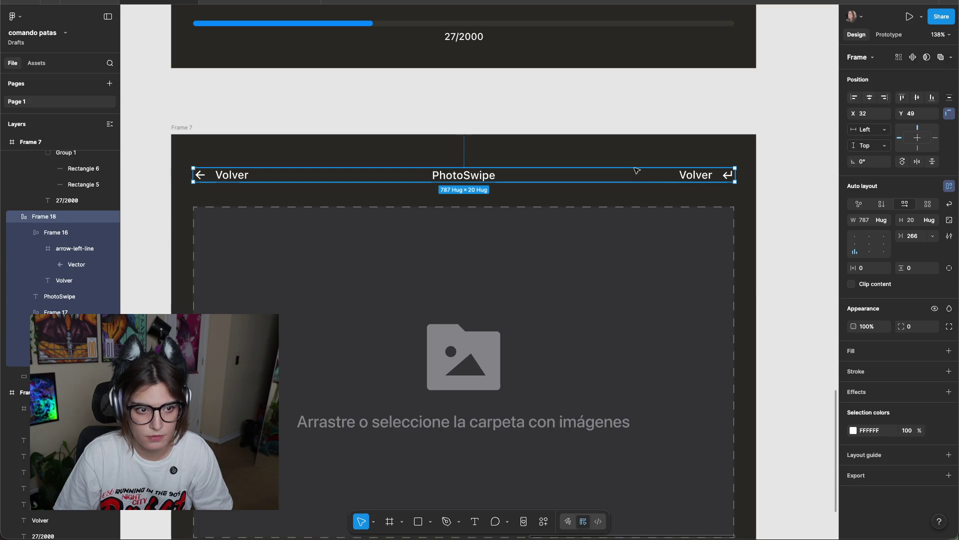
click(637, 160)
scroll(614, 154, down, 3)
scroll(580, 169, up, 1)
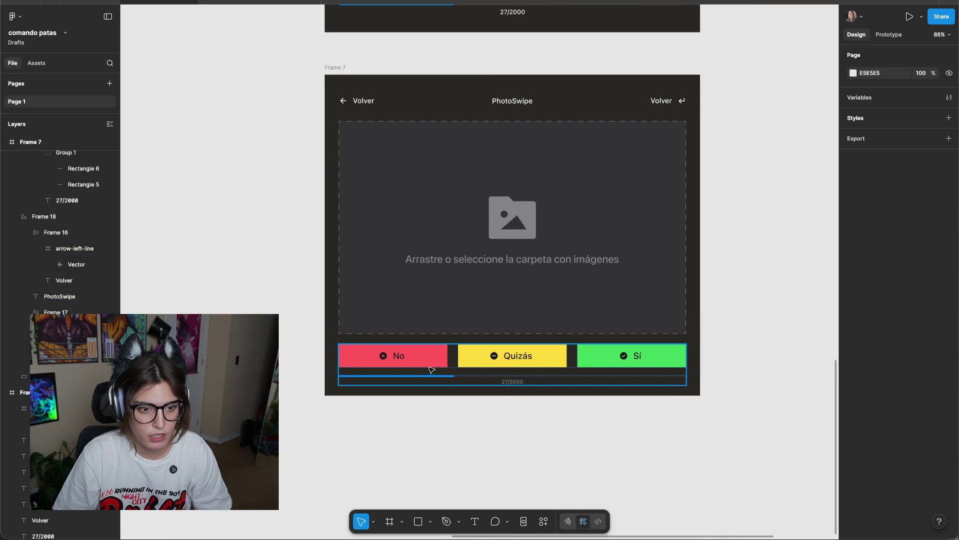
Give the No/Quizás/Sí button bar a maximum width of 786.
click(445, 367)
click(884, 220)
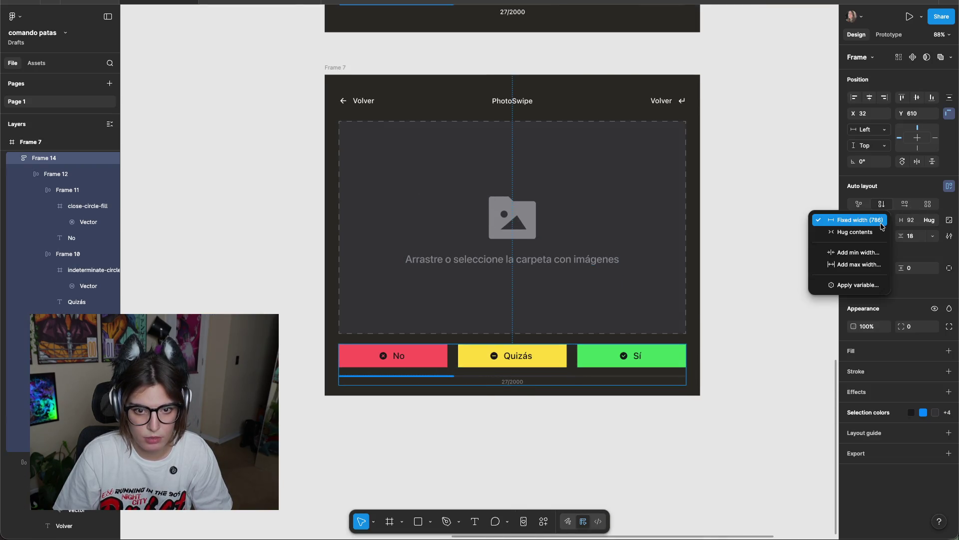
click(857, 264)
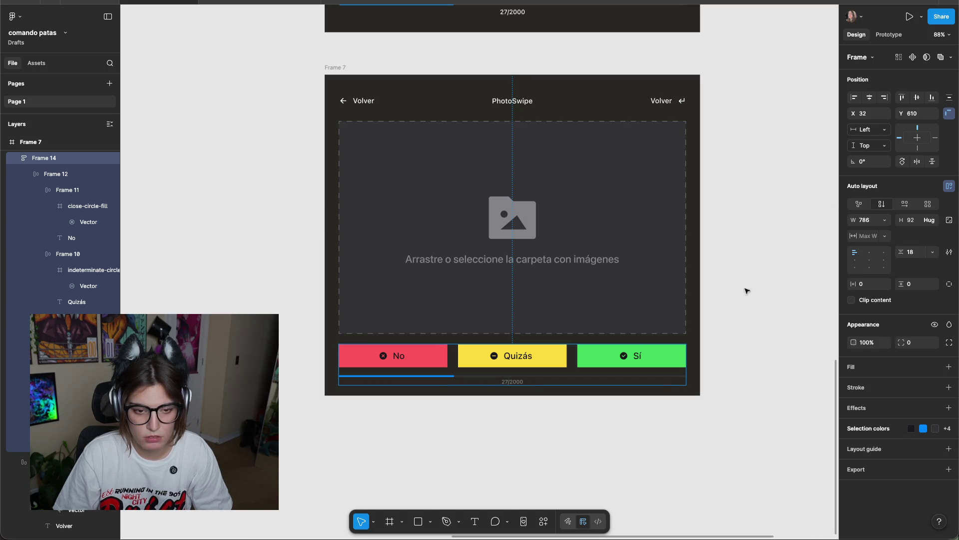
click(784, 306)
key(ctrl+z)
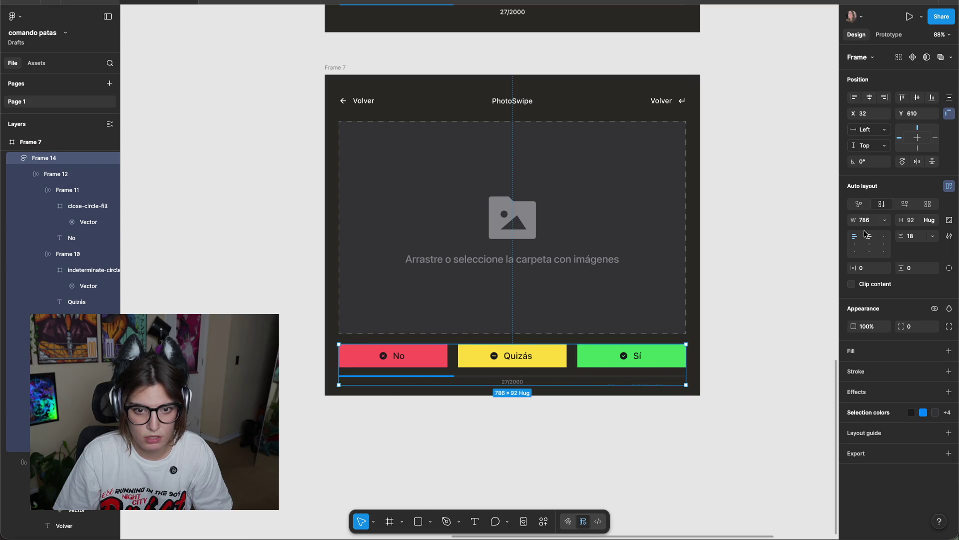
click(882, 221)
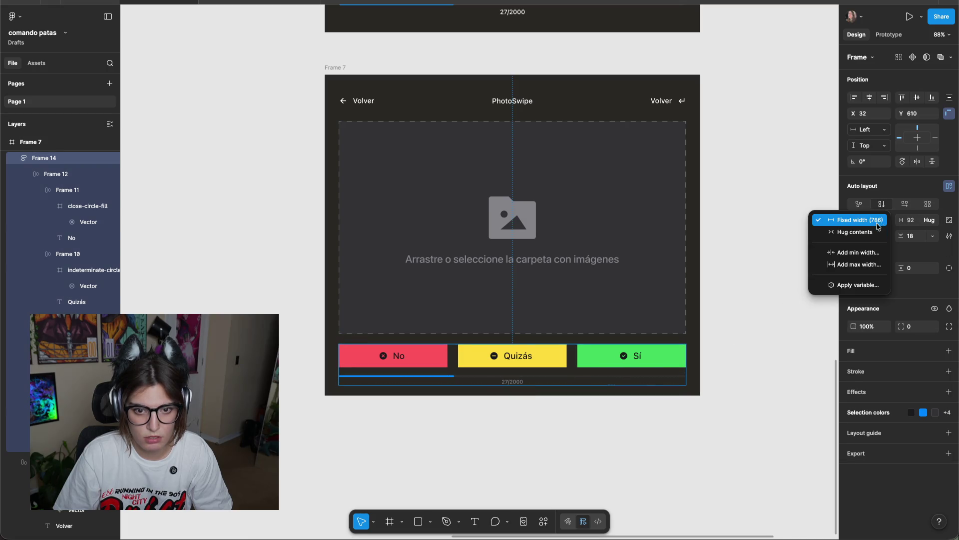
click(849, 266)
text(786)
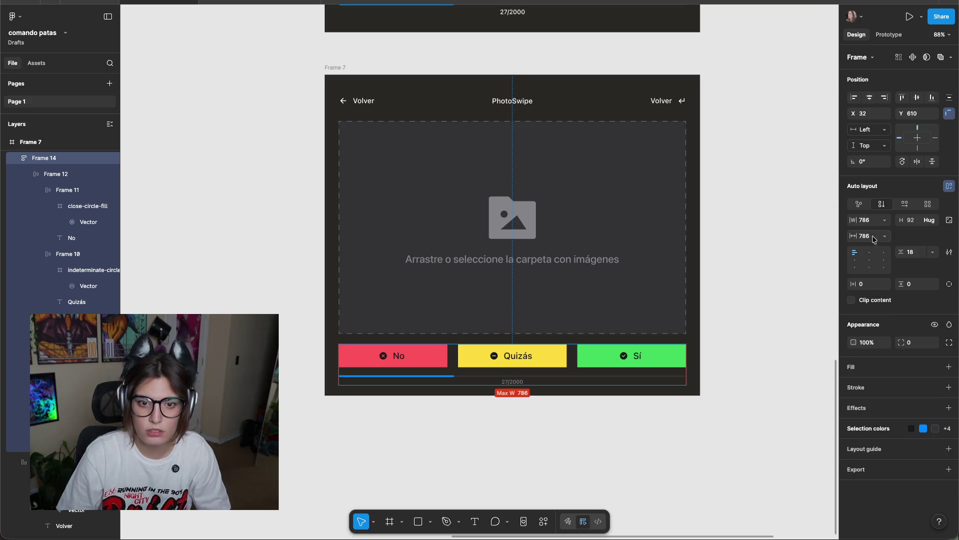
click(768, 166)
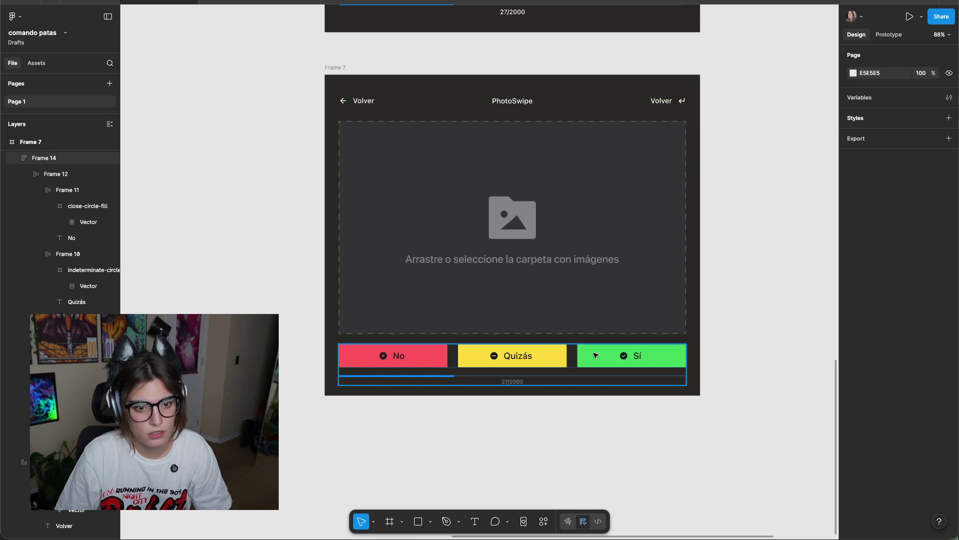
Cap the Volver/PhotoSwipe header row at a maximum width of 786.
click(633, 102)
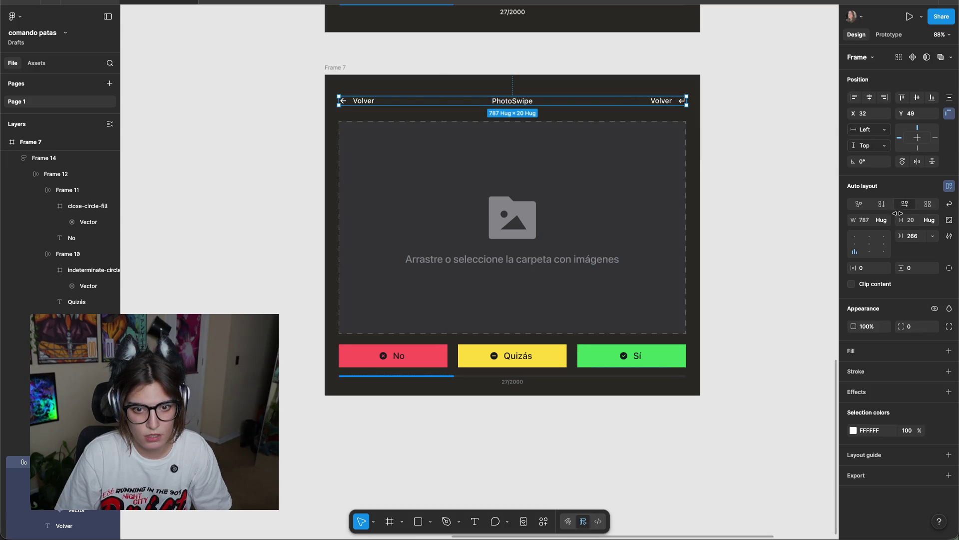
click(881, 219)
click(853, 254)
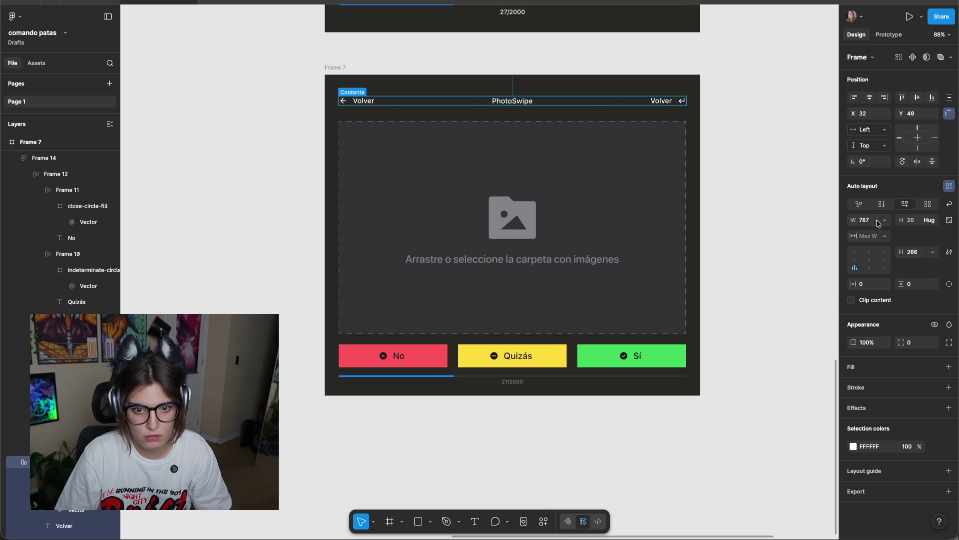
click(866, 236)
text(786)
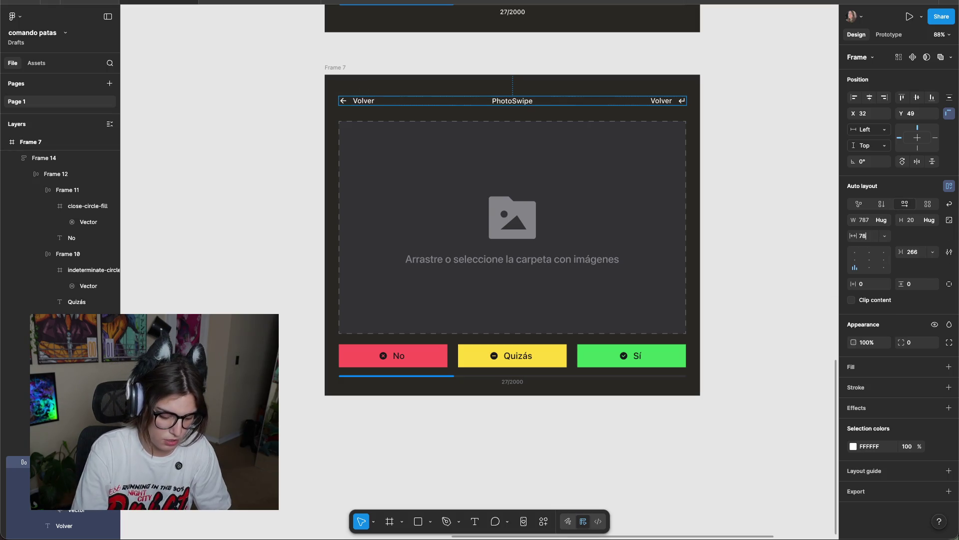
key(Return)
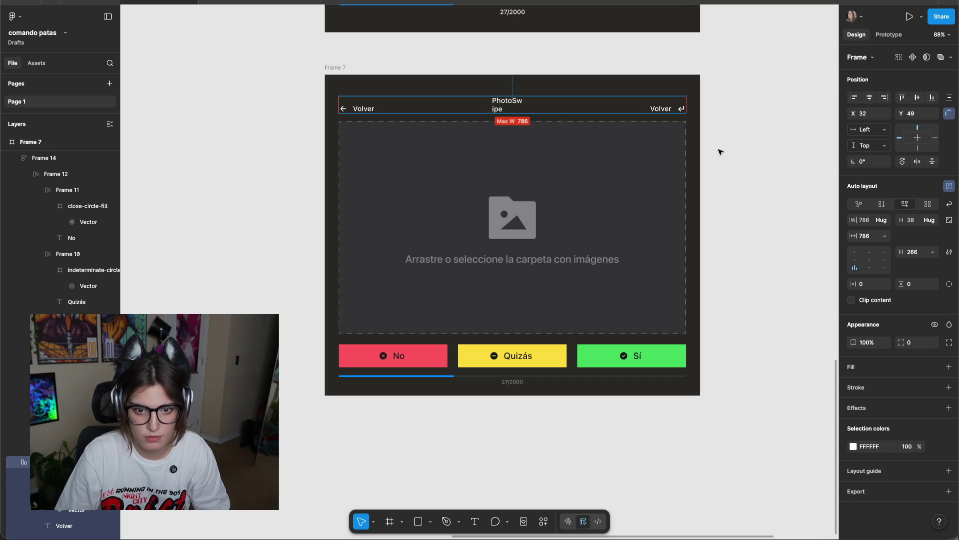
scroll(719, 122, up, 5)
scroll(563, 165, up, 3)
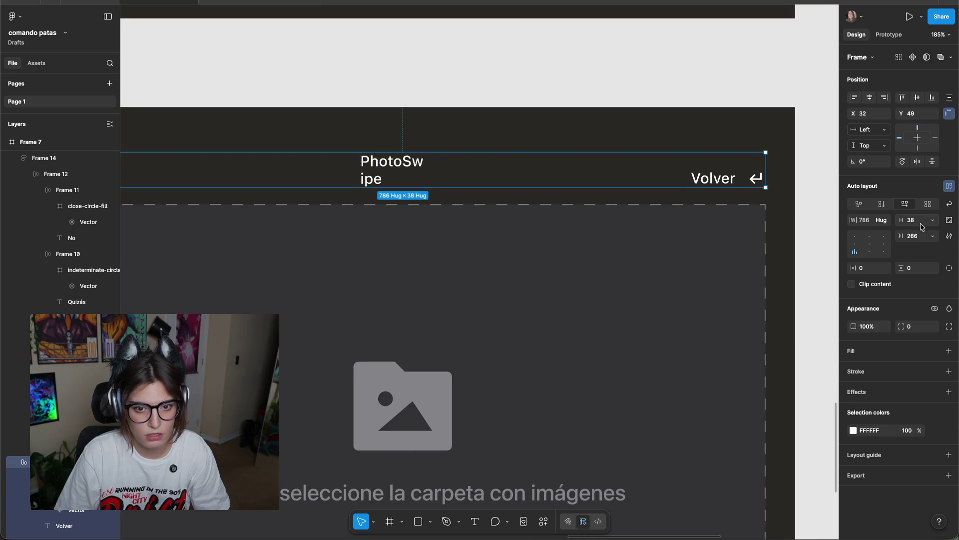
click(885, 221)
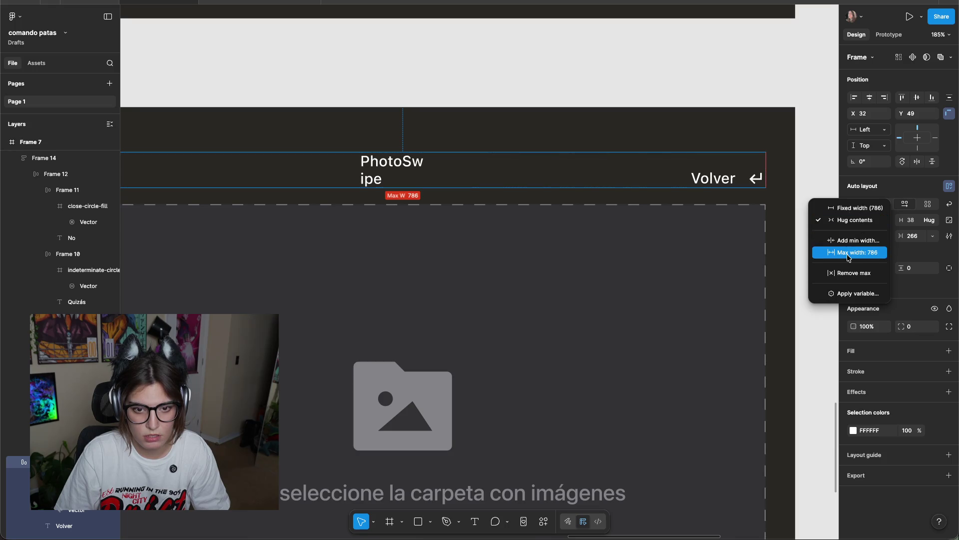
click(854, 208)
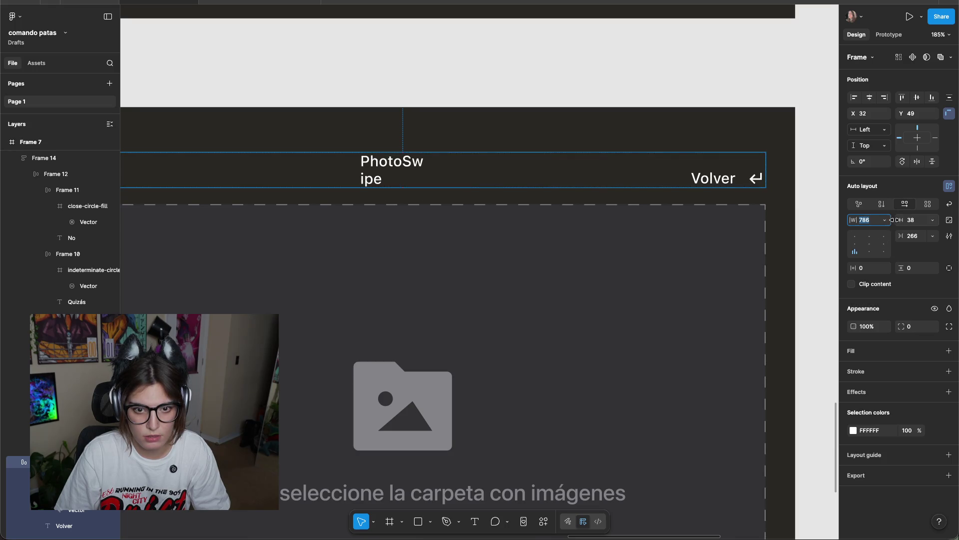
click(885, 220)
click(856, 223)
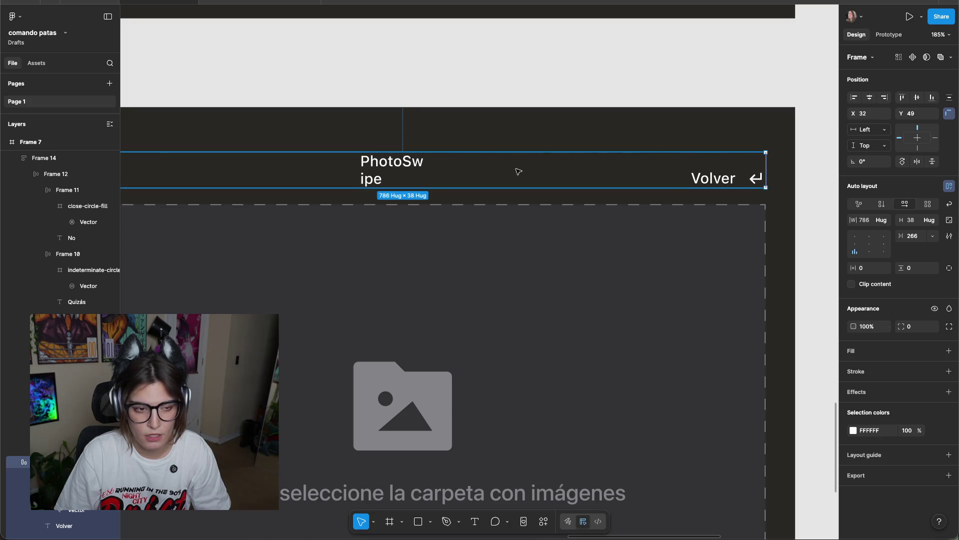
Set the header row's gap spacing to Auto so its items spread out.
click(935, 235)
click(900, 250)
click(803, 199)
scroll(802, 200, down, 5)
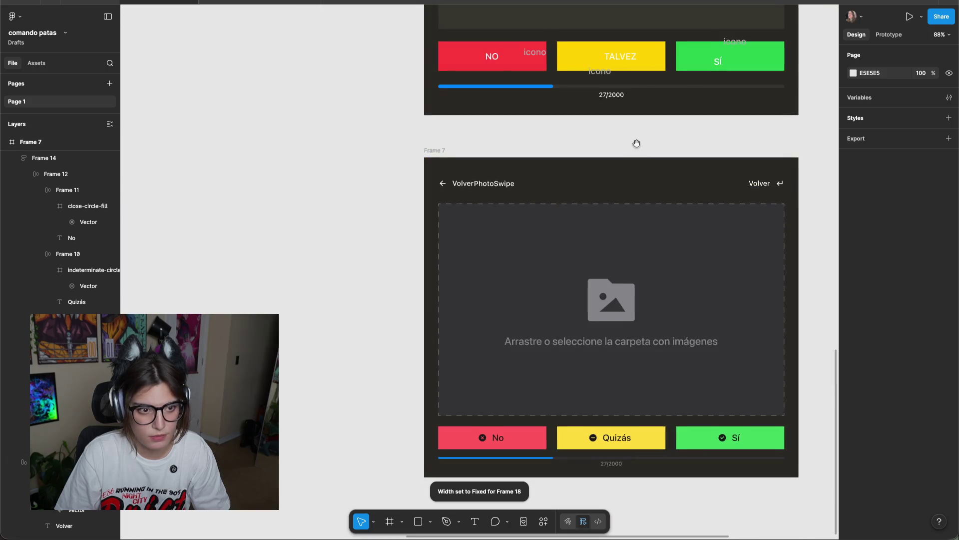
scroll(636, 144, up, 4)
Set the PhotoSwipe title text width to Hug contents.
click(579, 201)
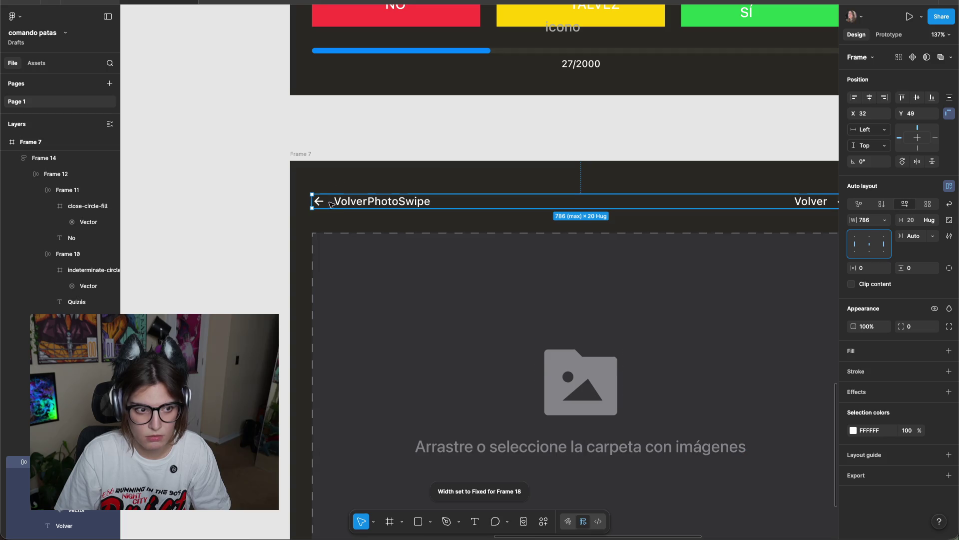
scroll(643, 154, right, 5)
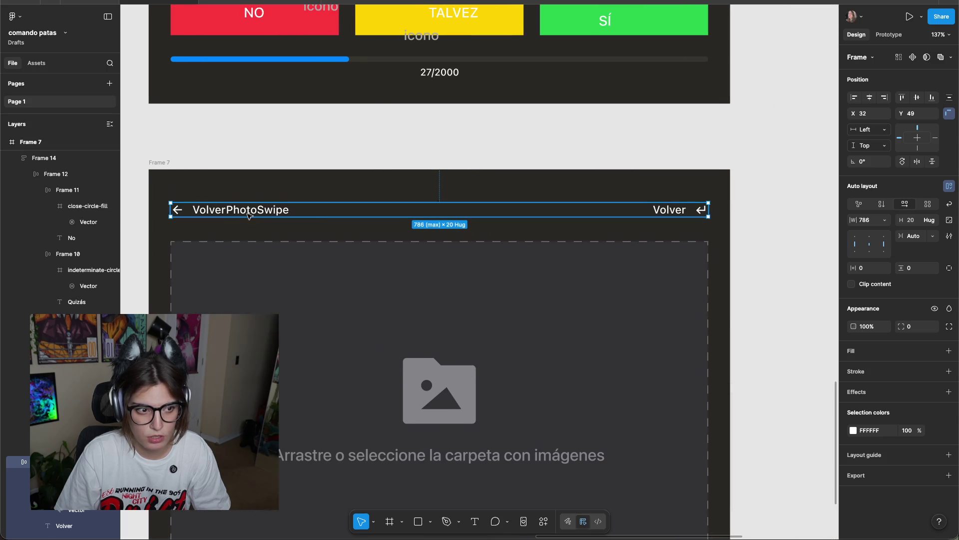
double_click(175, 210)
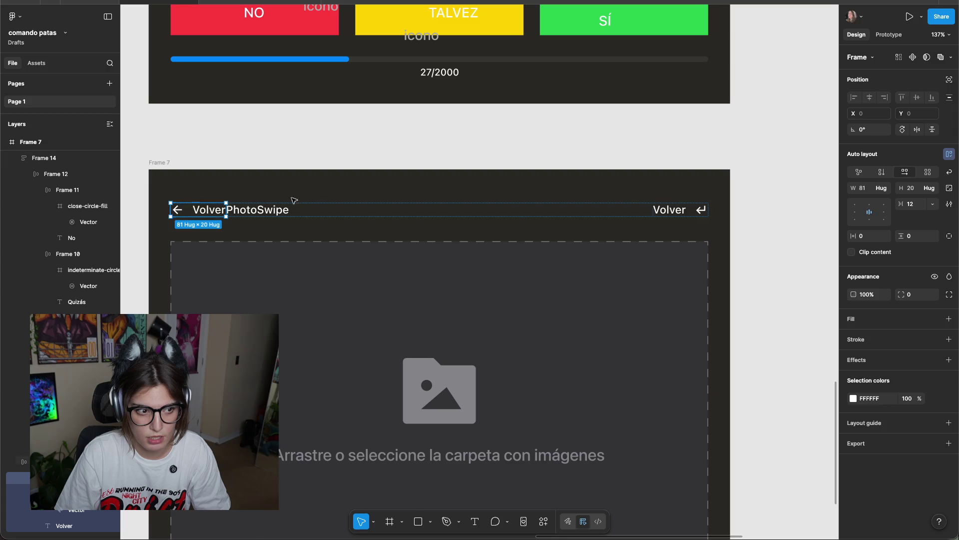
scroll(255, 129, up, 5)
click(292, 175)
click(279, 202)
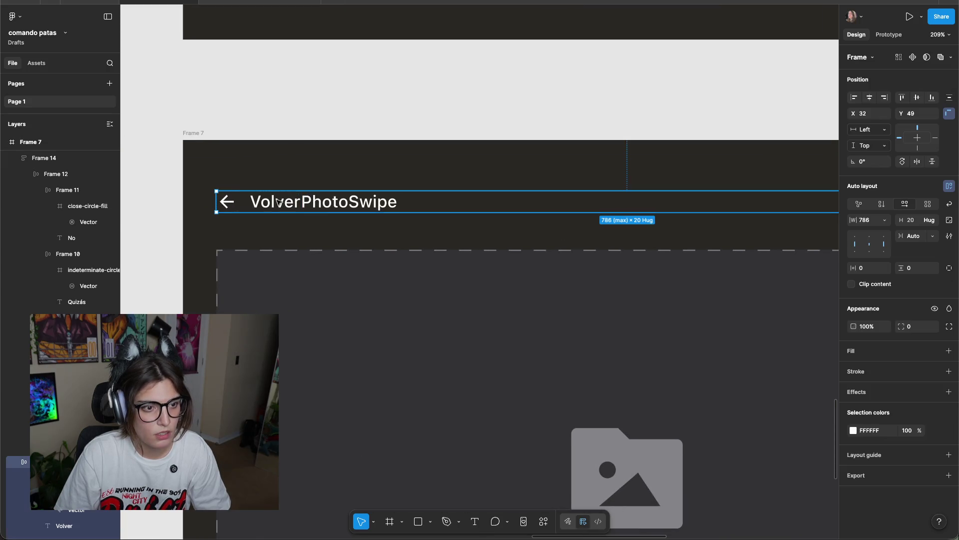
double_click(366, 205)
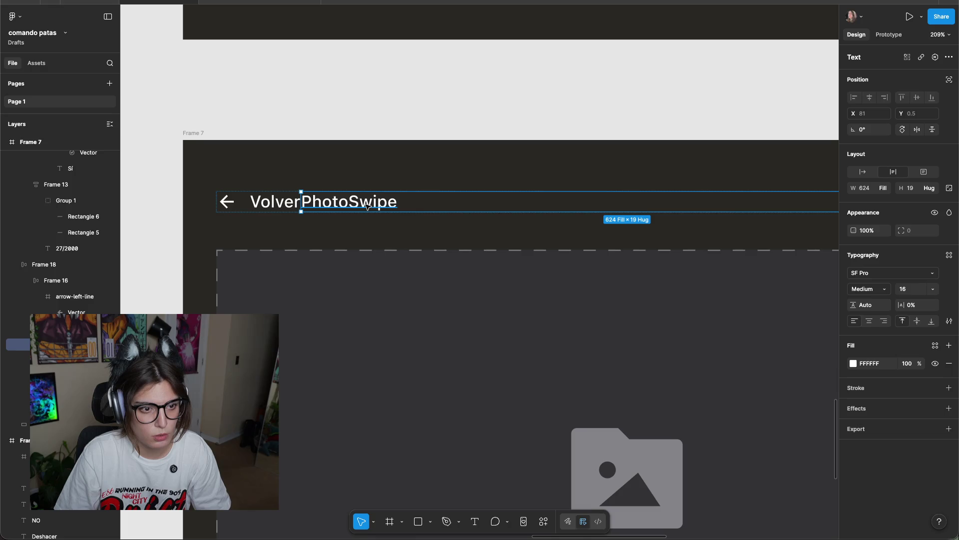
click(880, 190)
click(854, 176)
click(675, 105)
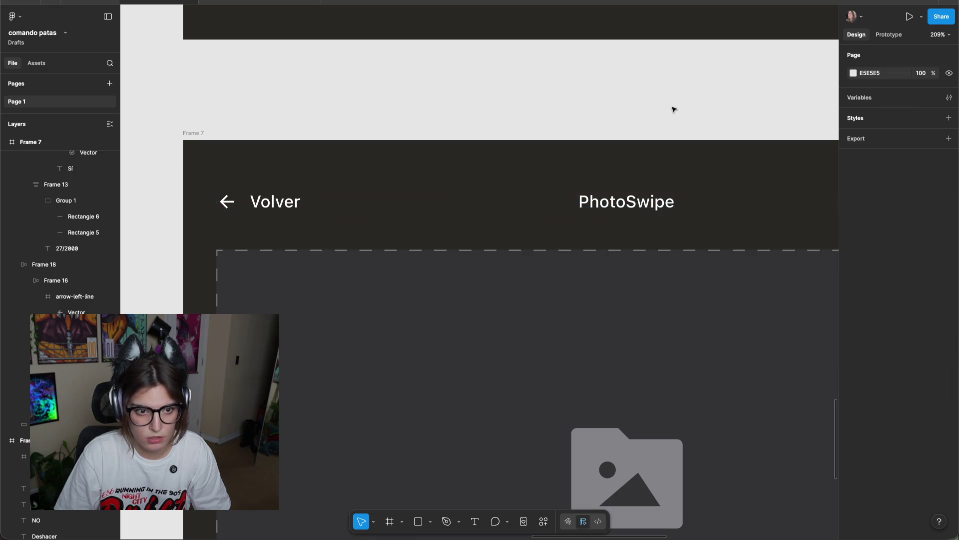
scroll(698, 113, down, 5)
click(745, 164)
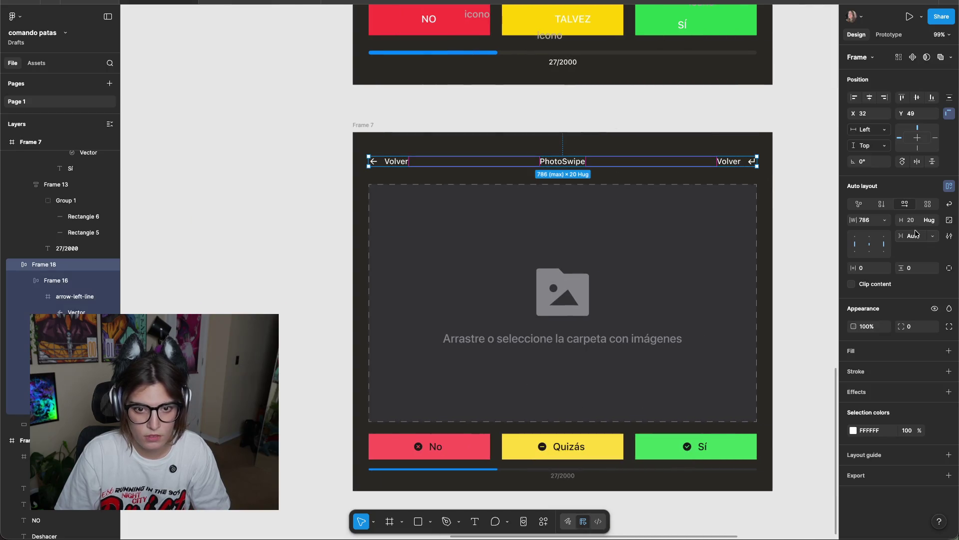
Try widening the drop zone and Frame 7, then undo both changes.
click(692, 445)
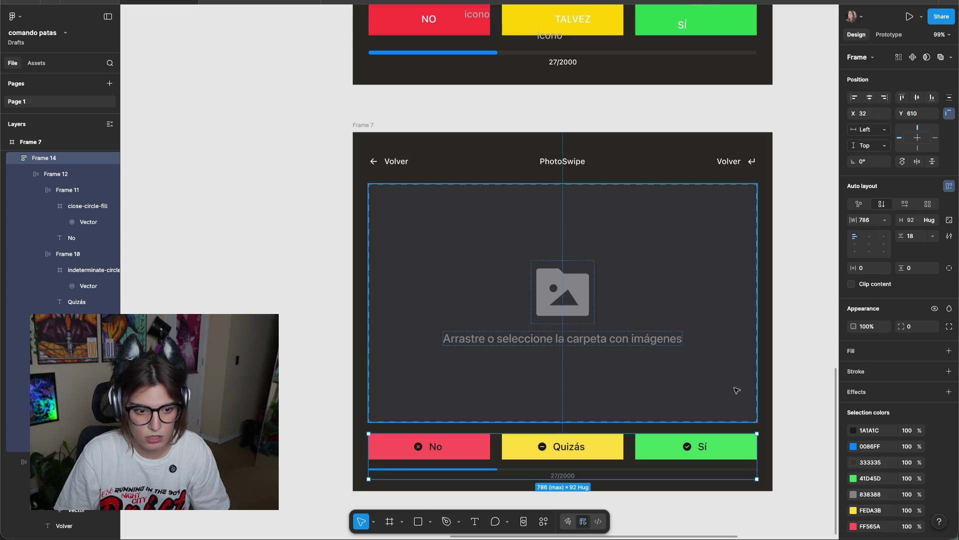
click(933, 235)
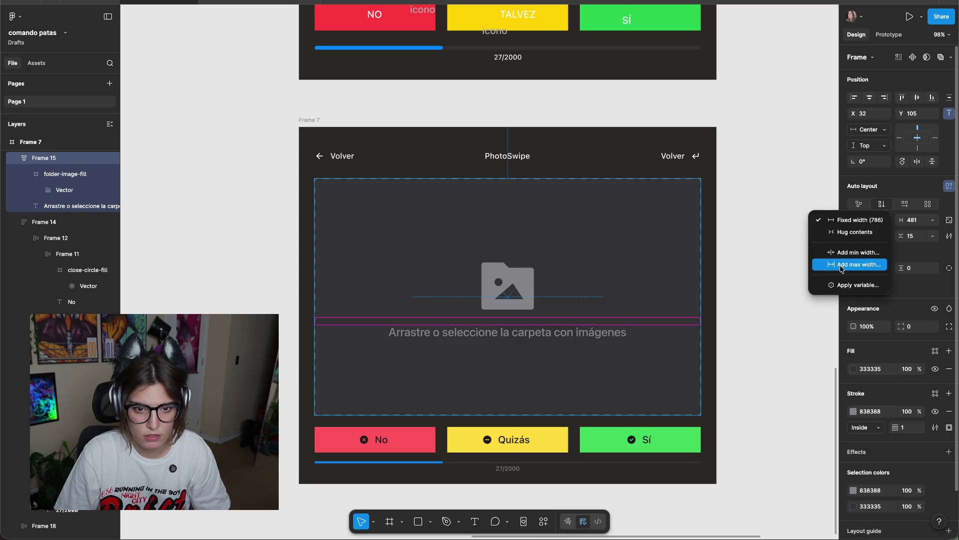
click(789, 167)
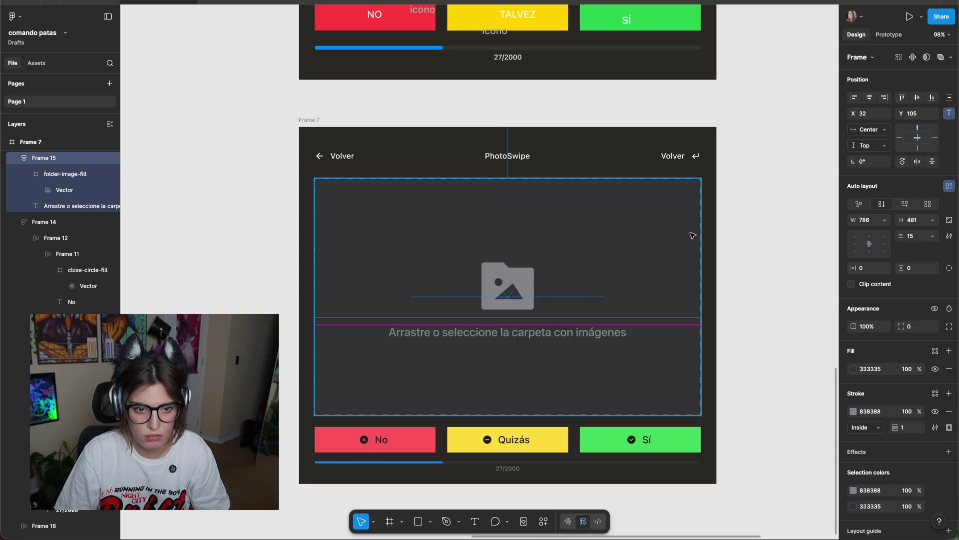
drag(701, 235, 805, 240)
key(ctrl+z)
scroll(709, 275, down, 3)
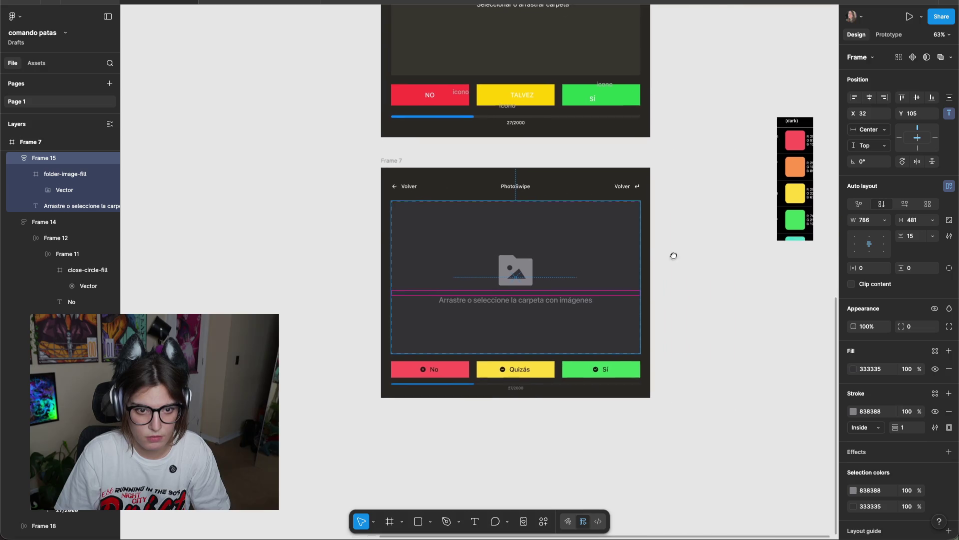
key(Escape)
click(654, 232)
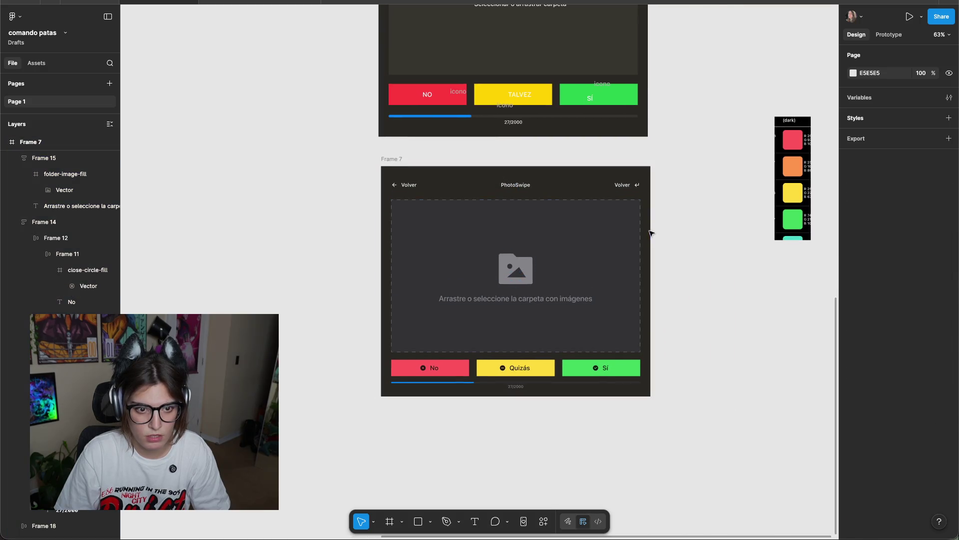
click(391, 160)
drag(670, 260, 834, 270)
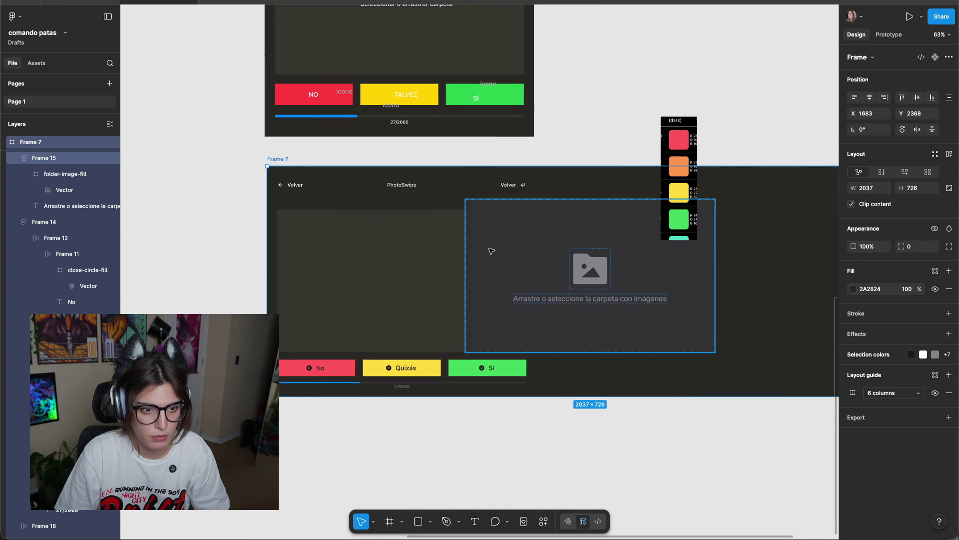
click(456, 251)
key(Escape)
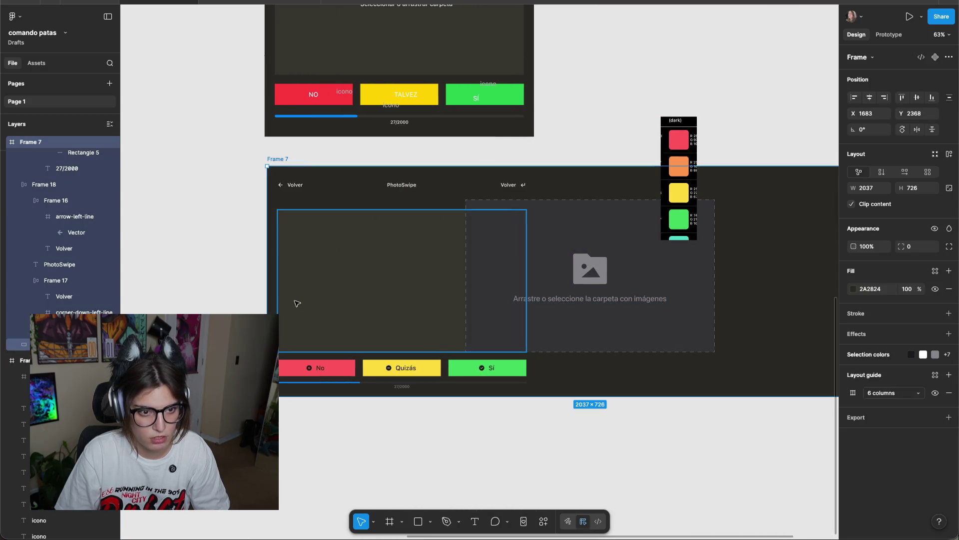
key(ctrl+z)
key(Escape)
Centre the dashed drop zone horizontally inside Frame 7.
drag(340, 288, 460, 257)
click(304, 278)
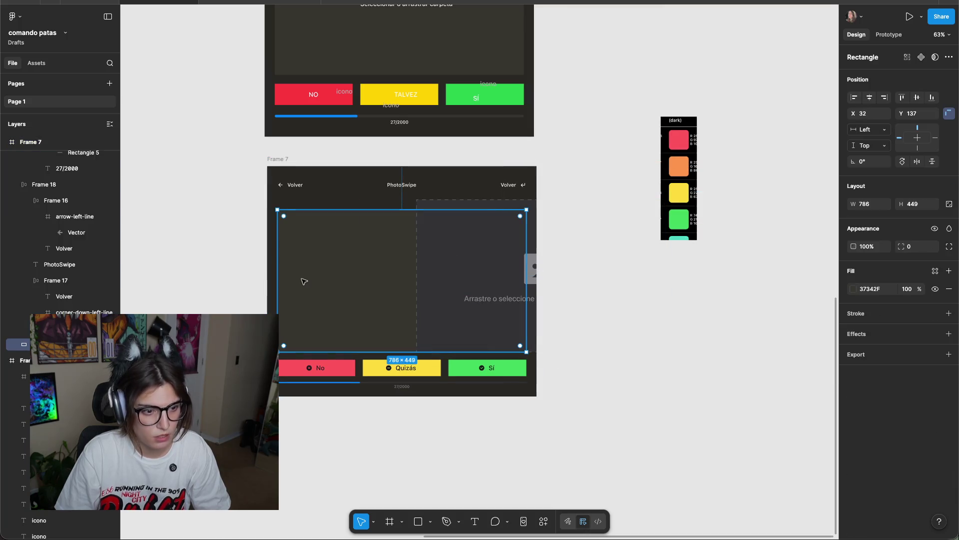
key(Escape)
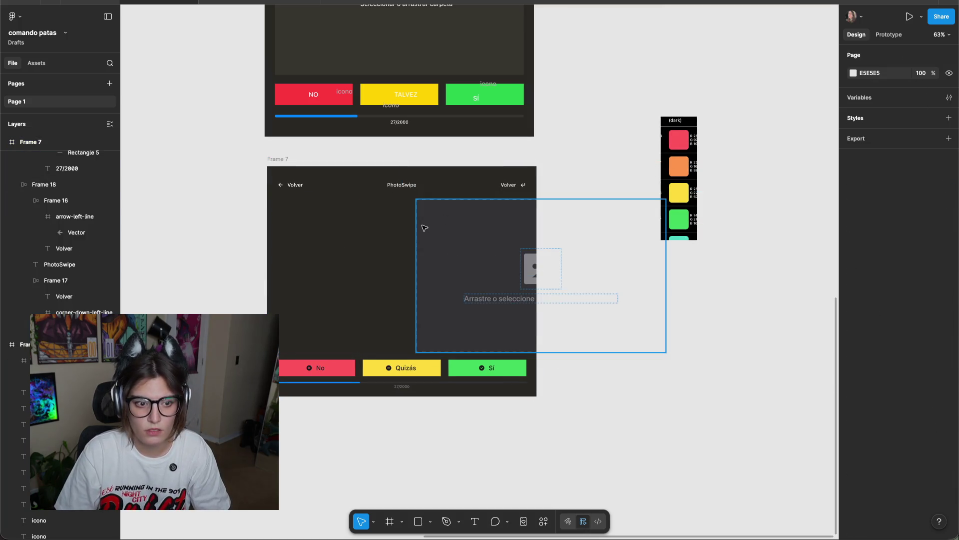
click(499, 240)
click(868, 100)
click(615, 298)
scroll(595, 312, up, 5)
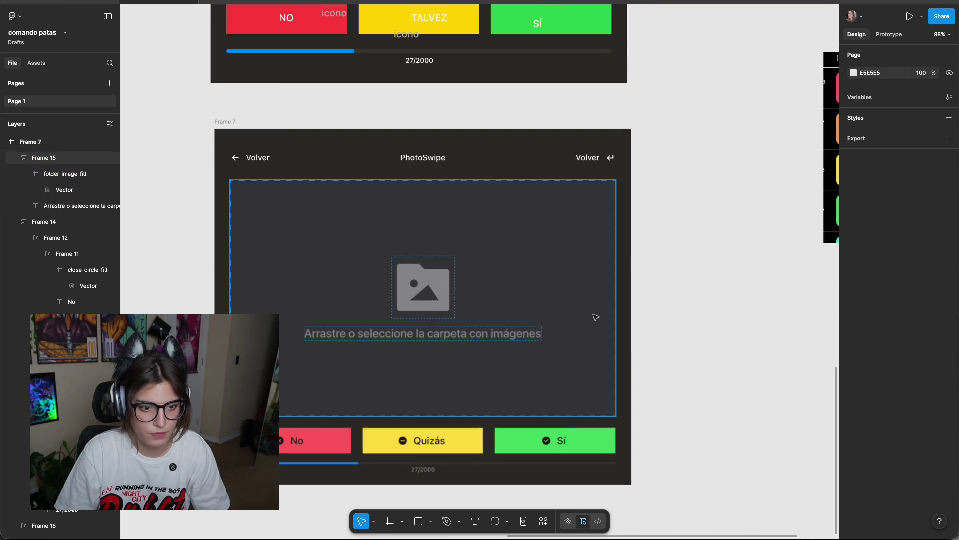
click(501, 395)
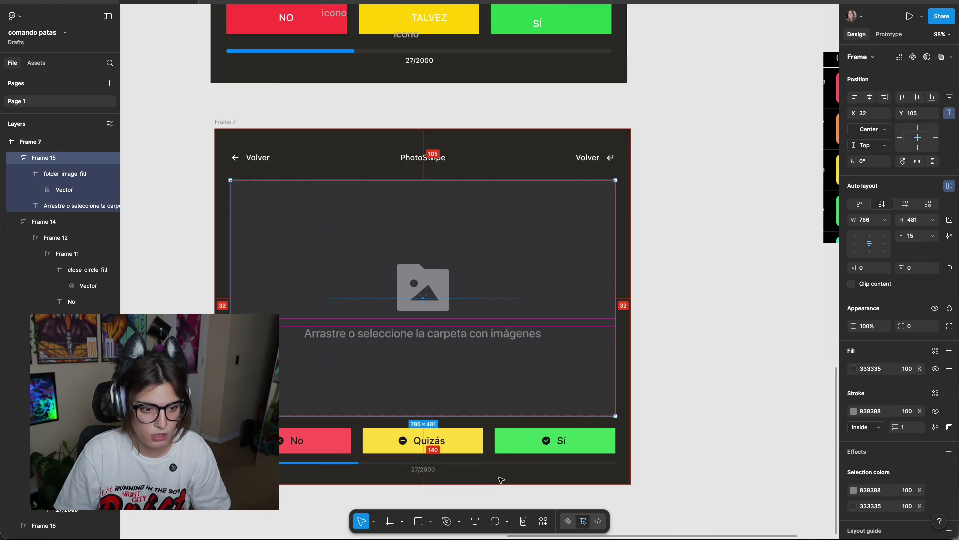
click(508, 460)
click(673, 260)
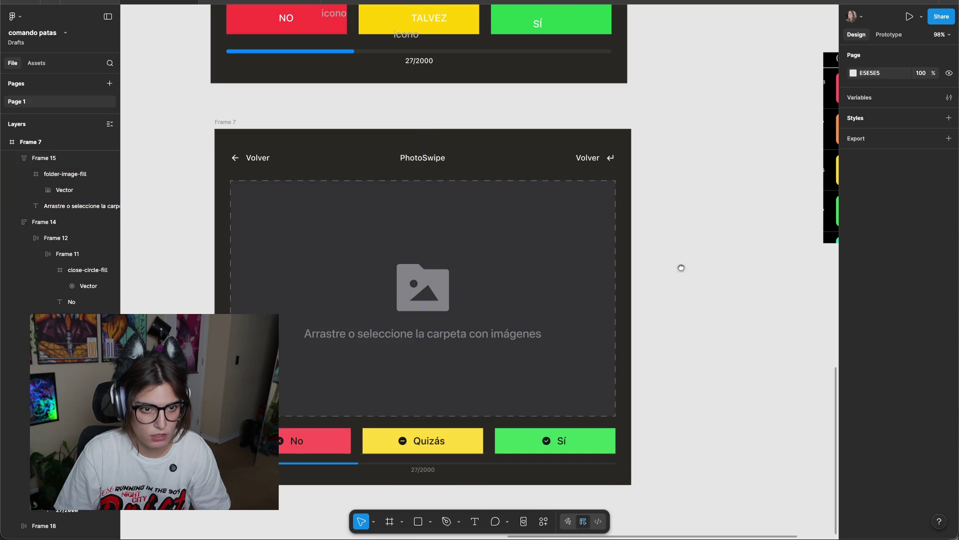
drag(673, 261, 773, 317)
Shorten Frame 7 from its top edge to 689 tall.
click(546, 220)
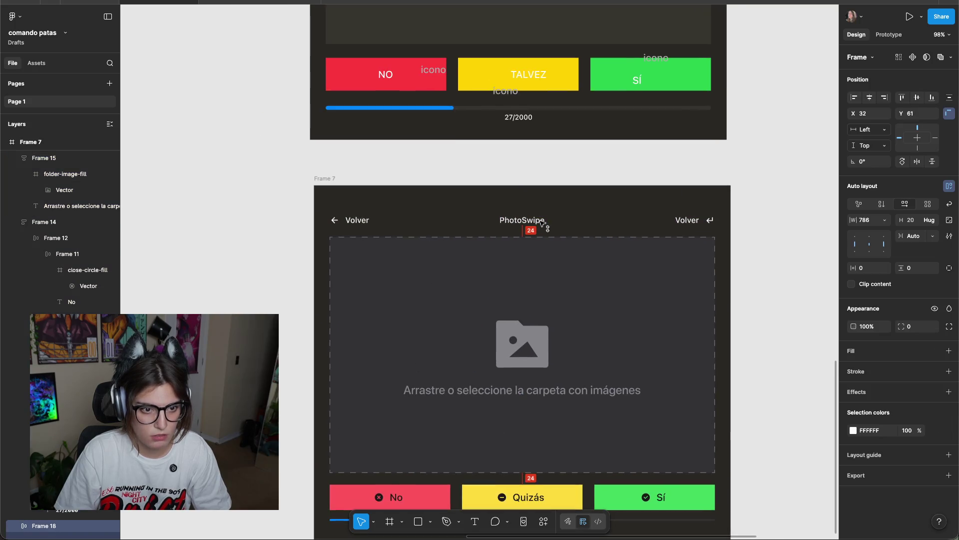
click(767, 227)
click(464, 189)
drag(462, 186, 463, 202)
click(513, 169)
Alt-drag Frame 7 downward to duplicate it as Frame 8.
scroll(513, 150, down, 2)
scroll(685, 218, down, 3)
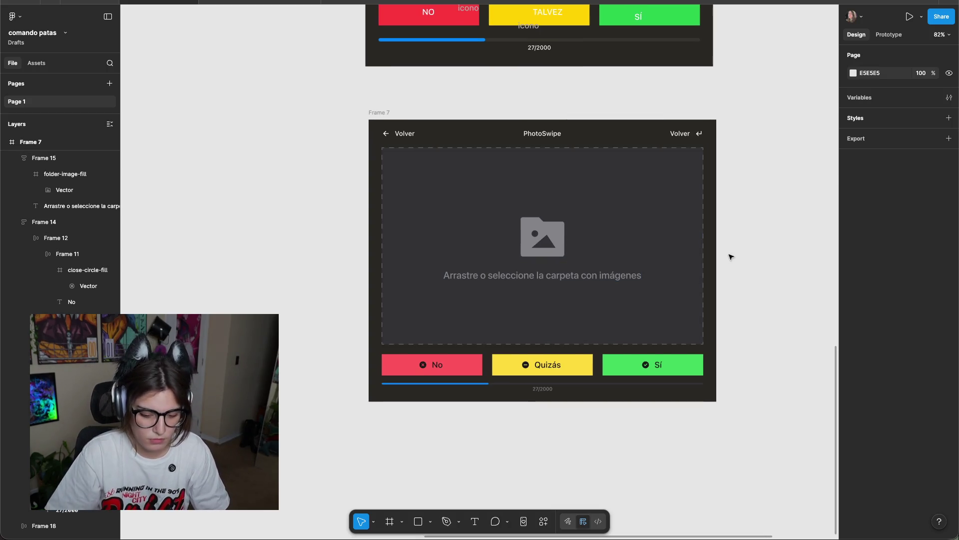
scroll(750, 212, up, 2)
scroll(767, 207, down, 5)
drag(765, 203, 731, 209)
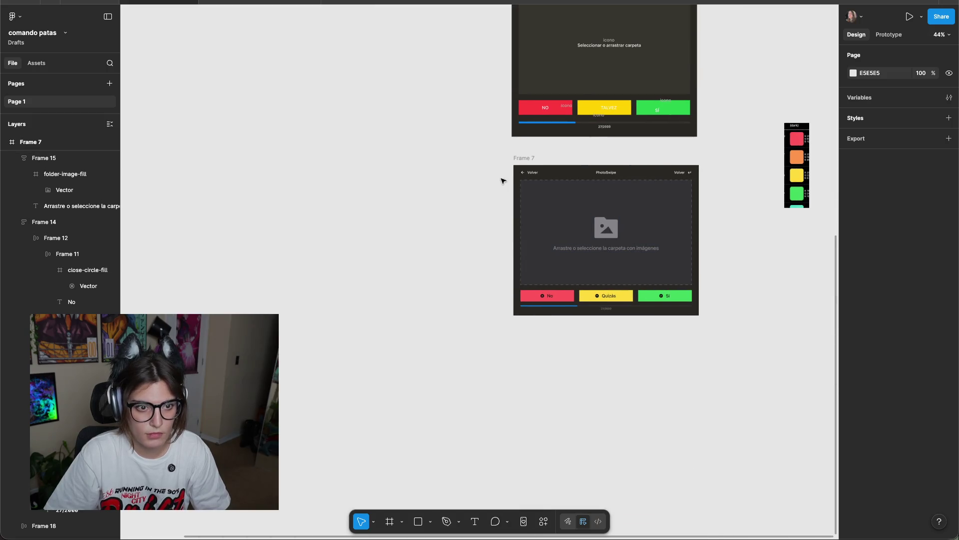
click(525, 155)
drag(525, 155, 522, 348)
Set the dashed drop area's horizontal constraint to Left.
click(762, 387)
scroll(711, 253, down, 3)
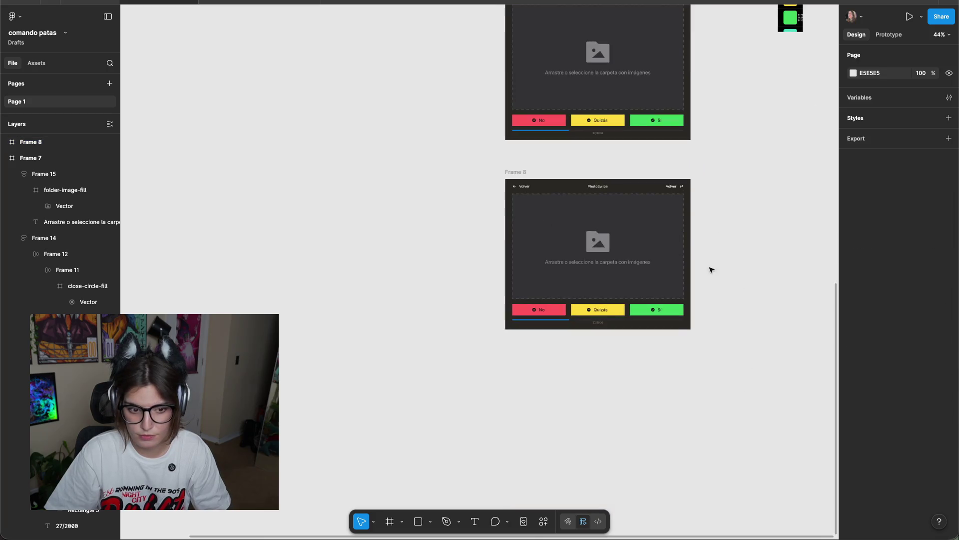
scroll(720, 250, up, 5)
scroll(726, 249, up, 1)
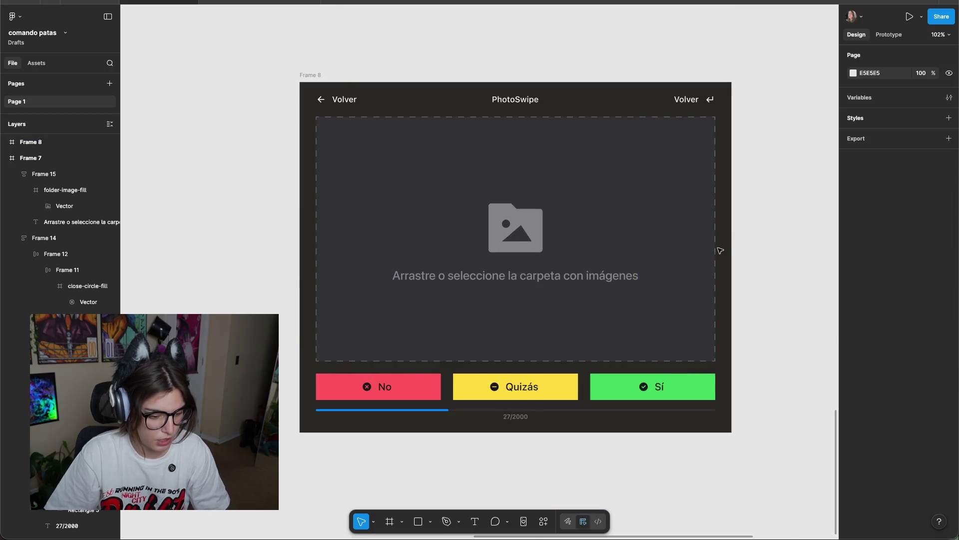
click(310, 75)
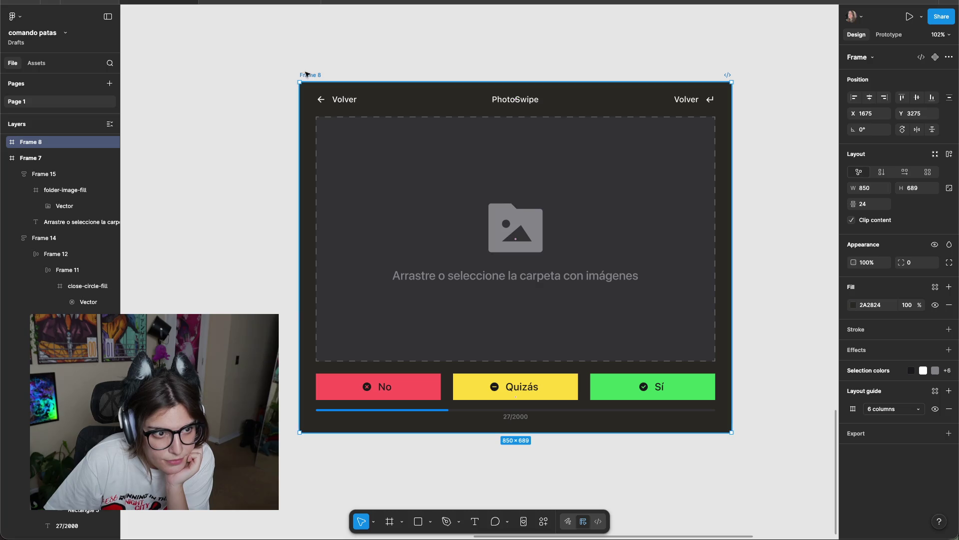
click(338, 96)
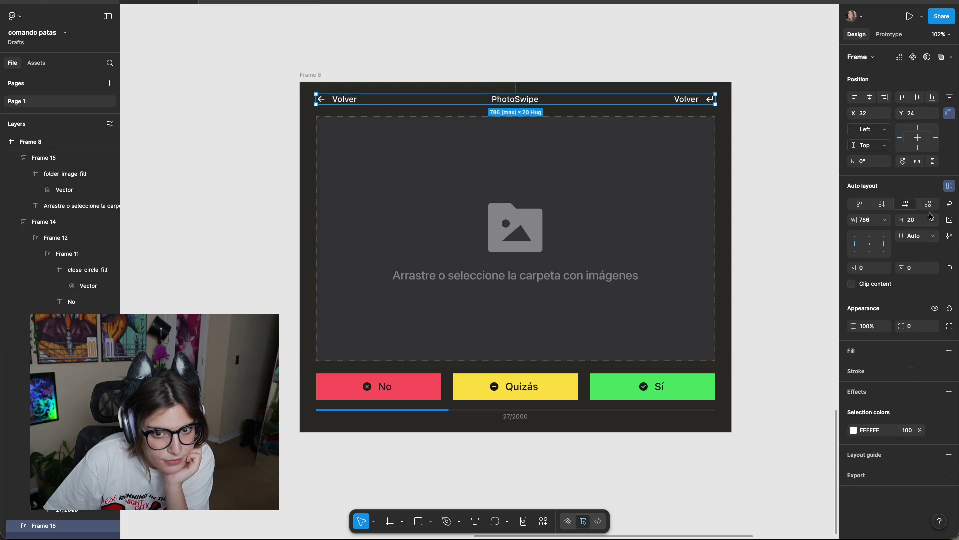
click(556, 161)
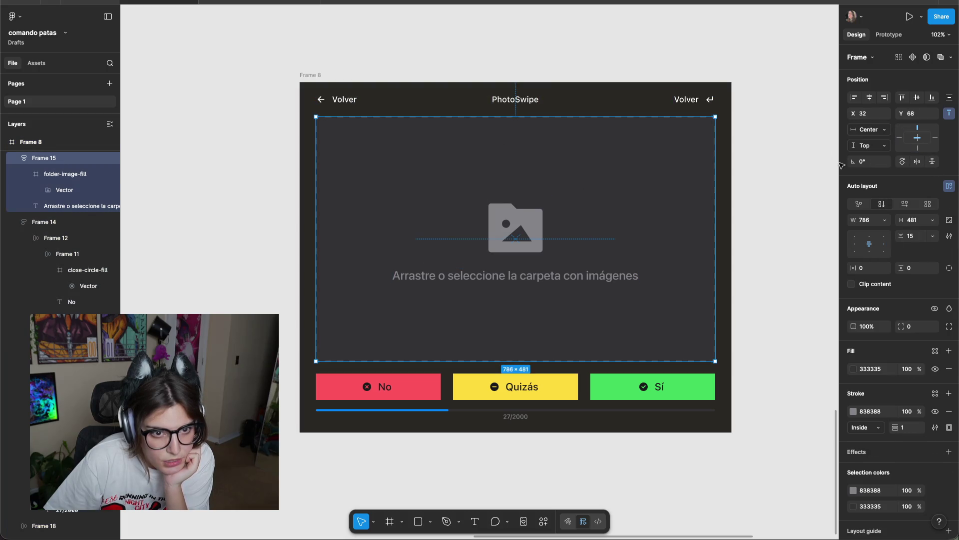
click(899, 138)
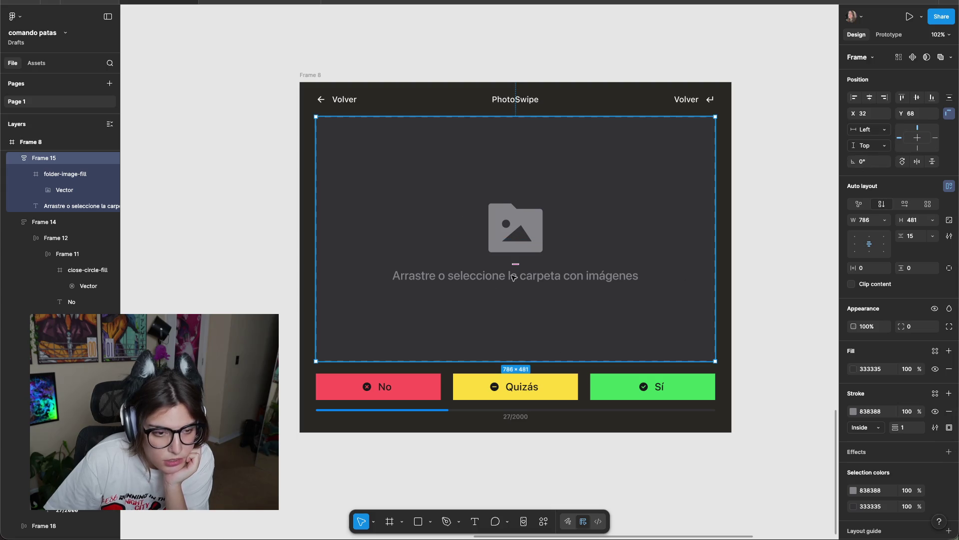
shift+click(516, 386)
Narrow Frame 8 to 850 wide and add vertical auto layout with Shift+A.
click(726, 186)
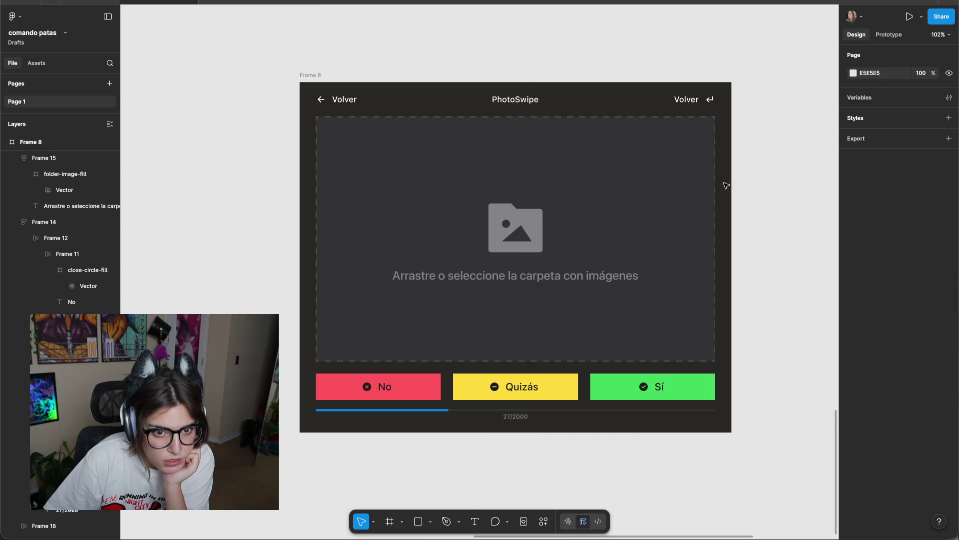
click(730, 189)
mouse_move(730, 189)
mouse_down()
mouse_move(481, 216)
mouse_move(691, 216)
mouse_up()
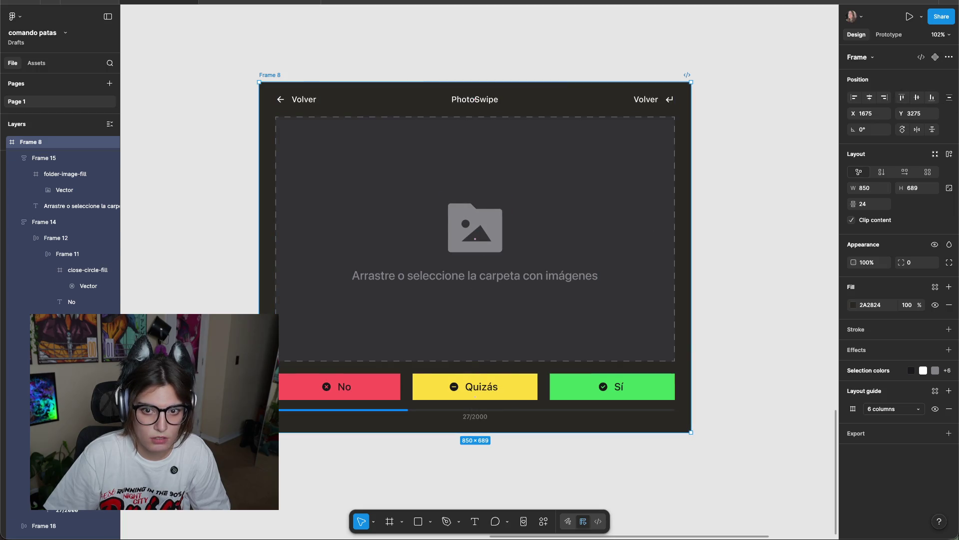
click(949, 157)
click(792, 188)
scroll(703, 220, down, 2)
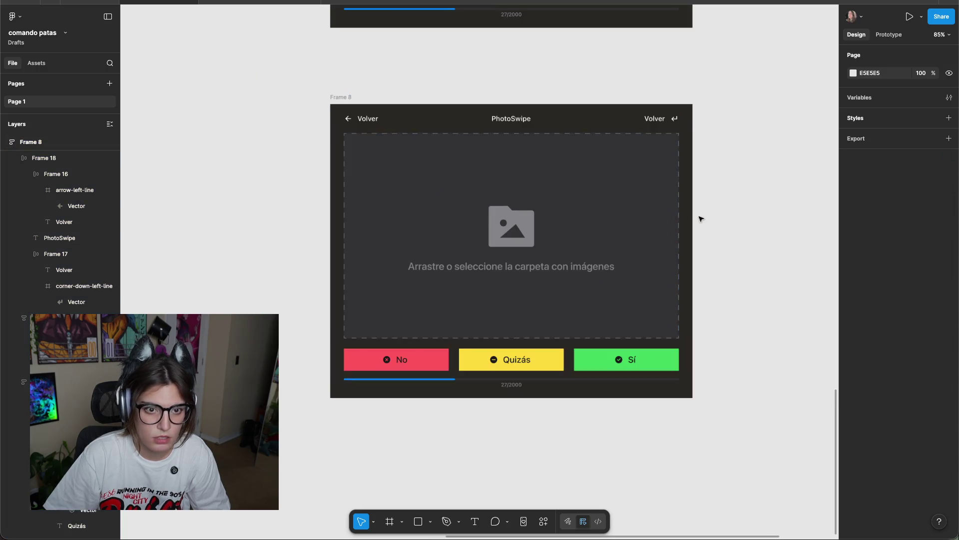
drag(351, 96, 278, 84)
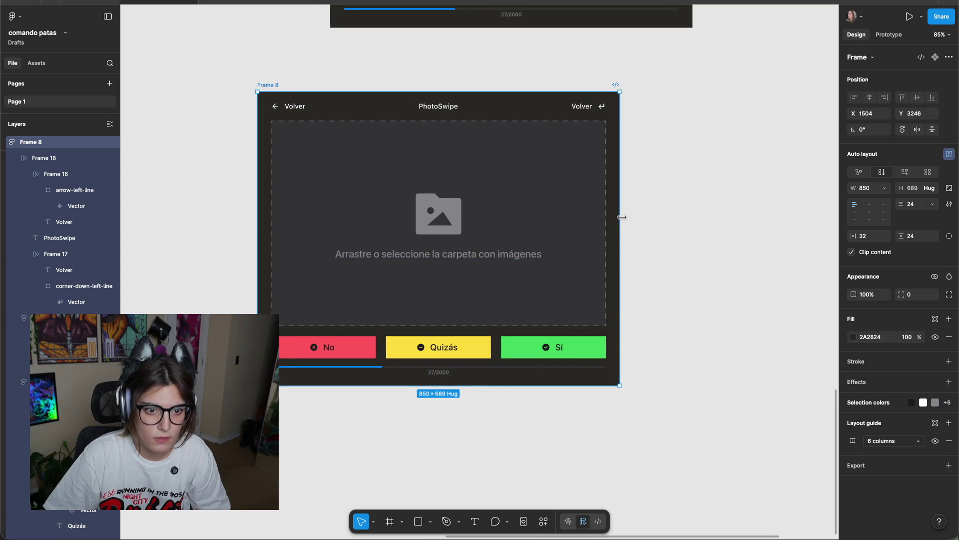
Set Frame 8's auto layout gap to Auto and widen it to 1811.
drag(622, 217, 621, 216)
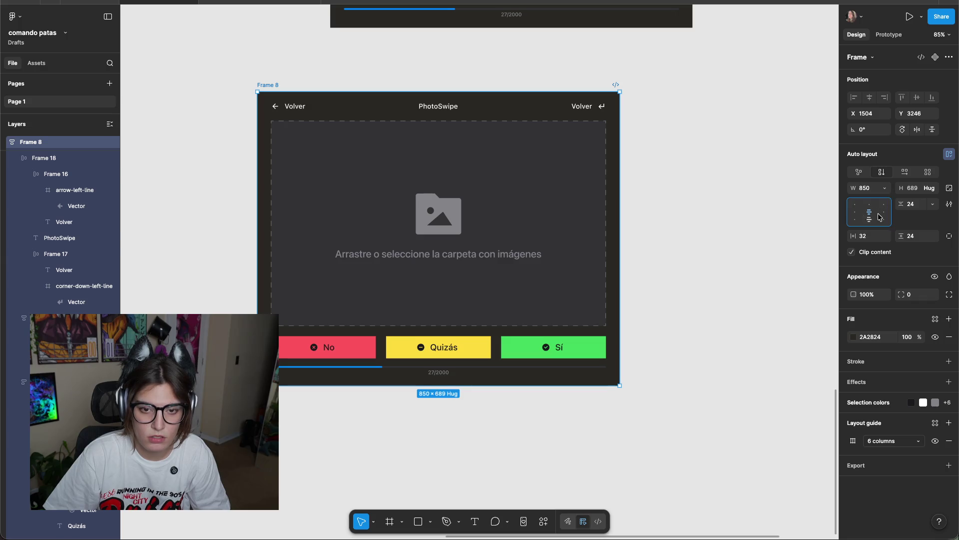
click(932, 204)
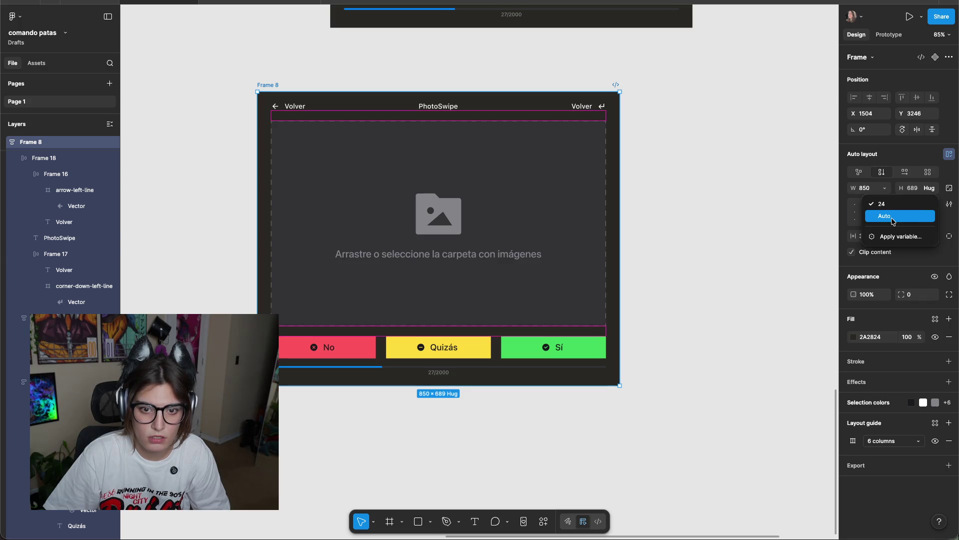
click(893, 216)
click(711, 238)
scroll(735, 235, down, 5)
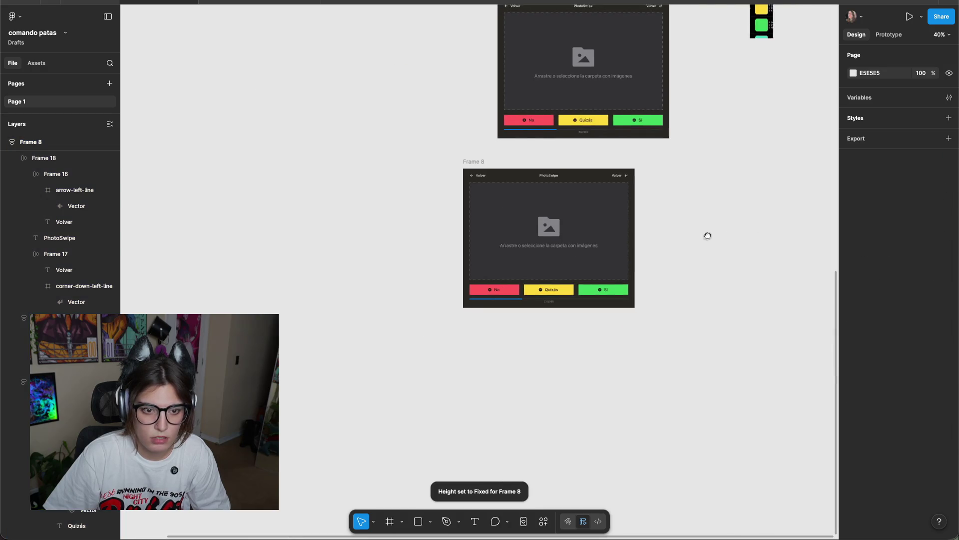
click(331, 152)
mouse_move(483, 221)
mouse_down()
mouse_move(678, 295)
mouse_move(679, 427)
mouse_up()
drag(746, 339, 677, 377)
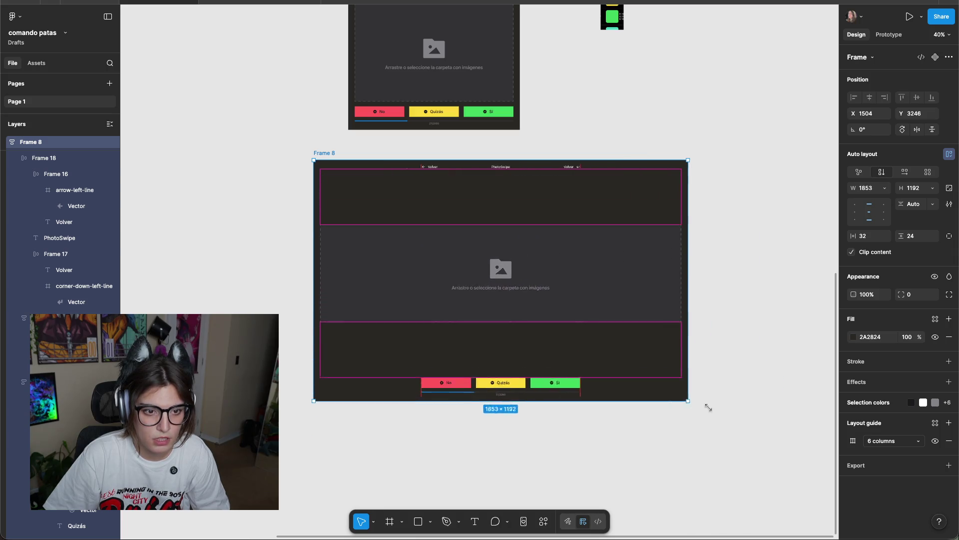
Try Auto spacing on the drop zone, then undo back to the 1811×689 layout.
click(637, 285)
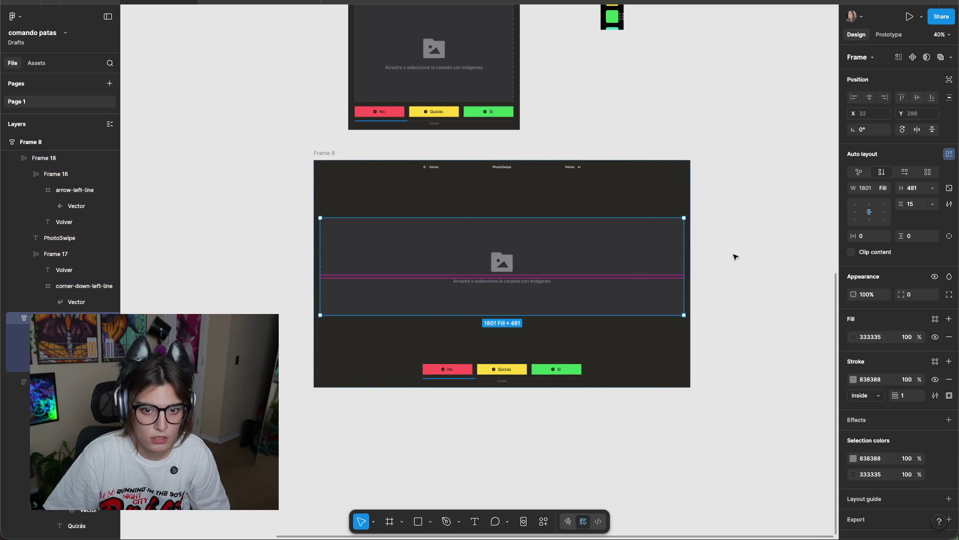
click(932, 204)
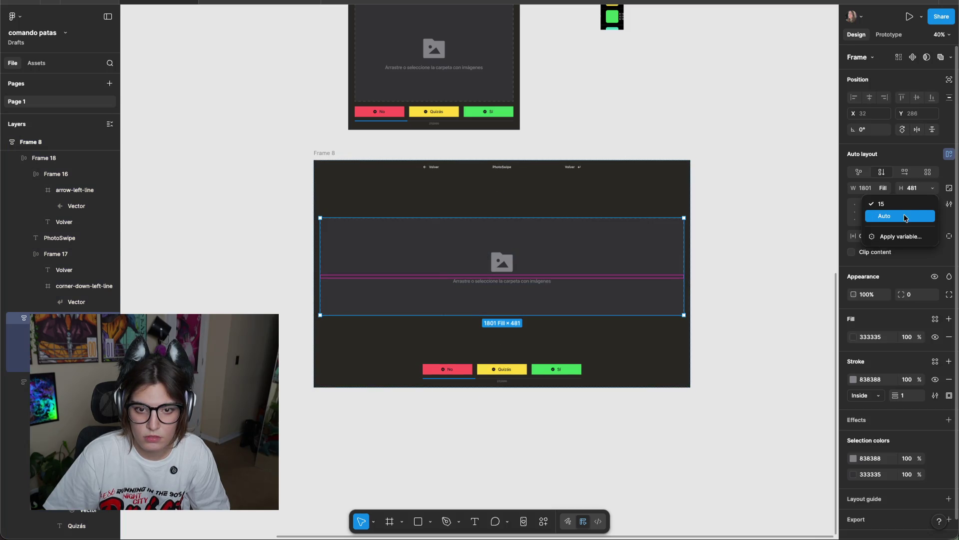
click(892, 215)
click(763, 236)
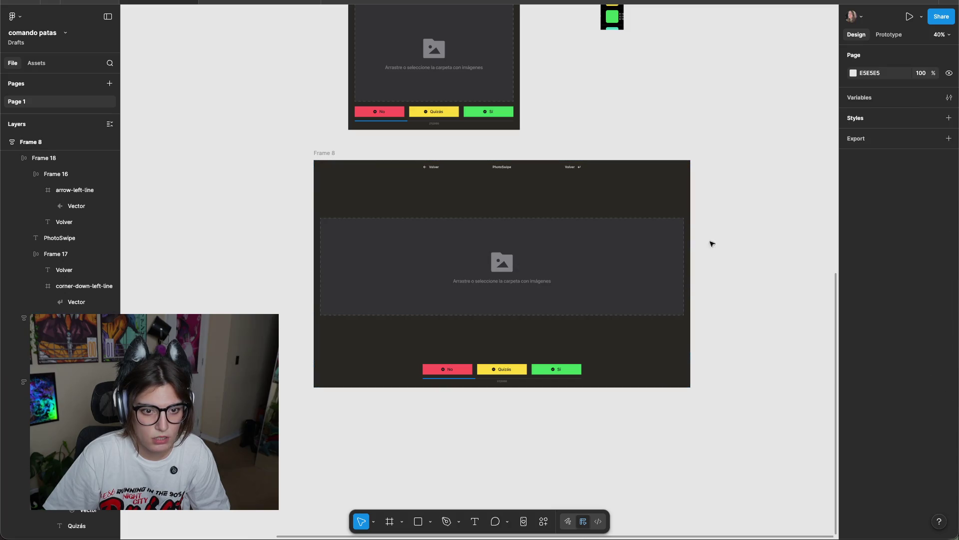
click(672, 242)
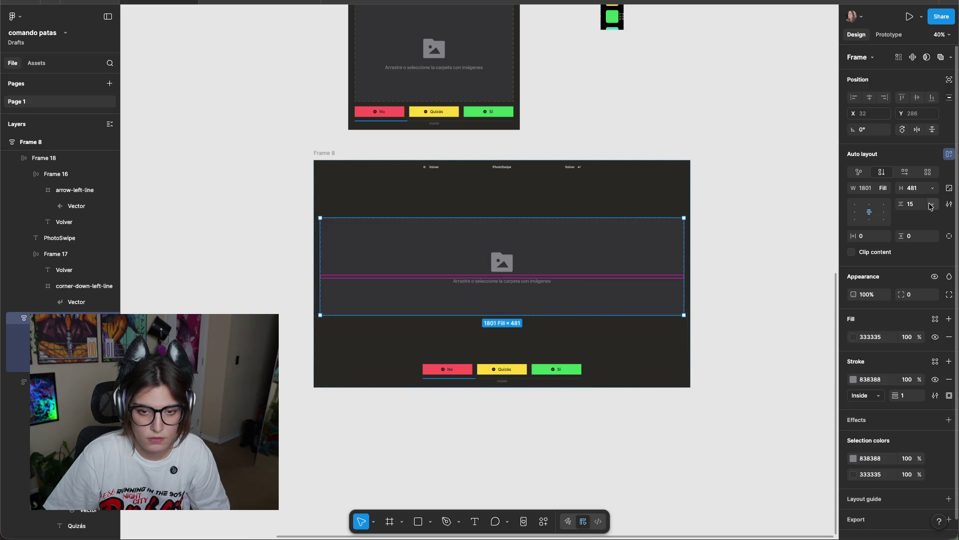
click(935, 203)
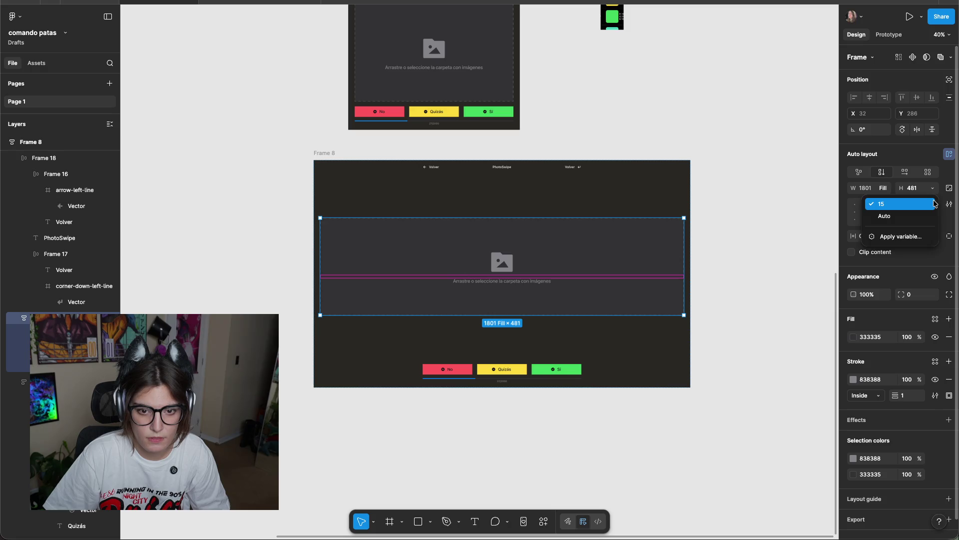
click(935, 203)
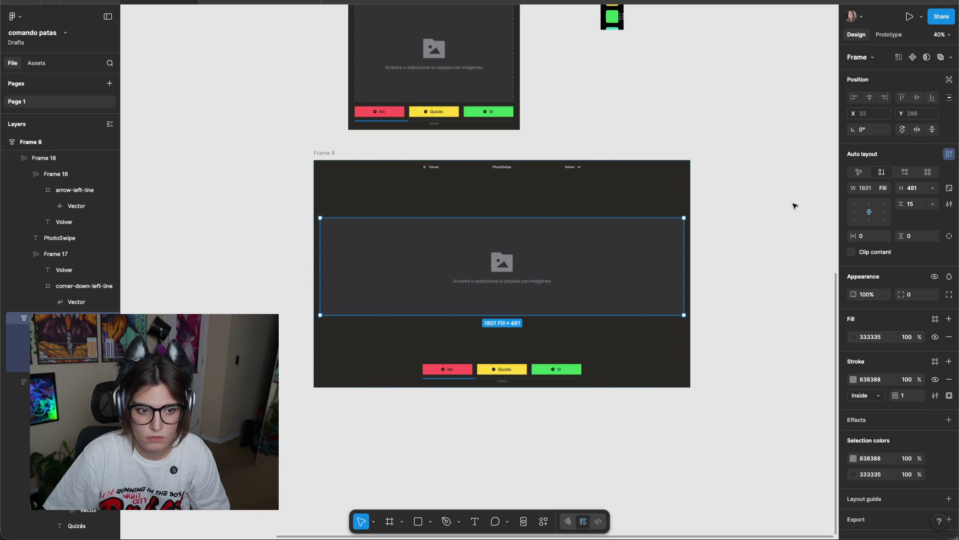
key(ctrl+z)
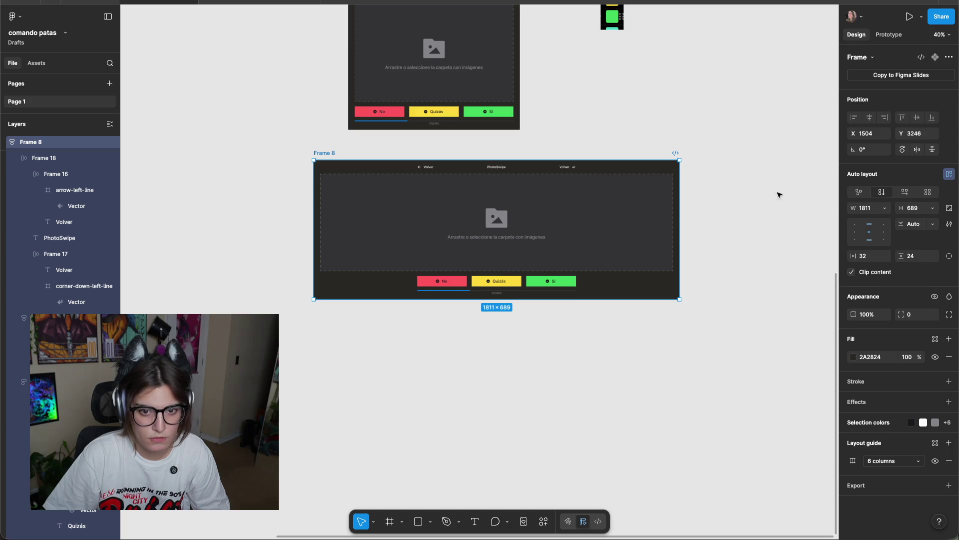
Narrow Frame 8 to match the width of the frame above it.
click(741, 196)
scroll(752, 204, up, 3)
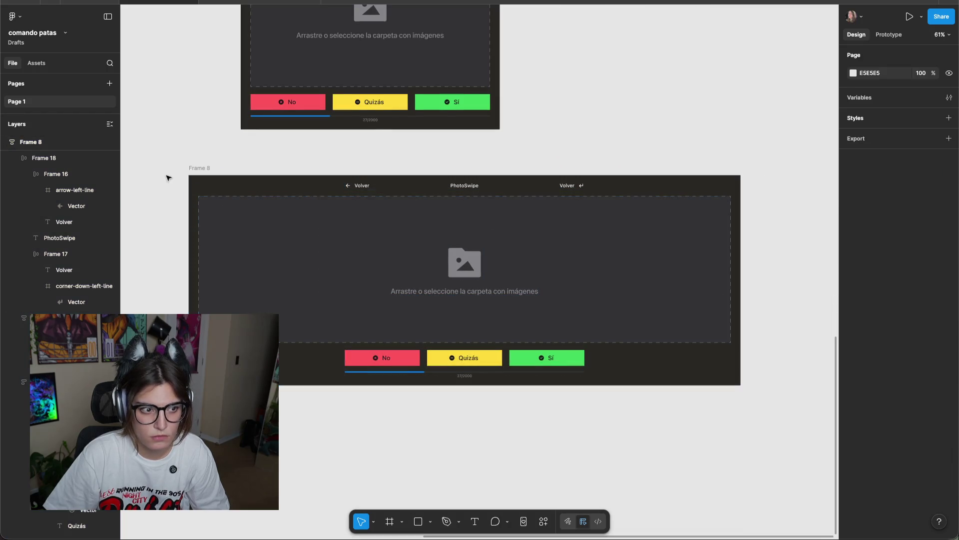
click(189, 178)
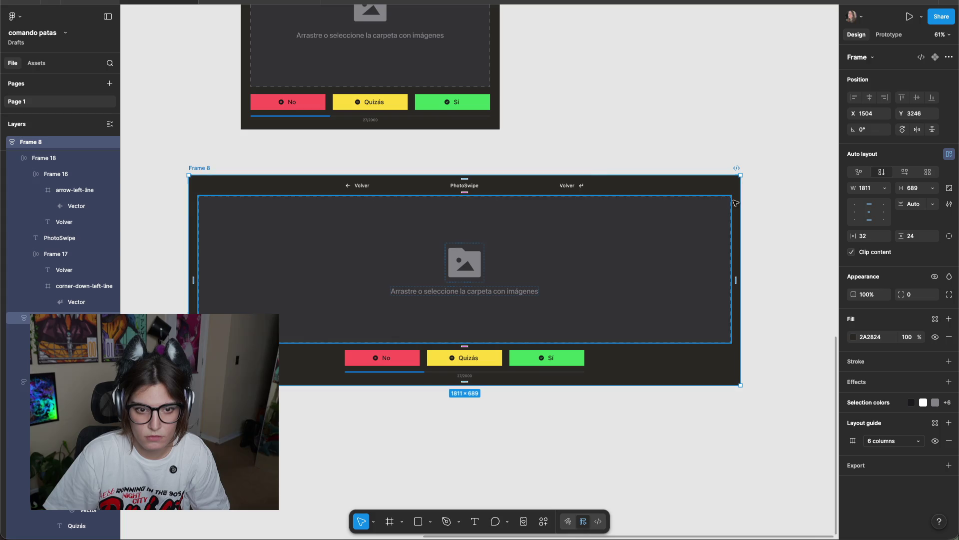
mouse_move(741, 220)
mouse_down()
mouse_move(449, 226)
mouse_move(361, 239)
mouse_move(414, 255)
mouse_move(564, 254)
mouse_up()
drag(204, 173, 212, 172)
scroll(350, 200, up, 5)
scroll(360, 147, left, 3)
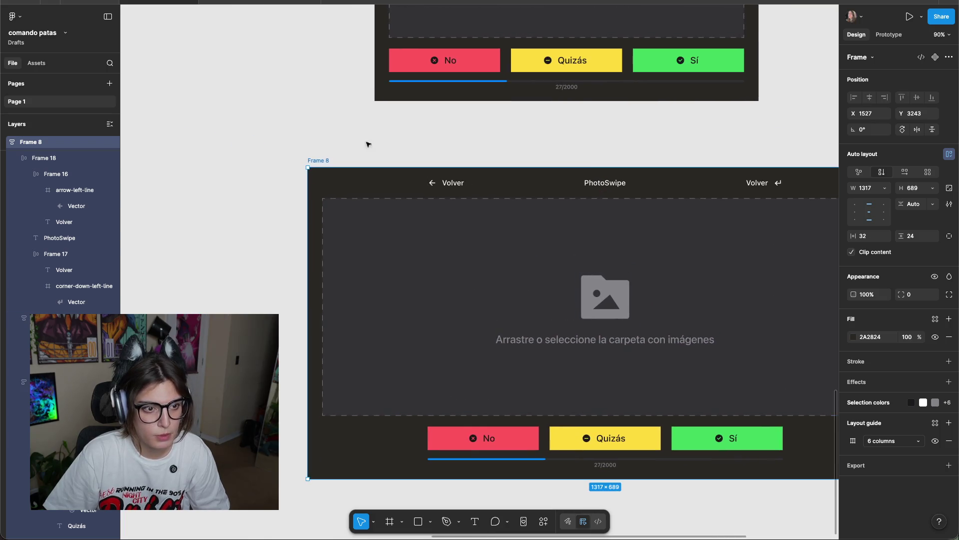
scroll(361, 146, right, 5)
drag(170, 183, 242, 166)
key(ctrl+z)
scroll(463, 146, right, 3)
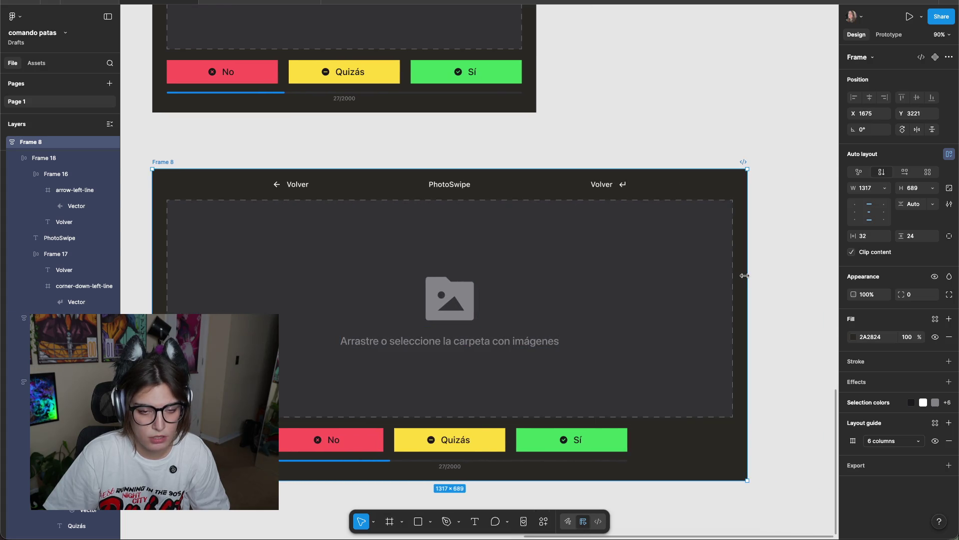
drag(744, 275, 536, 276)
click(610, 260)
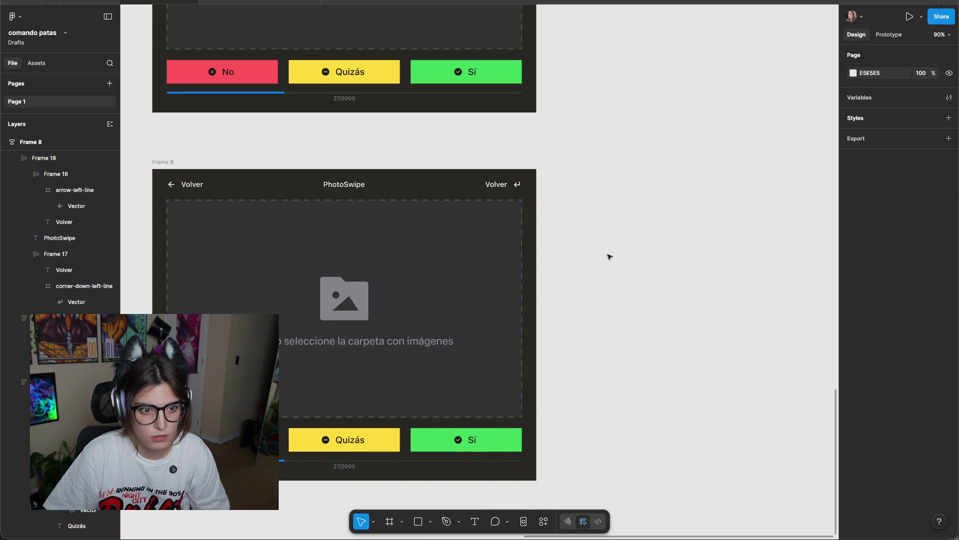
scroll(610, 260, left, 6)
Make Frame 8 hug its contents height.
click(415, 210)
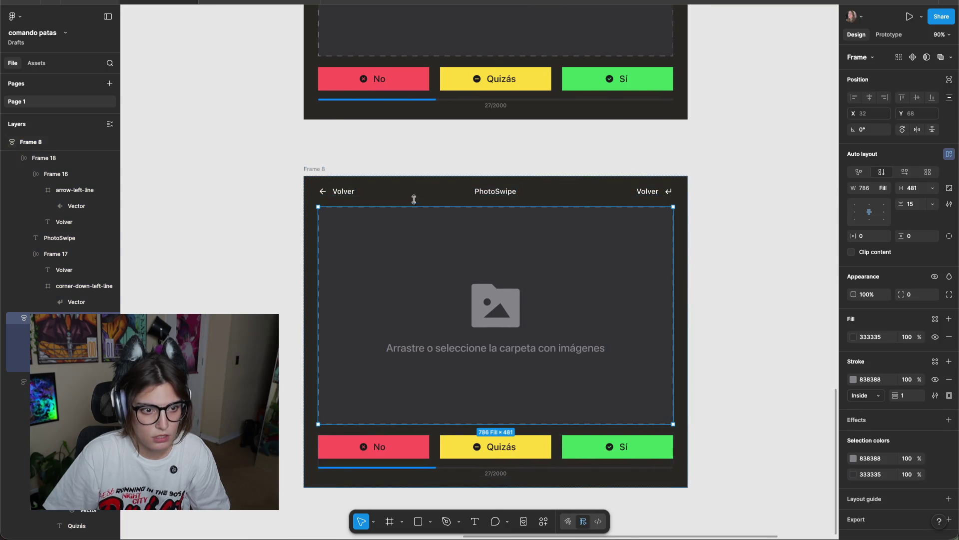
click(380, 197)
click(351, 204)
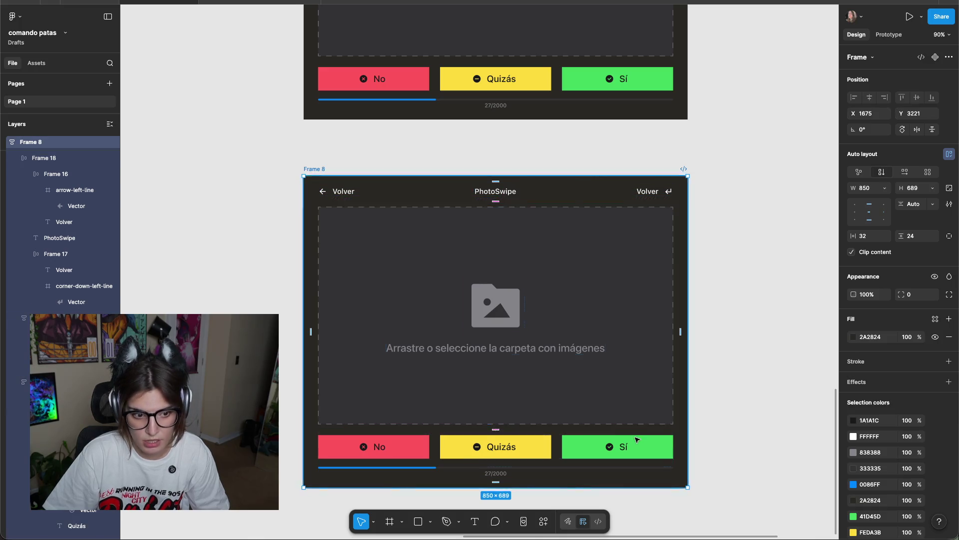
scroll(699, 375, down, 5)
double_click(560, 369)
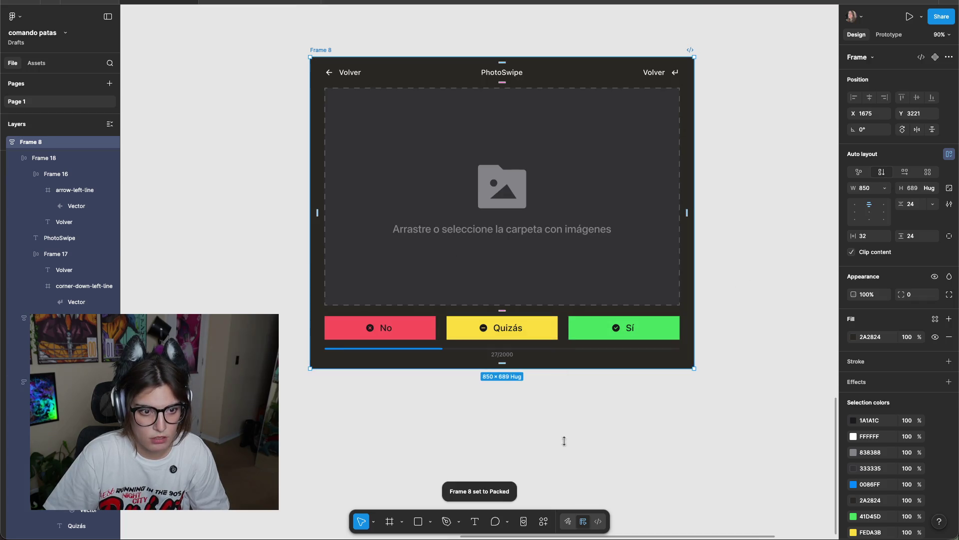
Try taller heights for Frame 8, then revert to its hugged height.
click(537, 389)
click(536, 367)
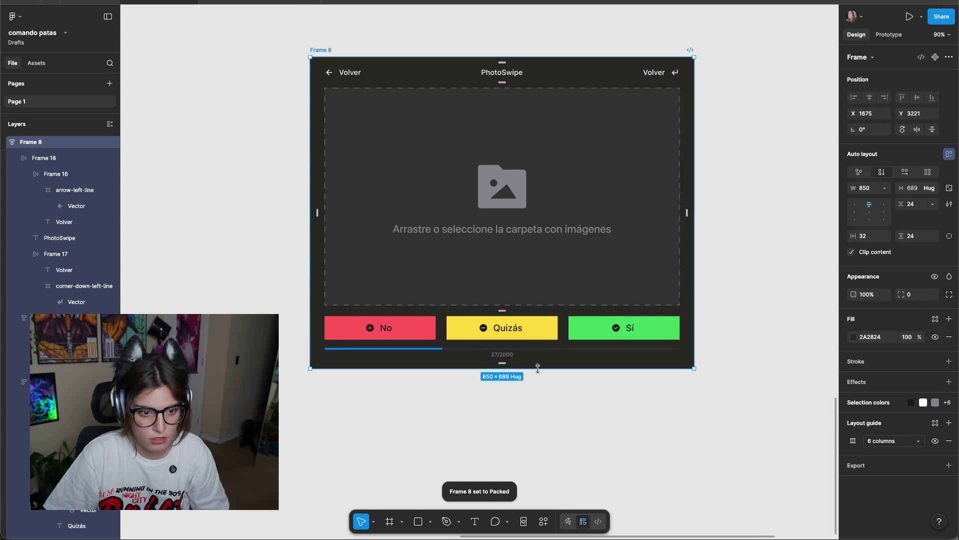
drag(535, 368, 544, 421)
key(ctrl+z)
key(Escape)
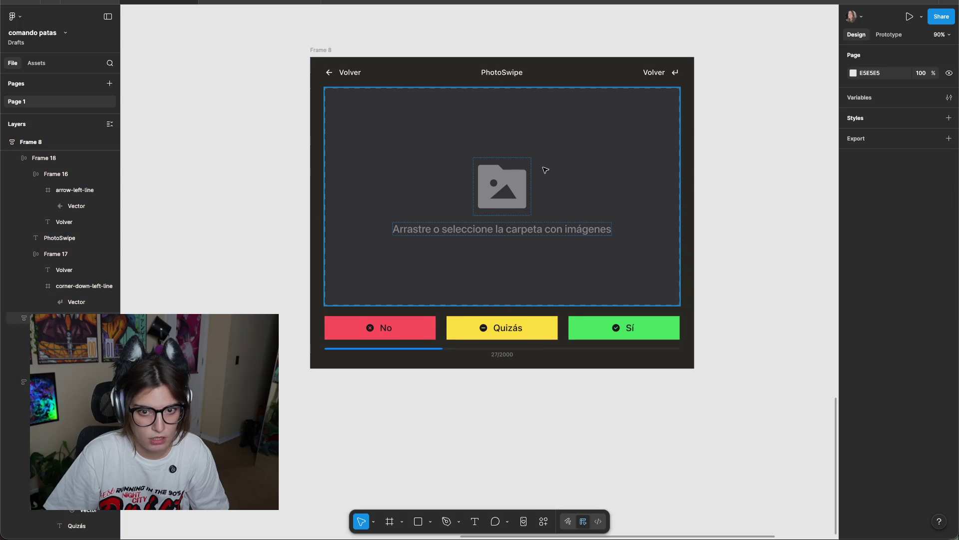
click(566, 368)
drag(568, 368, 573, 406)
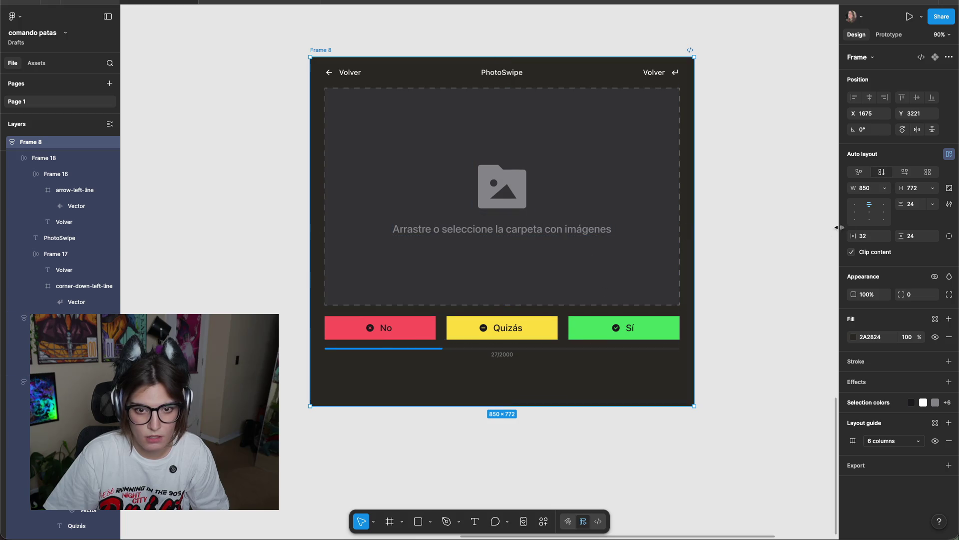
key(ctrl+z)
key(Escape)
click(657, 250)
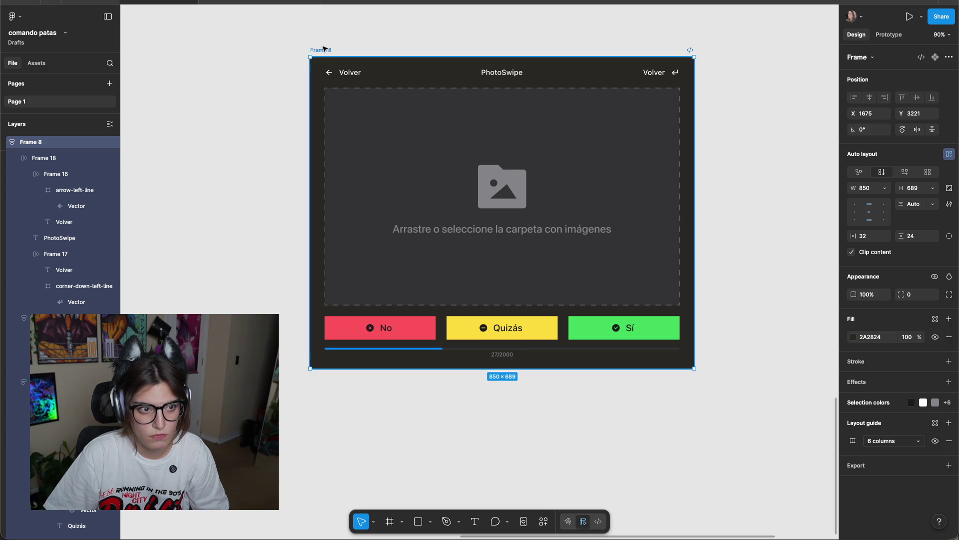
Set the dashed drop zone's height to Fill container.
click(533, 242)
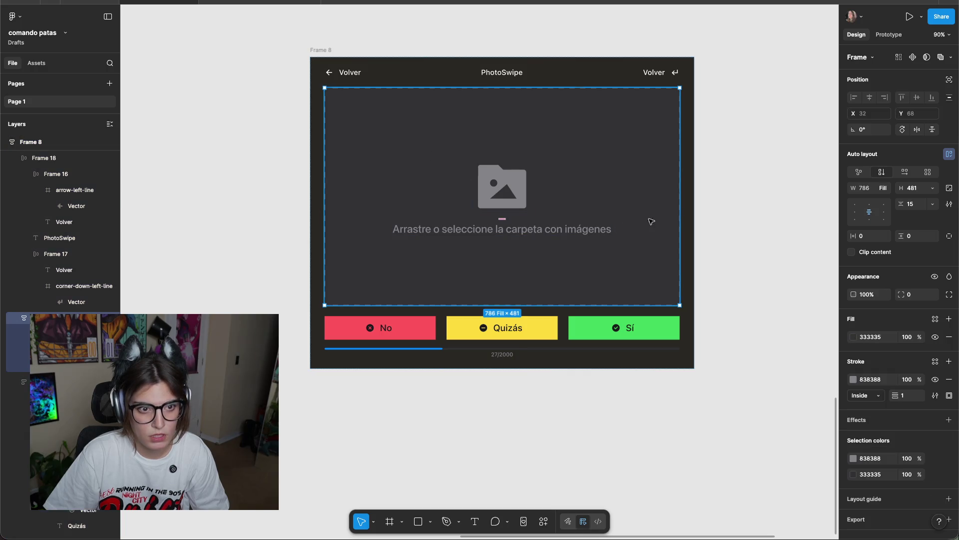
click(932, 190)
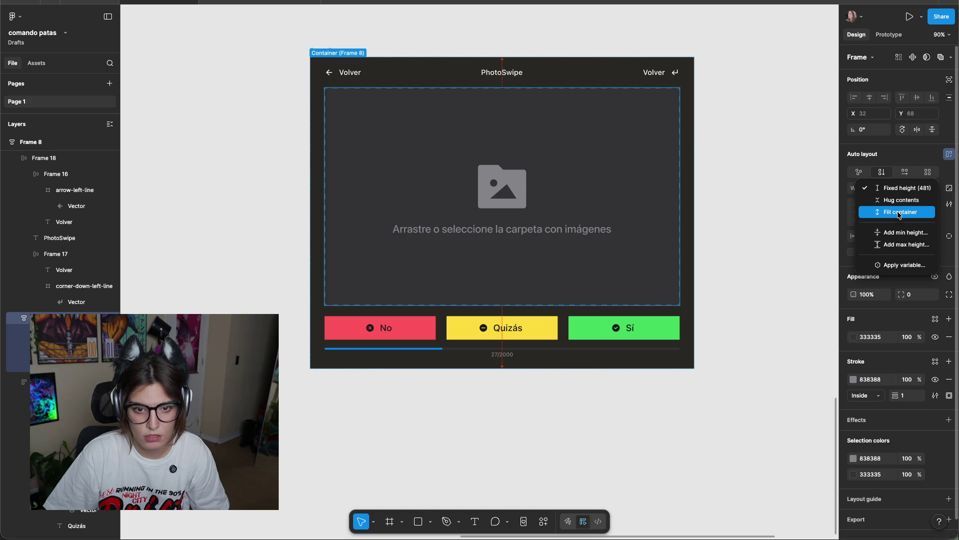
click(900, 211)
click(760, 195)
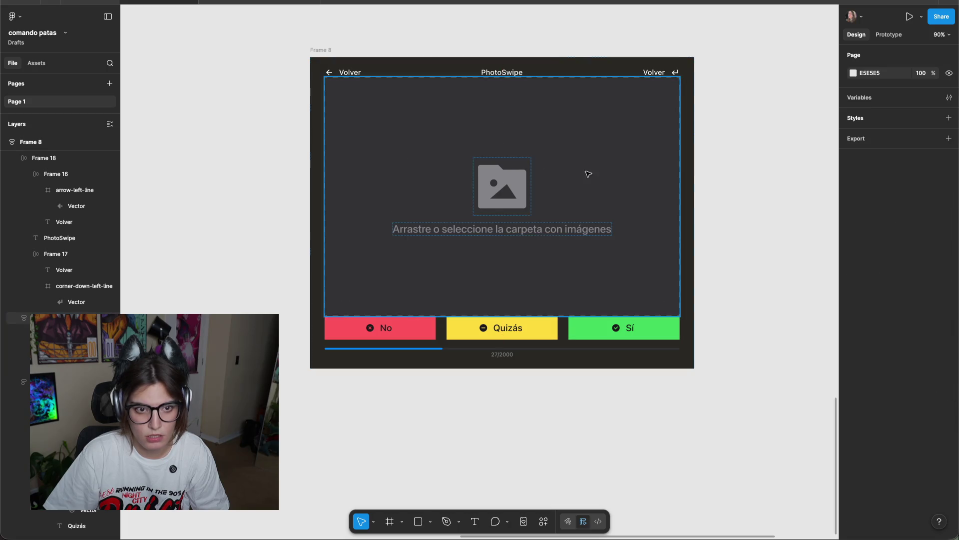
click(475, 213)
click(815, 253)
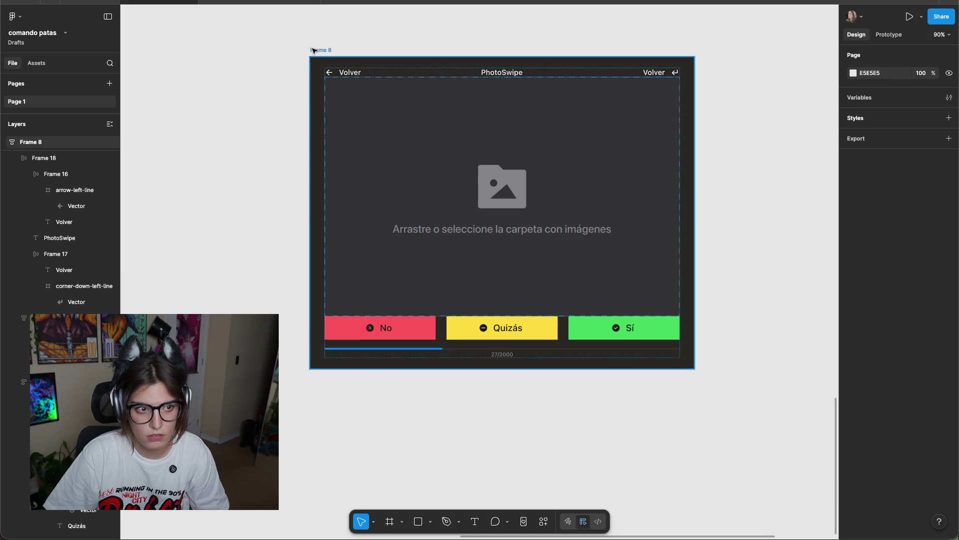
Change Frame 8's item spacing from Auto to a fixed 24 px.
click(318, 50)
click(932, 204)
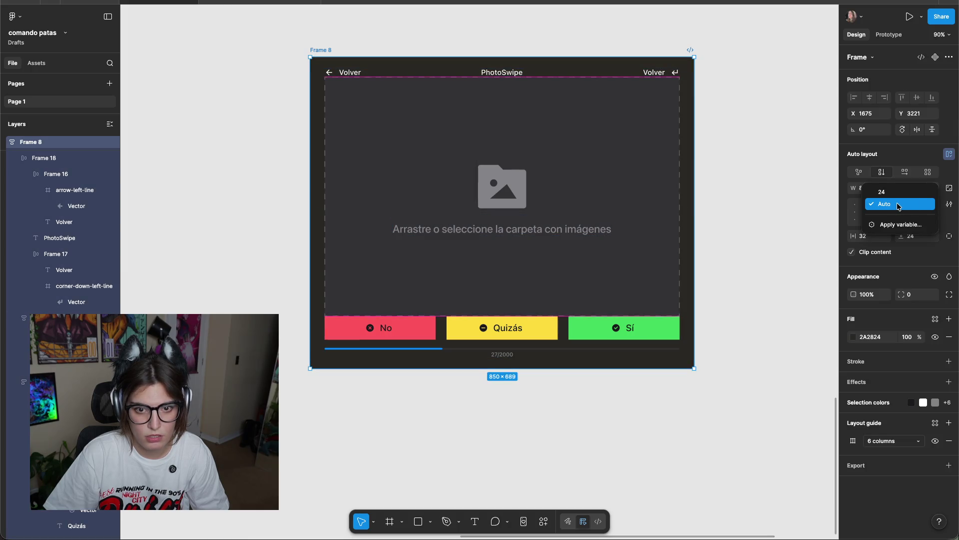
click(895, 194)
click(773, 170)
scroll(772, 180, down, 3)
scroll(649, 224, right, 3)
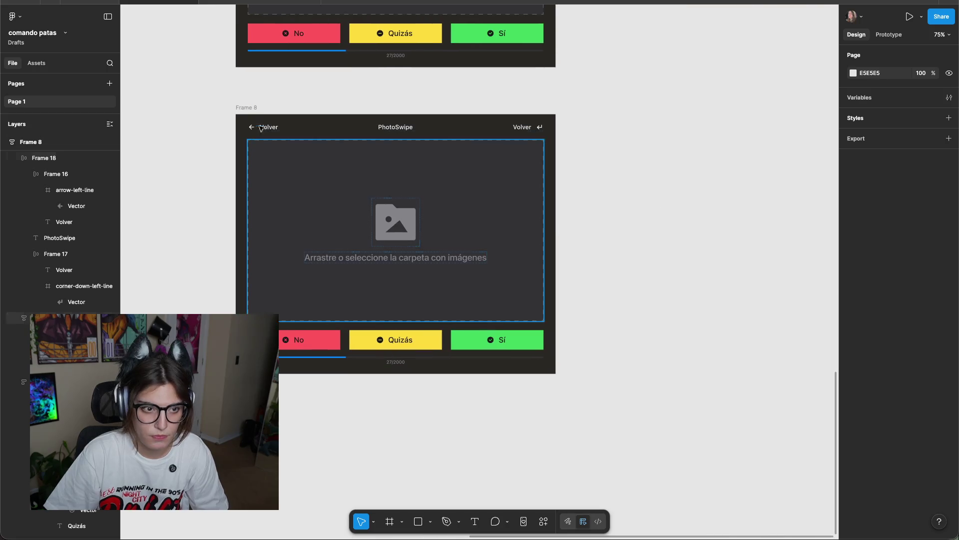
Stretch Frame 8 wider and taller to test how its contents resize.
click(550, 263)
drag(555, 263, 779, 263)
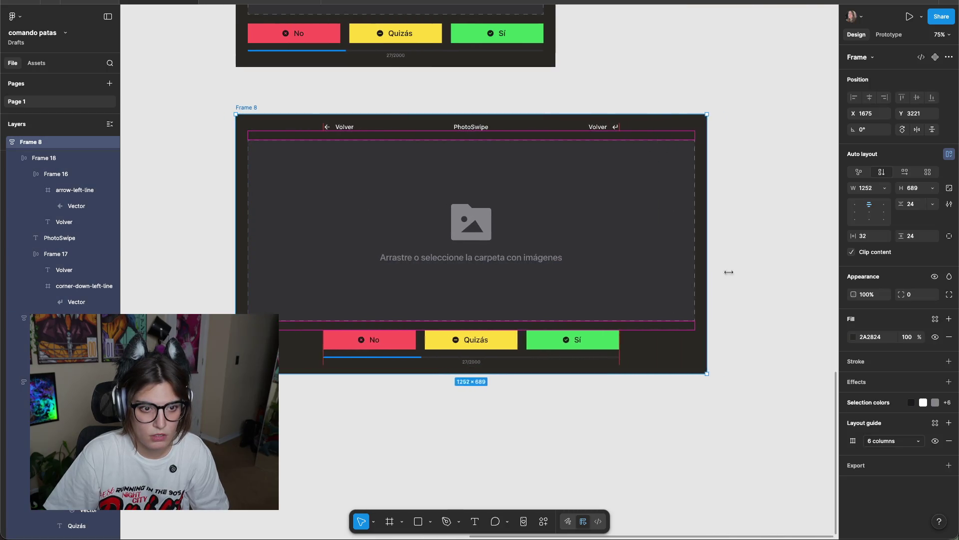
drag(620, 373, 620, 488)
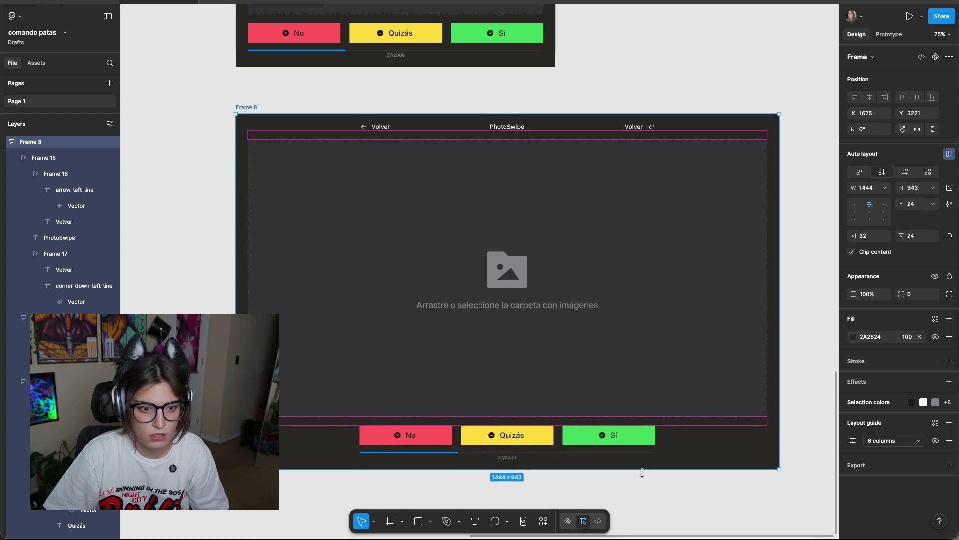
click(803, 319)
scroll(802, 319, down, 3)
scroll(615, 282, right, 3)
click(602, 370)
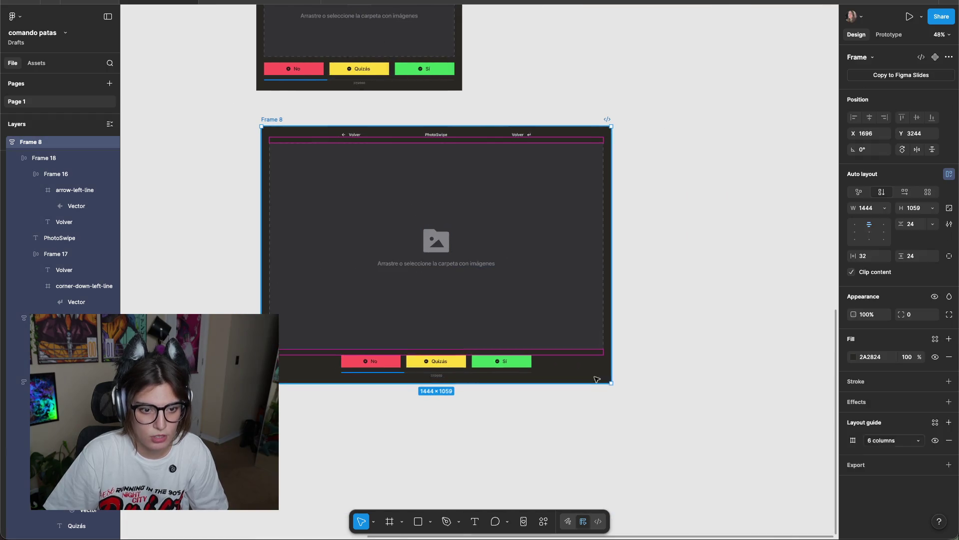
mouse_move(606, 378)
mouse_down()
mouse_move(564, 451)
mouse_move(602, 384)
mouse_up()
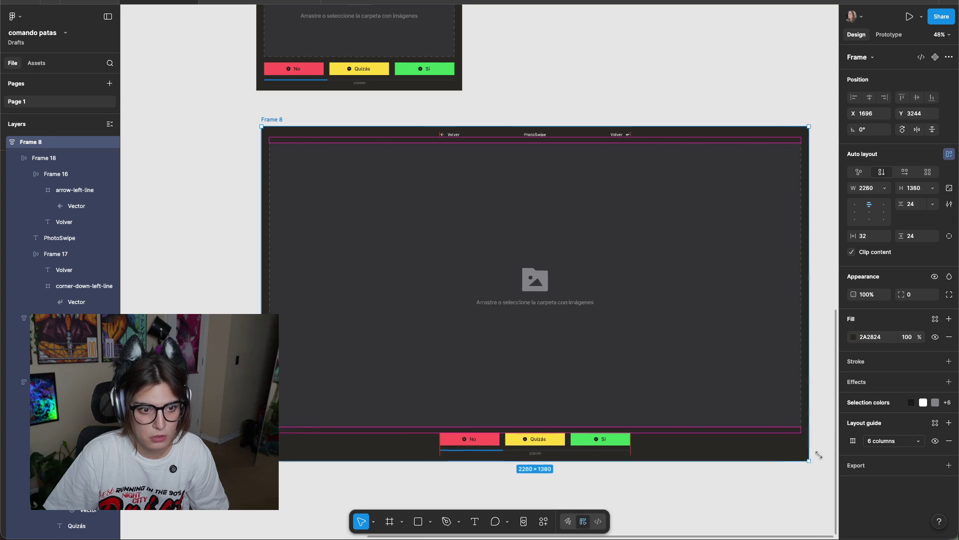
click(677, 258)
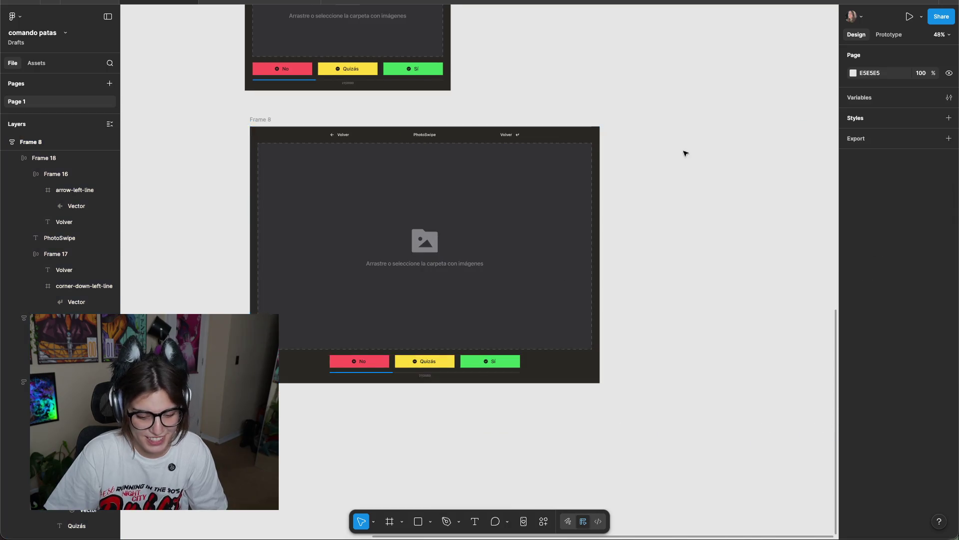
scroll(685, 150, up, 3)
scroll(685, 150, left, 5)
Resize Frame 8 back to 850 px wide and shorten it from the bottom.
drag(408, 204, 403, 195)
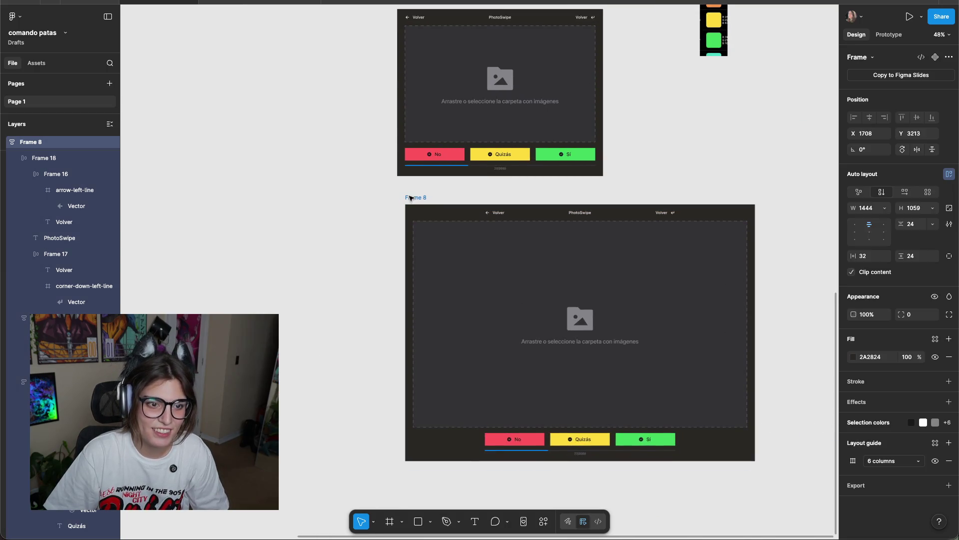
drag(747, 265, 602, 265)
key(Escape)
click(561, 456)
drag(561, 458, 563, 397)
click(706, 360)
scroll(636, 334, up, 5)
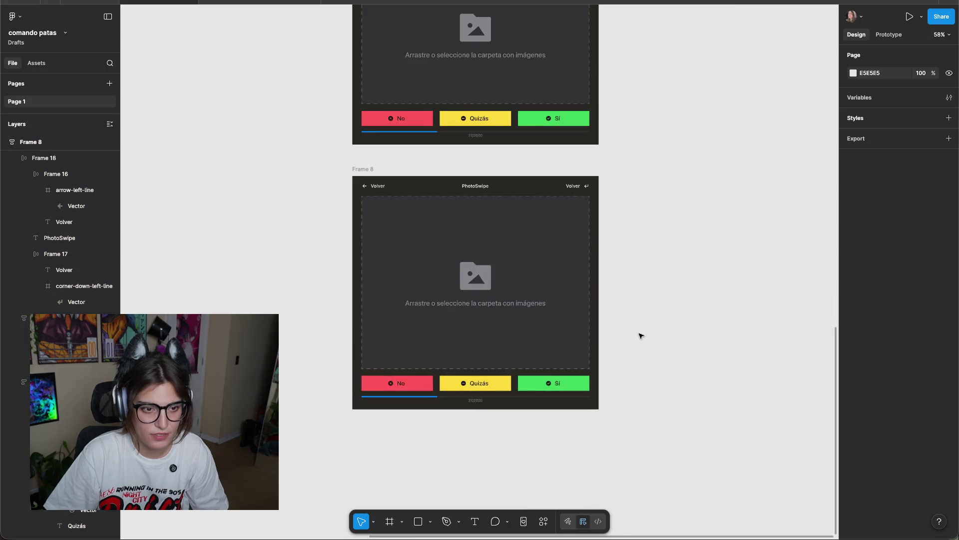
Alt-drag Frame 8 to create the copy Frame 9 beside it.
click(569, 444)
scroll(749, 411, down, 5)
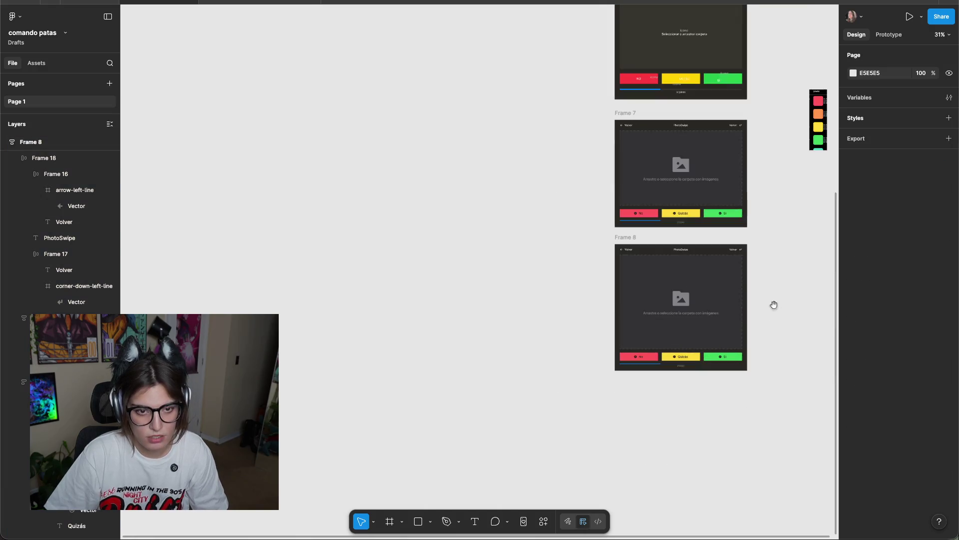
scroll(769, 308, right, 5)
alt+drag(407, 247, 765, 167)
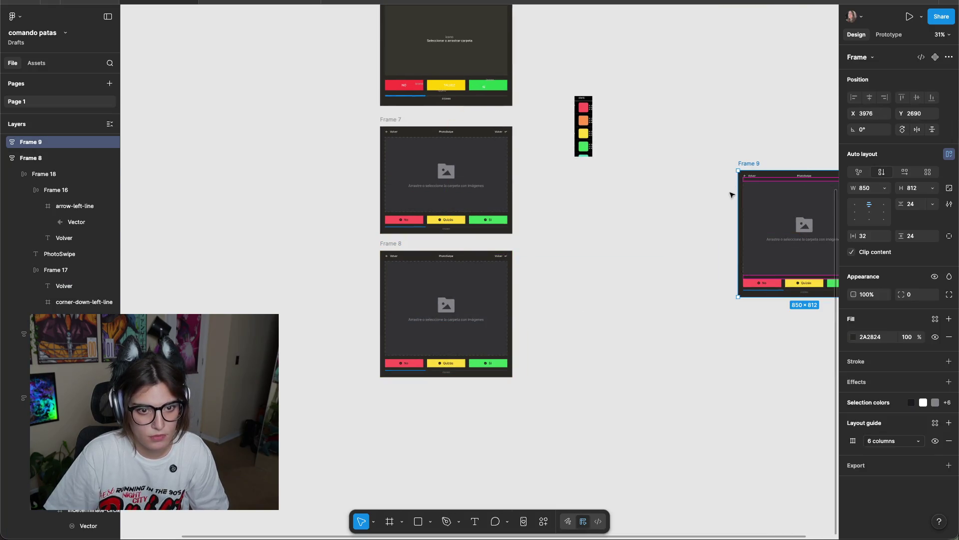
Cut Frame 9 and paste it onto a newly added Page 2.
key(Delete)
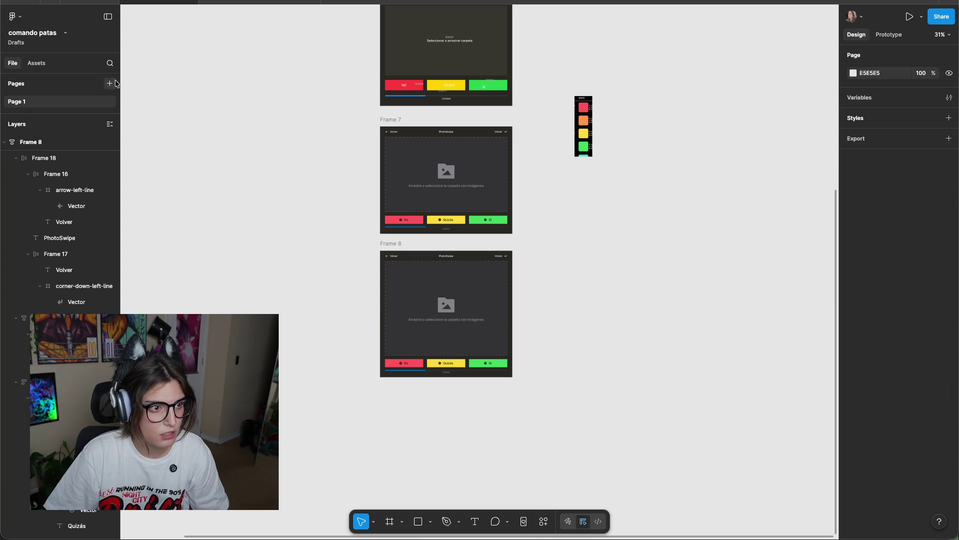
click(109, 82)
key(ctrl+v)
click(214, 171)
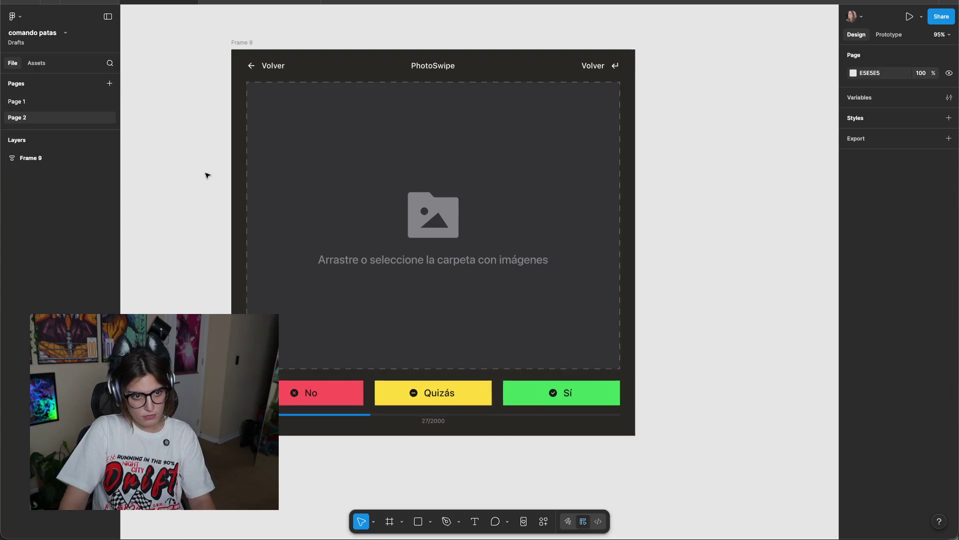
scroll(240, 173, left, 3)
scroll(240, 174, down, 1)
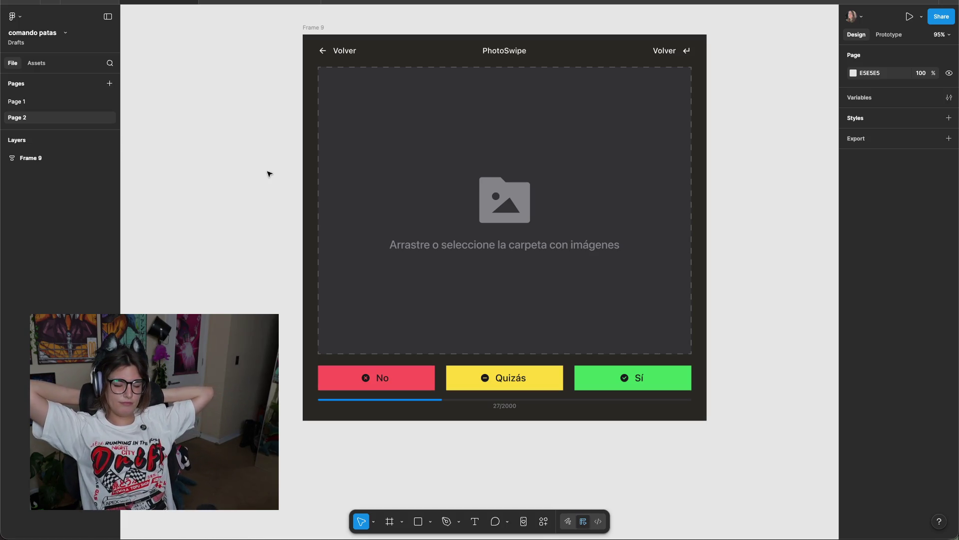
click(321, 26)
right_click(324, 24)
click(781, 170)
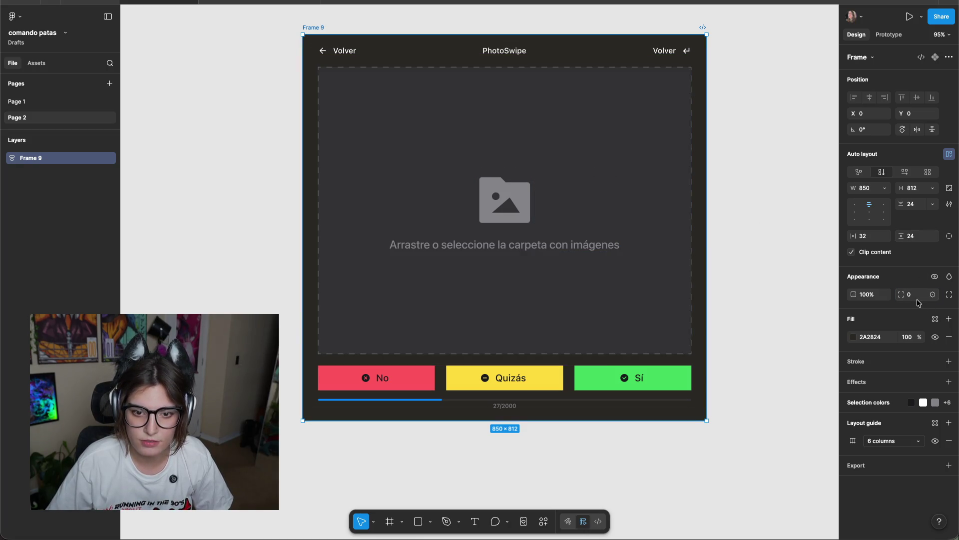
Select the green Sí button and set its opacity to 94%.
text(24)
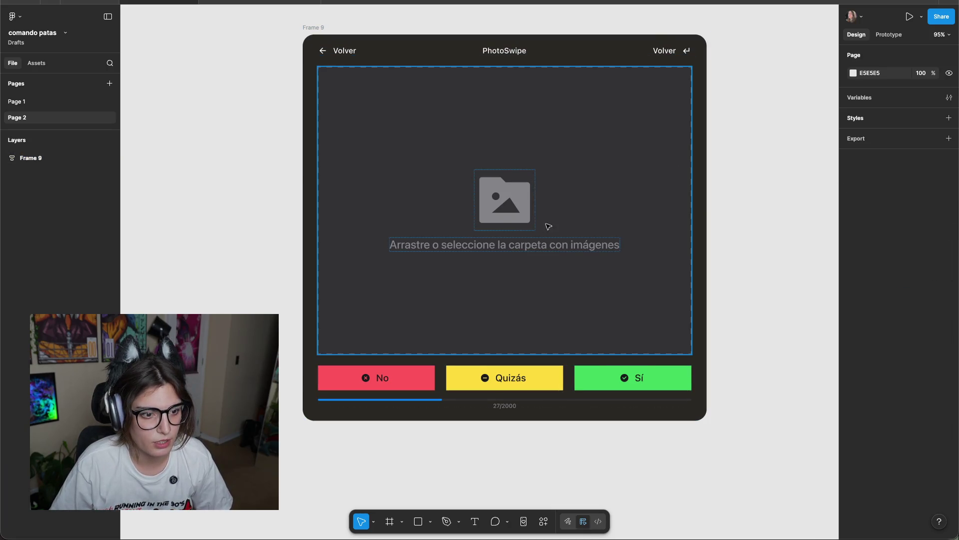
click(575, 181)
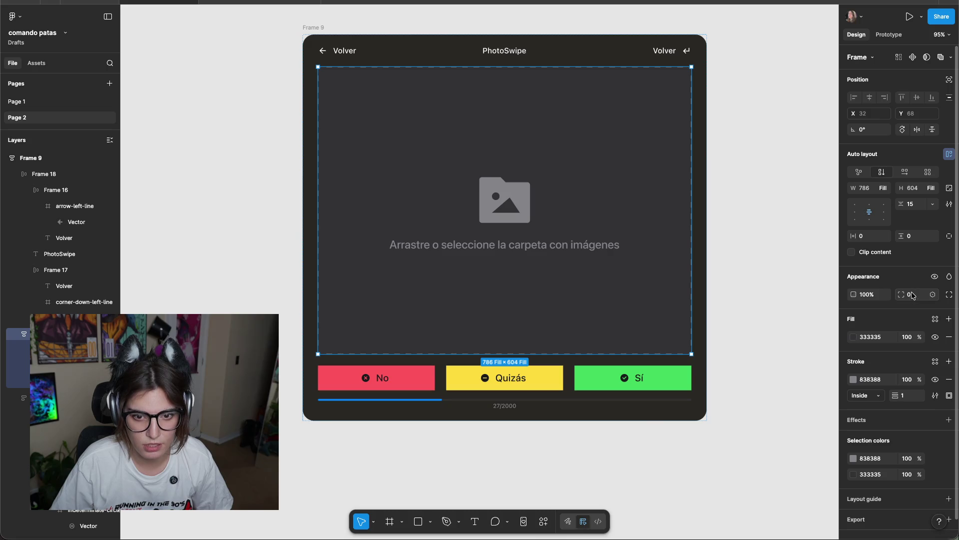
click(746, 180)
click(669, 387)
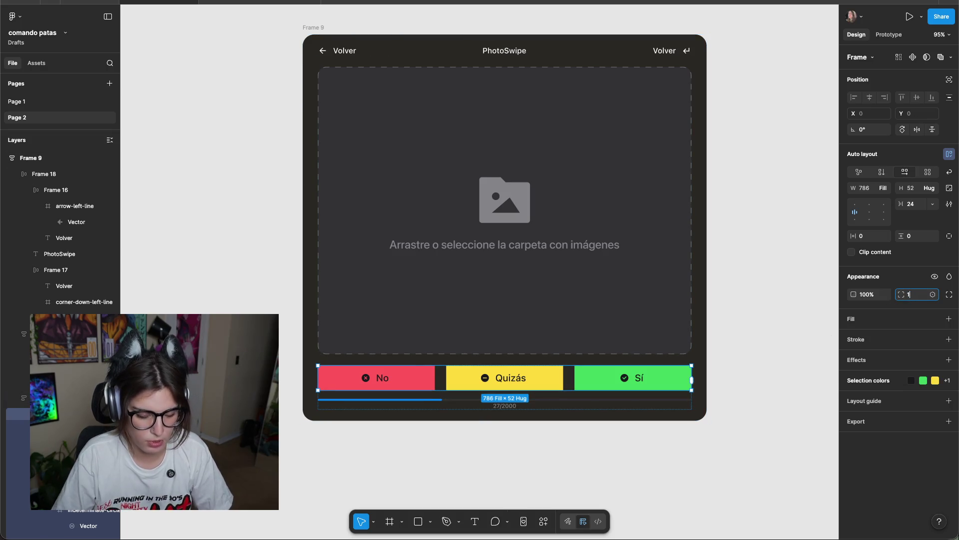
click(741, 347)
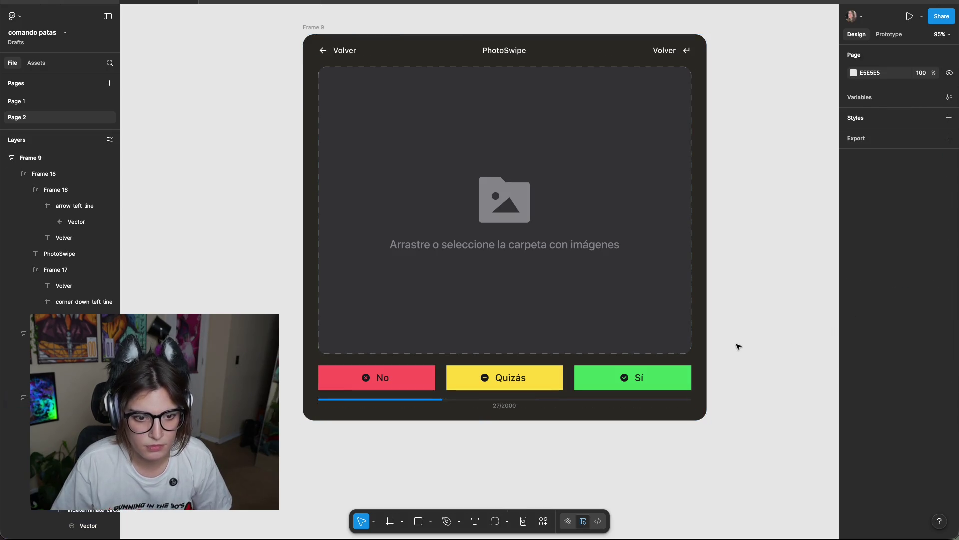
click(668, 361)
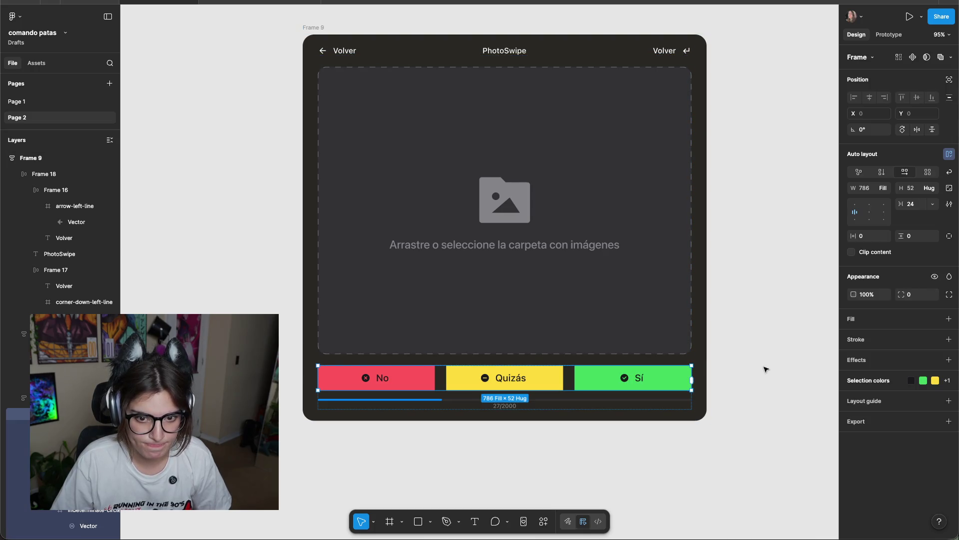
click(661, 382)
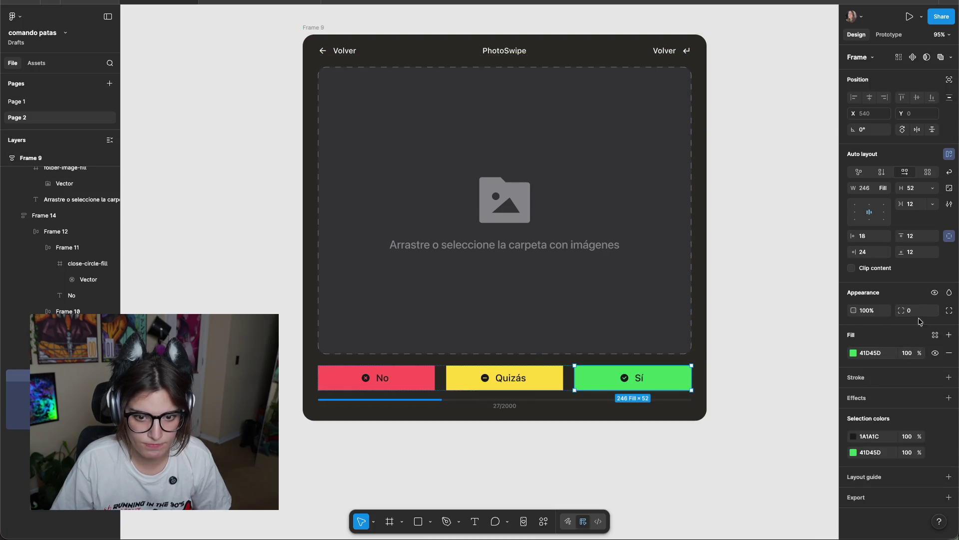
text(18)
key(9)
key(4)
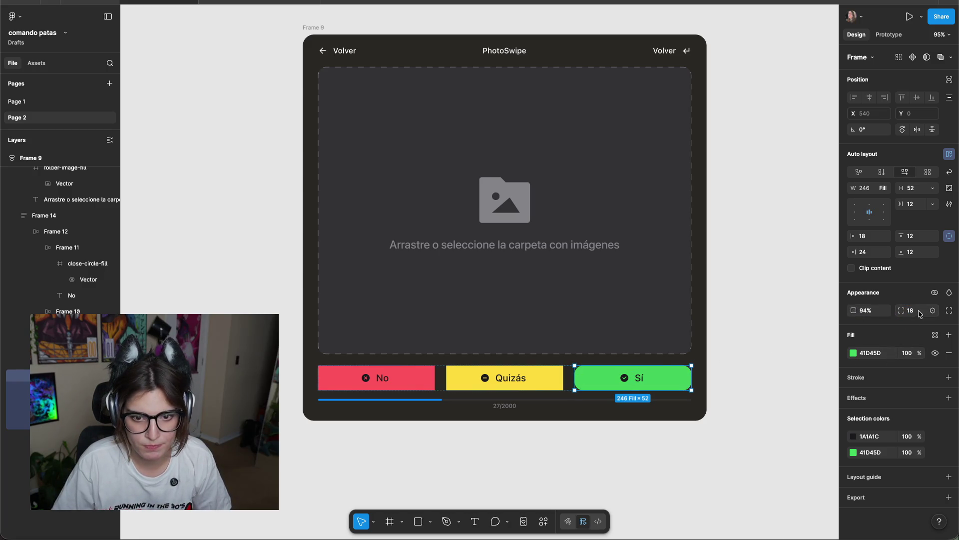
Round the corners of the green Sí button.
click(745, 367)
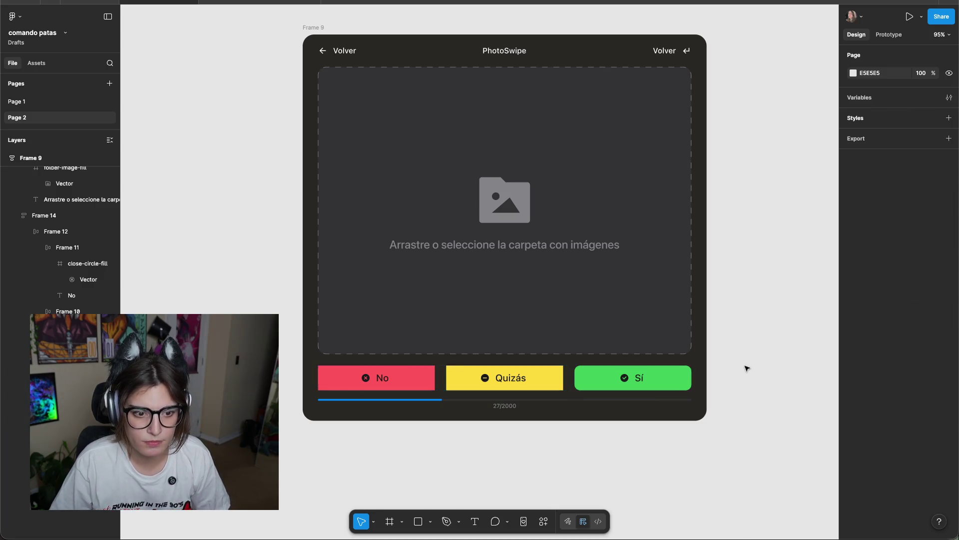
click(683, 372)
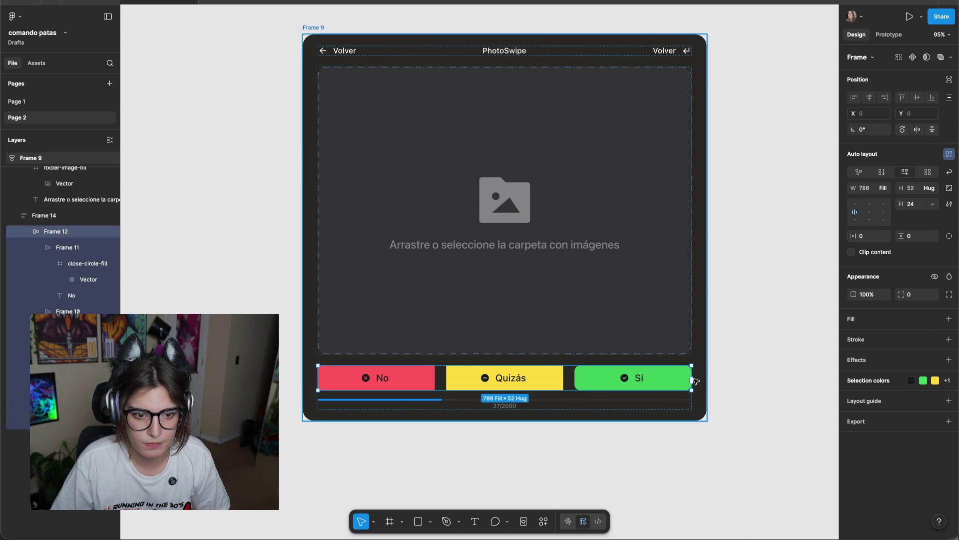
click(665, 387)
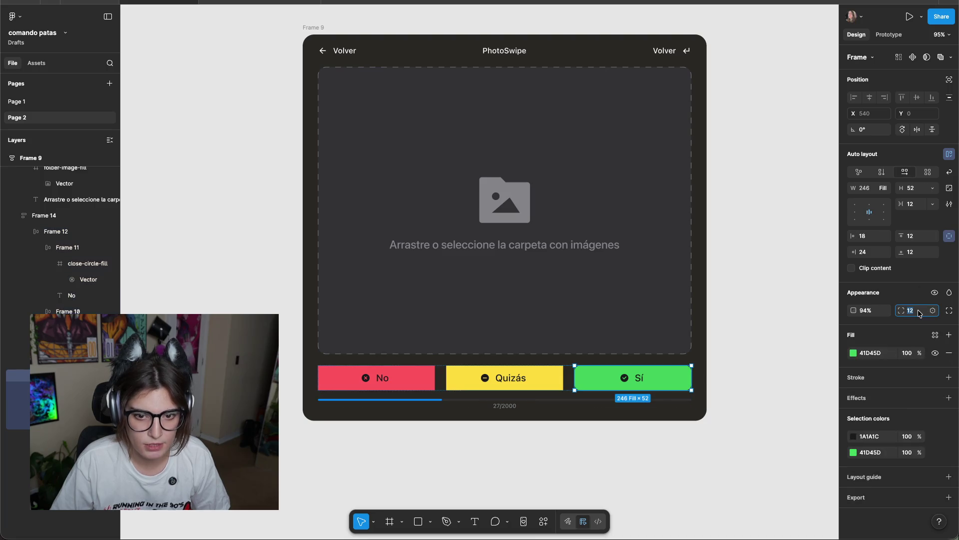
click(810, 324)
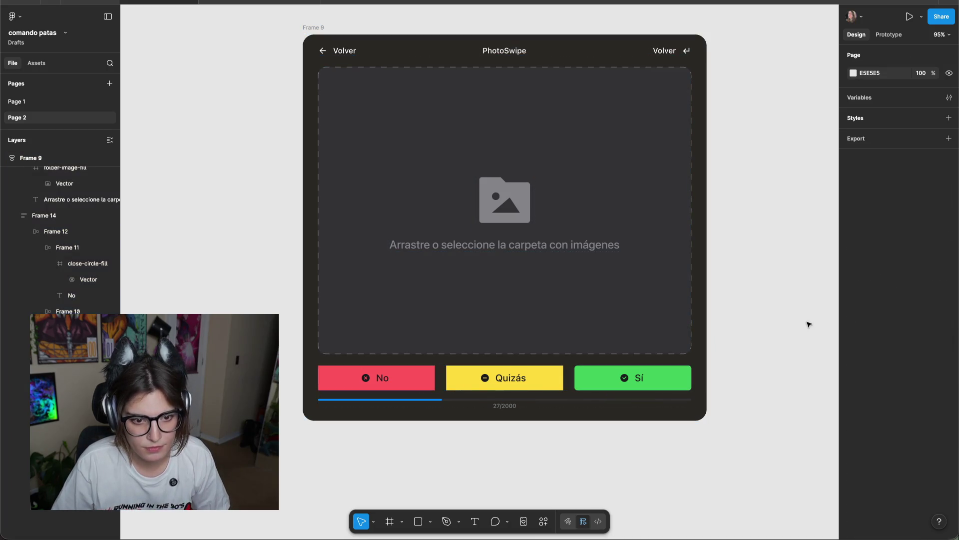
scroll(805, 327, up, 3)
Round the corners of the No and Quizás buttons together.
click(574, 400)
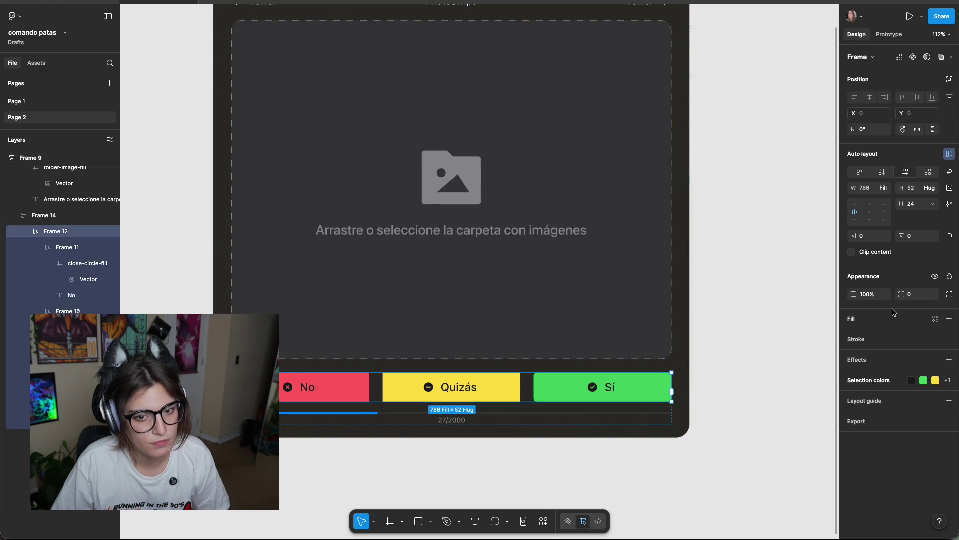
click(504, 391)
shift+click(349, 399)
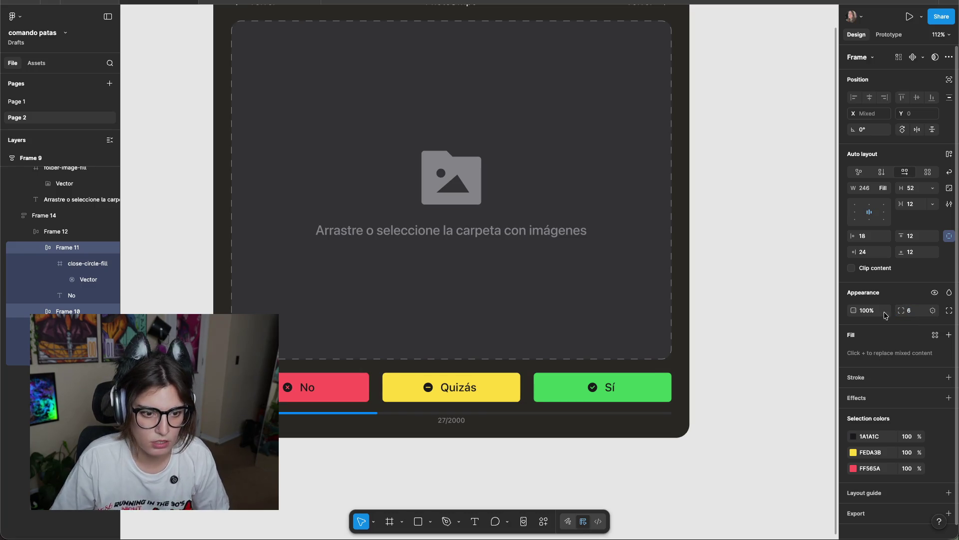
click(730, 248)
scroll(749, 244, left, 3)
Give the dashed drop zone rounded corners.
click(604, 361)
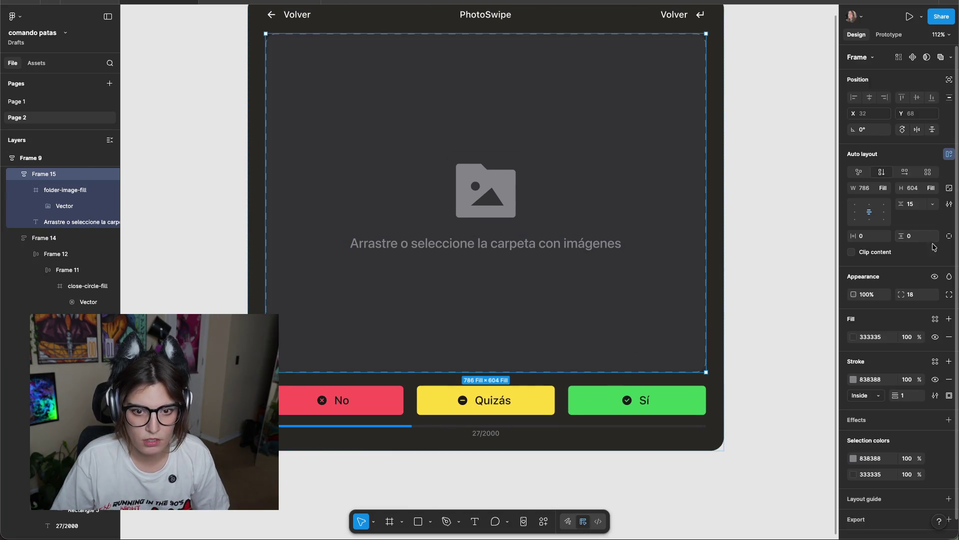
key(Escape)
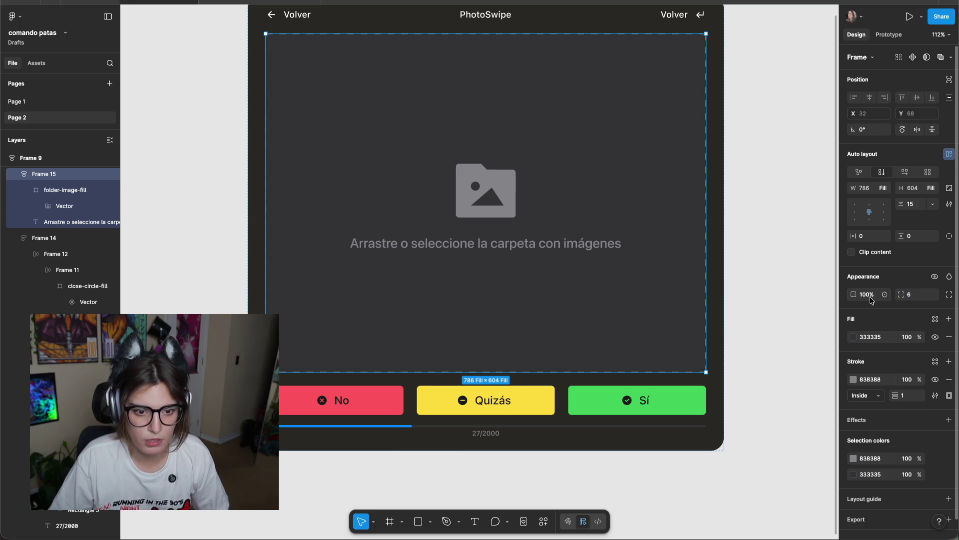
key(Escape)
key(Escape)
scroll(786, 273, down, 5)
scroll(804, 266, up, 1)
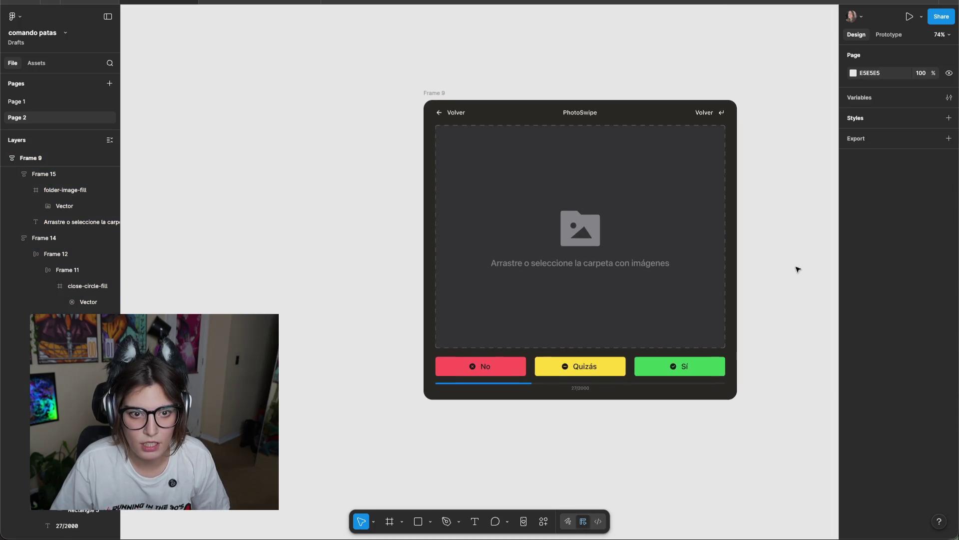
Round the corners of the outer dark PhotoSwipe frame, Frame 9.
drag(796, 248, 772, 281)
click(707, 282)
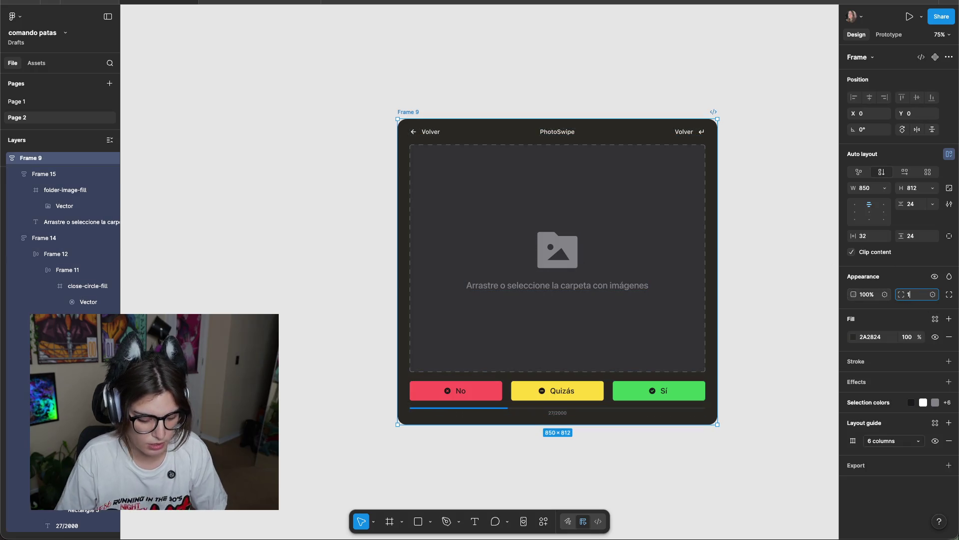
click(786, 242)
scroll(721, 256, right, 2)
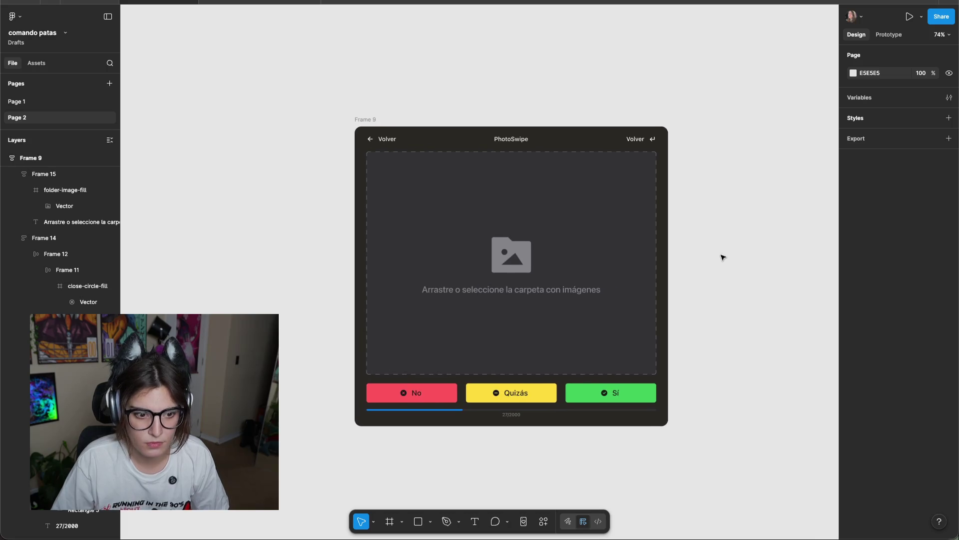
scroll(729, 264, up, 2)
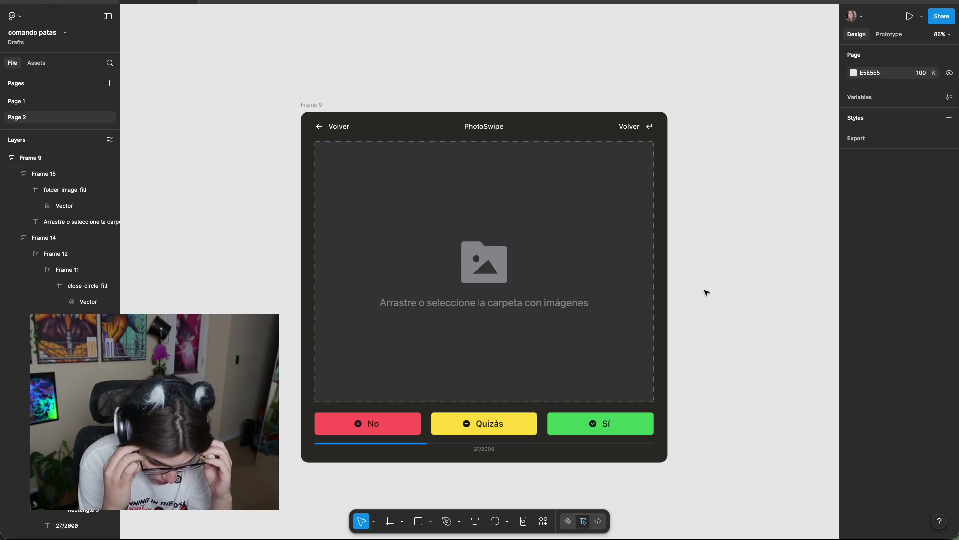
Rename the right-hand Volver label to Deshacer.
double_click(631, 126)
text(Deshacer)
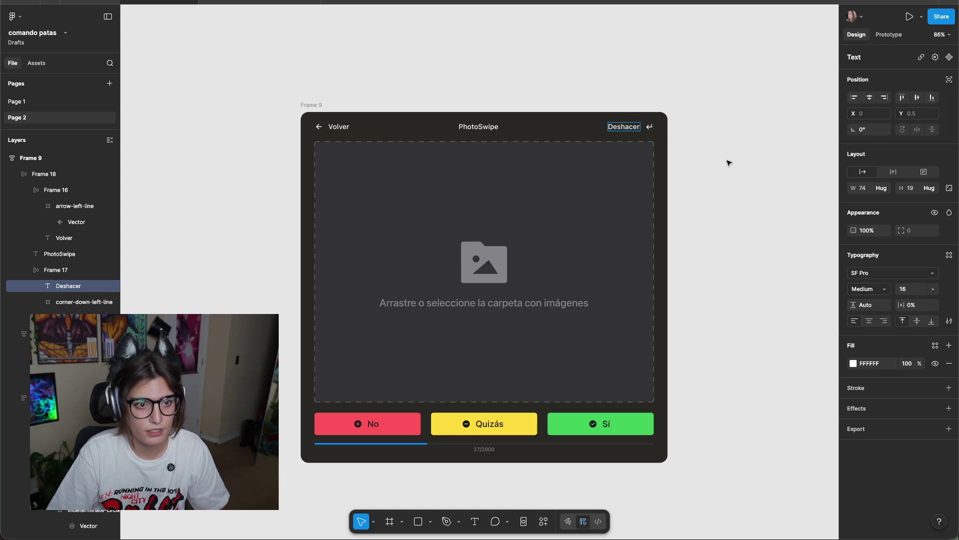
click(728, 162)
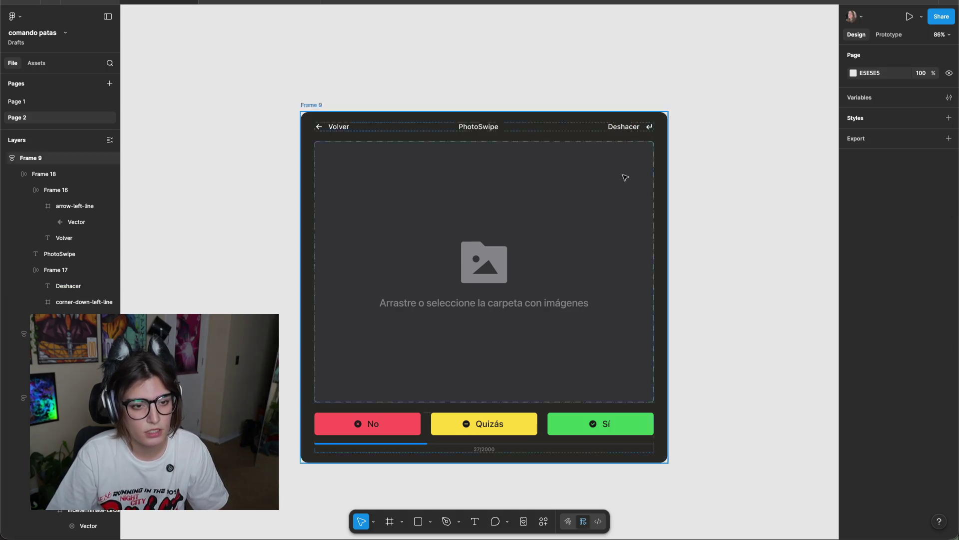
double_click(478, 127)
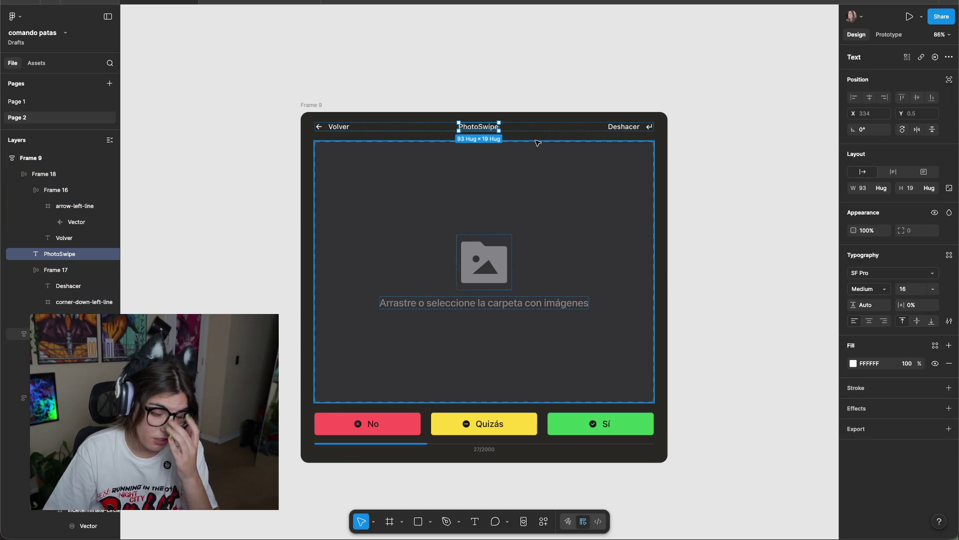
Set the Deshacer group, Frame 17, to a fixed 120 px width.
click(622, 128)
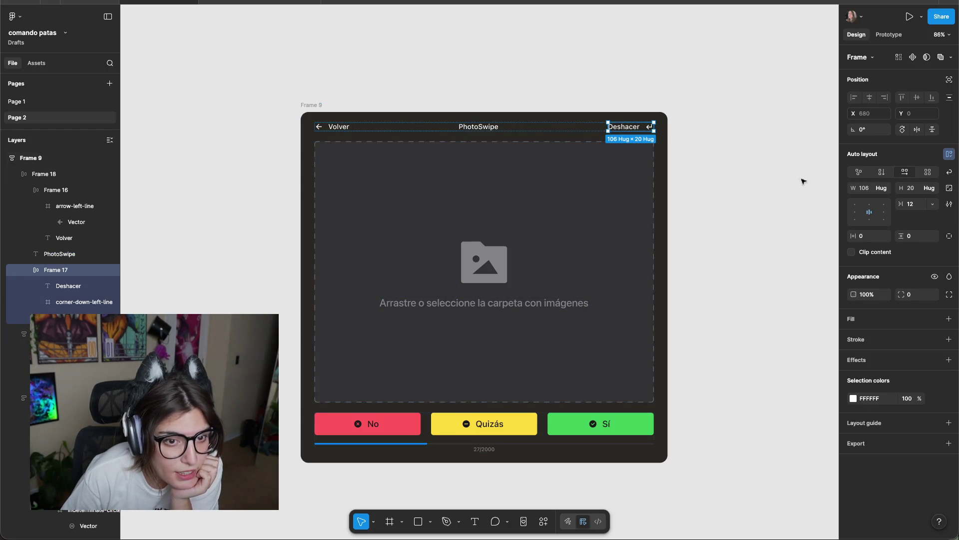
click(884, 189)
click(862, 176)
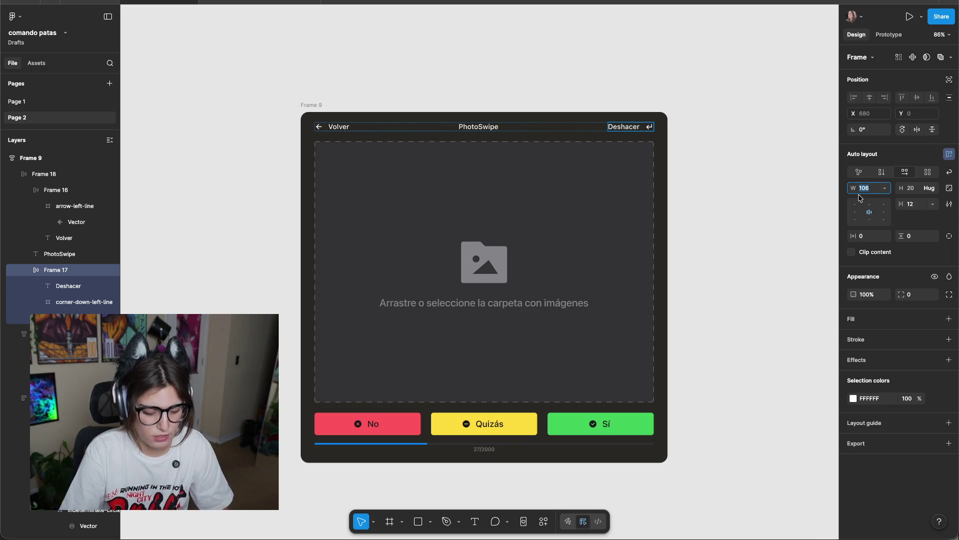
text(120)
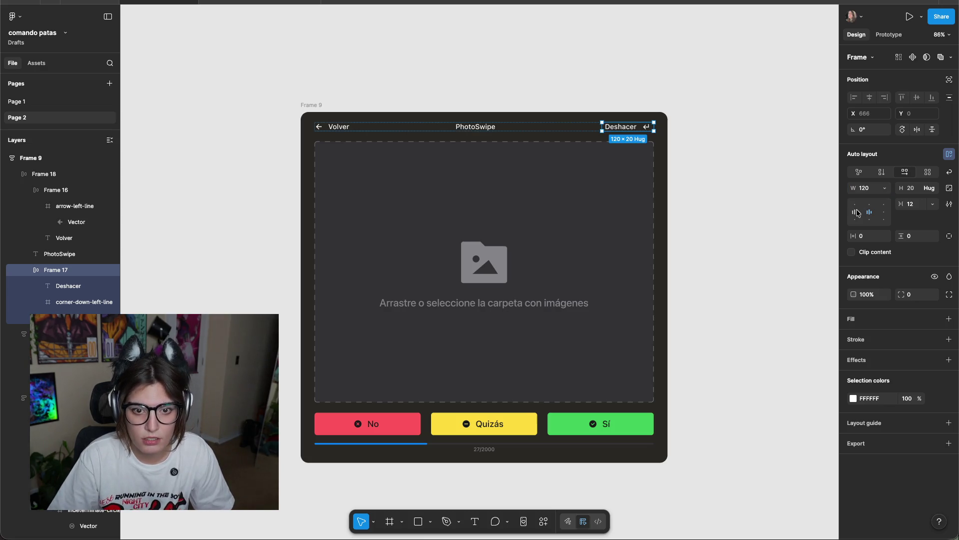
Make the Volver group, Frame 16, fixed width and left-aligned.
click(333, 126)
click(884, 189)
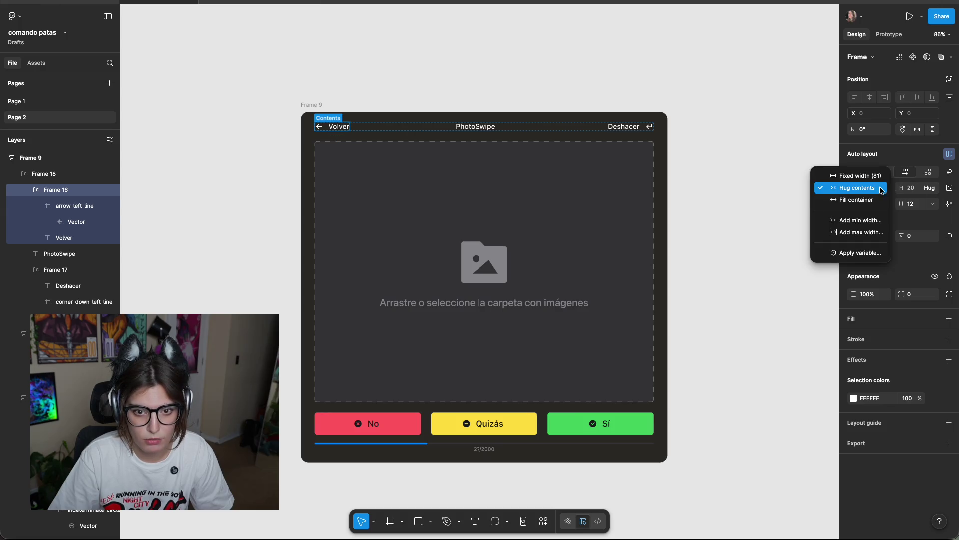
click(859, 176)
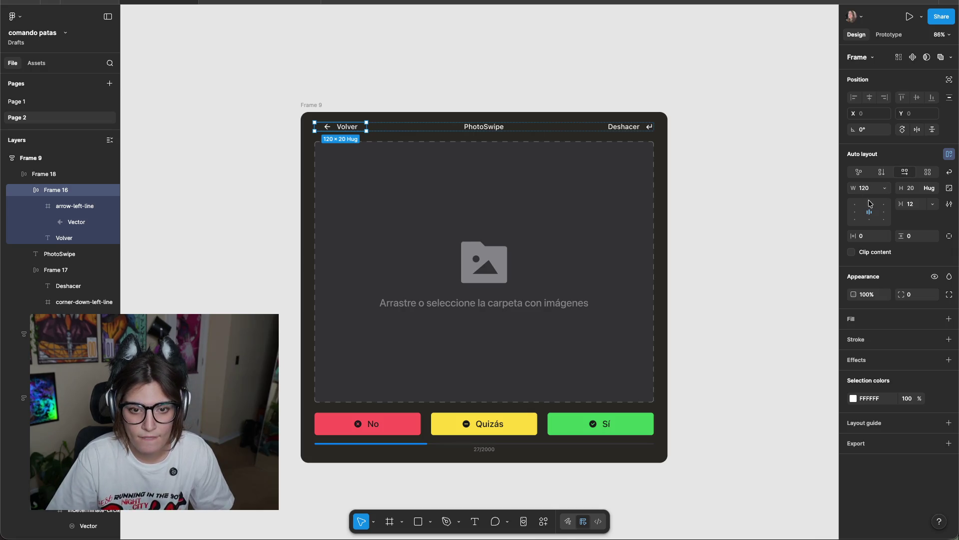
click(856, 214)
click(749, 175)
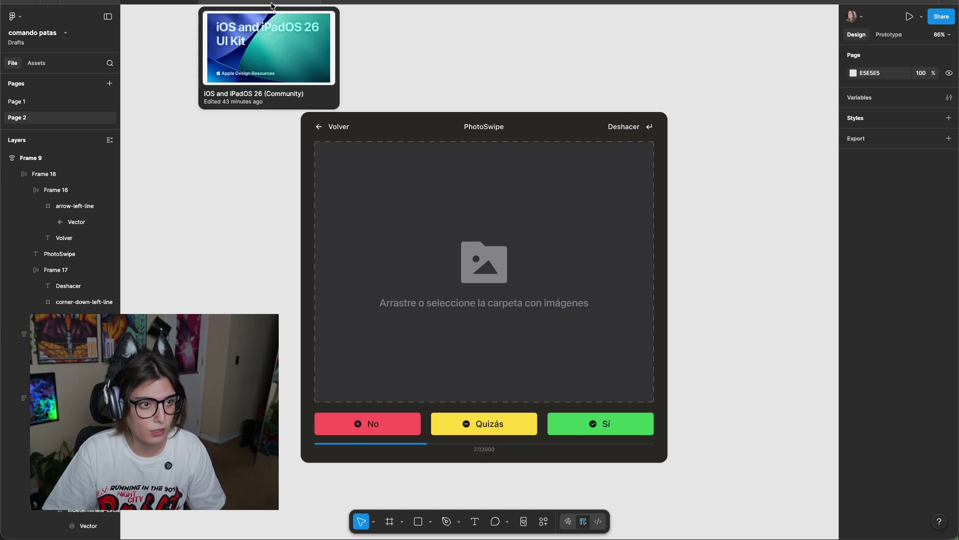
View the Windows page of the iOS and iPadOS 26 kit, then return to Recents.
click(240, 3)
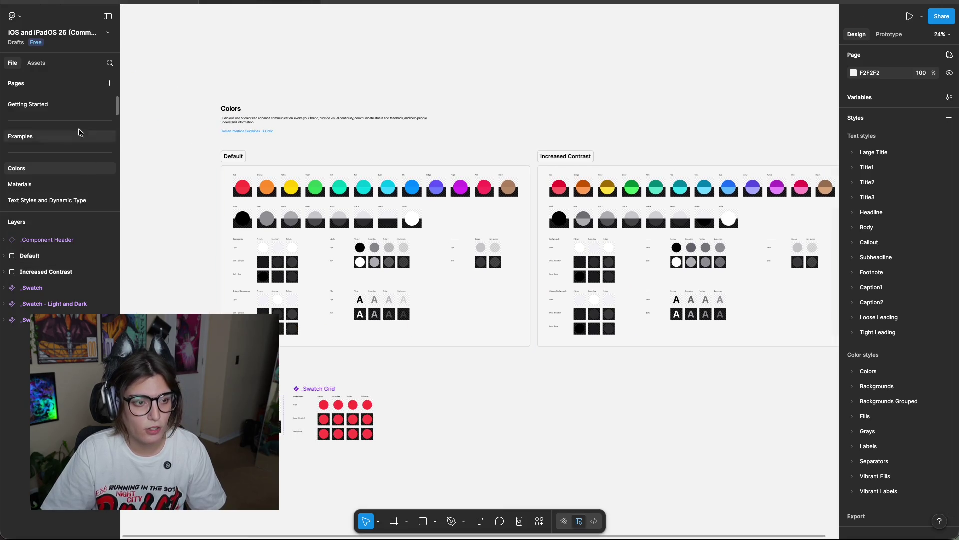
scroll(85, 198, down, 10)
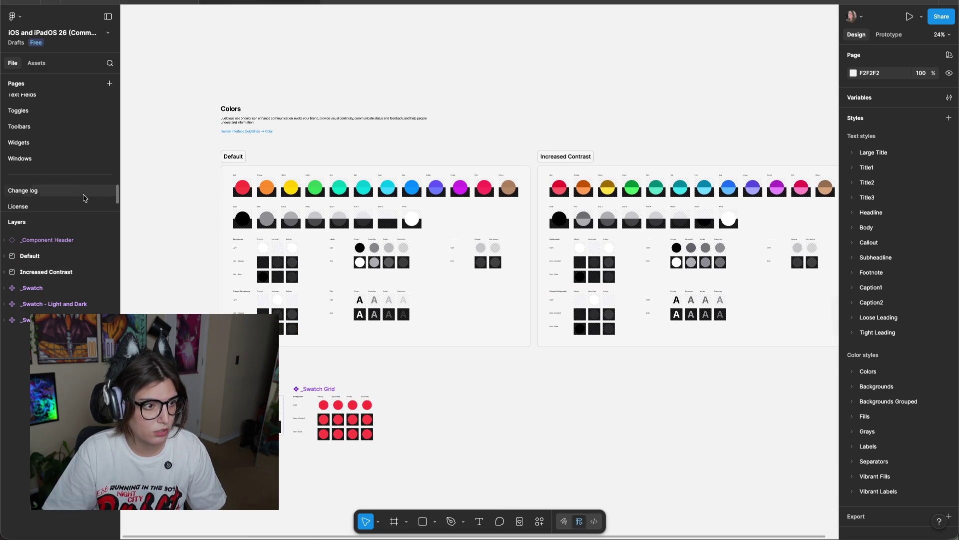
click(40, 159)
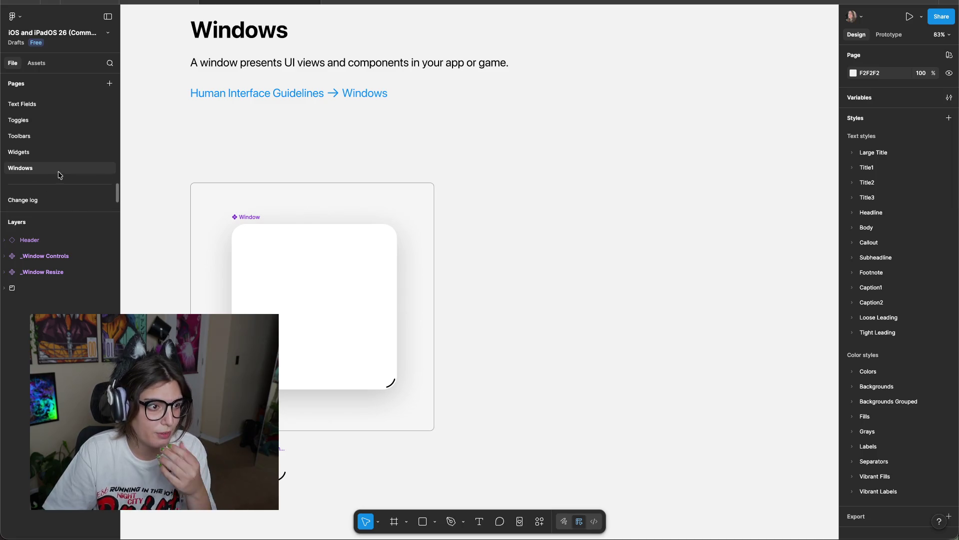
scroll(45, 164, up, 10)
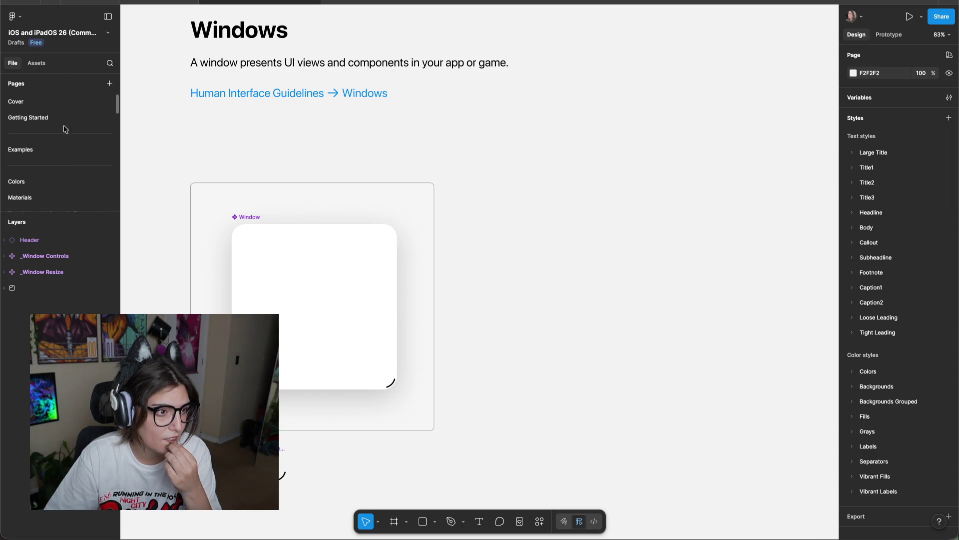
click(39, 1)
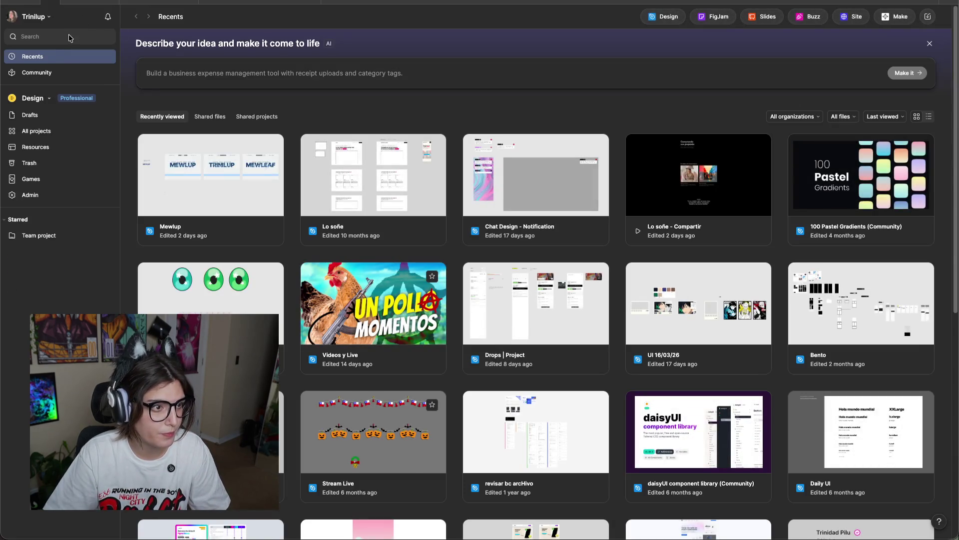
Search Figma Community for 'macos'.
click(46, 71)
click(799, 23)
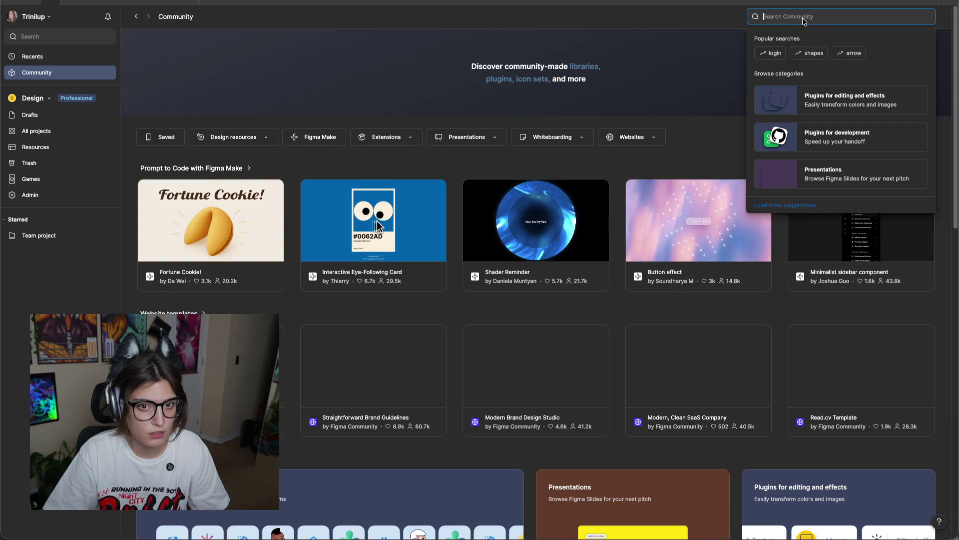
text(macos)
key(Return)
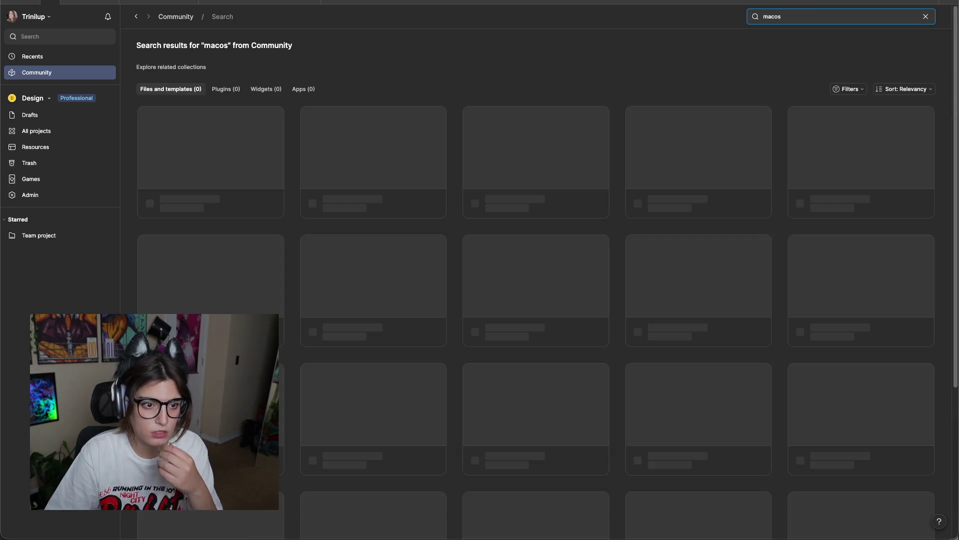
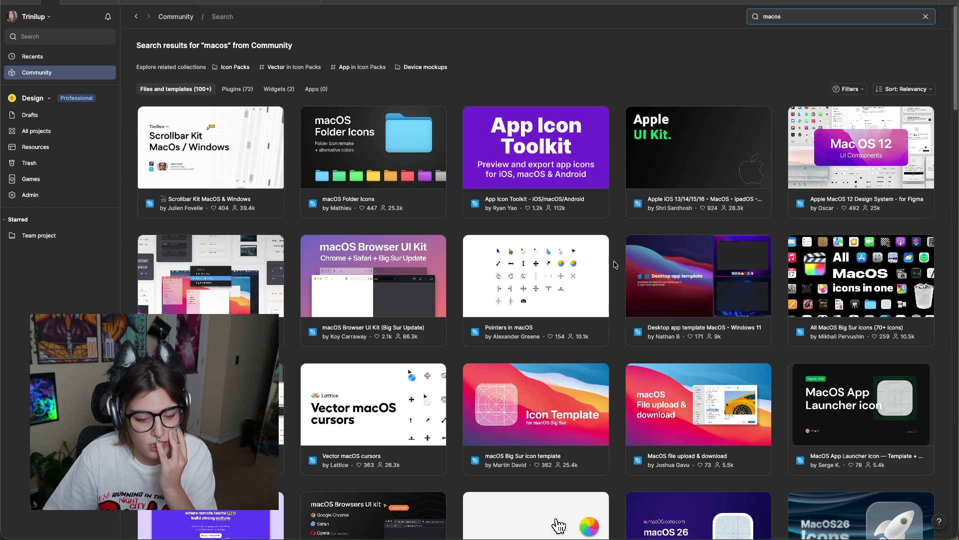
Scroll down the 'macos' Community results to reach the Apple macOS 26 Library file.
scroll(620, 258, down, 3)
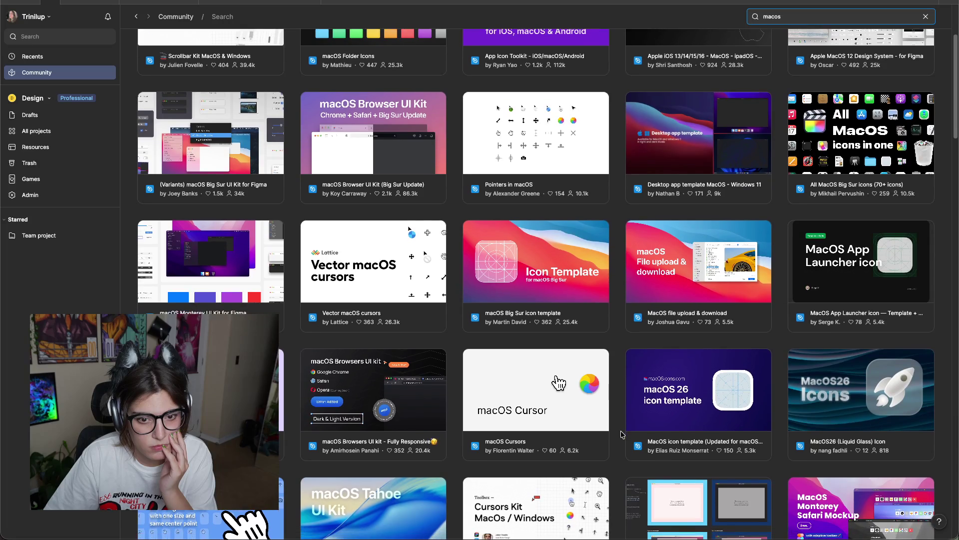
scroll(633, 430, down, 3)
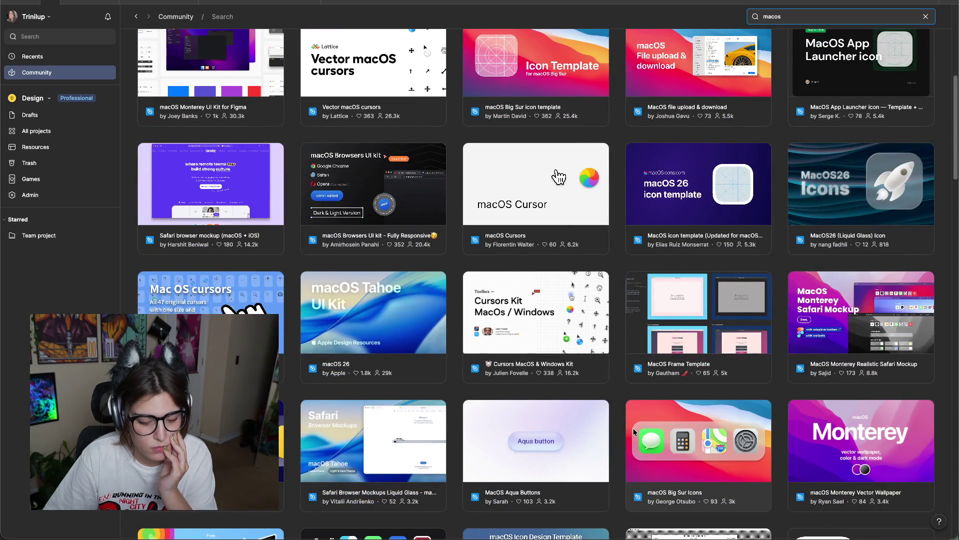
scroll(625, 426, down, 3)
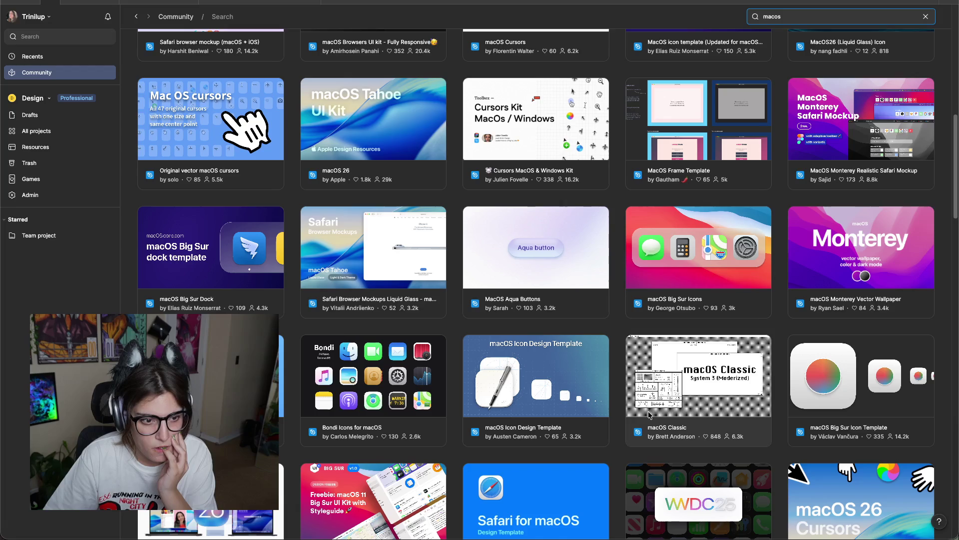
scroll(455, 354, down, 2)
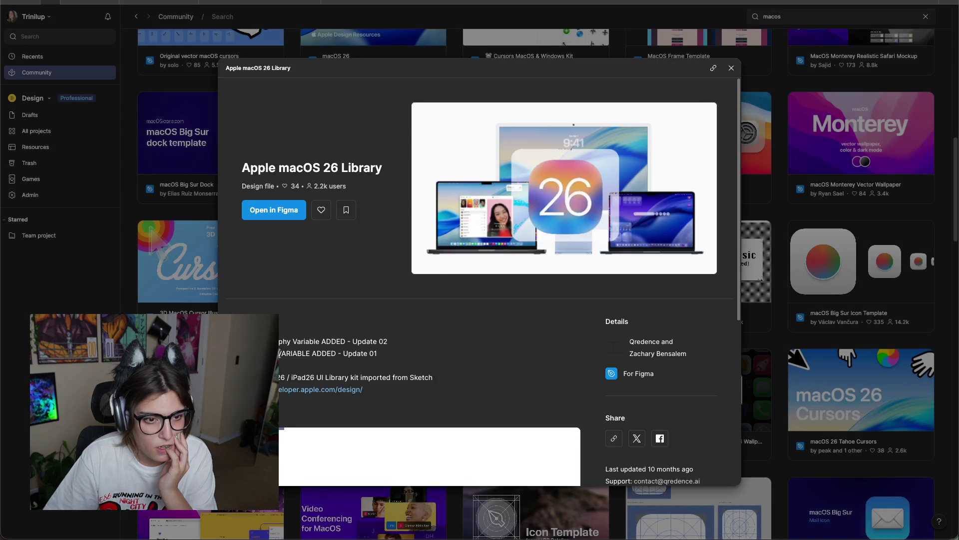
Load the file's interactive preview, show its Symbols page at 14% zoom and pan around.
scroll(478, 367, down, 3)
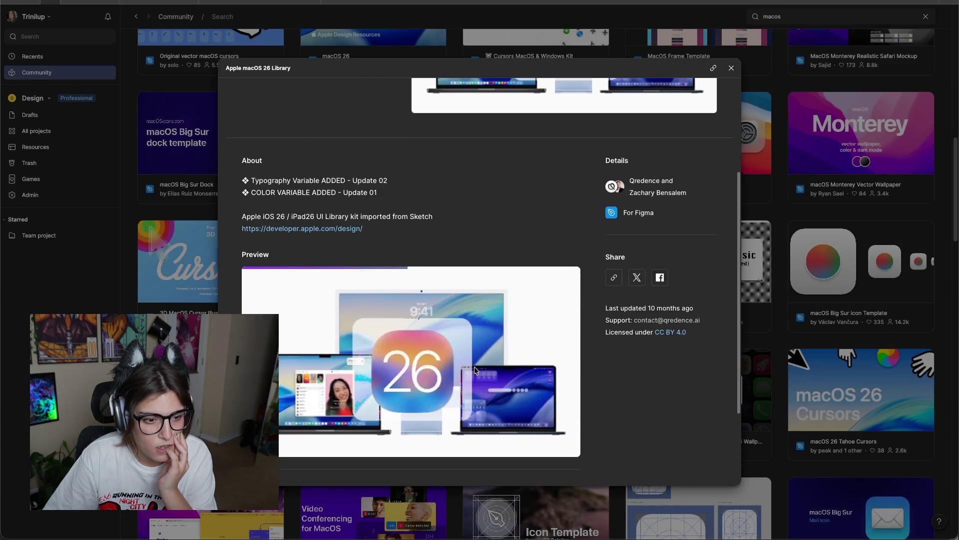
click(401, 343)
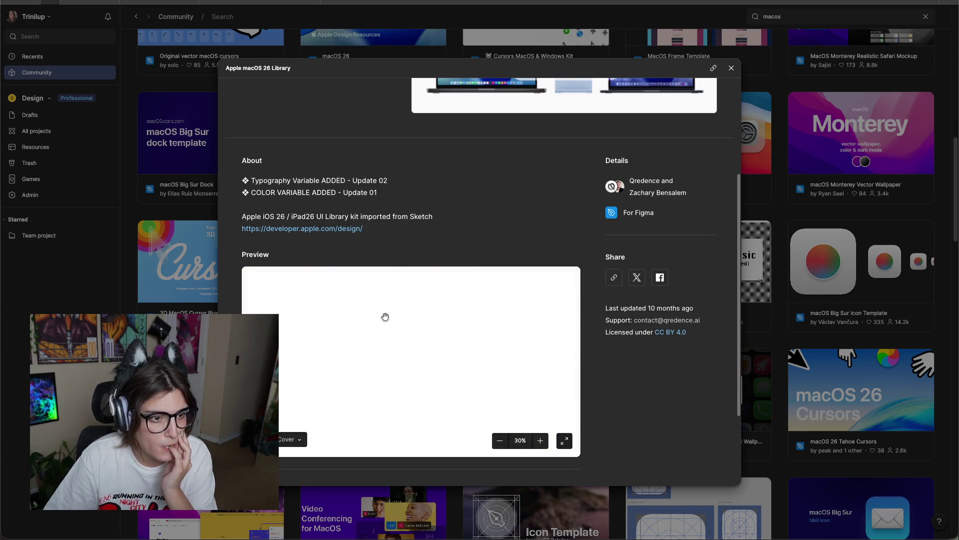
click(291, 440)
scroll(286, 401, down, 2)
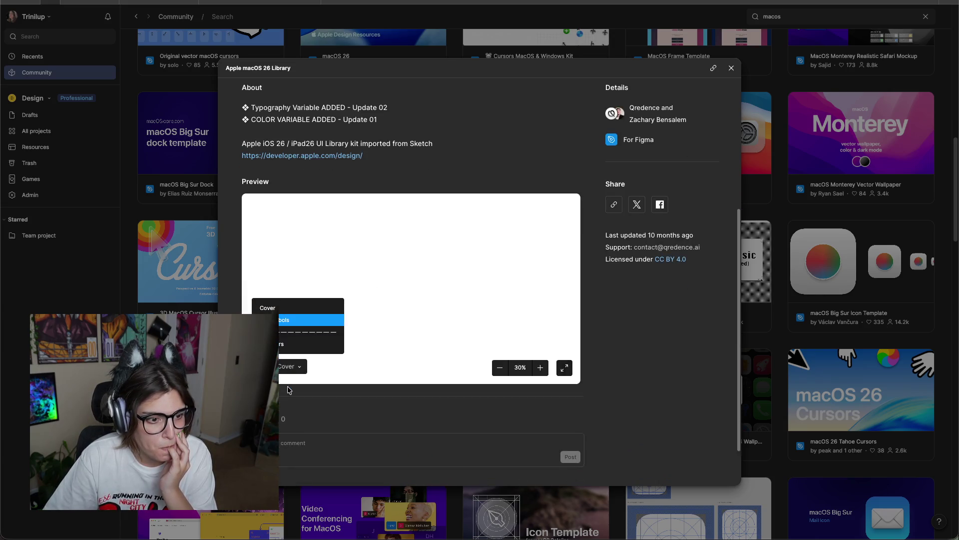
key(Return)
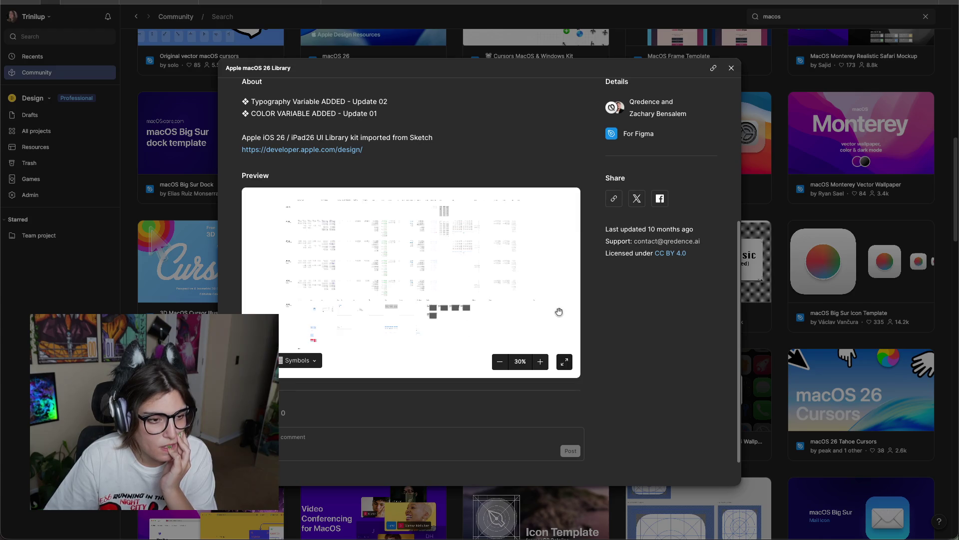
click(541, 361)
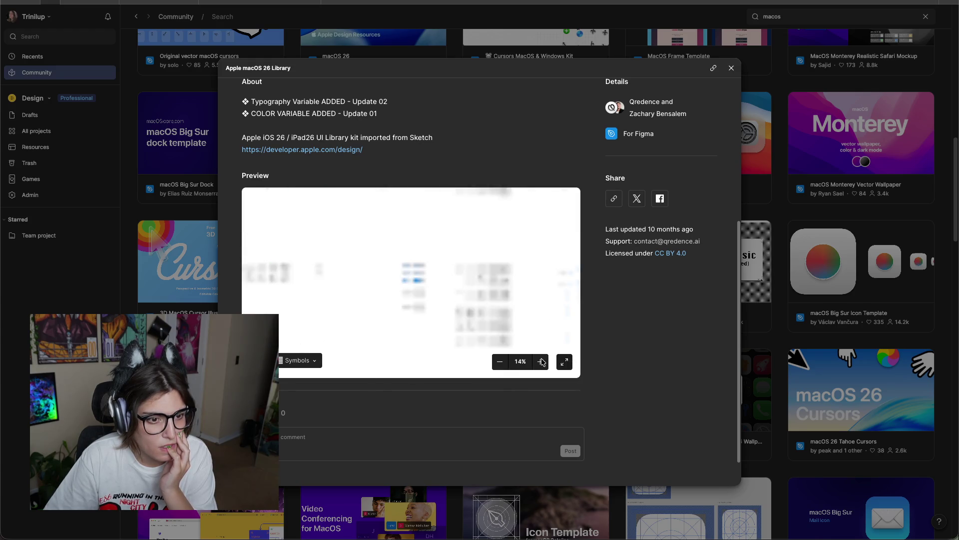
drag(401, 289, 580, 259)
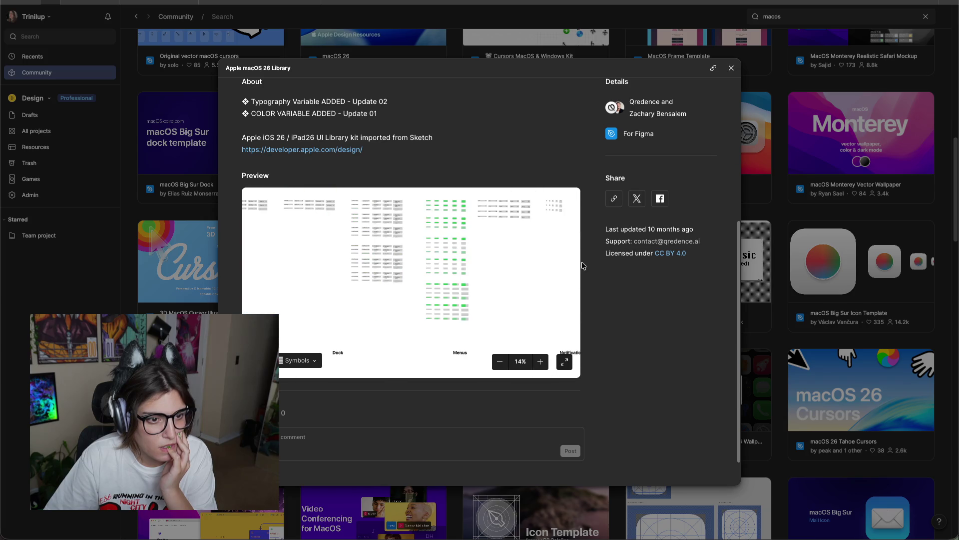
mouse_move(335, 228)
mouse_down()
mouse_move(467, 317)
mouse_move(361, 261)
mouse_move(497, 307)
mouse_up()
Scroll through the preview, reopen its page list, then close the macOS 26 Library details.
scroll(504, 293, down, 2)
scroll(448, 235, down, 3)
scroll(388, 278, down, 3)
scroll(406, 325, down, 3)
scroll(435, 292, up, 3)
scroll(418, 188, down, 2)
scroll(435, 278, down, 3)
scroll(432, 236, up, 3)
scroll(431, 235, down, 1)
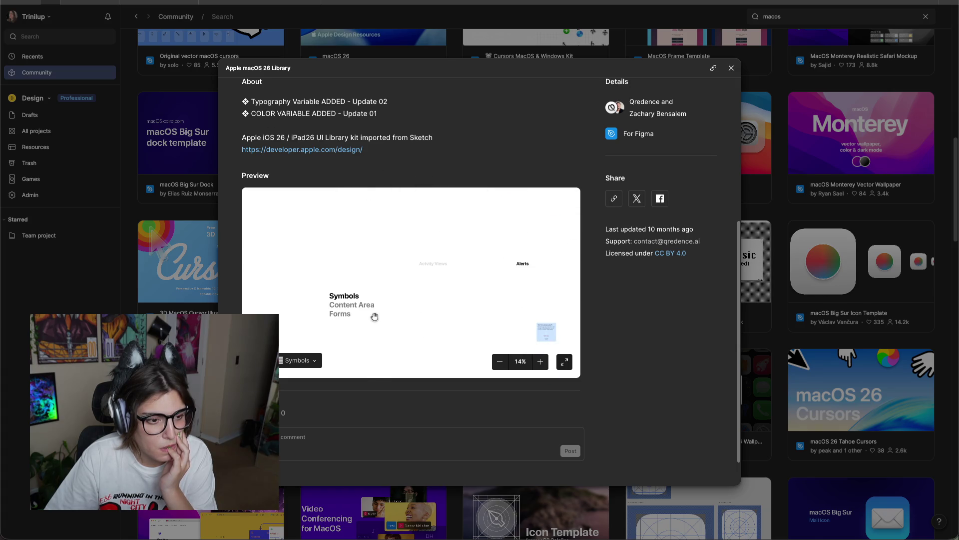
scroll(374, 316, down, 2)
click(300, 360)
scroll(283, 297, down, 1)
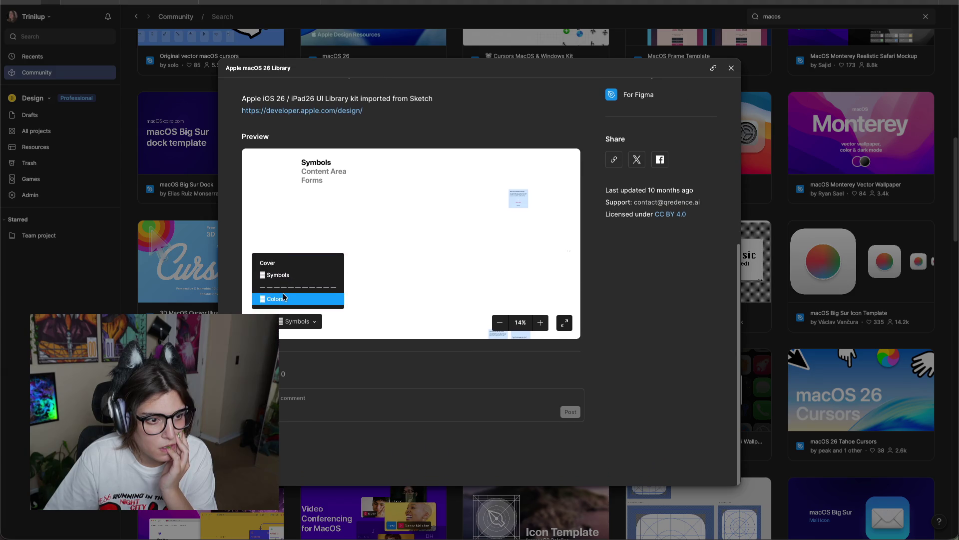
click(730, 69)
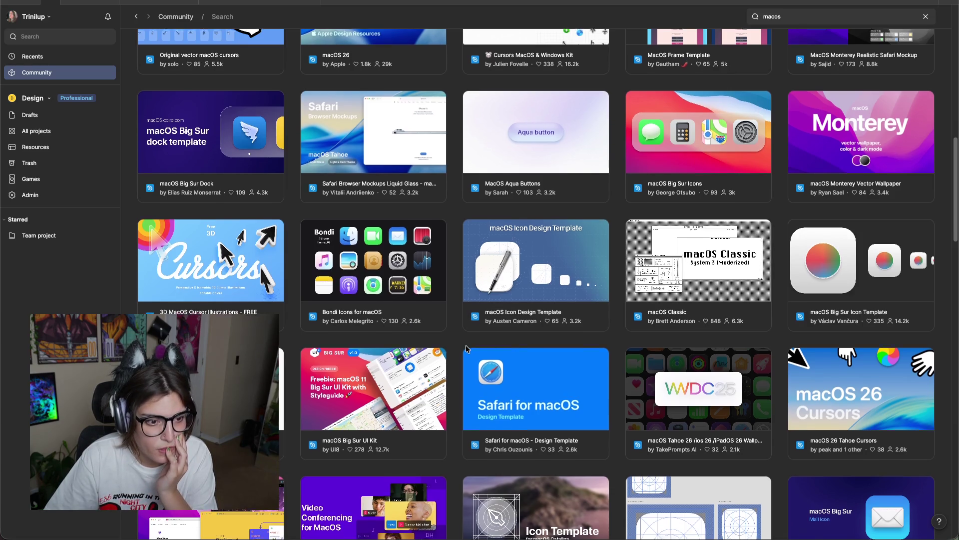
Find the Apple iOS 13/14/15/16 UI Kit and open a copy in the Design team's drafts.
scroll(503, 340, down, 2)
scroll(456, 360, down, 2)
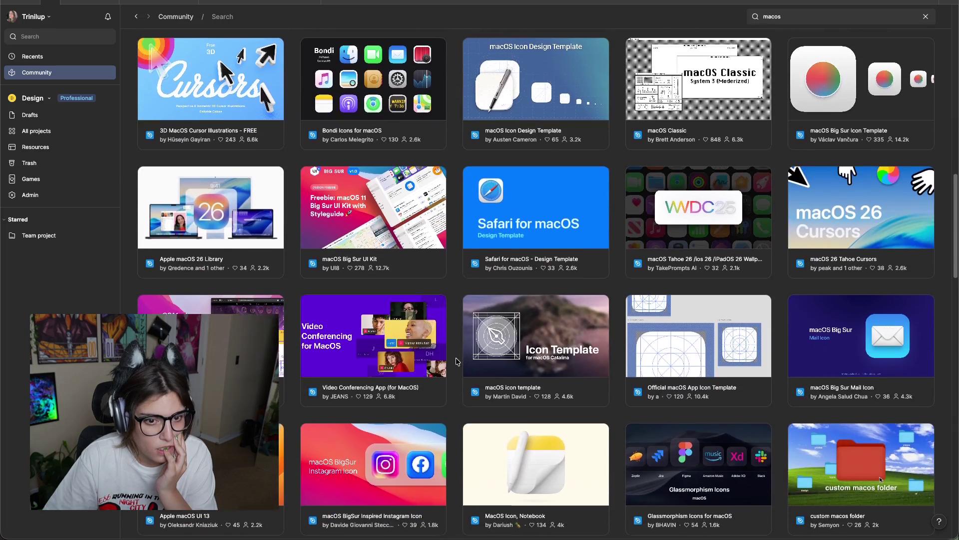
scroll(456, 361, down, 2)
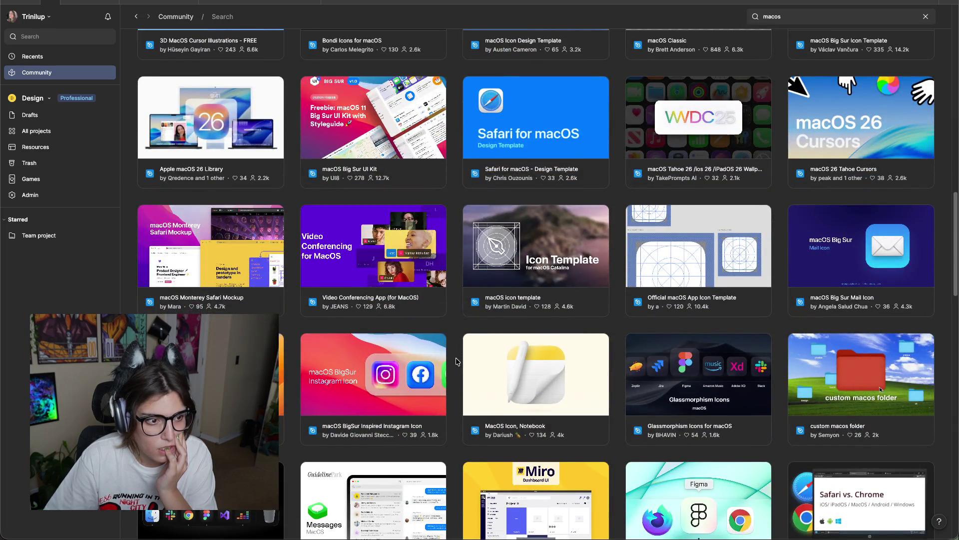
scroll(458, 362, down, 1)
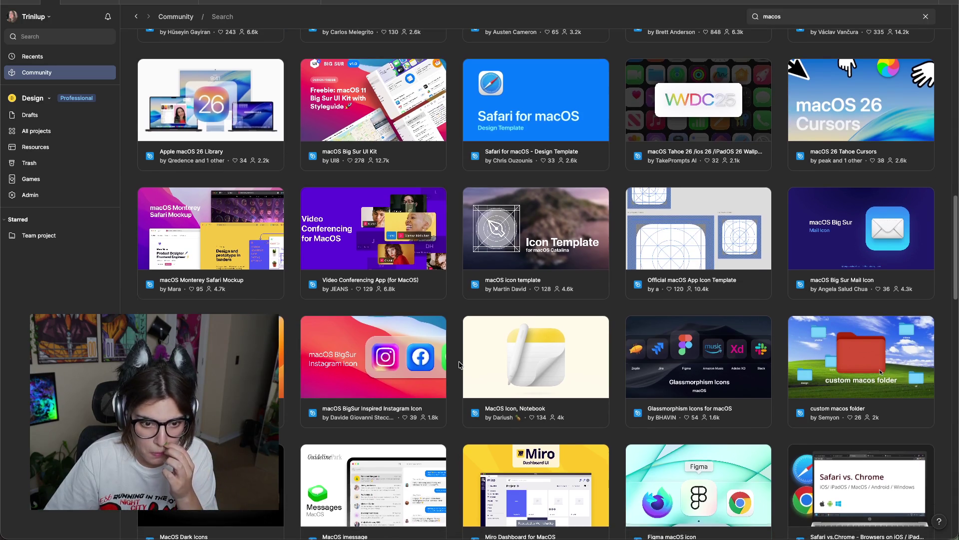
scroll(459, 365, down, 2)
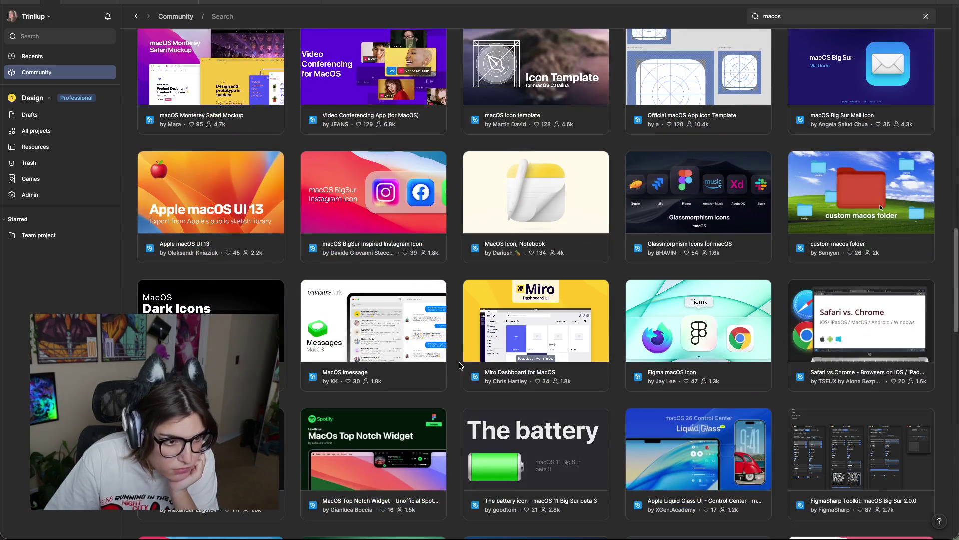
scroll(475, 332, down, 3)
scroll(487, 327, down, 4)
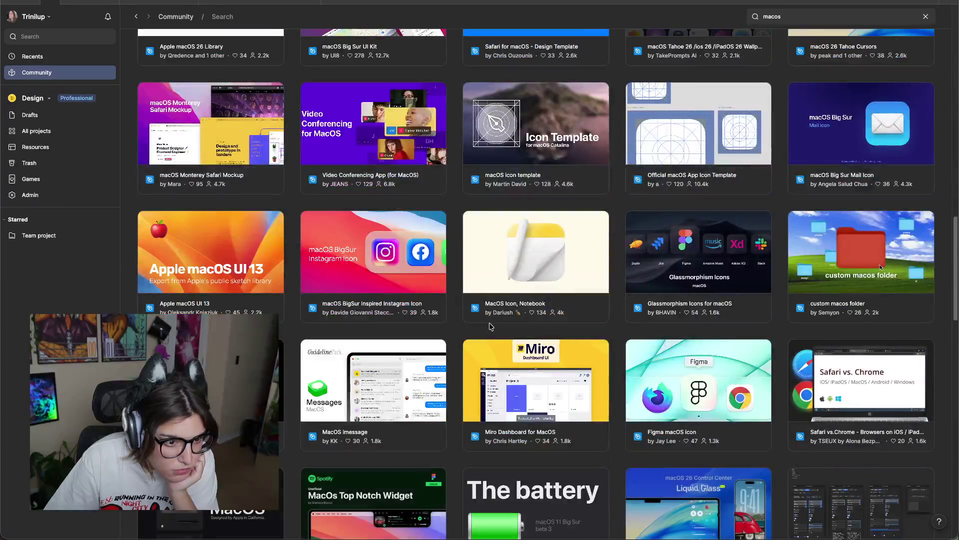
scroll(491, 327, down, 2)
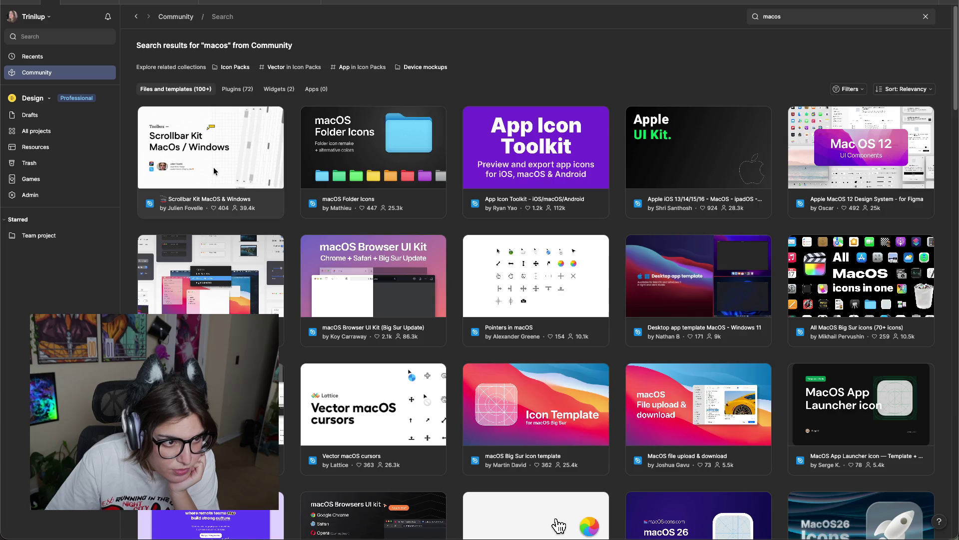
click(674, 161)
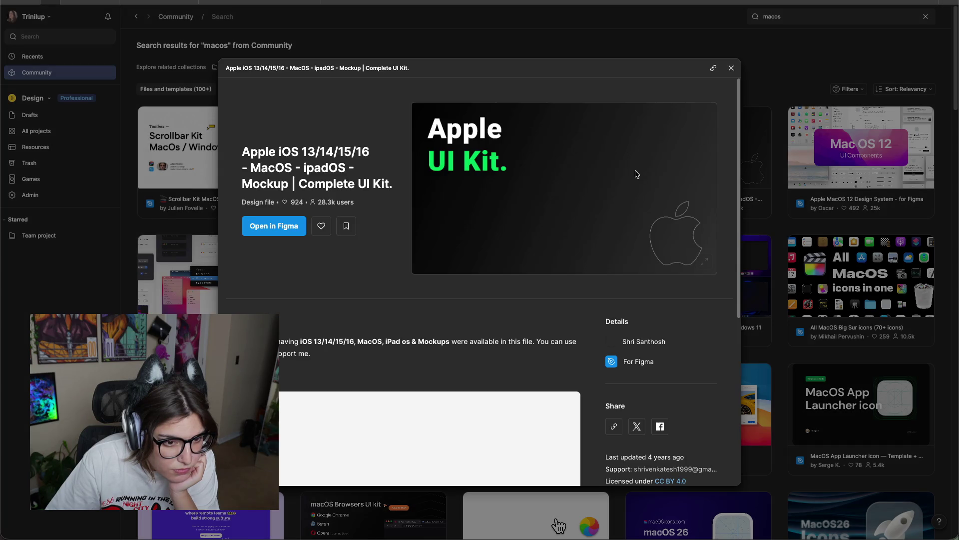
click(250, 228)
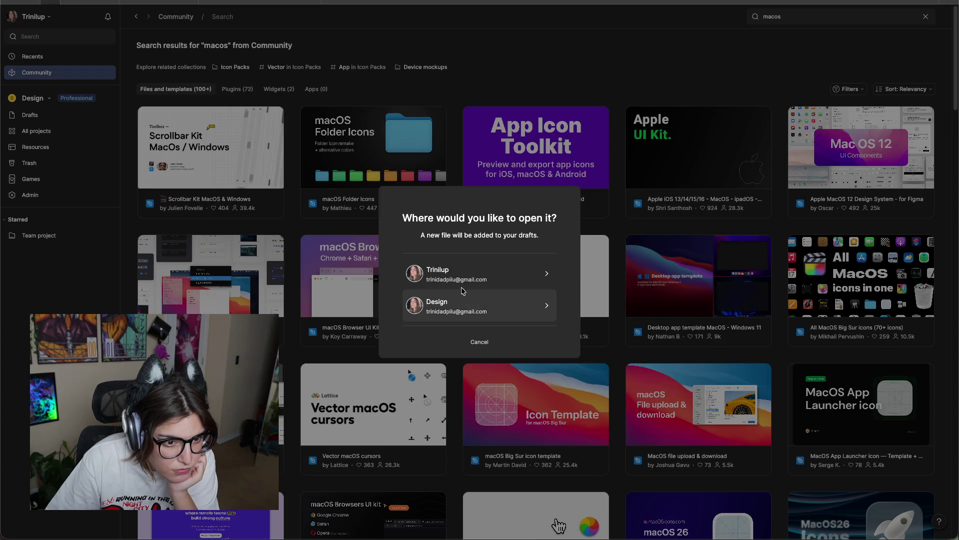
click(470, 305)
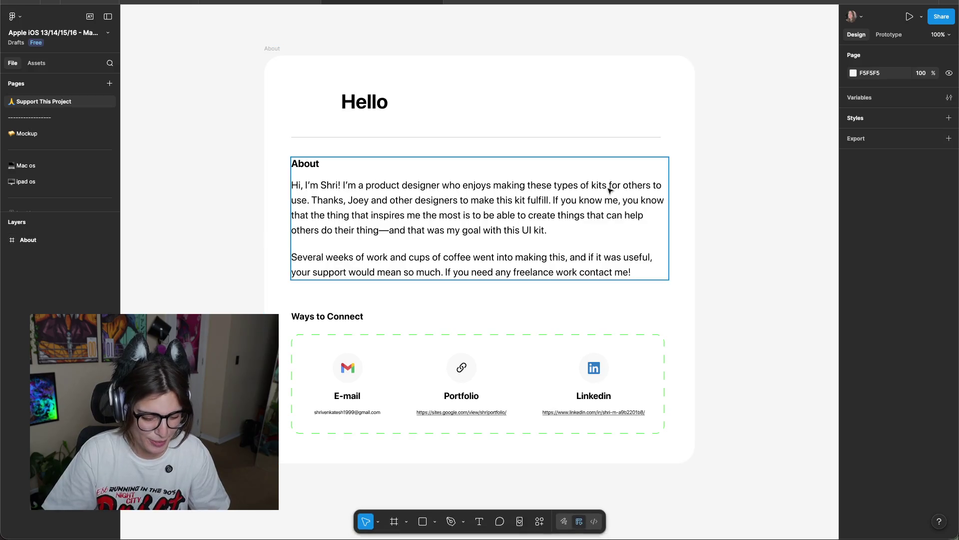
Go to the kit's Mac os page and look over its Safari toolbar components.
click(37, 166)
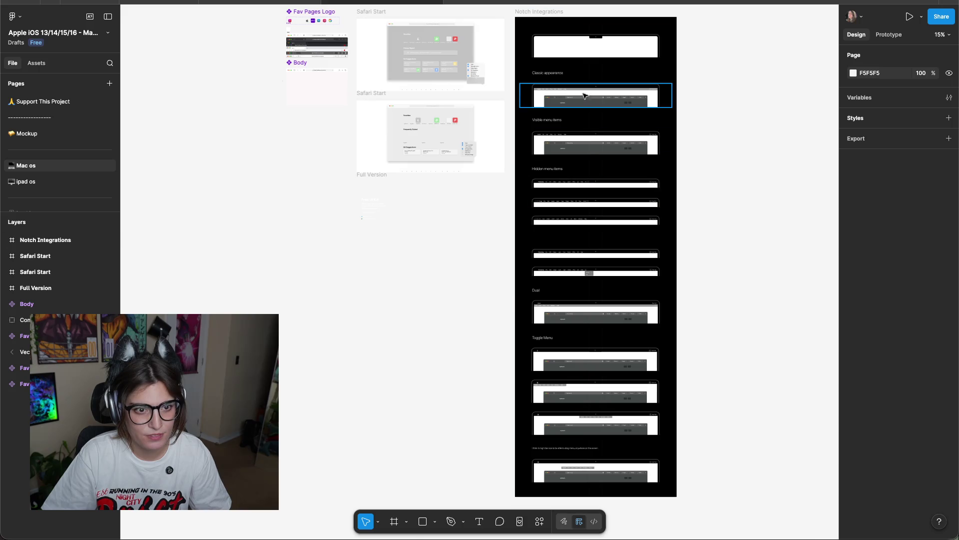
scroll(587, 96, up, 5)
scroll(557, 144, down, 4)
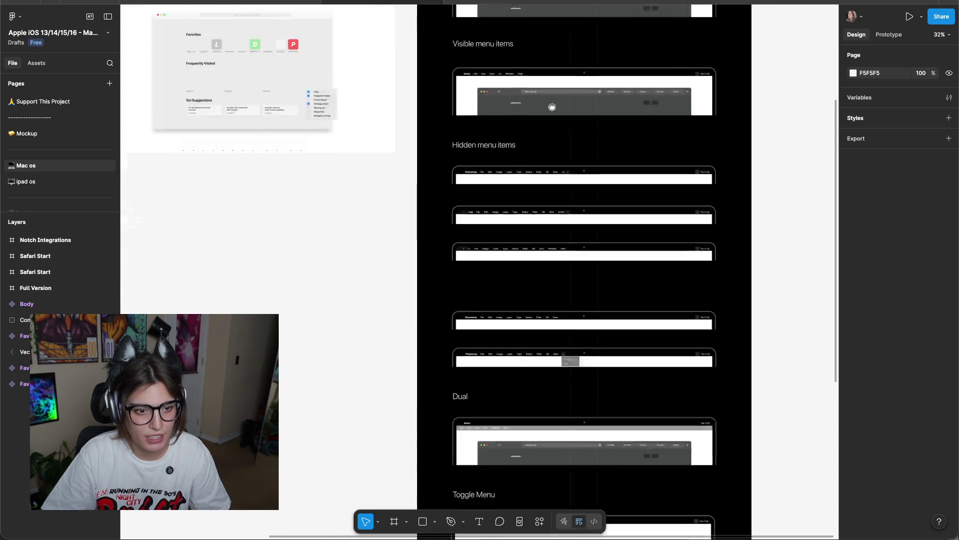
scroll(556, 144, down, 5)
scroll(530, 250, down, 3)
scroll(540, 203, up, 3)
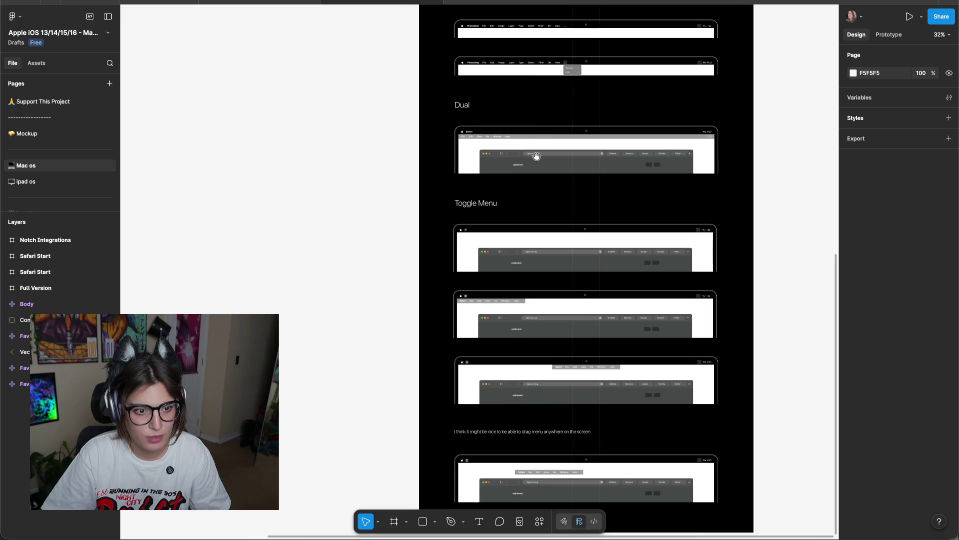
scroll(541, 202, left, 5)
scroll(490, 194, left, 5)
scroll(445, 187, up, 2)
scroll(445, 188, down, 5)
scroll(467, 227, up, 5)
scroll(413, 290, up, 6)
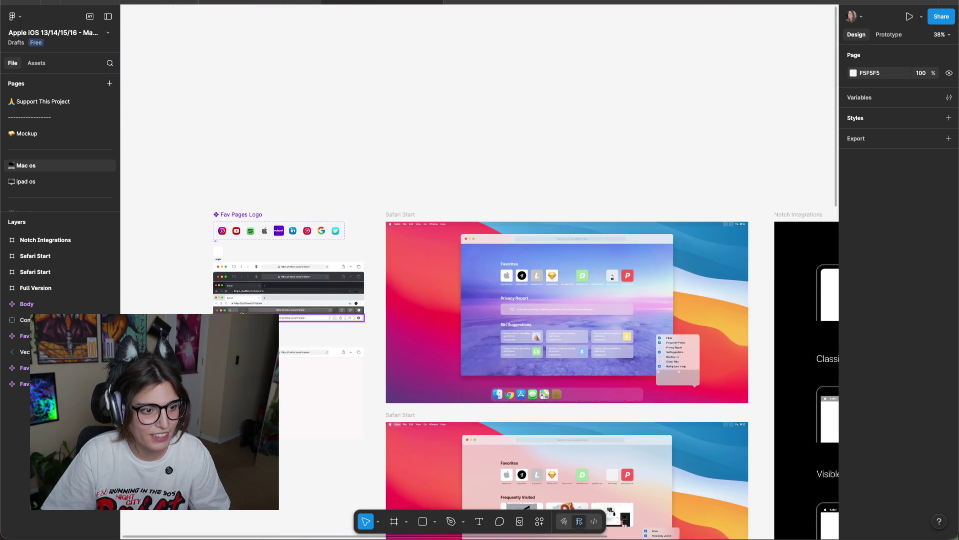
scroll(242, 313, up, 5)
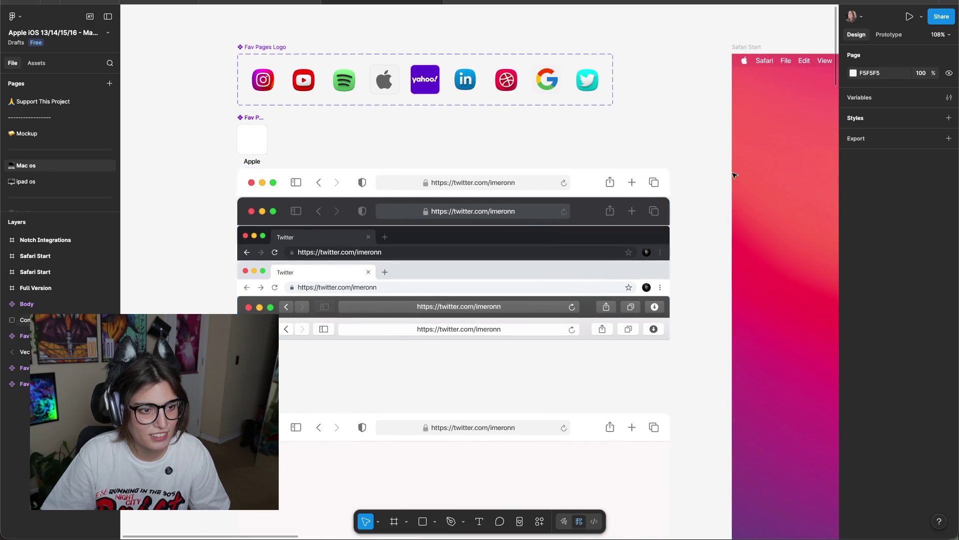
scroll(480, 215, up, 1)
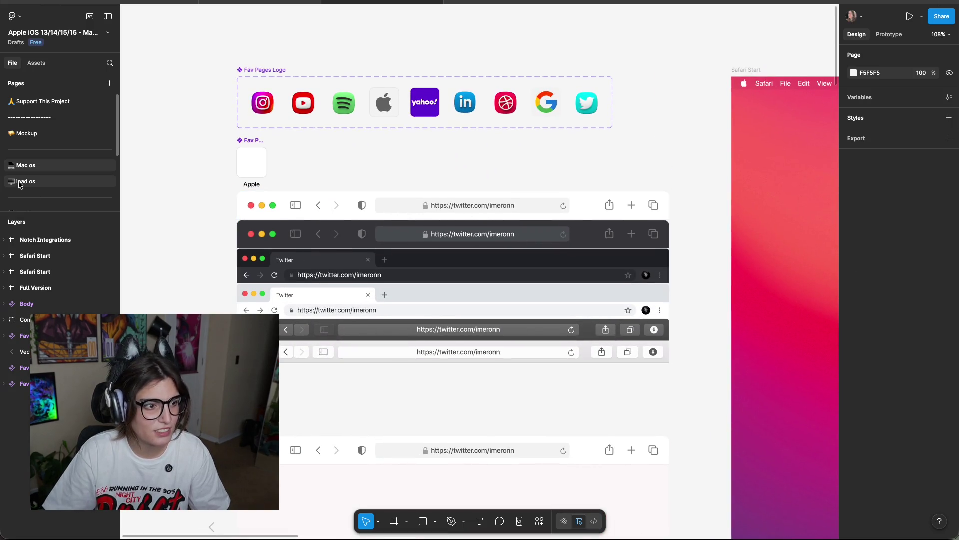
scroll(28, 184, down, 3)
scroll(58, 157, up, 4)
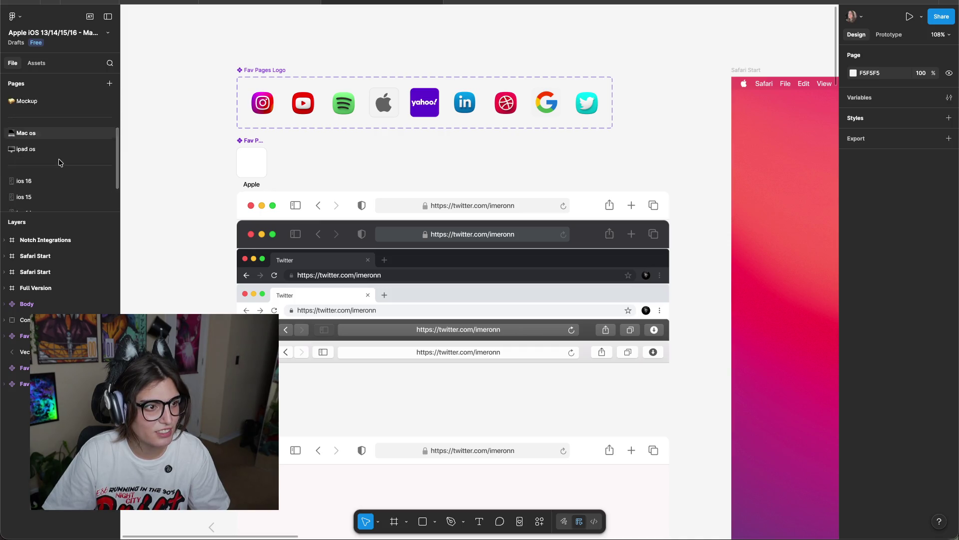
Select the dark Safari header bar on the Mac os page and return to comando patas.
click(50, 135)
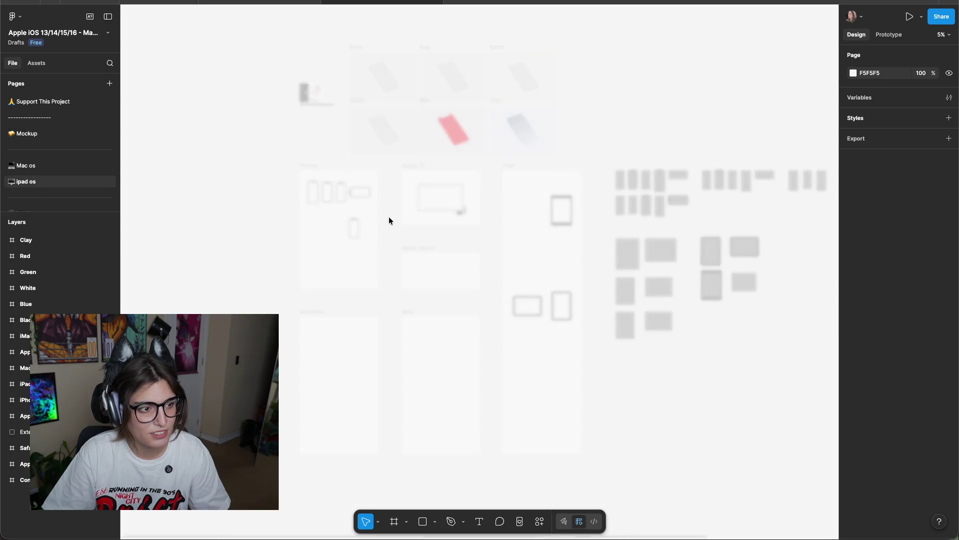
click(26, 165)
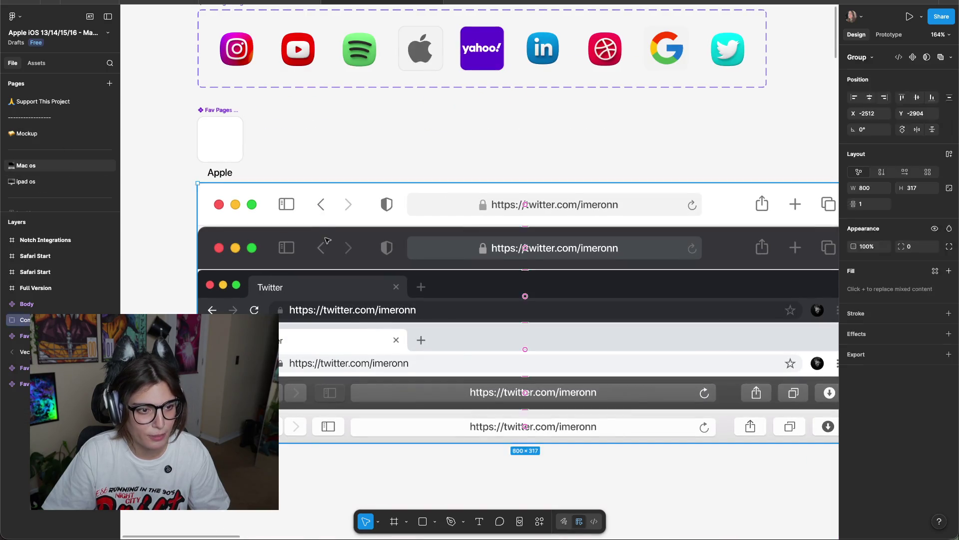
double_click(312, 235)
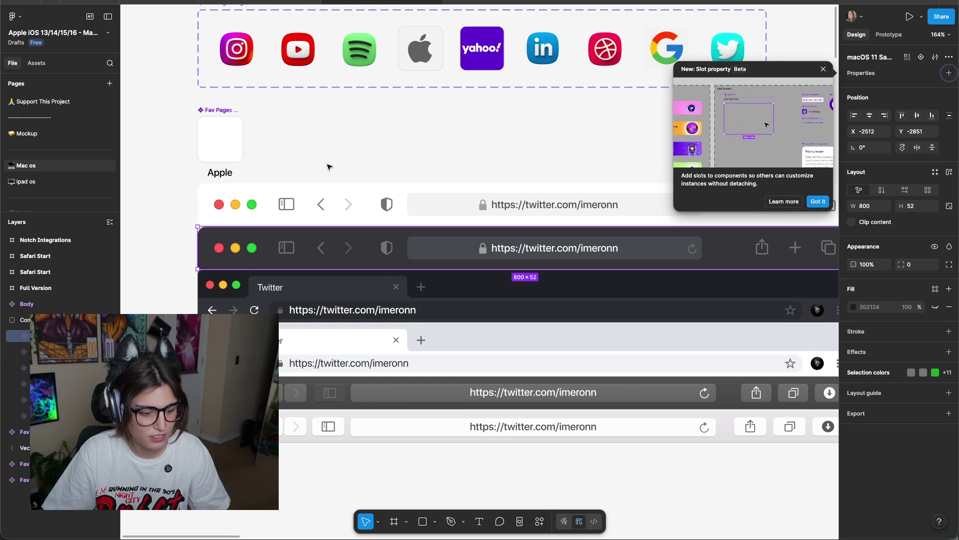
mouse_move(267, 1)
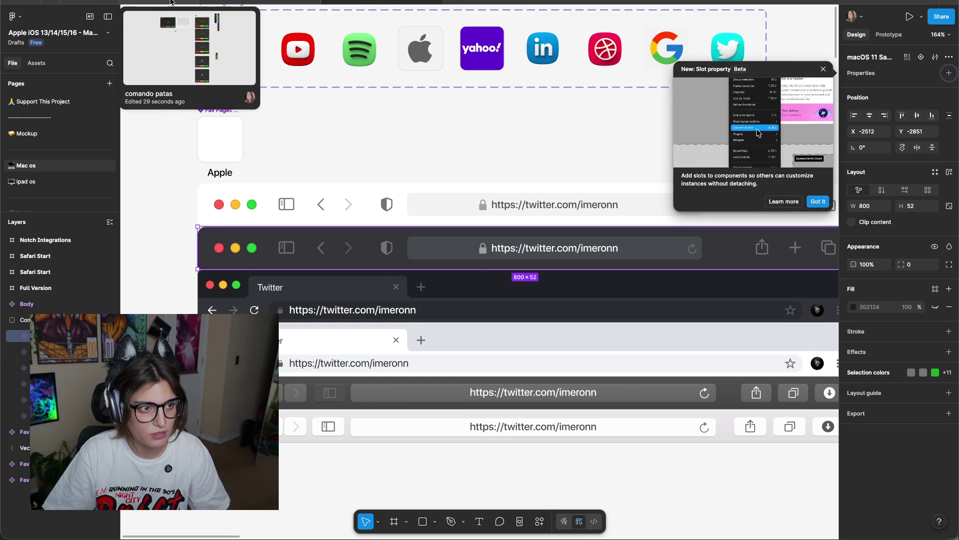
click(159, 2)
Paste the dark Safari header right of Frame 9 and delete its central URL bar.
ctrl+scroll(719, 248, down, 2)
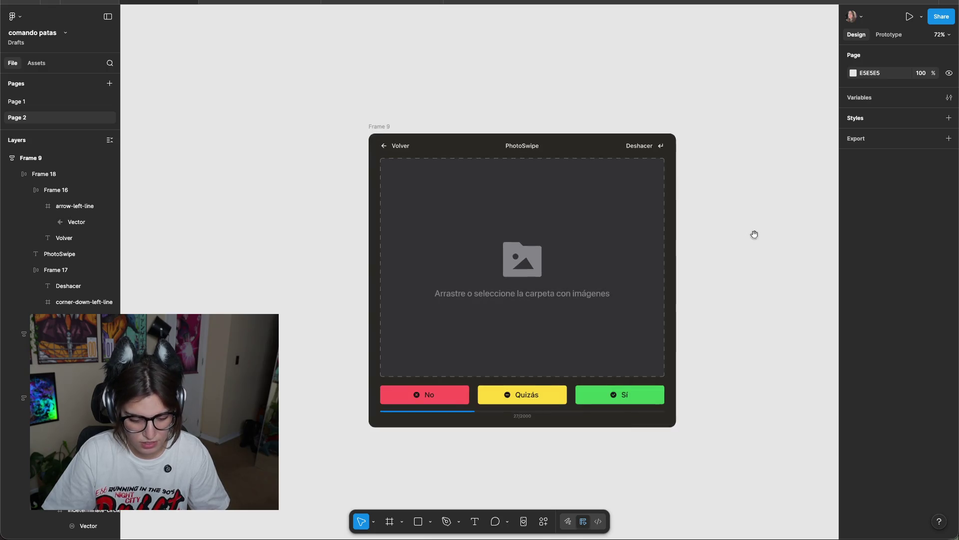
scroll(754, 231, right, 3)
key(ctrl+v)
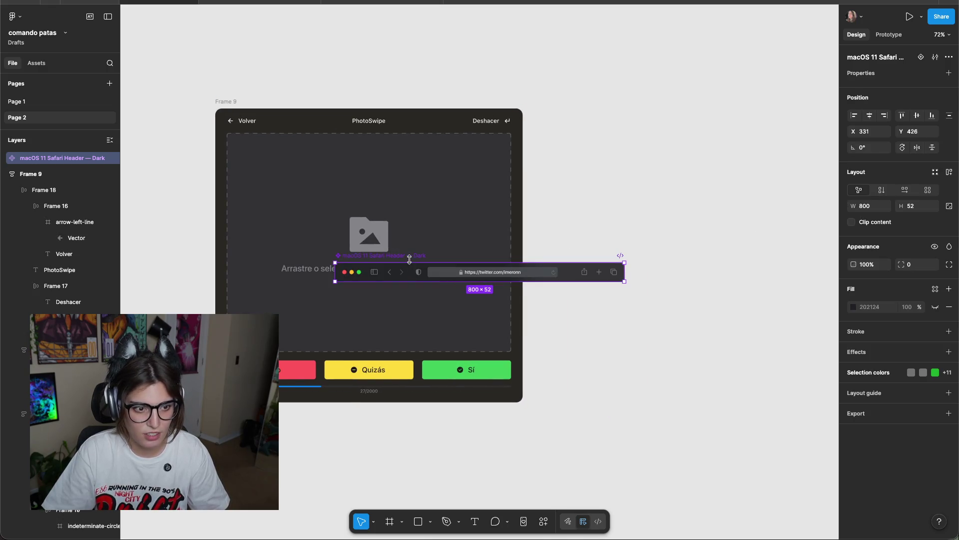
drag(410, 255, 641, 214)
ctrl+scroll(652, 240, up, 5)
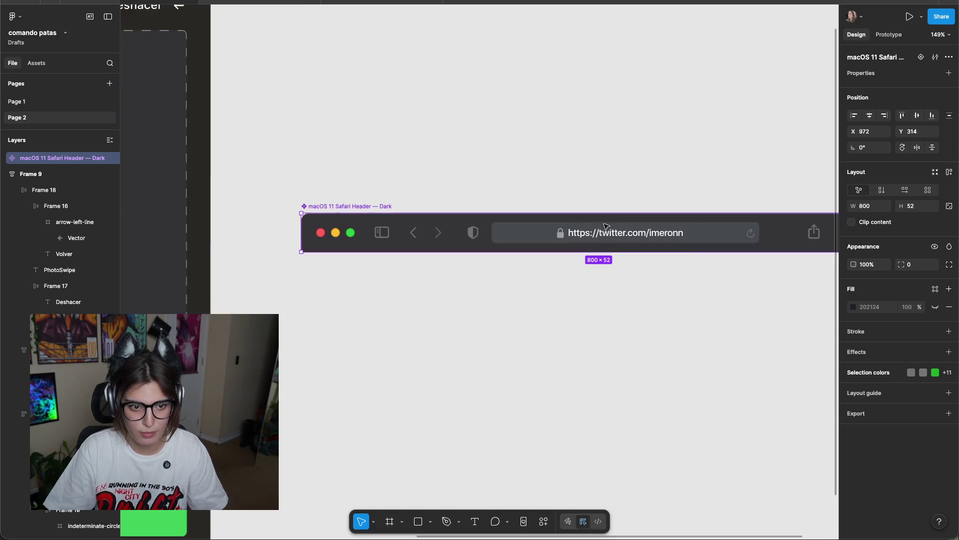
double_click(651, 240)
key(Delete)
Delete the forward arrow, back arrow and sidebar icons from the header's left side.
click(436, 236)
double_click(436, 235)
double_click(436, 235)
key(Escape)
click(437, 236)
double_click(438, 236)
key(Delete)
click(414, 235)
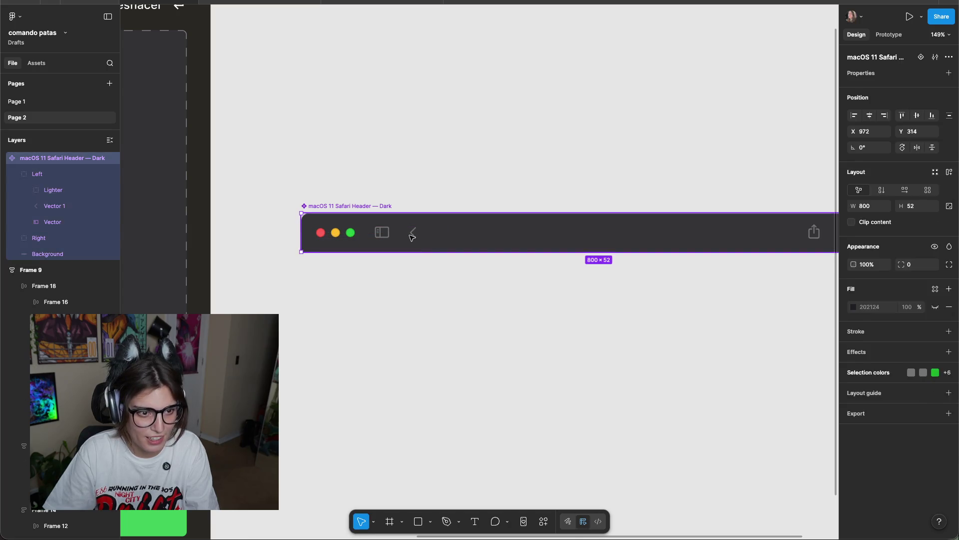
double_click(414, 236)
double_click(414, 236)
key(Delete)
double_click(381, 236)
double_click(380, 235)
key(Delete)
Delete the header's right-side icons, then select the whole header and browse its context menu.
scroll(606, 278, right, 3)
double_click(675, 231)
key(Delete)
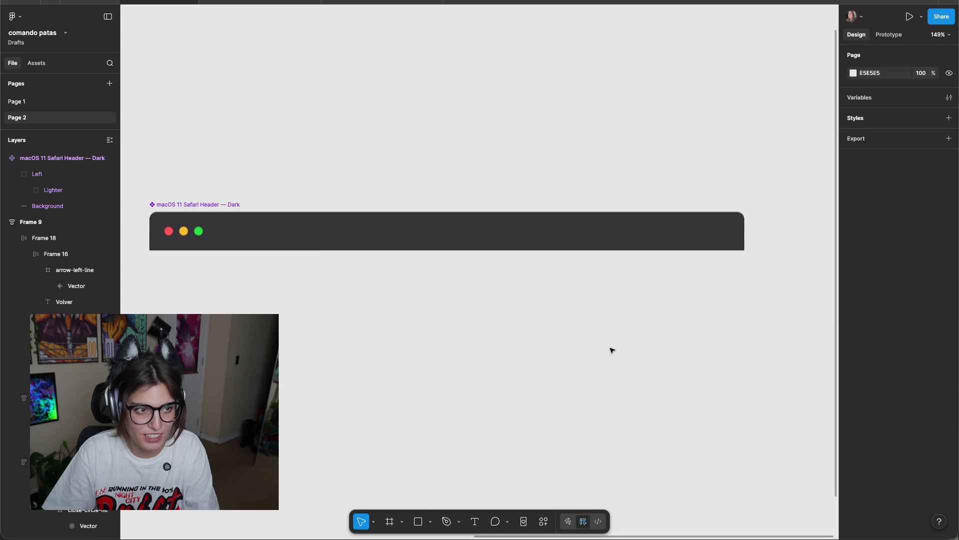
click(215, 230)
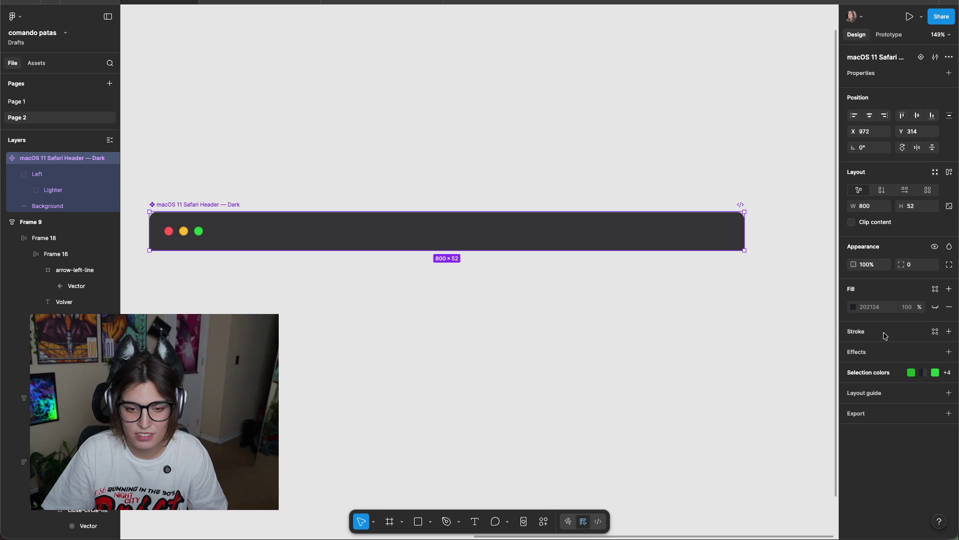
right_click(691, 252)
key(Escape)
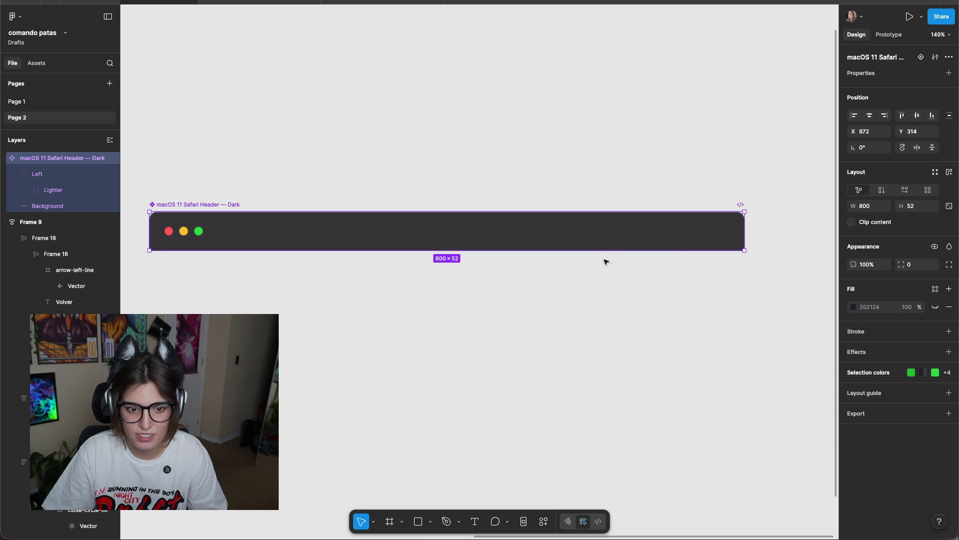
right_click(605, 269)
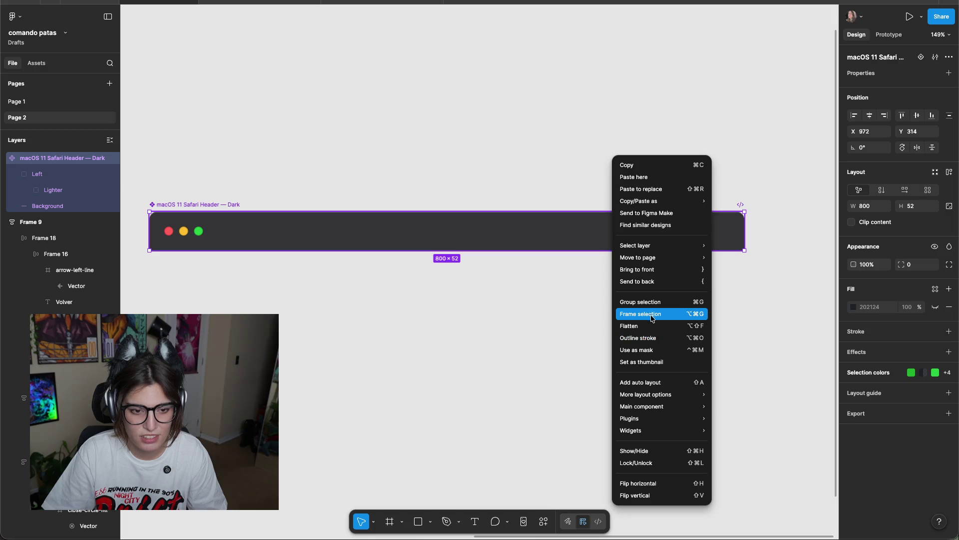
click(514, 392)
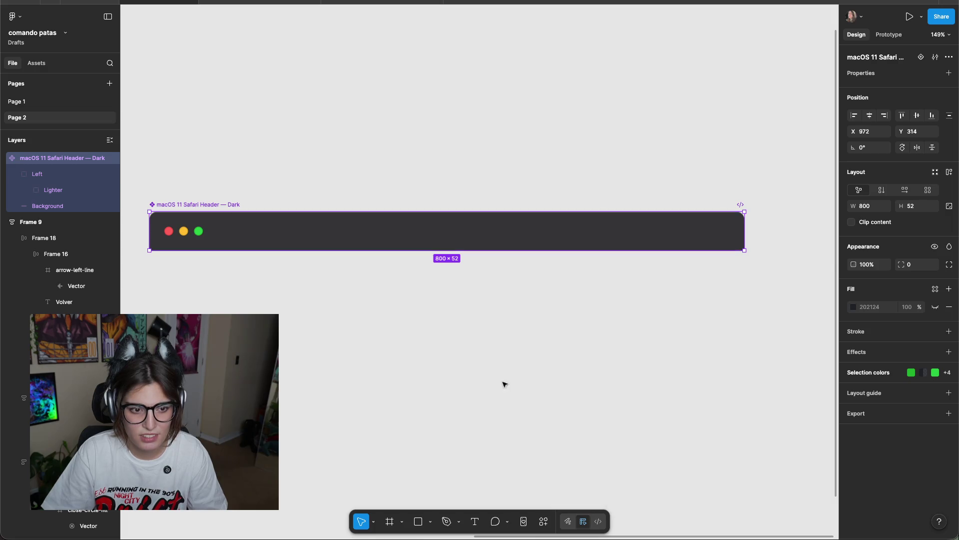
Browse the Safari header's context menu on the canvas, then dismiss it.
scroll(367, 226, left, 3)
right_click(363, 221)
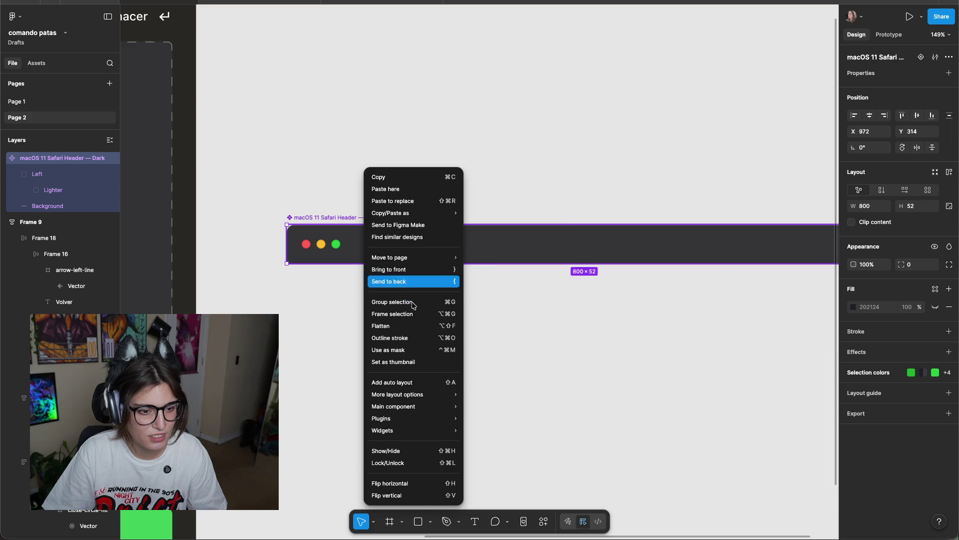
mouse_move(398, 403)
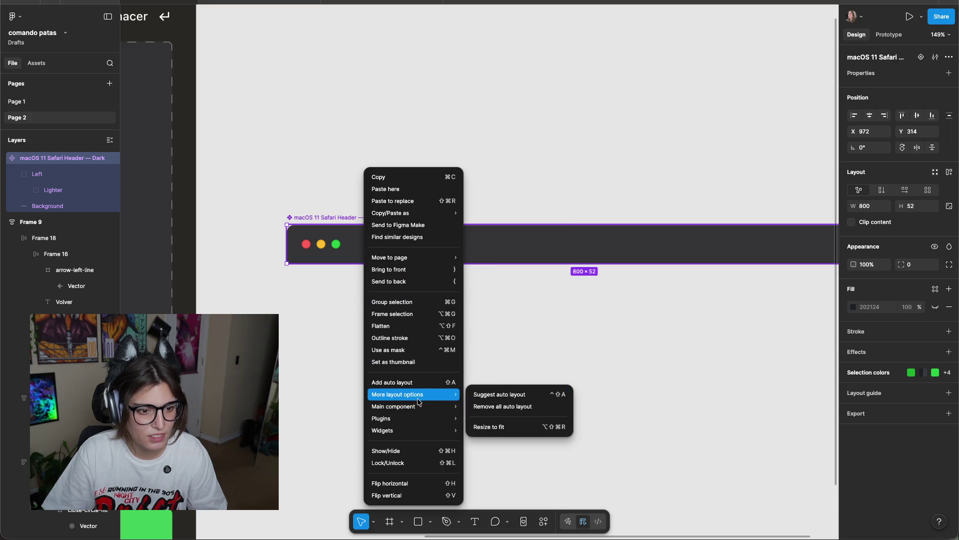
mouse_move(412, 417)
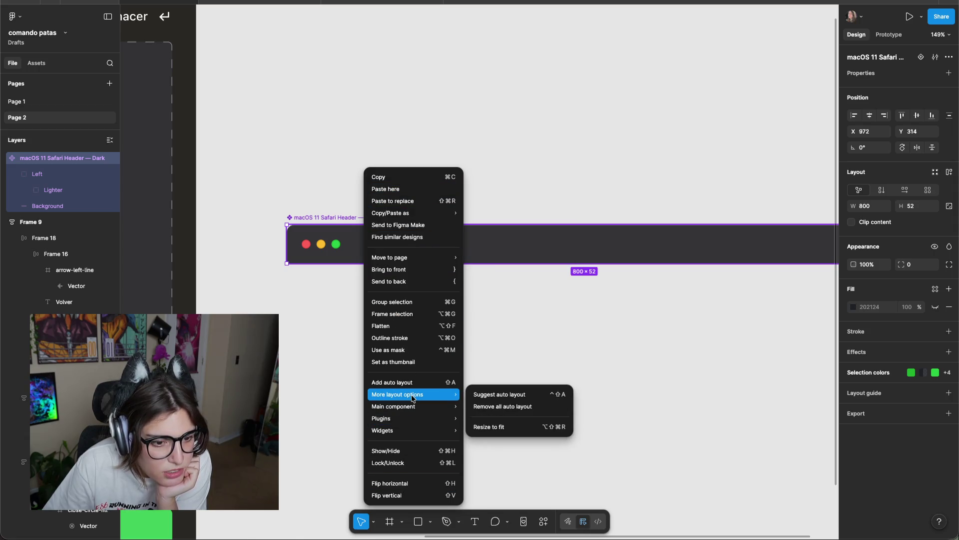
key(Escape)
In the layers panel, select the Left traffic-light group, Background and header, checking their options.
right_click(27, 160)
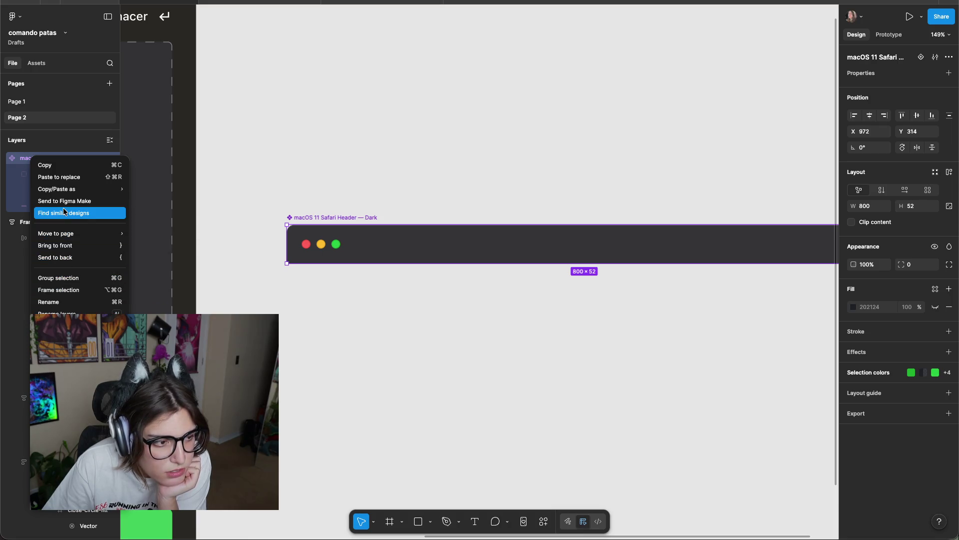
click(22, 173)
click(32, 175)
right_click(48, 175)
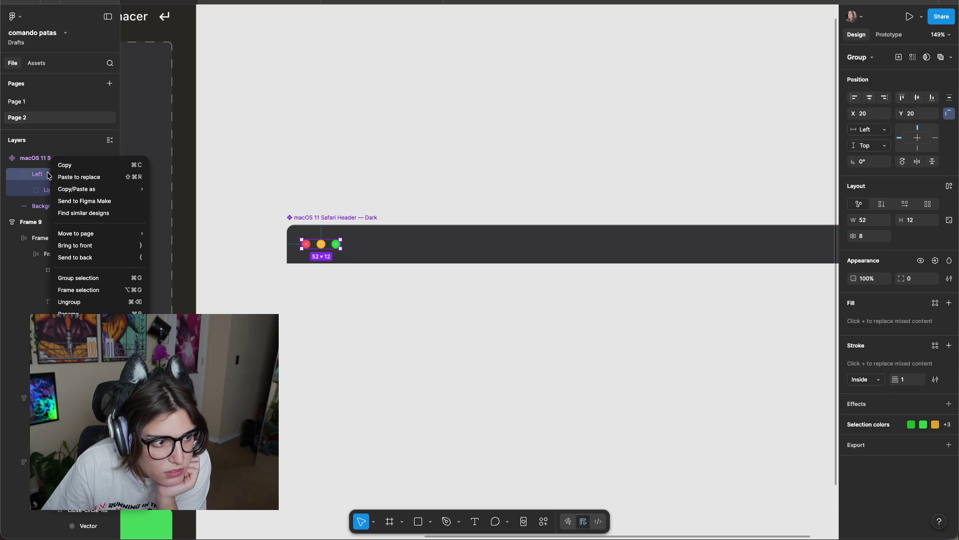
click(48, 175)
click(47, 205)
click(37, 174)
click(50, 158)
right_click(50, 158)
click(291, 188)
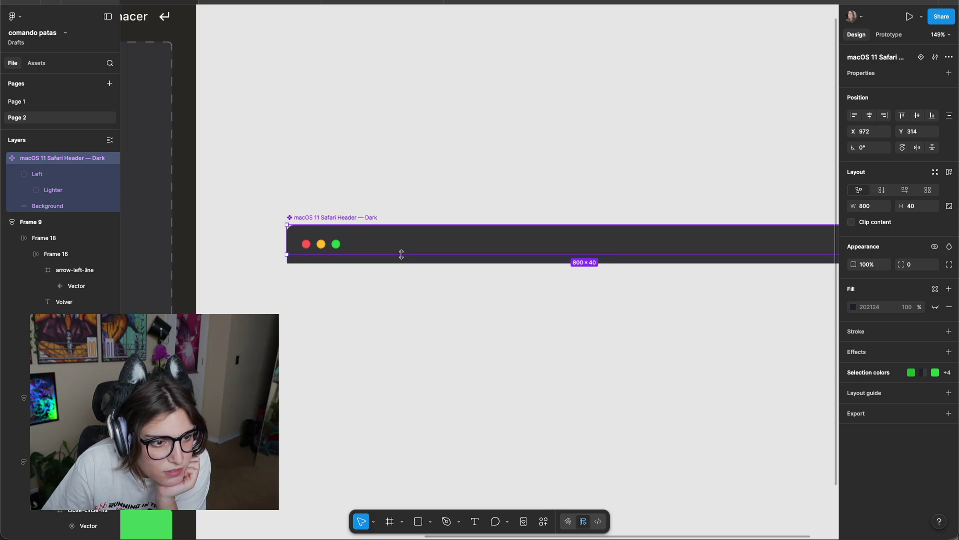
Try dragging the header Background's height, then reselect the header and its traffic-light group.
click(396, 297)
click(390, 238)
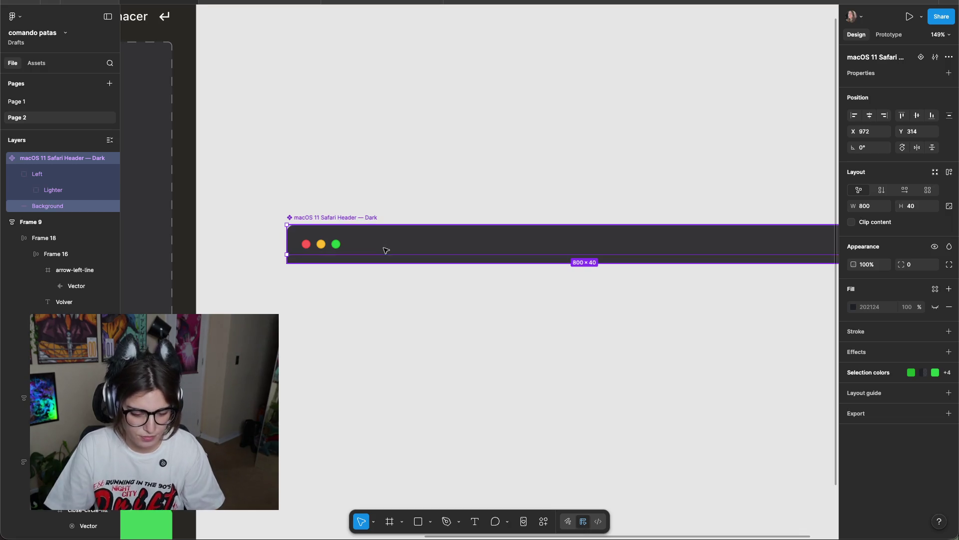
key(Escape)
scroll(386, 248, up, 5)
click(341, 245)
drag(361, 271, 302, 270)
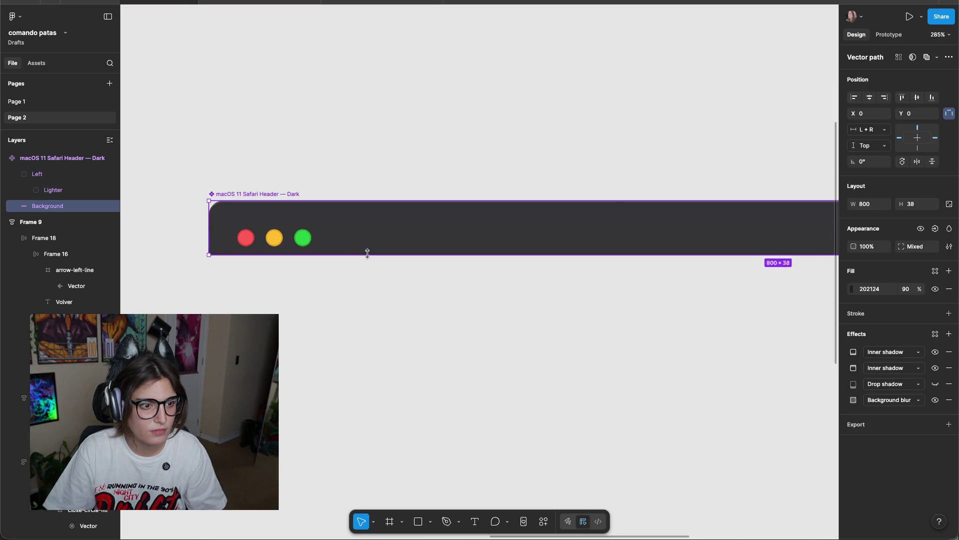
key(Escape)
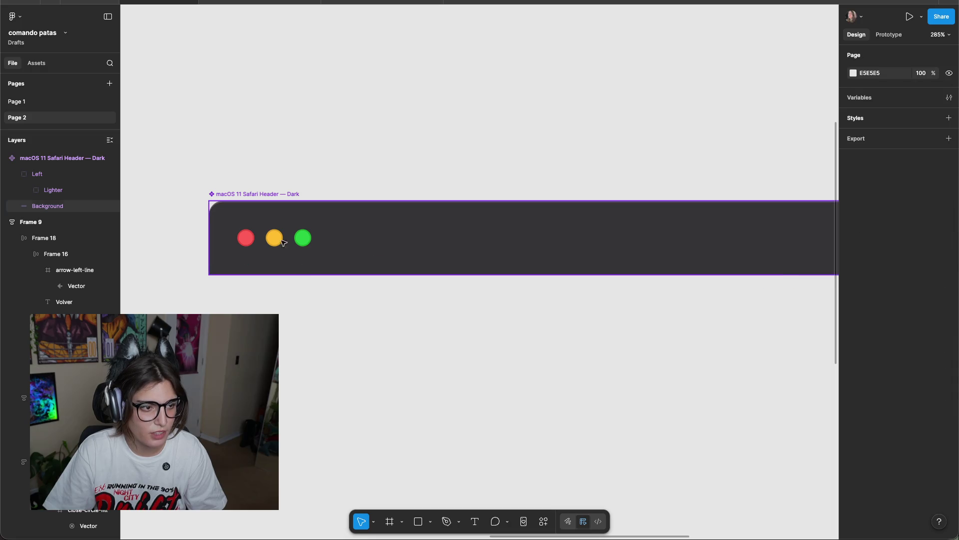
click(259, 230)
key(Escape)
click(259, 191)
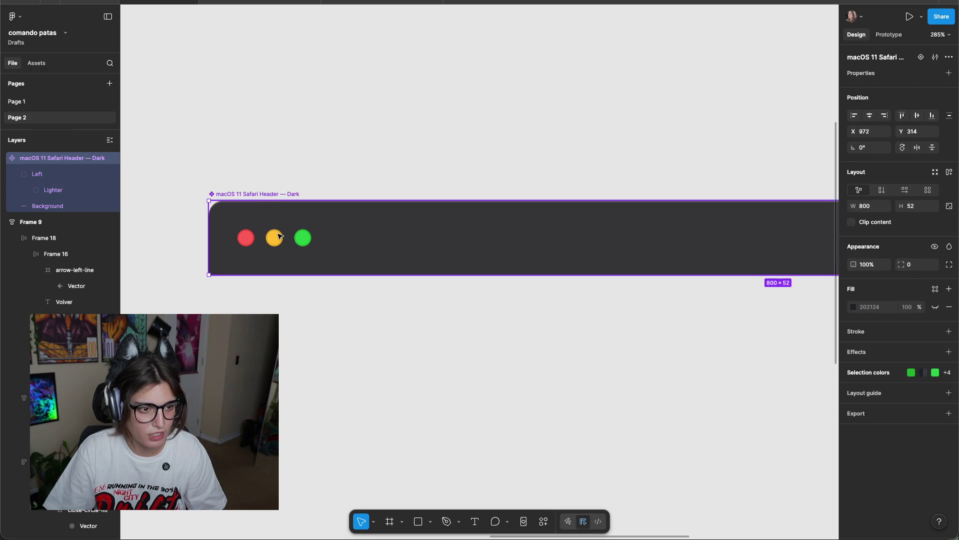
click(280, 236)
click(321, 347)
Keep the Background's Top vertical constraint, then browse the header layer's context menu.
double_click(398, 255)
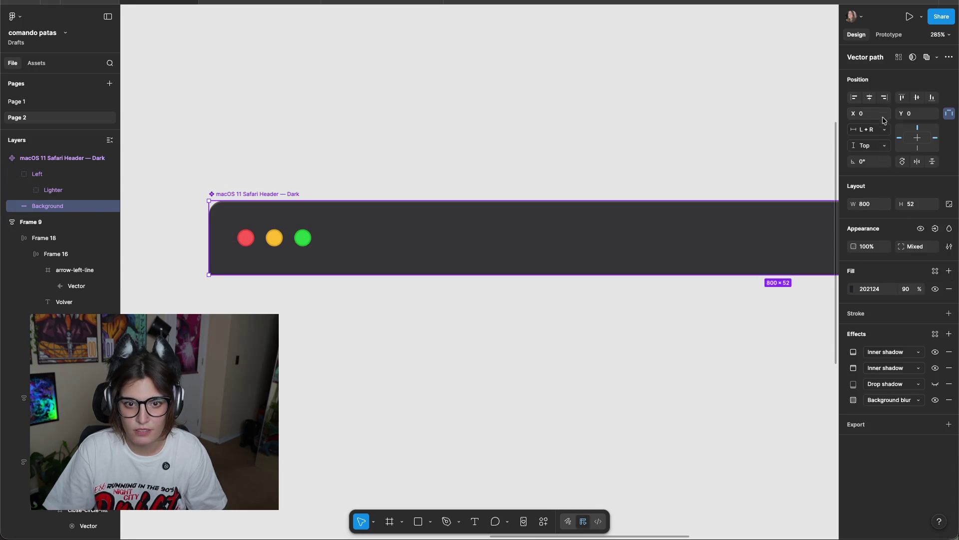
click(886, 147)
click(877, 145)
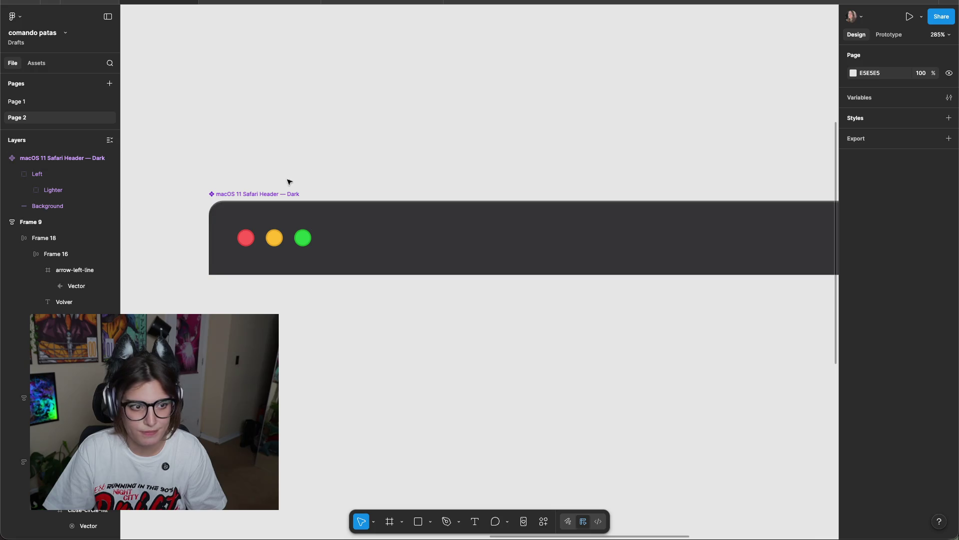
click(14, 158)
right_click(13, 160)
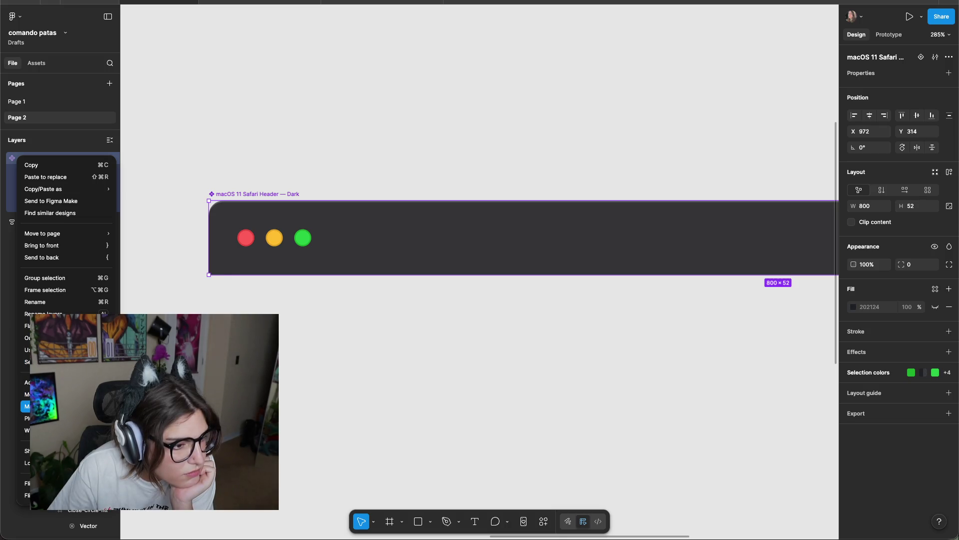
mouse_move(65, 418)
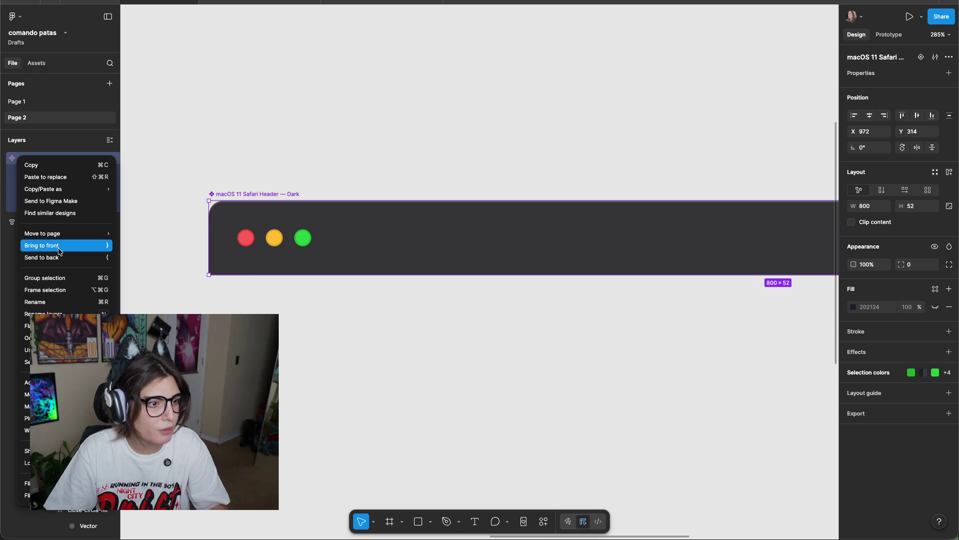
click(200, 151)
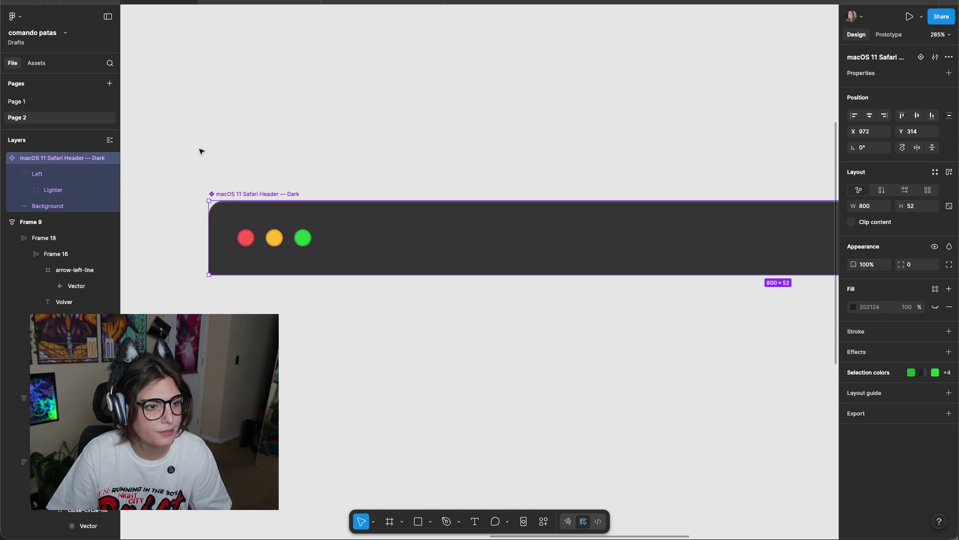
click(486, 336)
scroll(476, 313, down, 5)
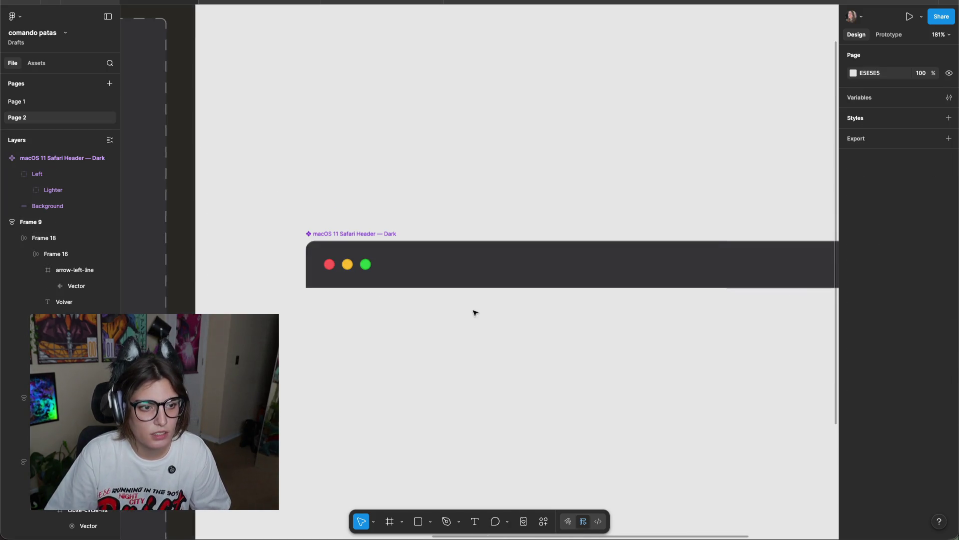
scroll(417, 304, up, 5)
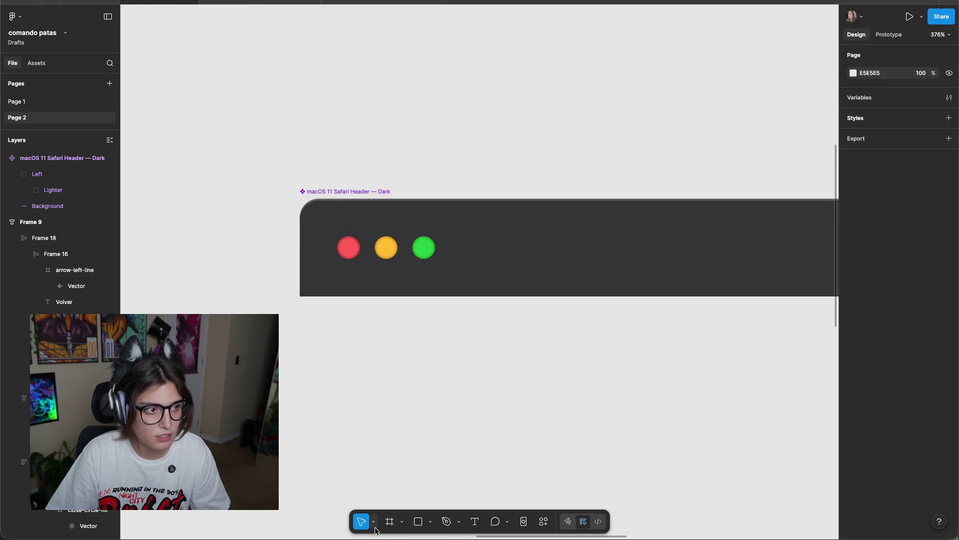
Delete the grey placeholder bar below the header.
click(419, 522)
drag(289, 336, 724, 375)
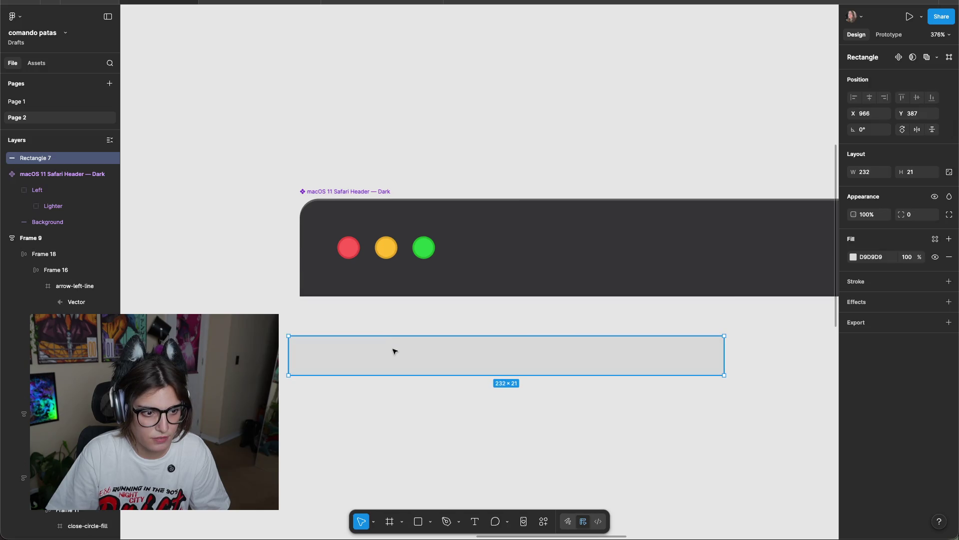
drag(369, 368, 381, 357)
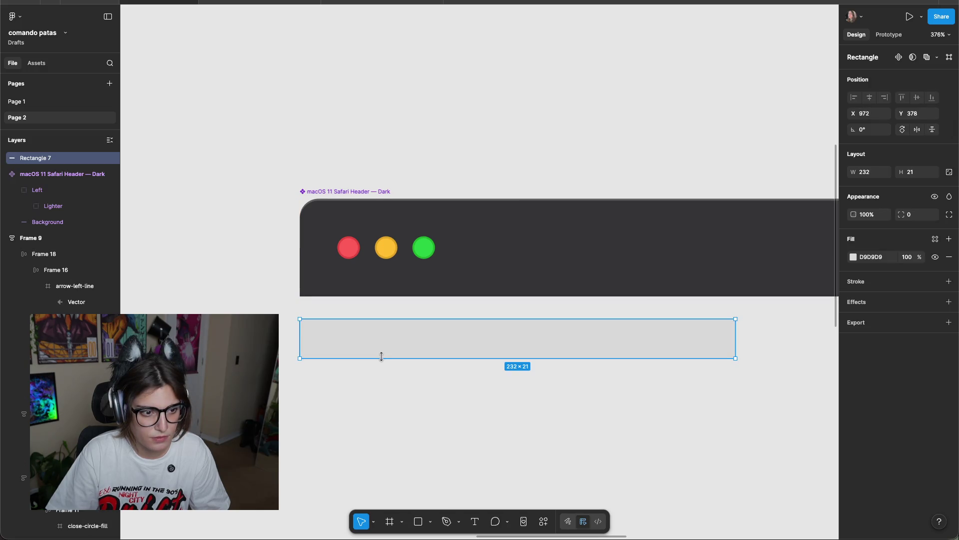
key(Delete)
Draw a new bar below the header and fill it with the header's dark colour.
click(418, 521)
drag(300, 337, 511, 422)
drag(390, 370, 389, 358)
key(i)
click(472, 240)
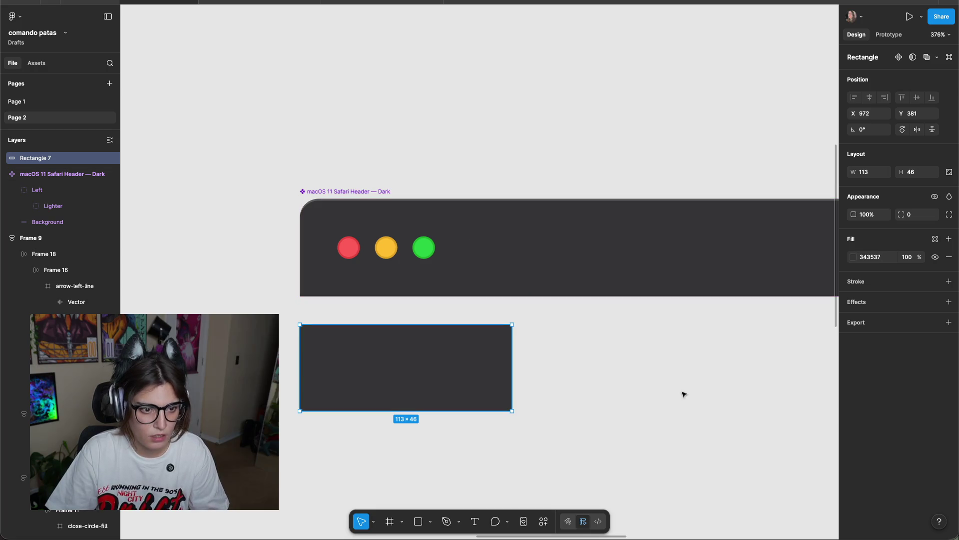
click(682, 394)
Draw a square in the bar, give it radius 50 and shrink it to a 12×12 circle.
click(418, 521)
drag(324, 354, 351, 381)
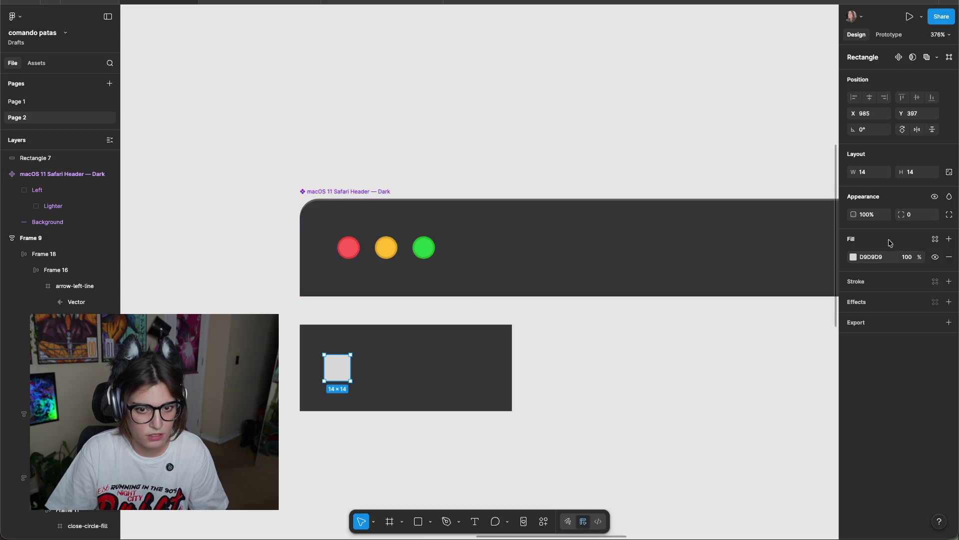
click(909, 214)
text(50)
key(Return)
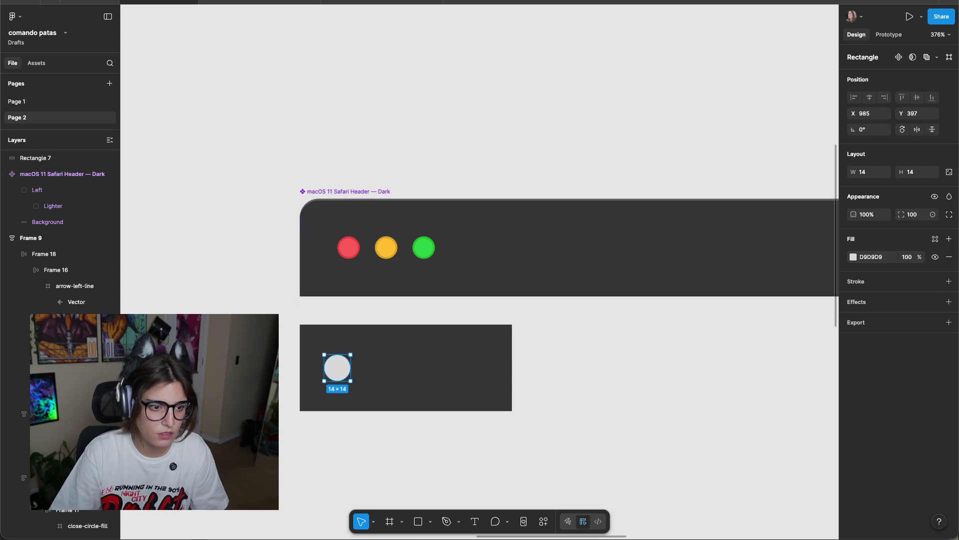
click(601, 397)
click(338, 368)
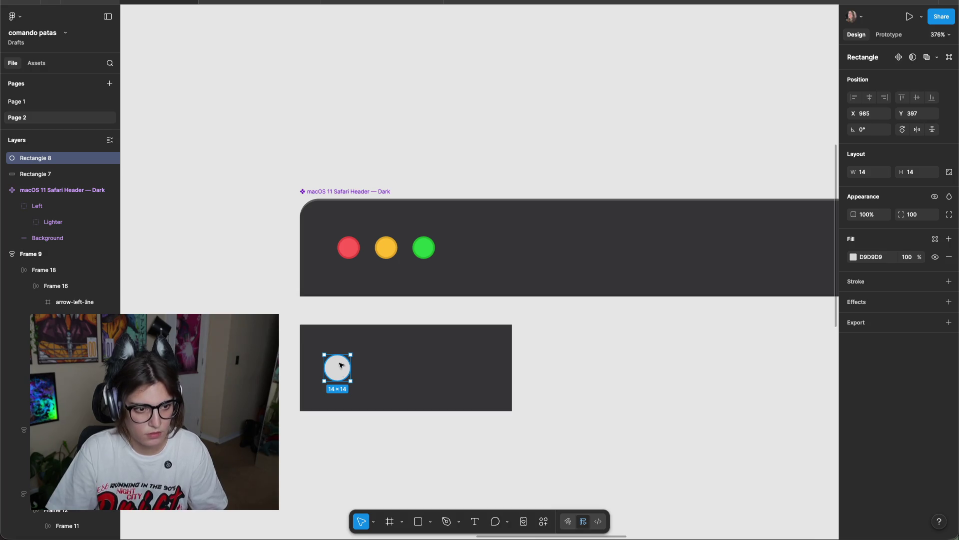
scroll(341, 366, up, 3)
scroll(341, 367, up, 3)
mouse_move(358, 390)
mouse_down()
mouse_move(351, 384)
mouse_move(405, 368)
mouse_move(488, 368)
mouse_up()
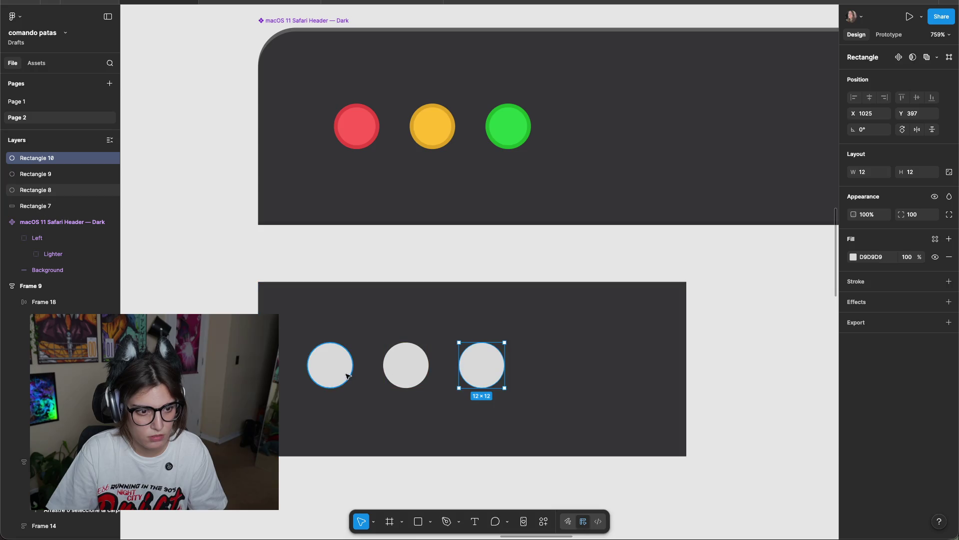
Fill the three circles with red, yellow and green sampled from the header's dots.
click(328, 365)
key(i)
click(351, 123)
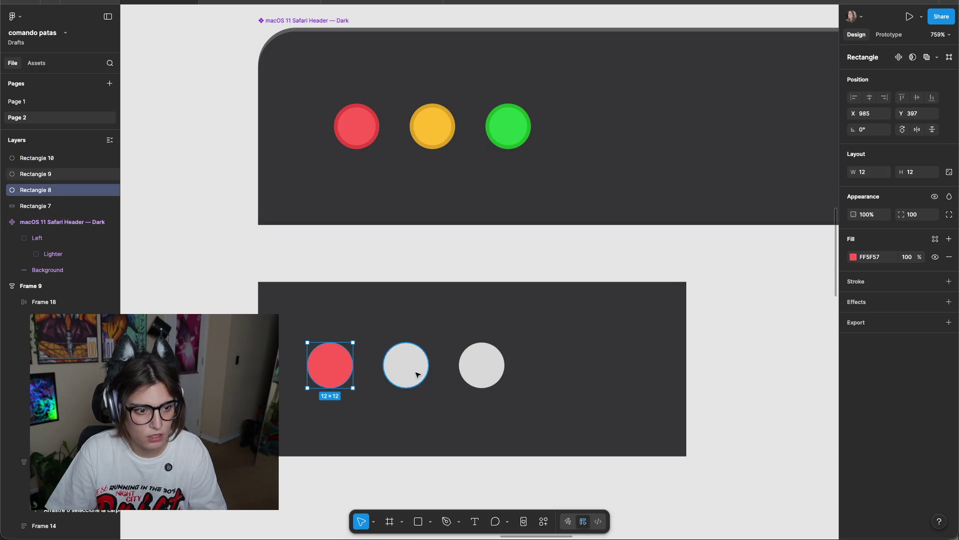
click(409, 367)
key(i)
click(430, 123)
click(490, 356)
key(i)
click(508, 125)
click(515, 250)
Delete the old macOS 11 Safari Header — Dark component.
scroll(506, 283, down, 5)
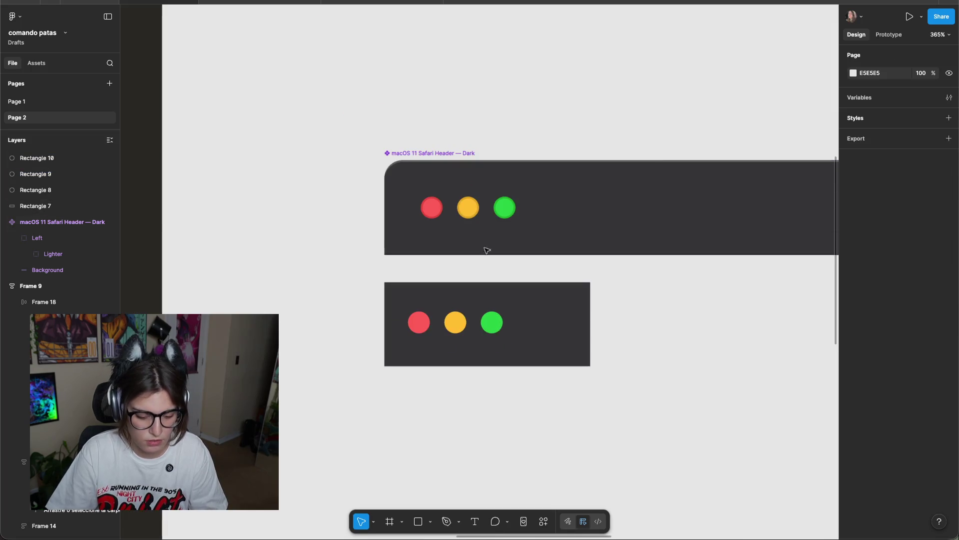
click(410, 151)
key(Delete)
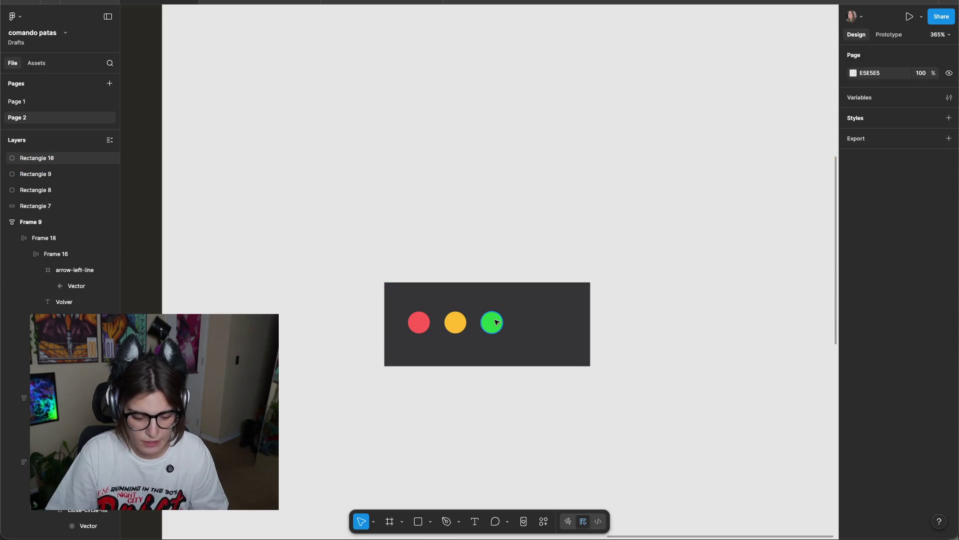
Wrap the three circles, without the dark background, in an auto-layout frame.
scroll(520, 302, down, 5)
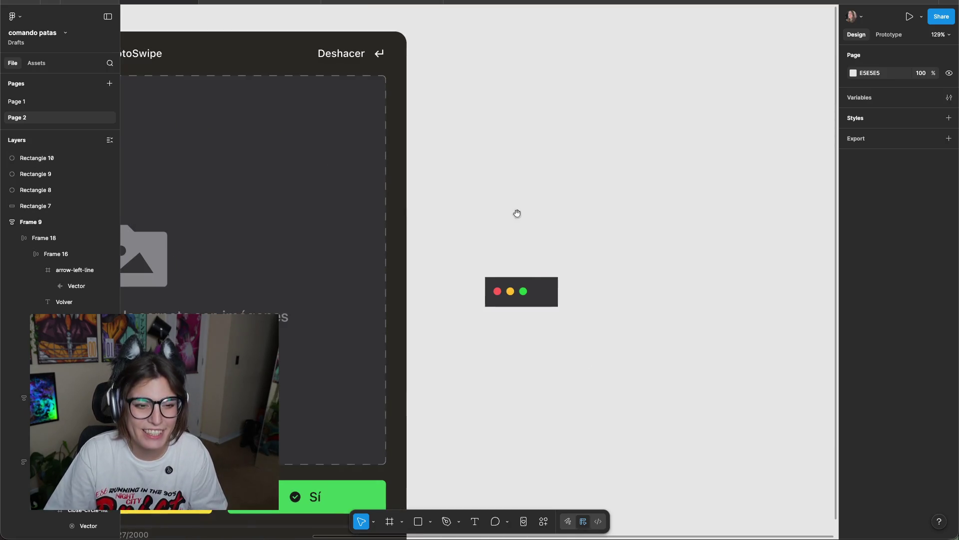
scroll(520, 217, left, 3)
scroll(766, 347, up, 5)
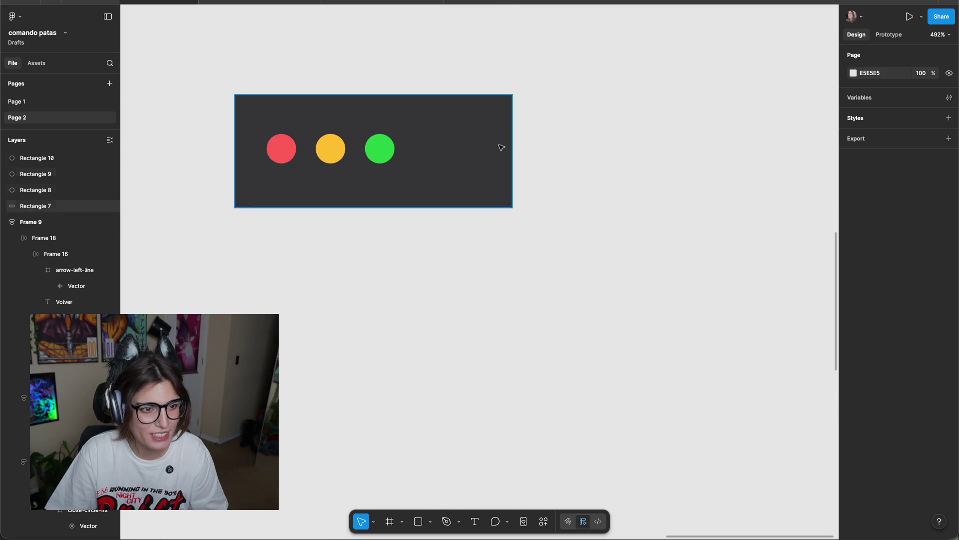
drag(576, 132, 276, 177)
shift+click(509, 160)
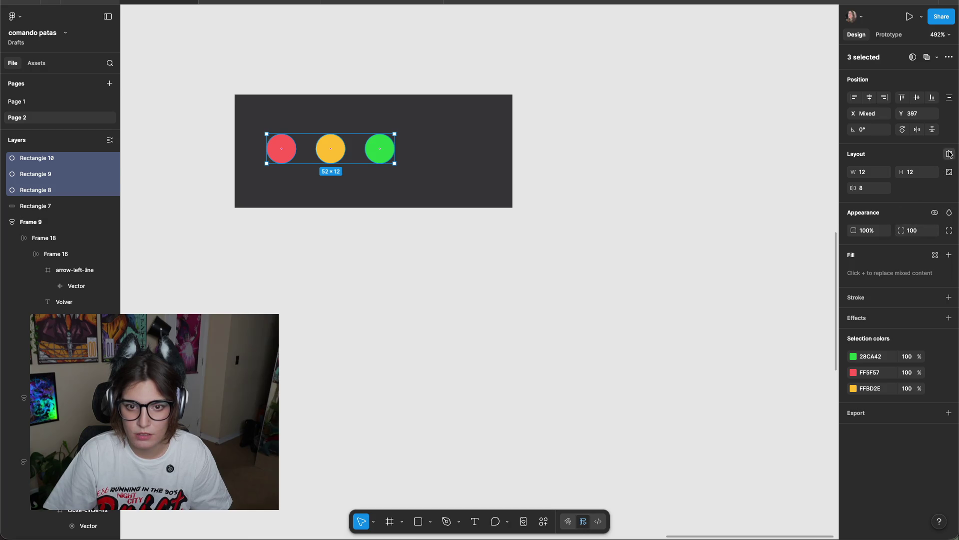
click(950, 153)
click(588, 118)
Wrap the circle group and the dark background together in a second auto-layout frame.
scroll(589, 200, down, 5)
scroll(589, 200, left, 2)
click(592, 204)
click(711, 214)
scroll(707, 210, up, 5)
drag(642, 141, 474, 235)
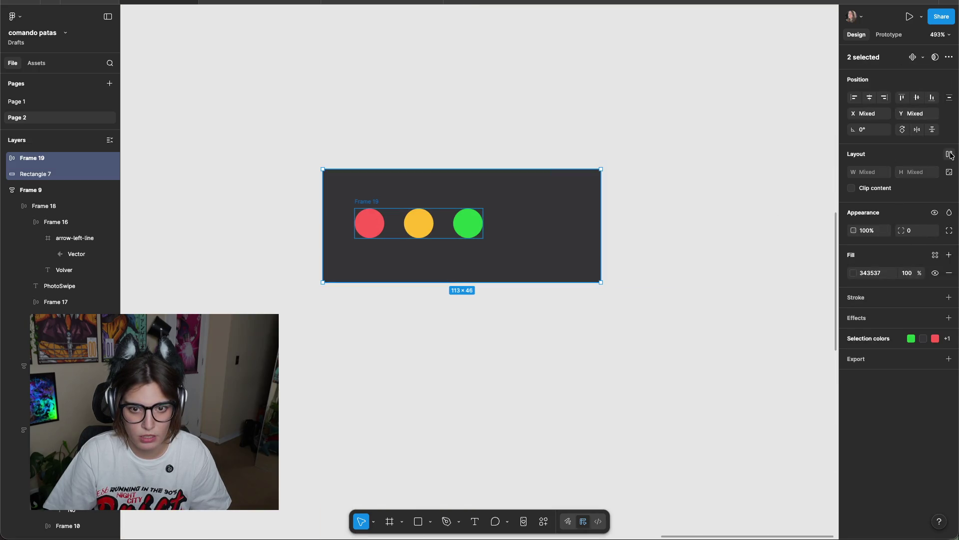
click(950, 154)
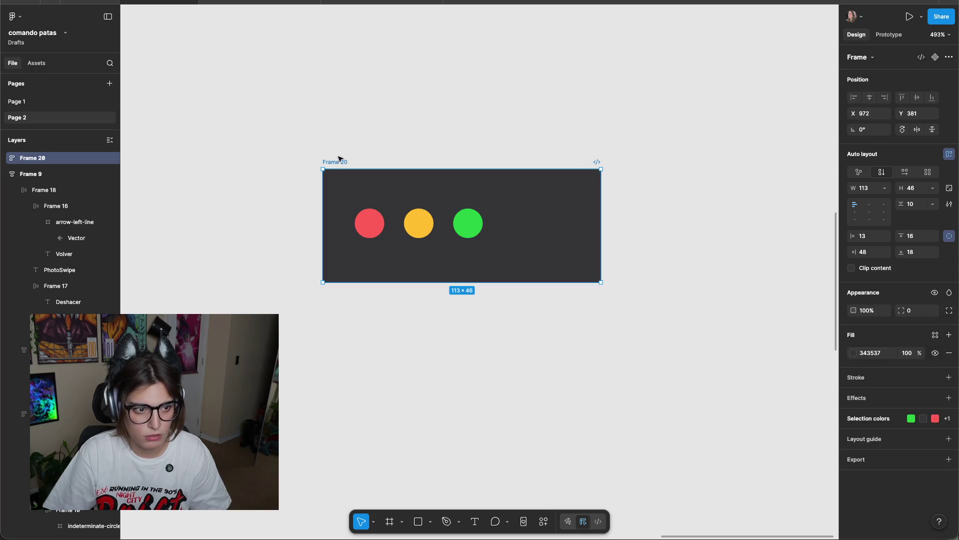
Set the frame's gap to Auto and both width and height to Hug.
click(933, 204)
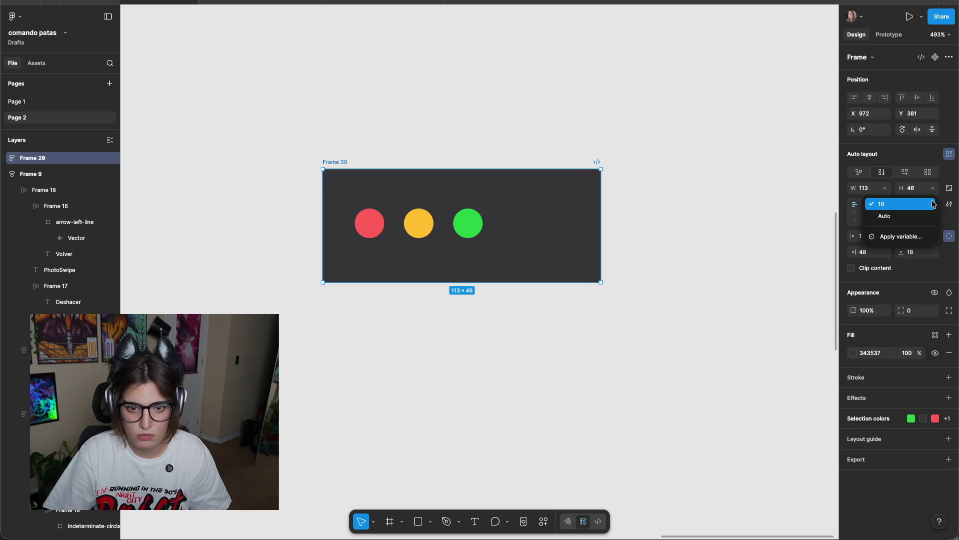
click(925, 213)
click(930, 193)
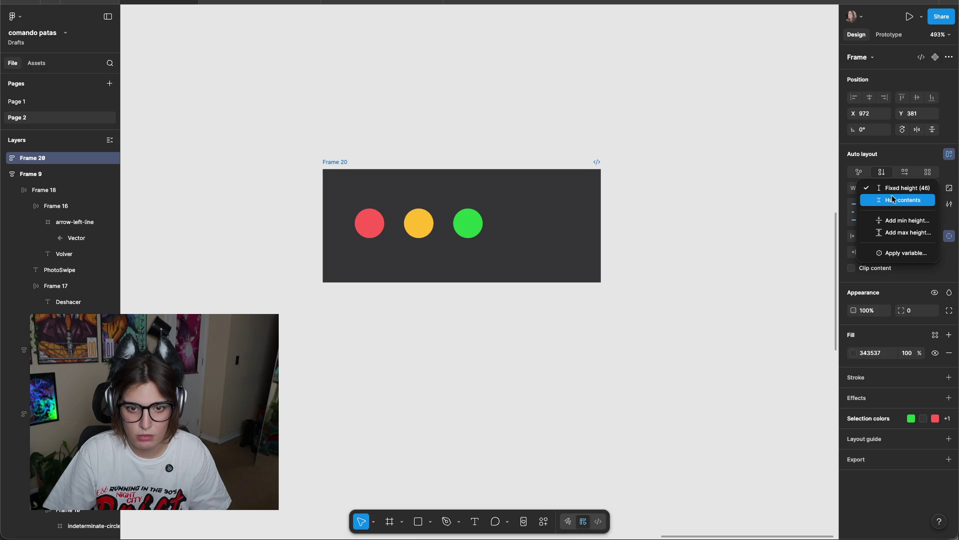
click(892, 198)
click(884, 189)
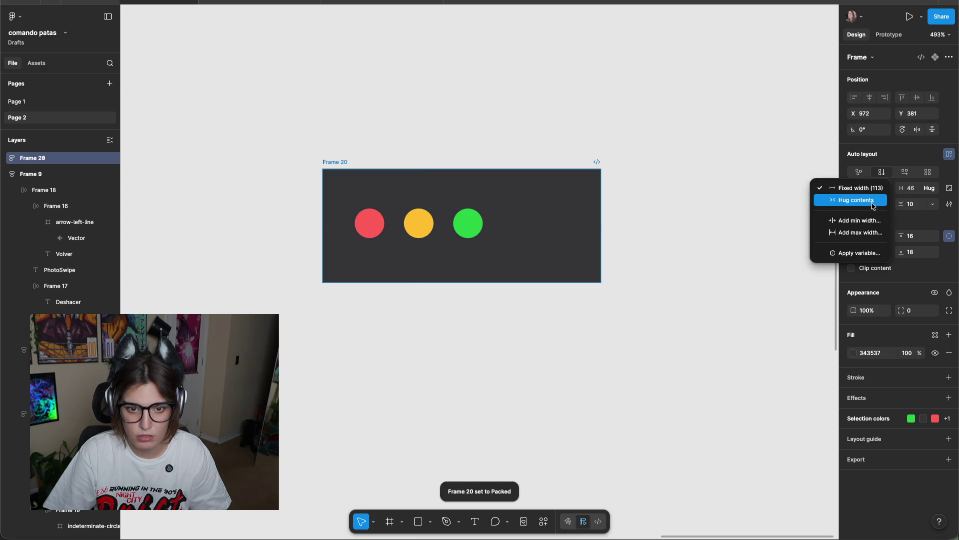
click(863, 200)
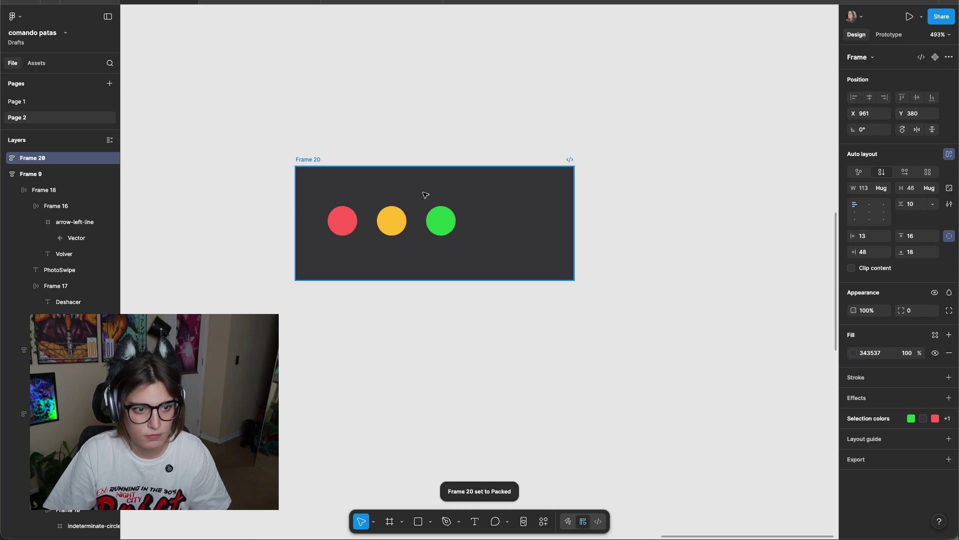
Zero the top padding and switch to combined horizontal and vertical padding fields.
click(912, 233)
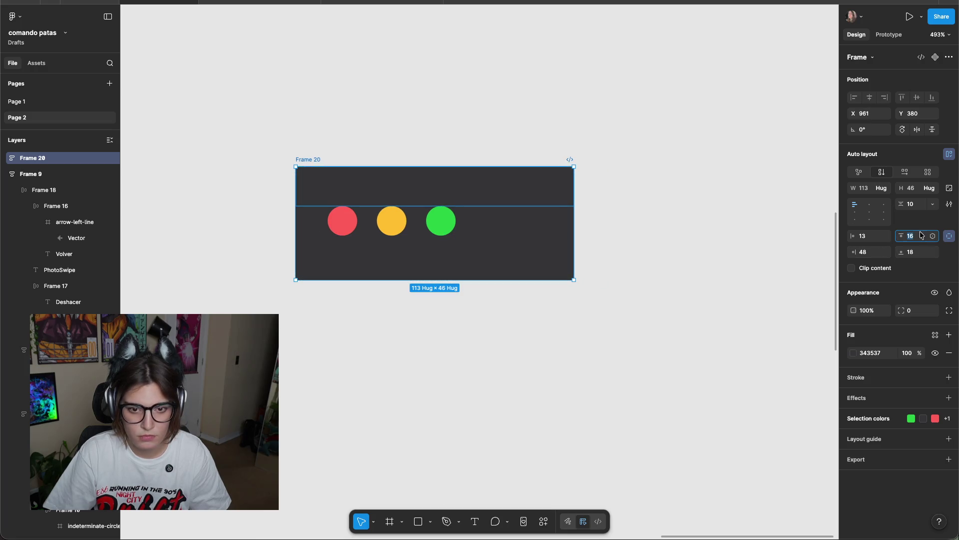
text(0)
key(Return)
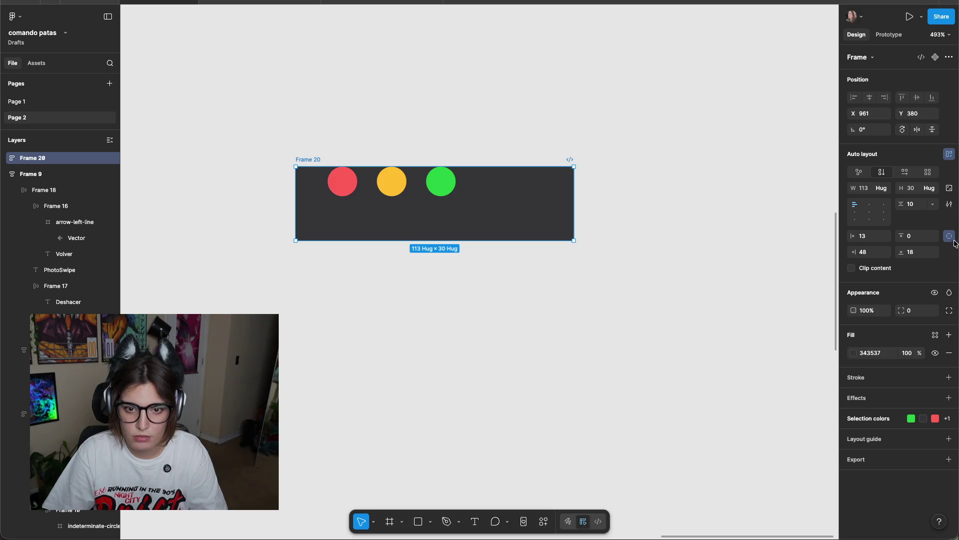
click(948, 238)
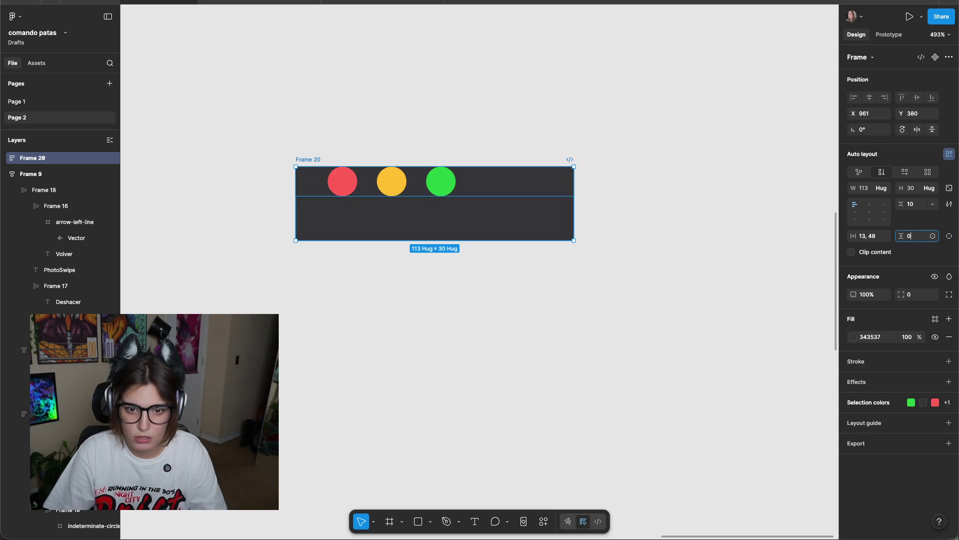
key(Return)
key(BackSpace)
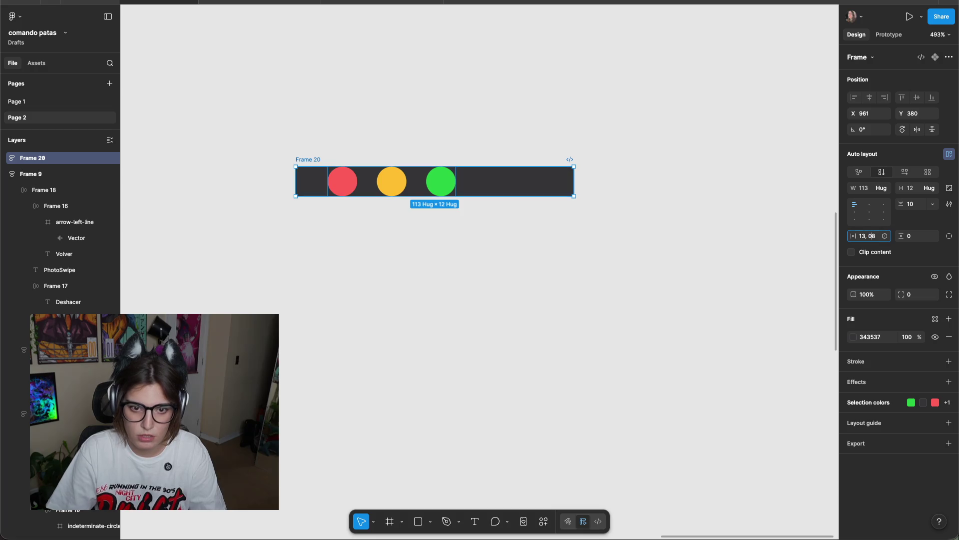
key(Return)
key(Escape)
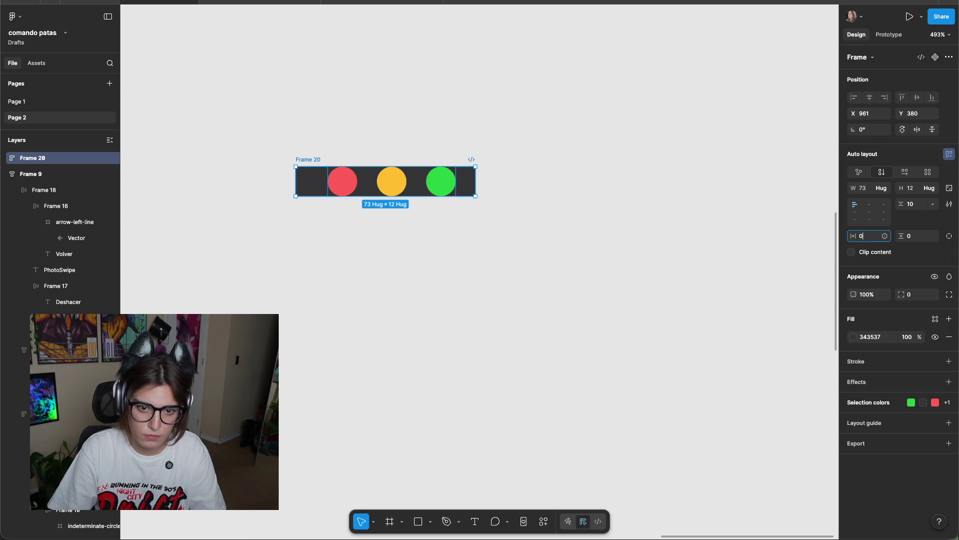
key(Return)
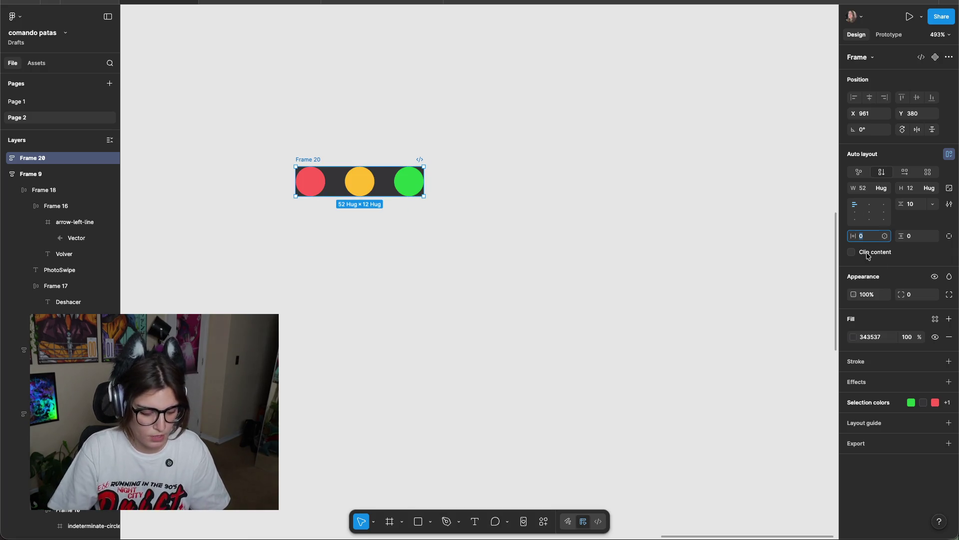
text(24)
key(Return)
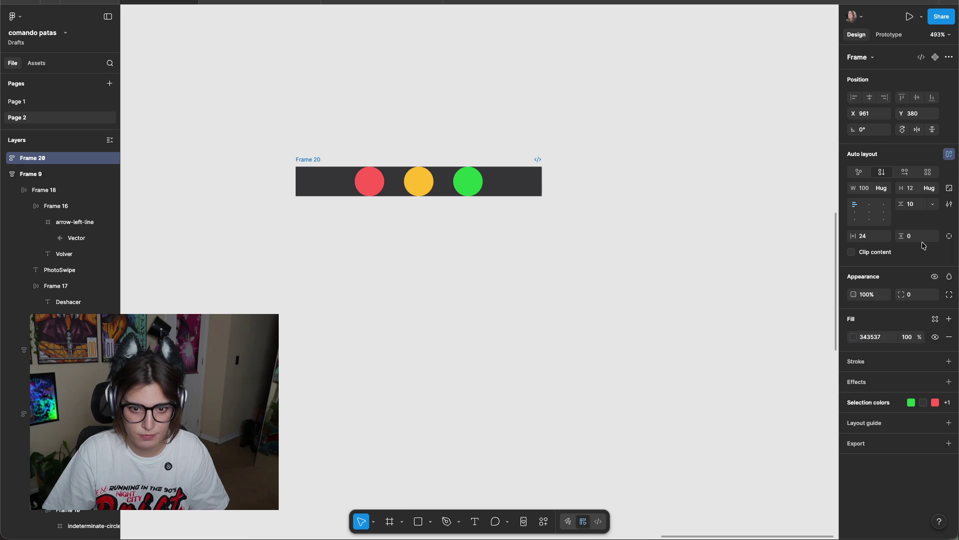
Set vertical padding to 6 and horizontal padding to 12, so the frame hugs 76×24.
click(916, 238)
text(12)
key(Return)
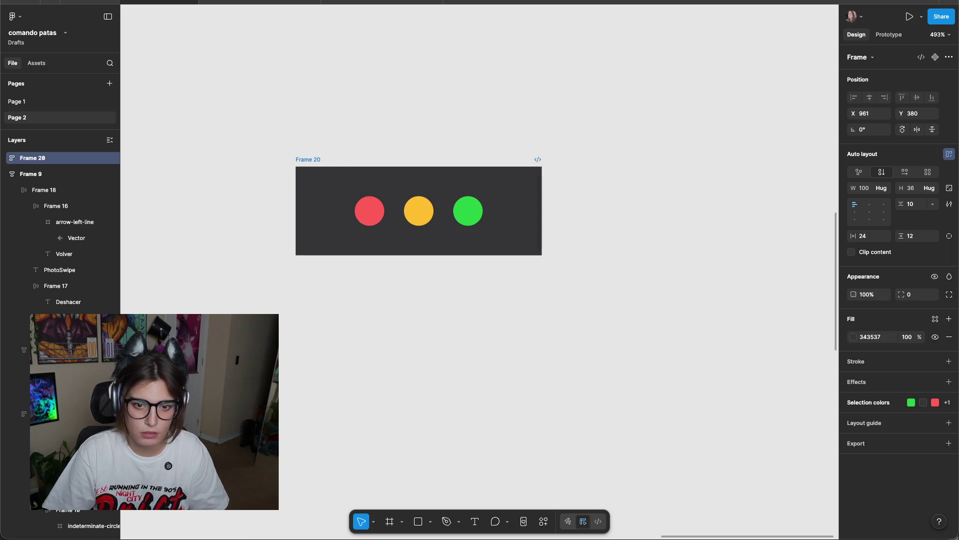
click(921, 237)
key(Down)
key(Down)
key(Down)
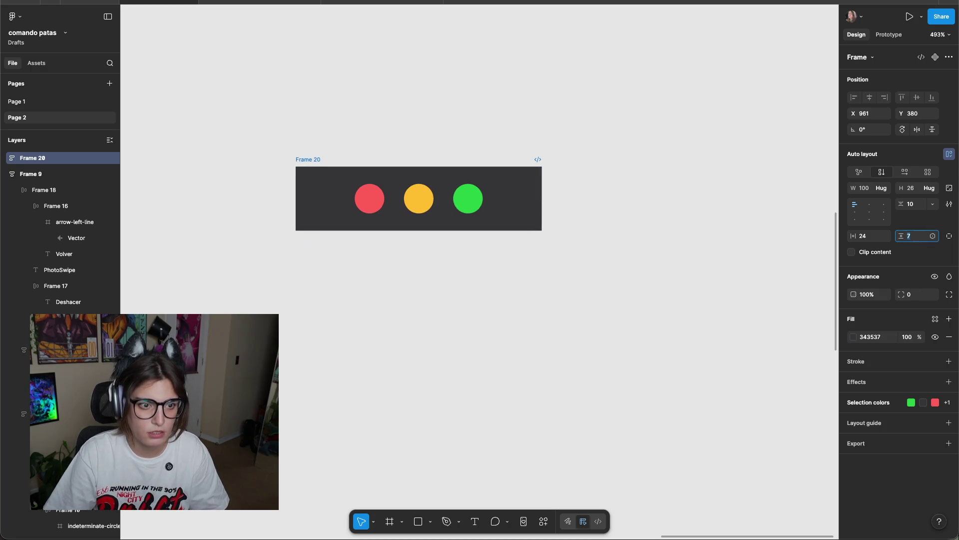
key(Down)
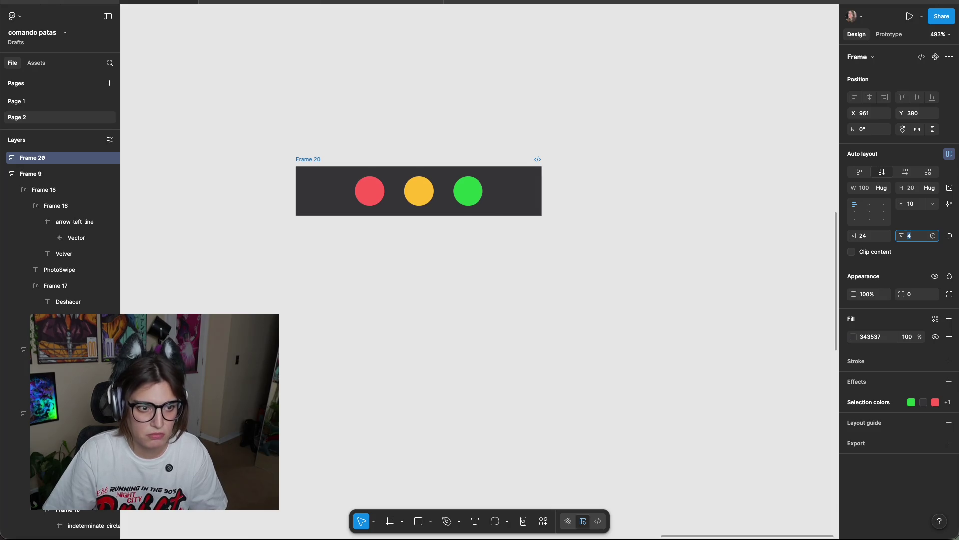
click(856, 207)
click(874, 237)
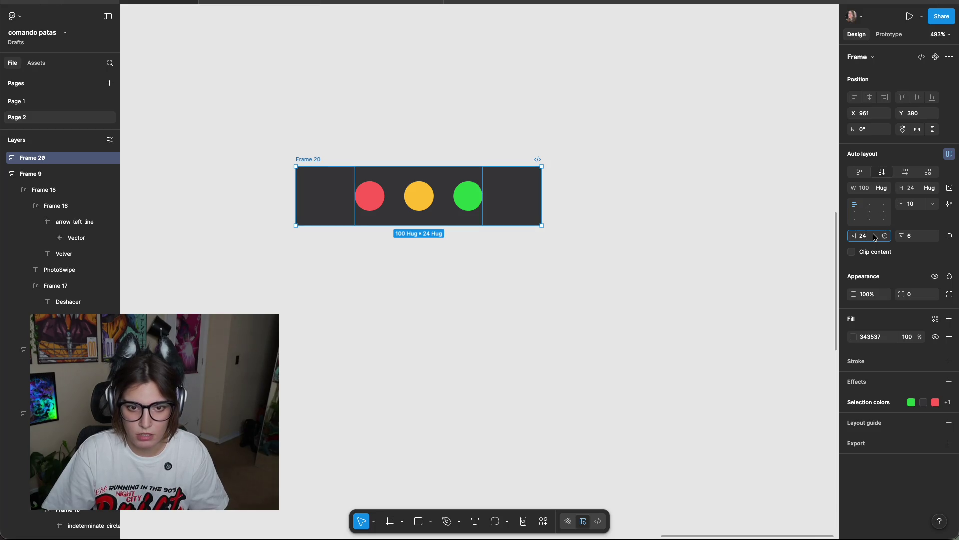
text(12)
key(Return)
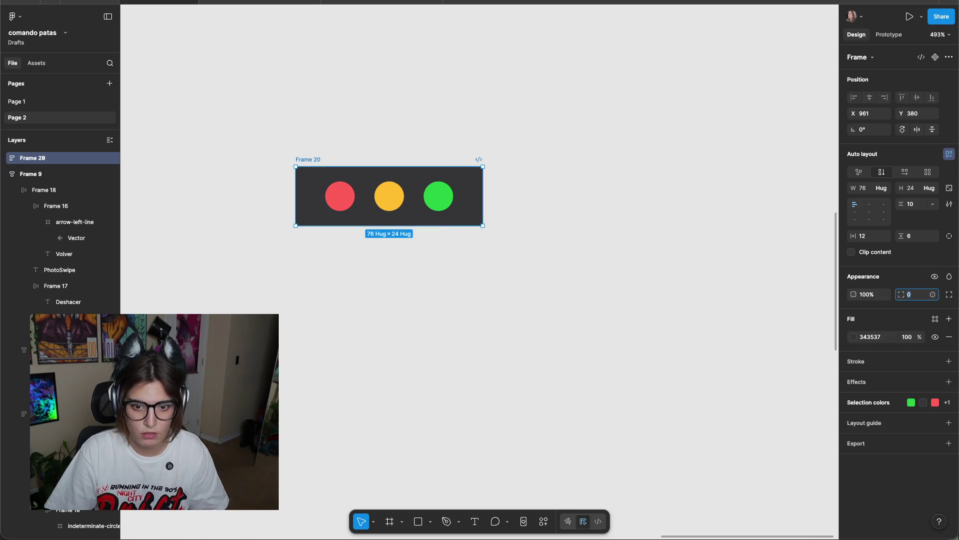
Enable independent corners and round both top corners to 12, leaving the bottom square.
click(949, 294)
text(24)
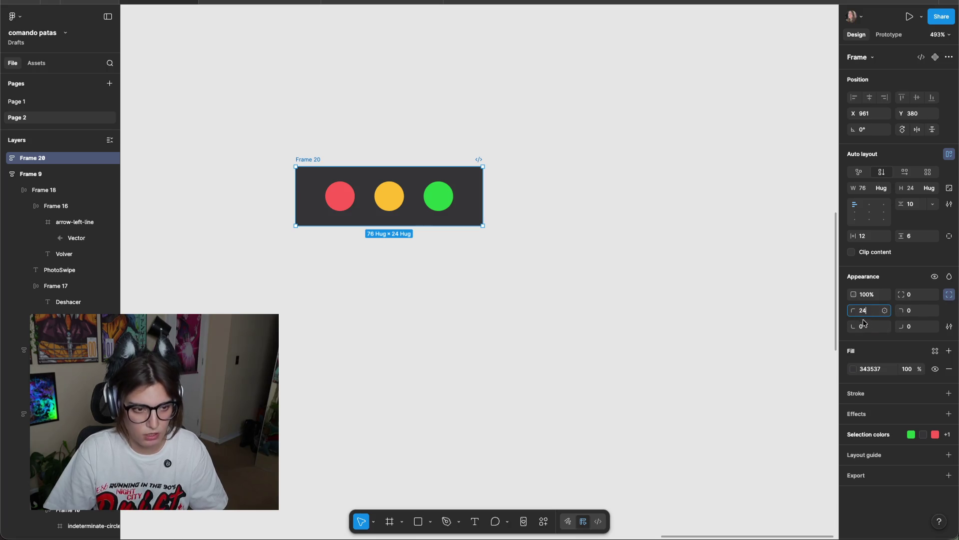
click(915, 311)
text(24)
click(871, 314)
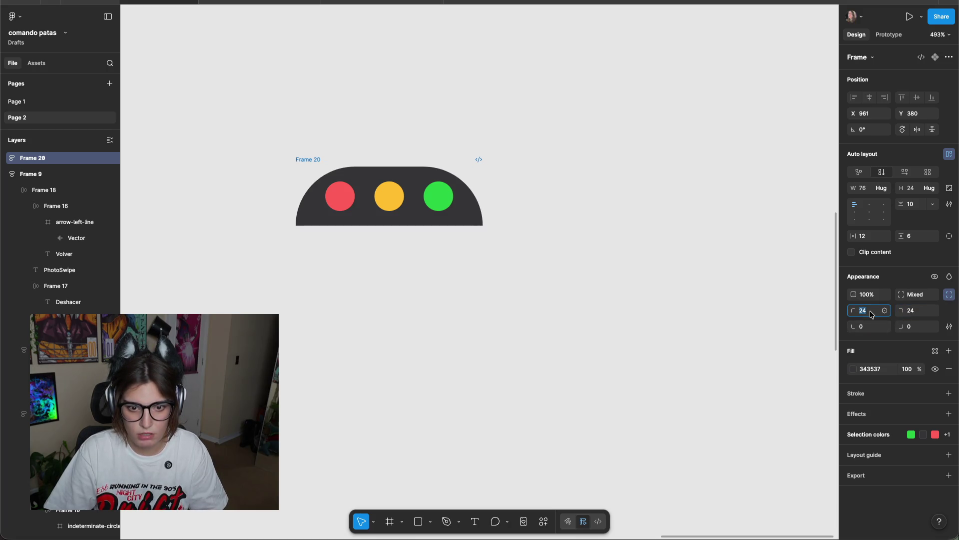
key(Return)
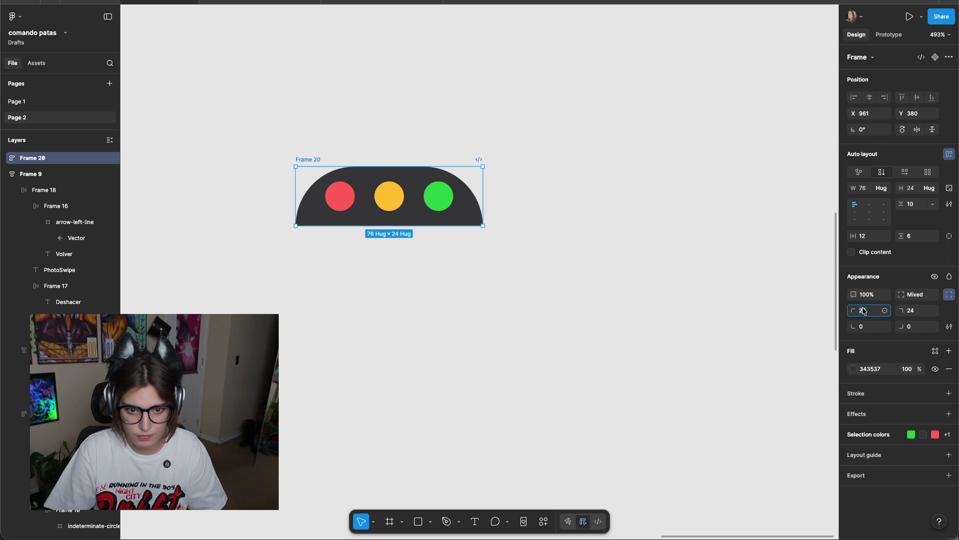
text(14)
click(867, 315)
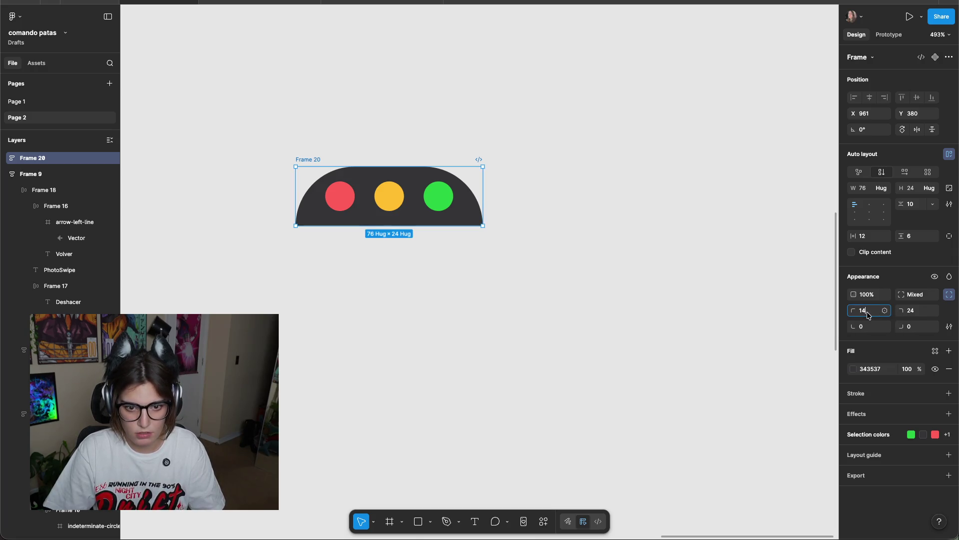
text(12)
key(Return)
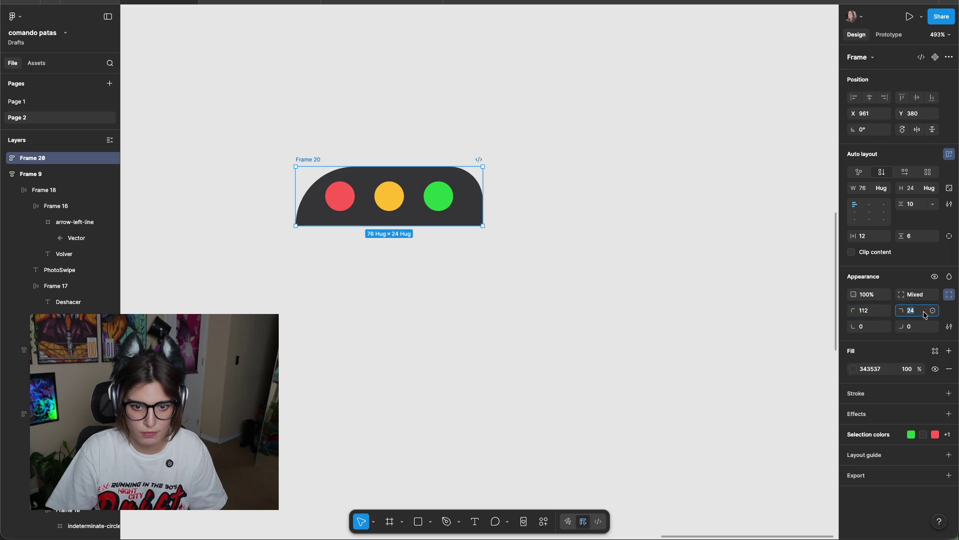
text(12)
key(Return)
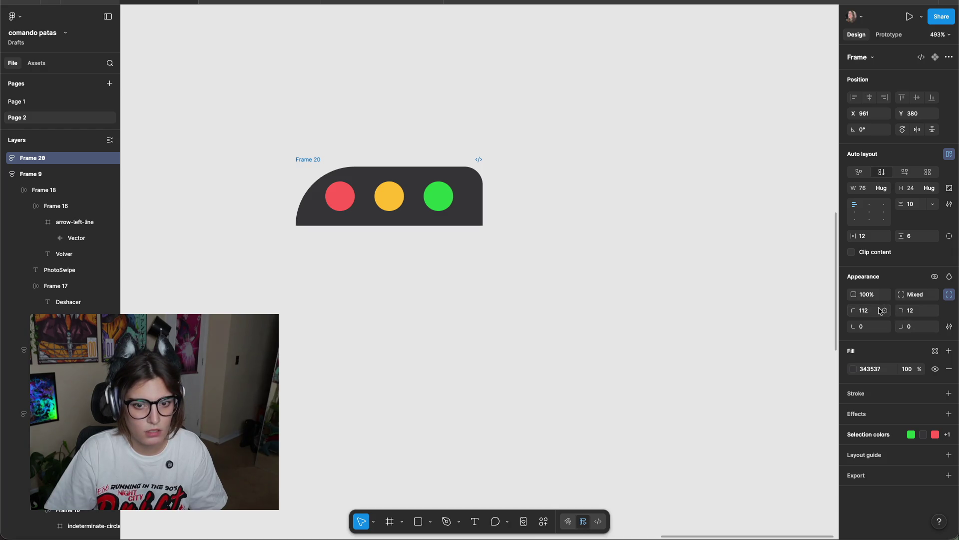
click(880, 310)
text(12)
key(Return)
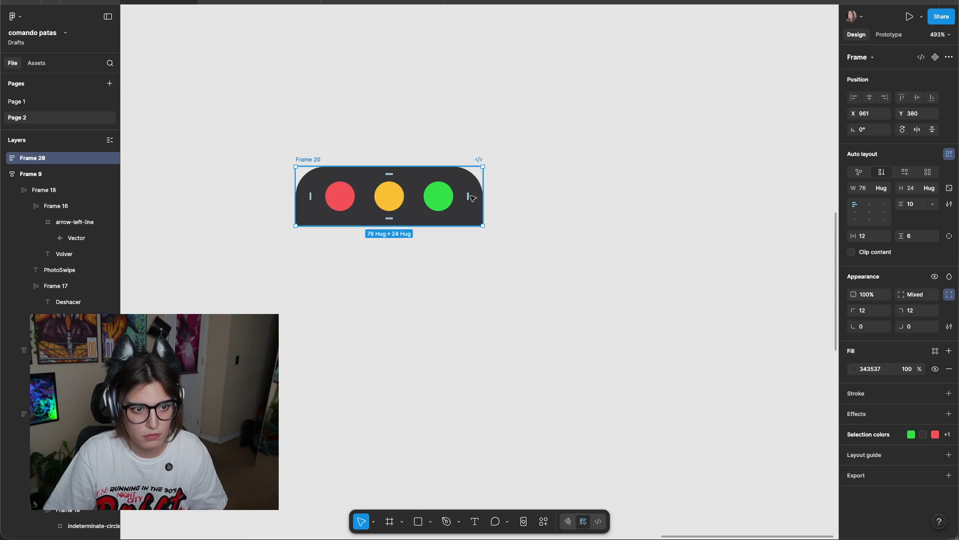
Widen the dot bar to 124 and set its top-left radius to 8.
drag(485, 197, 602, 199)
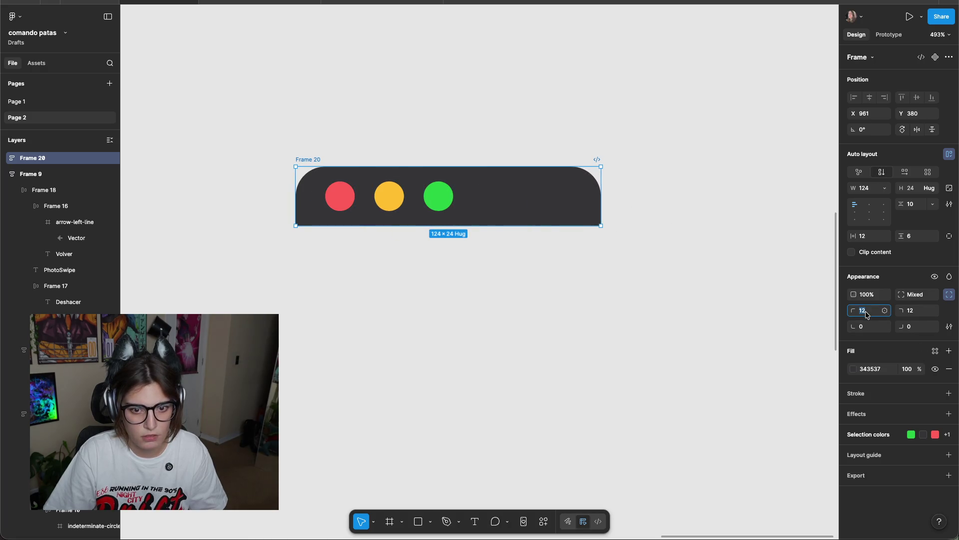
text(8)
key(Return)
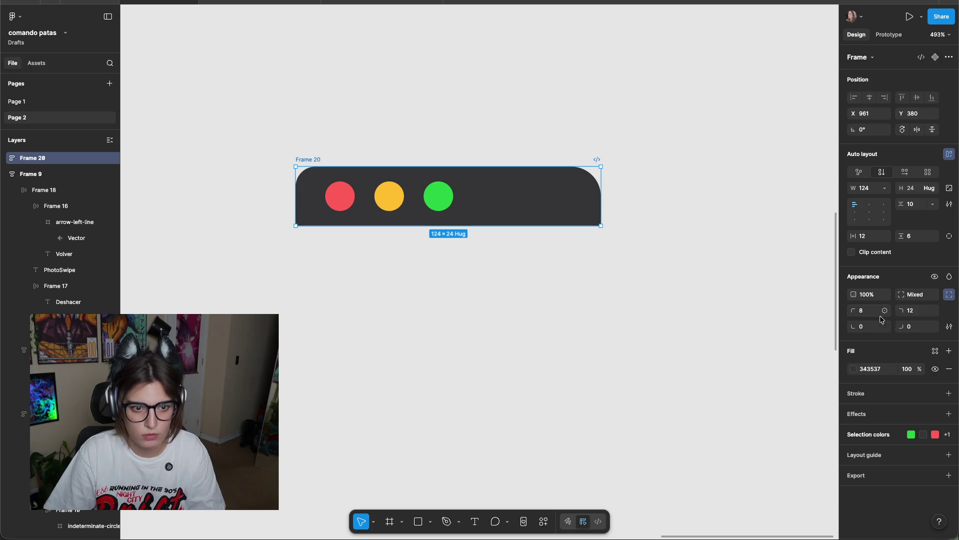
key(Return)
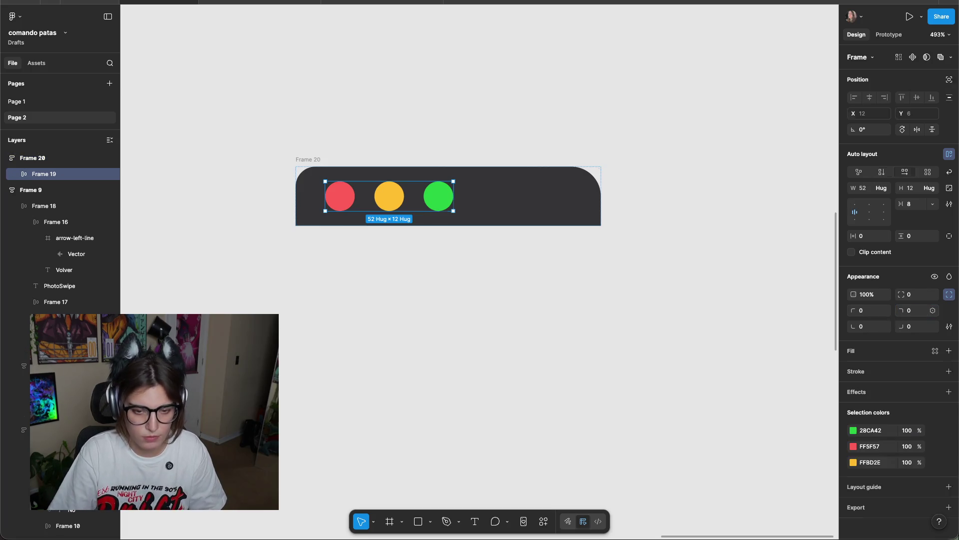
click(601, 211)
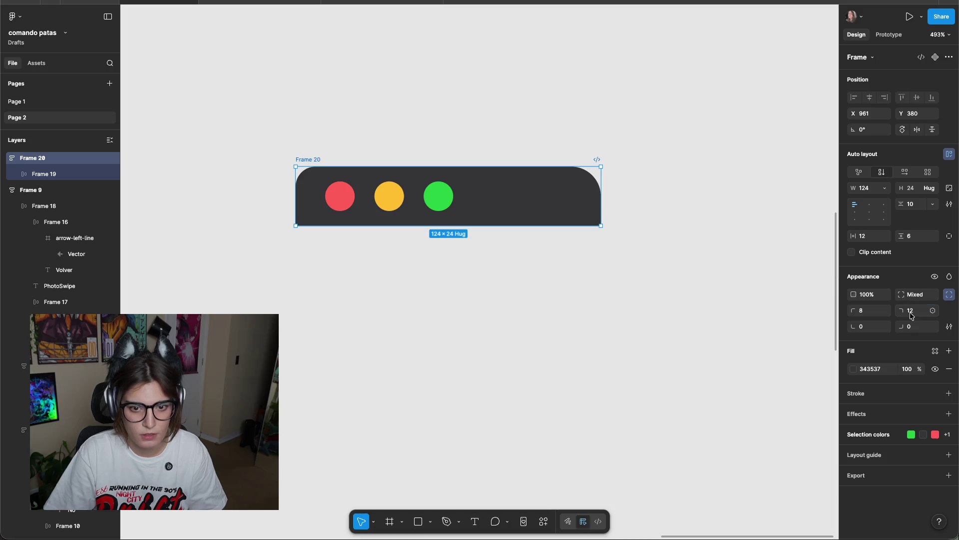
click(617, 339)
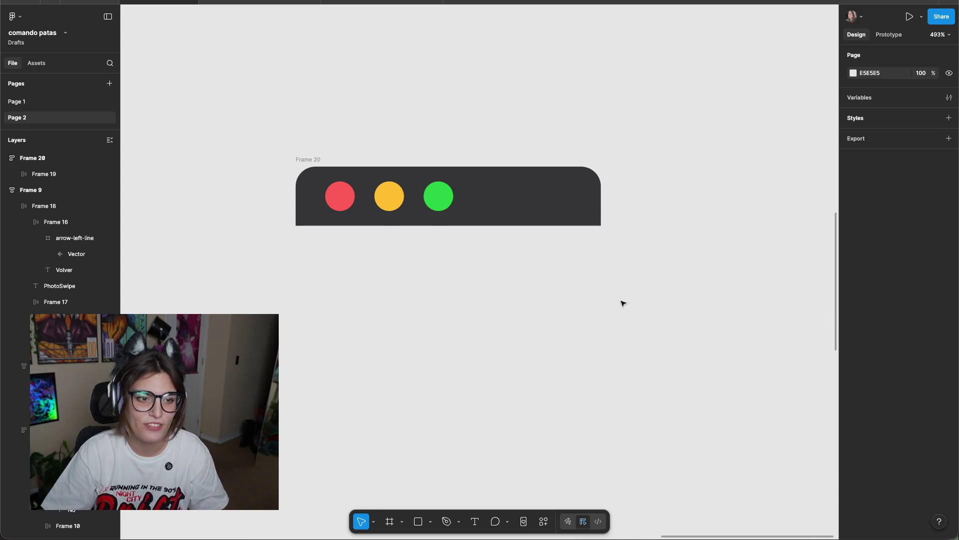
Move the dot bar onto the top of the PhotoSwipe panel and stretch it full width.
scroll(617, 314, down, 10)
click(649, 297)
mouse_move(650, 297)
mouse_down()
mouse_move(272, 109)
mouse_move(251, 171)
mouse_up()
scroll(282, 112, up, 5)
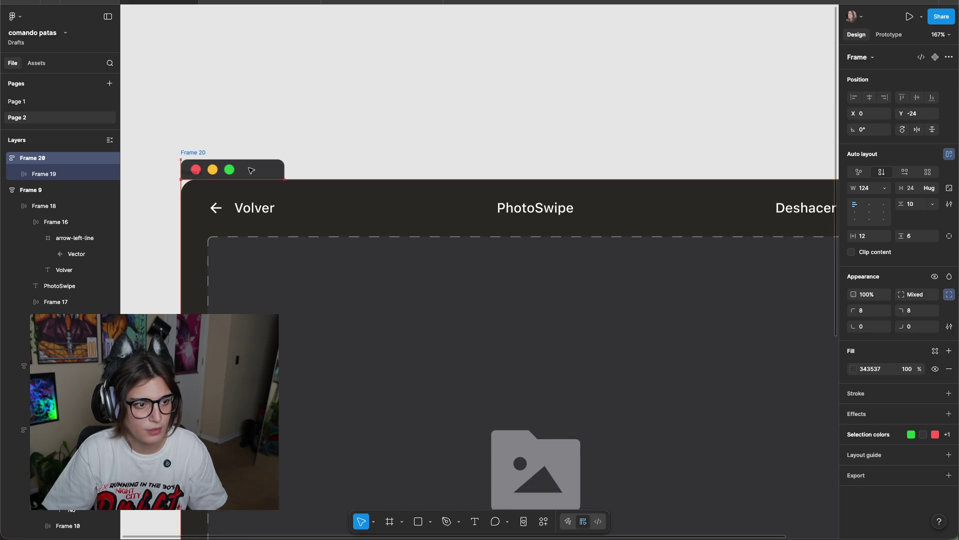
scroll(251, 170, down, 5)
drag(335, 152, 607, 151)
click(678, 173)
Set the PhotoSwipe panel's top corner radii to 0.
scroll(633, 173, up, 2)
scroll(633, 173, up, 3)
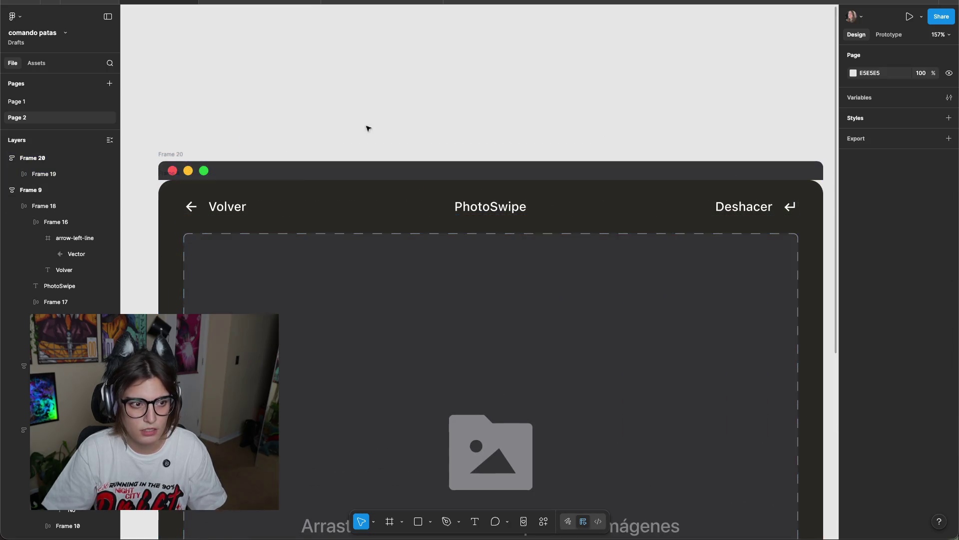
scroll(444, 133, left, 3)
scroll(444, 133, up, 3)
click(271, 221)
click(237, 142)
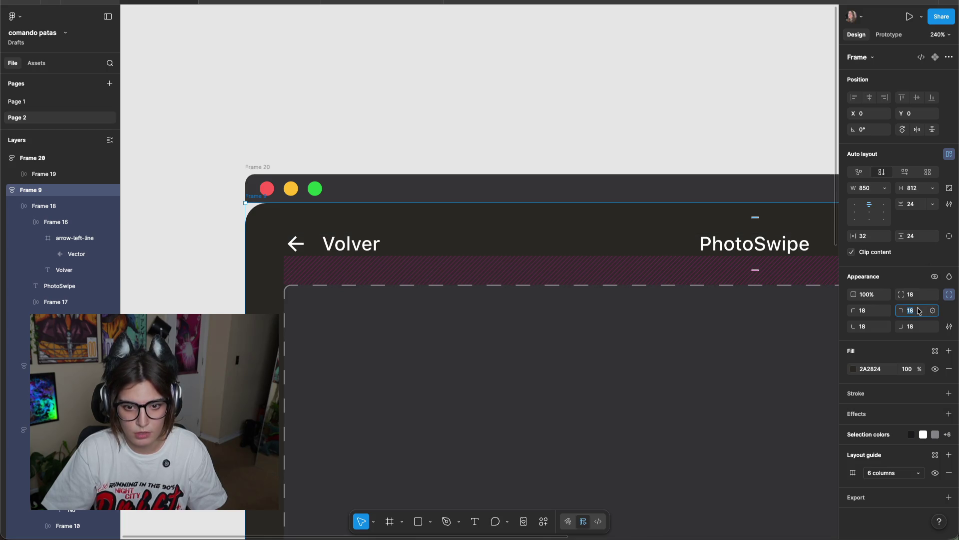
text(0)
click(863, 310)
text(0)
key(Return)
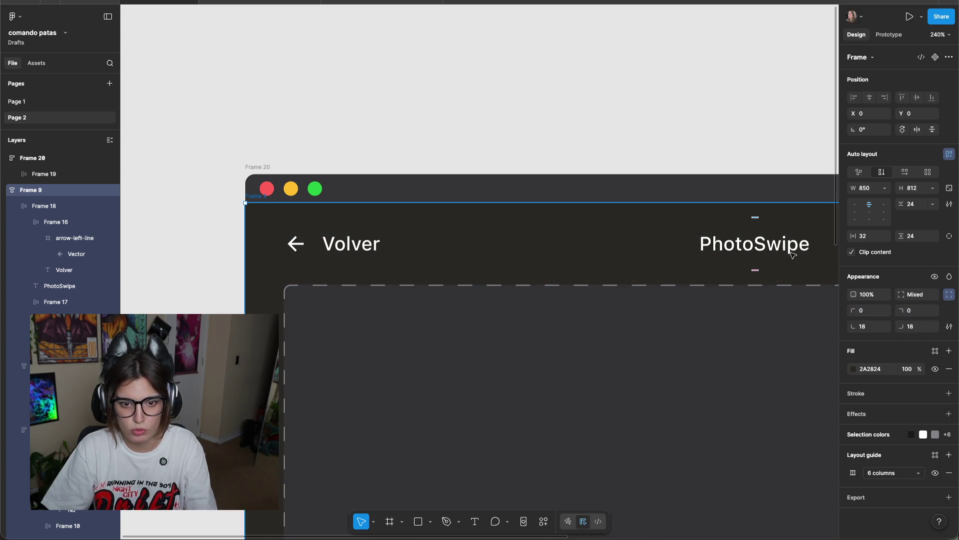
click(634, 105)
Try wrapping the bar and panel in an auto-layout frame, then undo it.
key(shift+1)
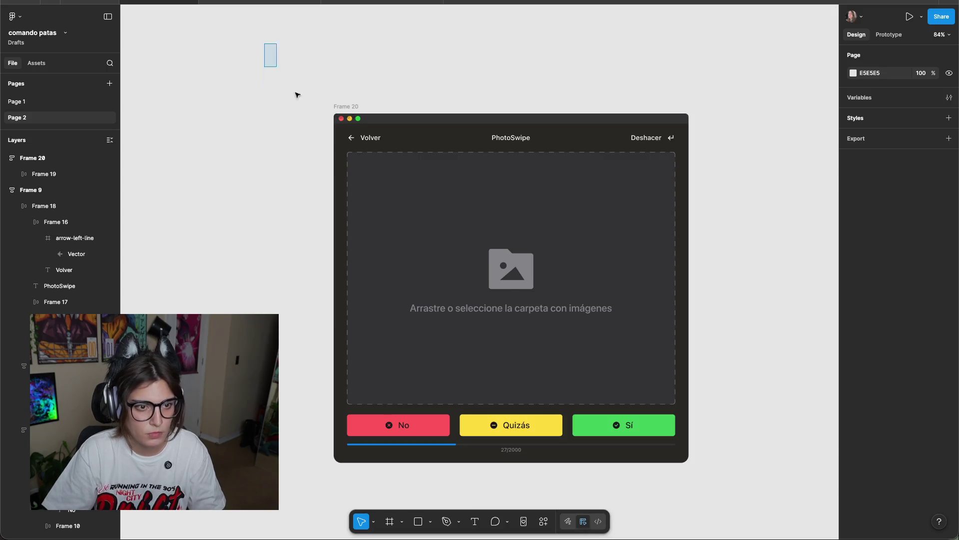
drag(284, 78, 759, 535)
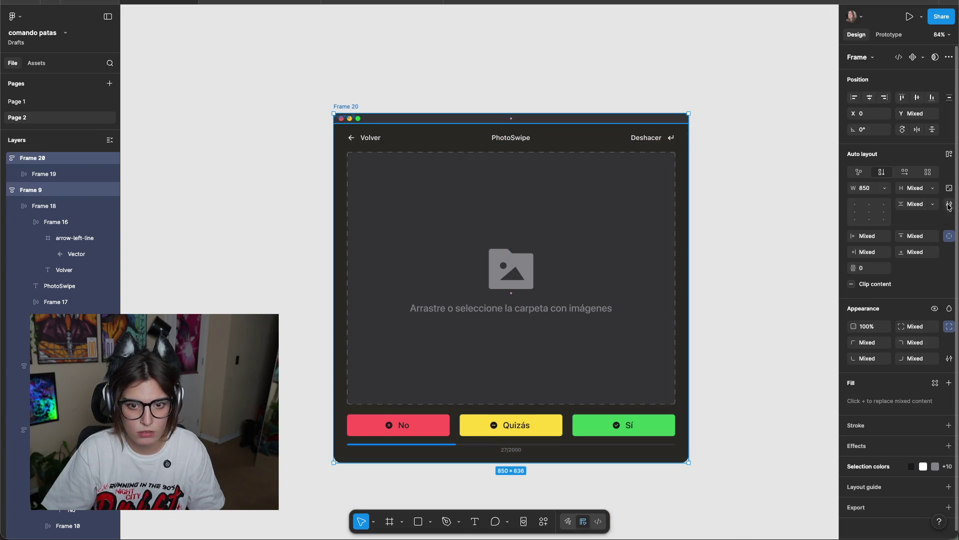
click(949, 154)
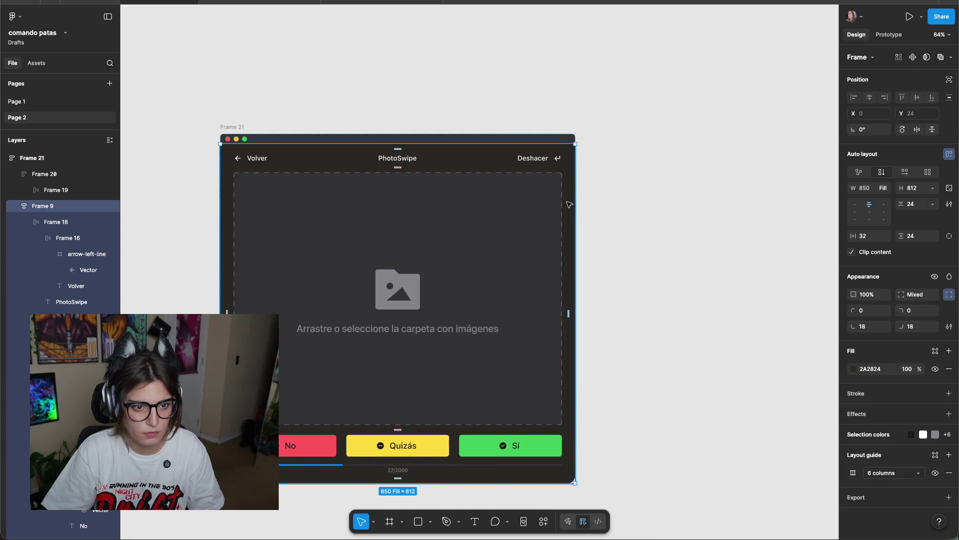
drag(568, 203, 575, 204)
click(282, 48)
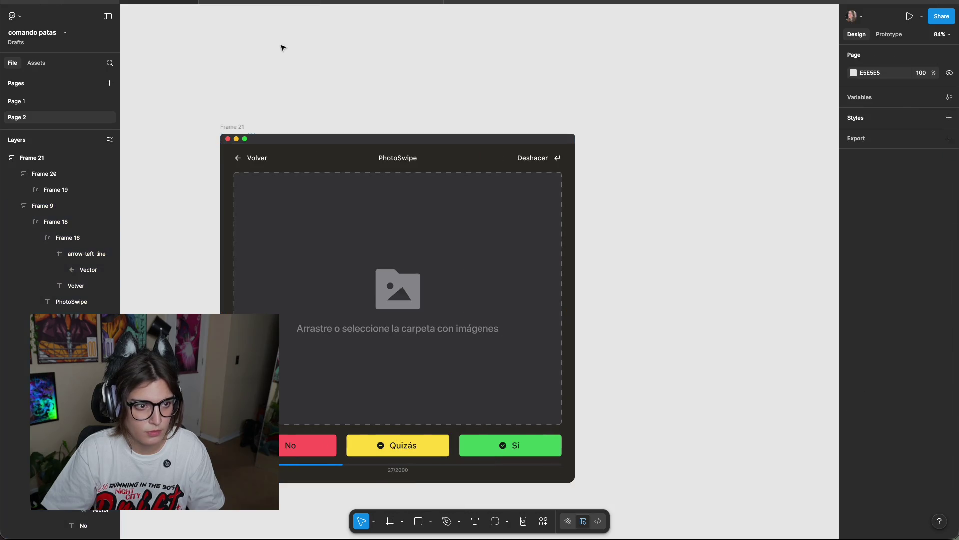
key(ctrl+z)
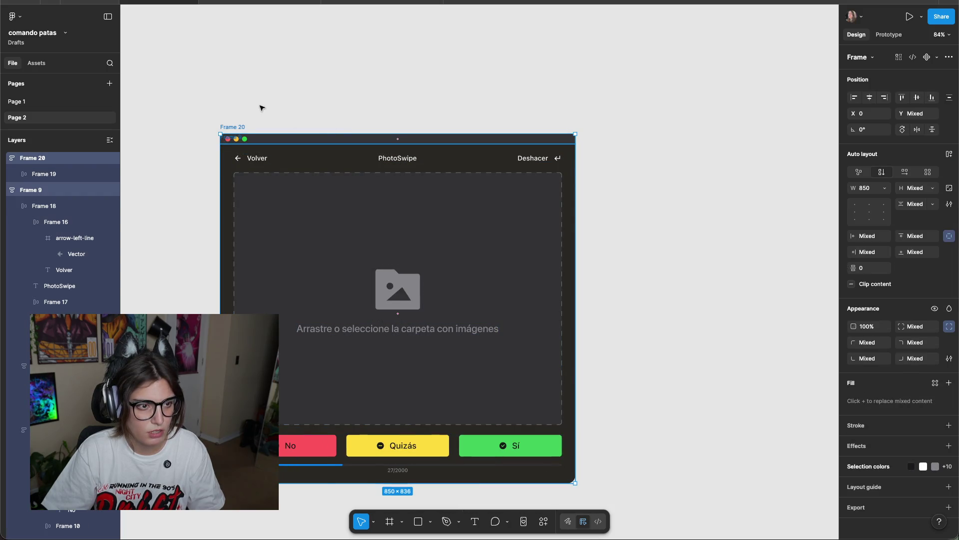
Group the dot bar and panel with Frame selection into Frame 21.
drag(260, 107, 627, 488)
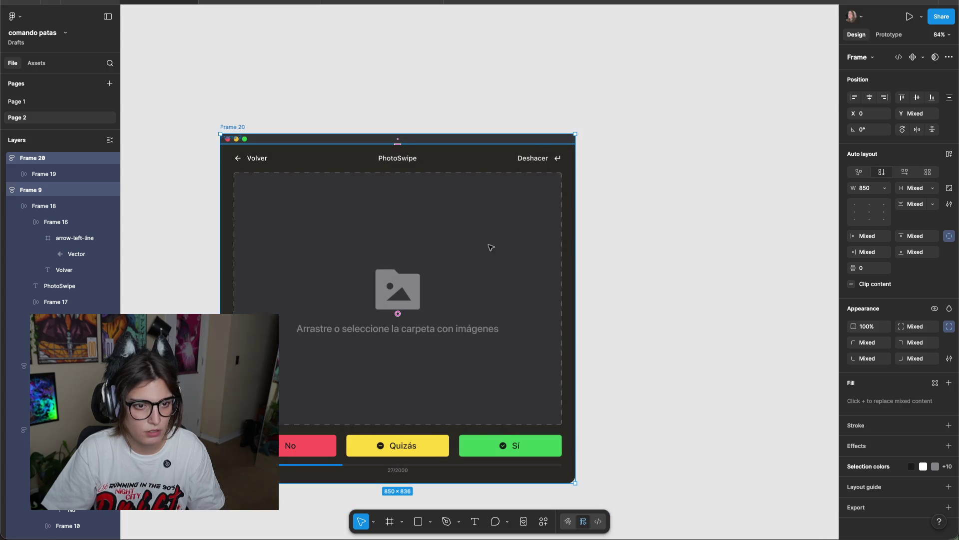
right_click(491, 247)
click(519, 306)
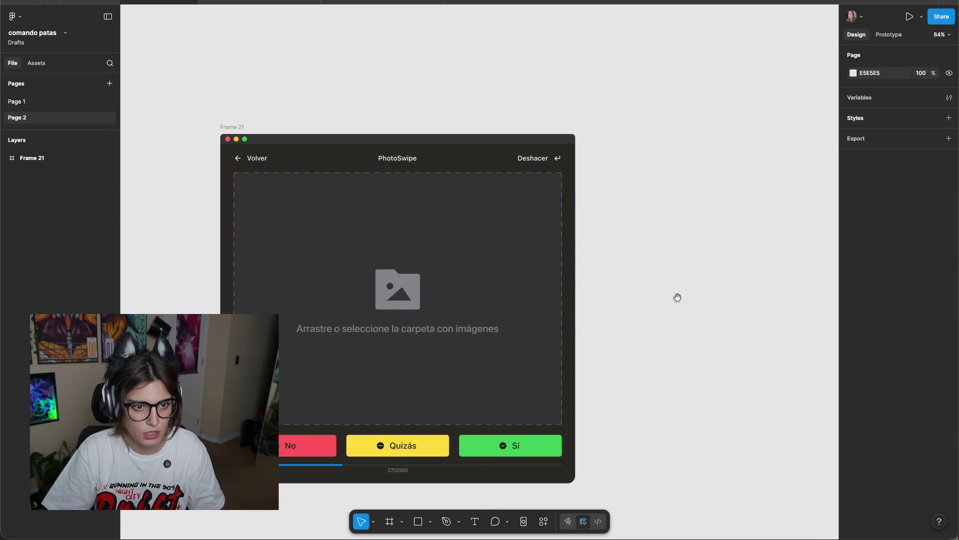
scroll(681, 293, down, 3)
drag(668, 295, 568, 263)
click(216, 123)
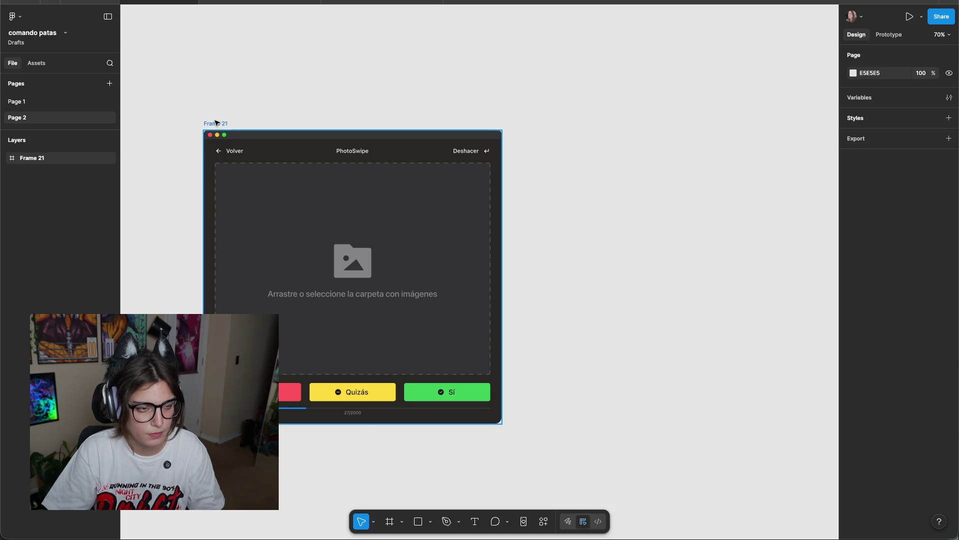
drag(215, 123, 133, 26)
click(456, 105)
key(ctrl+z)
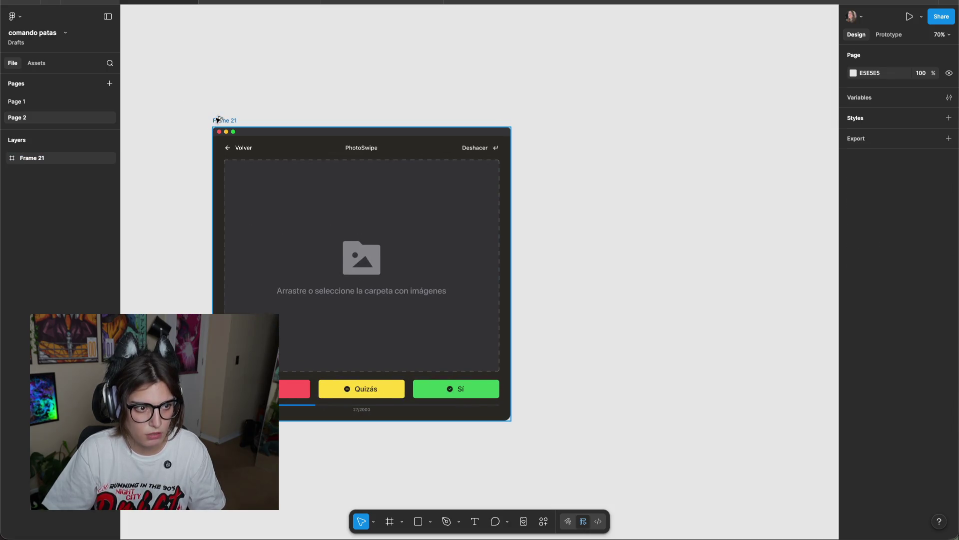
Alt-drag the window mockup to duplicate it as Frame 22 at 850 × 836.
drag(219, 119, 740, 119)
scroll(409, 79, right, 5)
scroll(513, 257, up, 5)
scroll(513, 257, down, 5)
scroll(549, 210, up, 2)
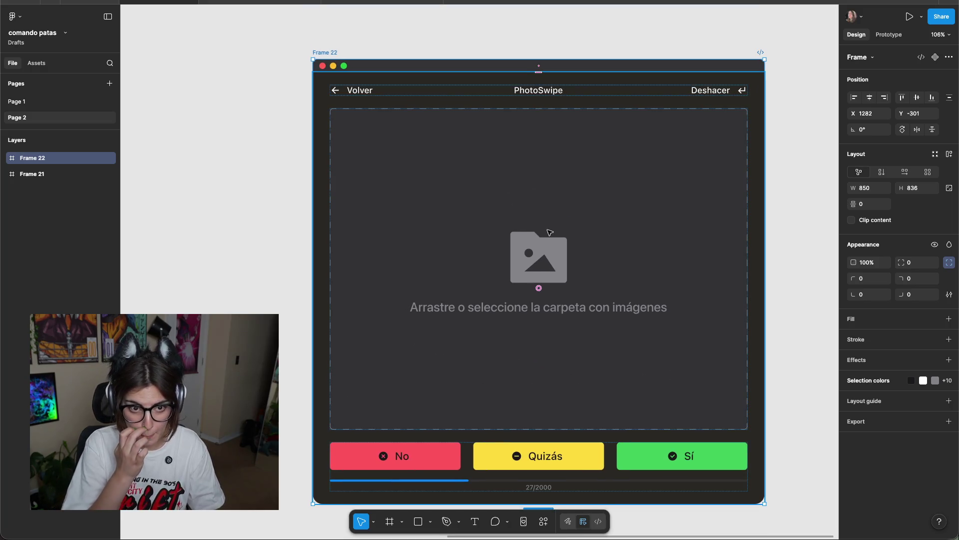
Set the Volver/PhotoSwipe header row's layer opacity to 30%.
click(228, 280)
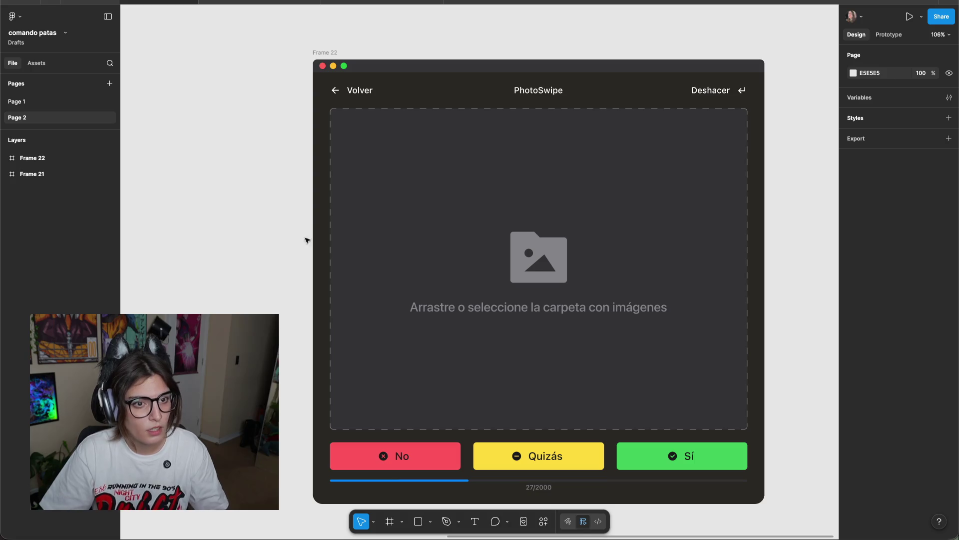
scroll(787, 152, up, 3)
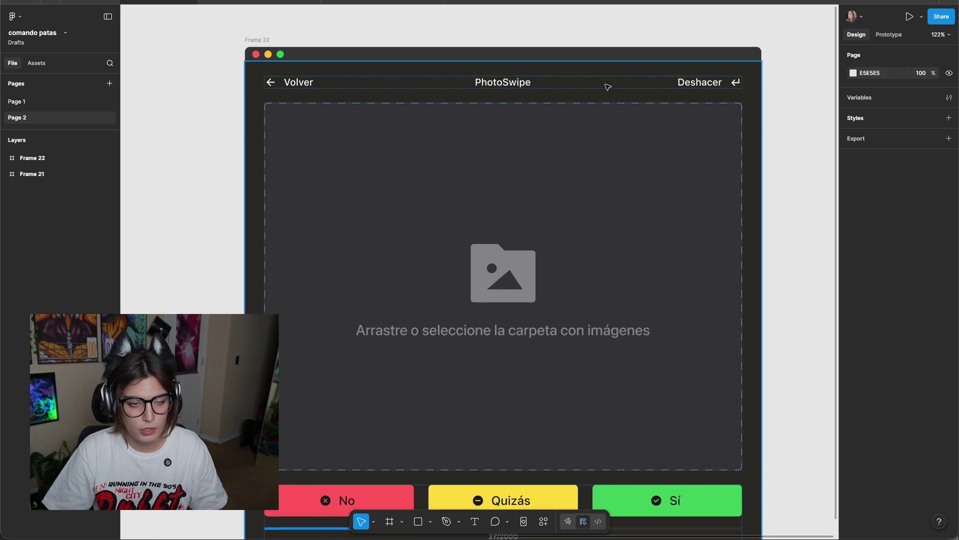
double_click(580, 86)
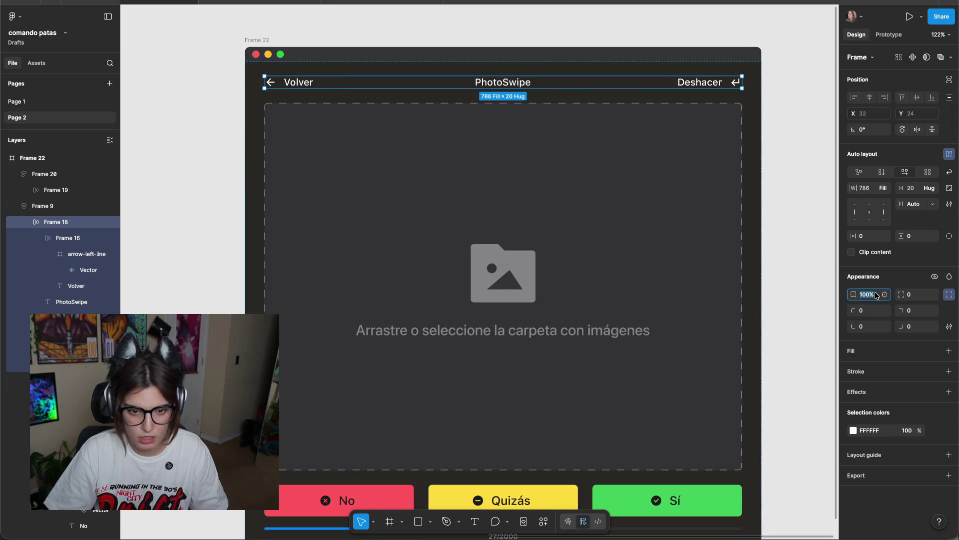
text(60)
key(Return)
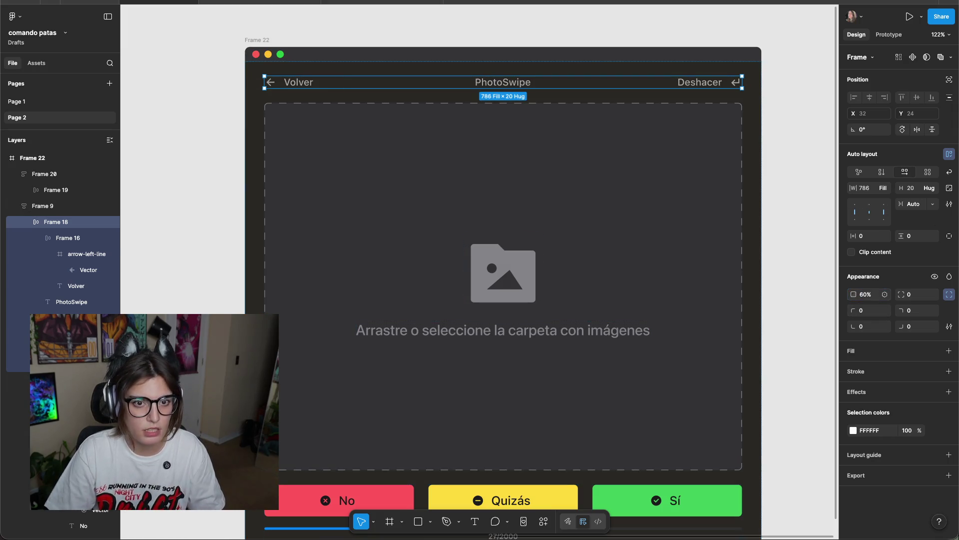
click(815, 260)
key(ctrl+z)
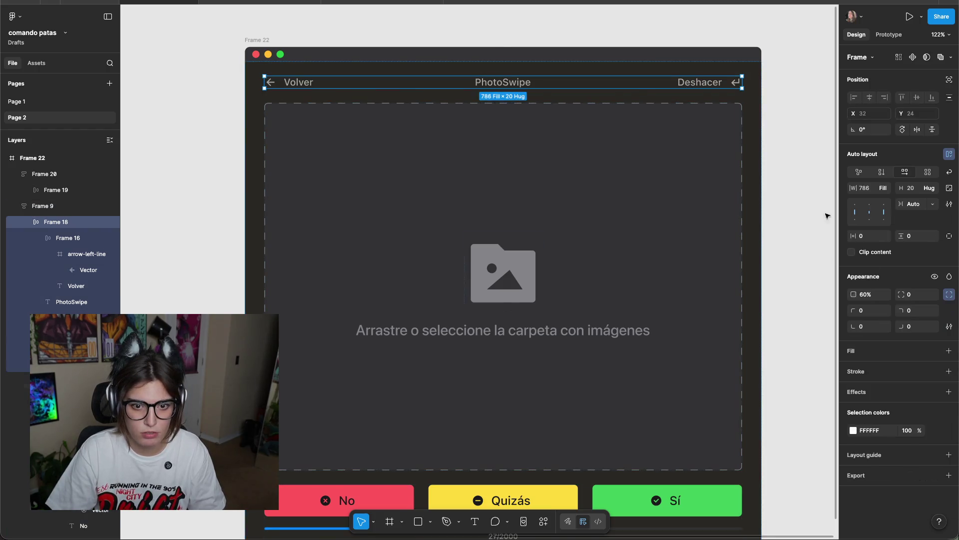
text(30)
key(Return)
click(802, 279)
Replace the 27/2000 count text with 'Seleccionar carpeta para comenzar'.
scroll(800, 270, down, 2)
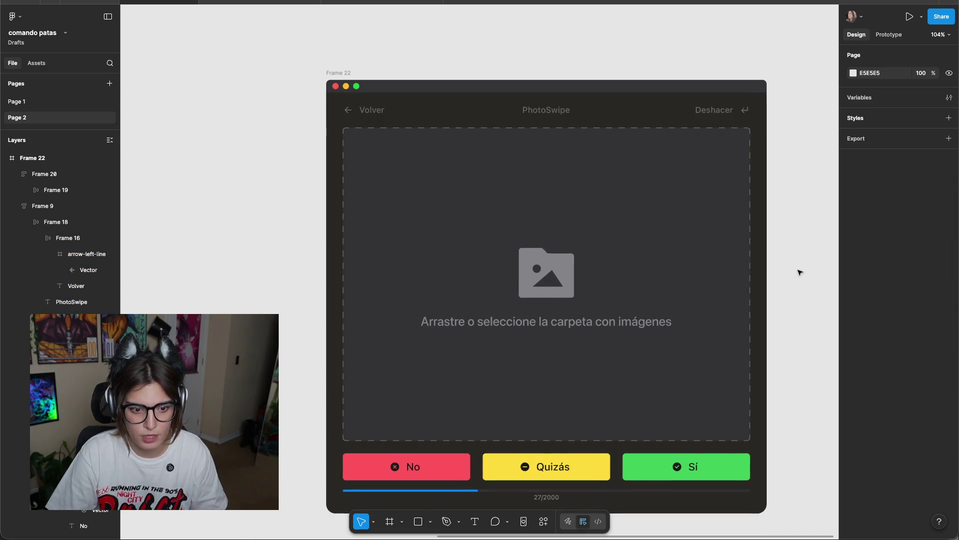
scroll(784, 230, down, 1)
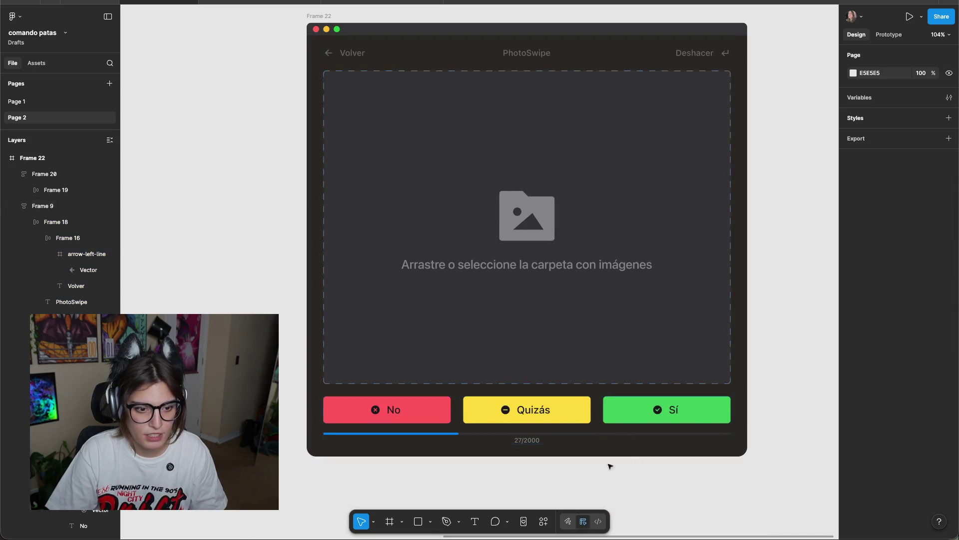
scroll(531, 444, up, 3)
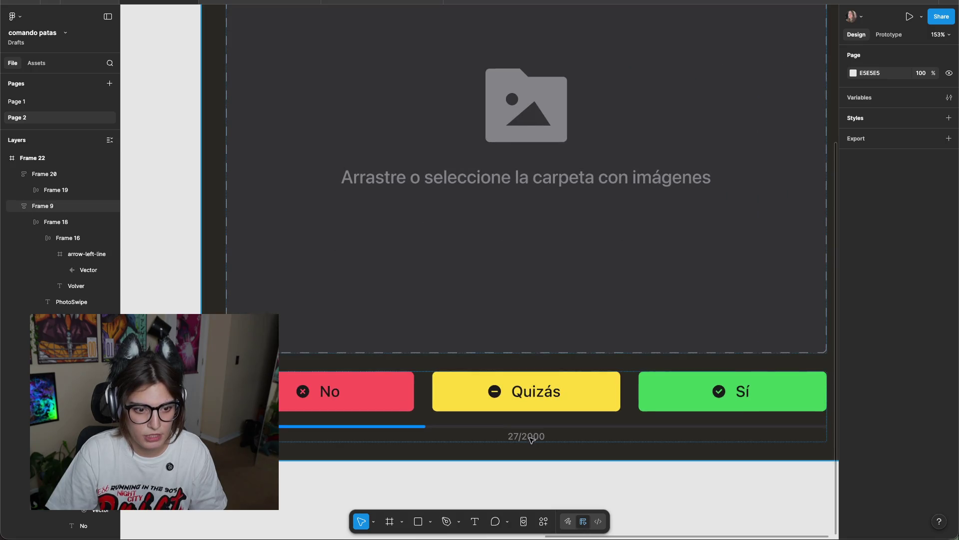
click(533, 436)
double_click(532, 437)
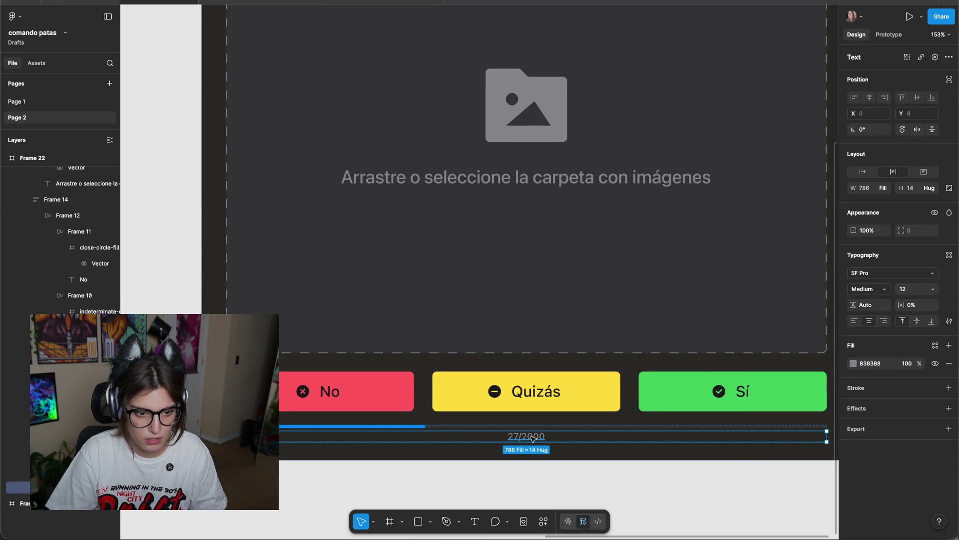
key(Return)
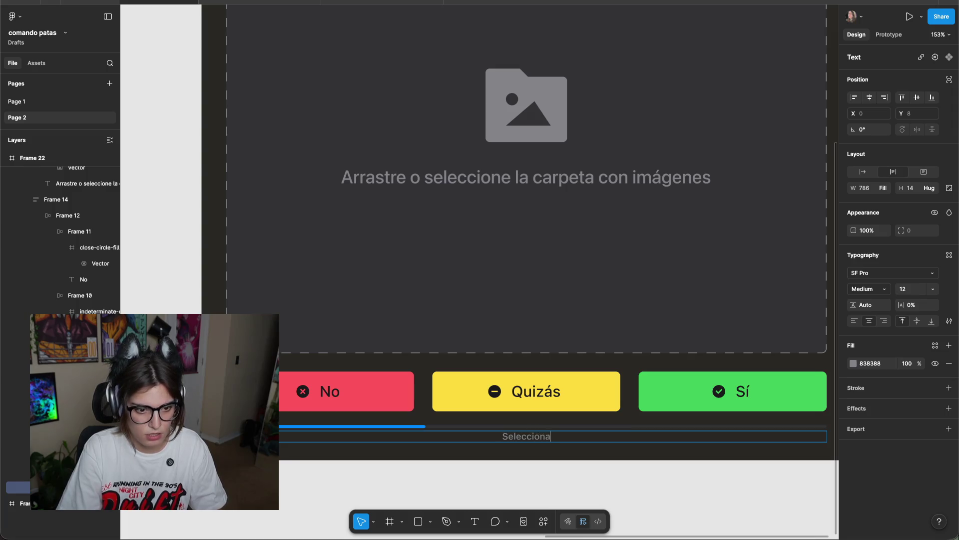
text(ra comenzar)
key(Escape)
click(508, 481)
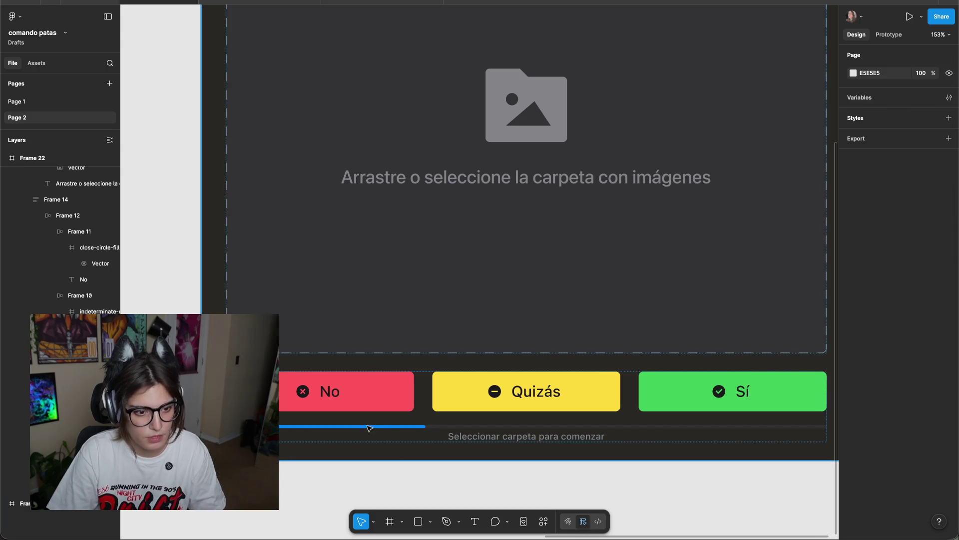
Delete the blue progress fill bar from the progress row.
click(373, 430)
click(372, 426)
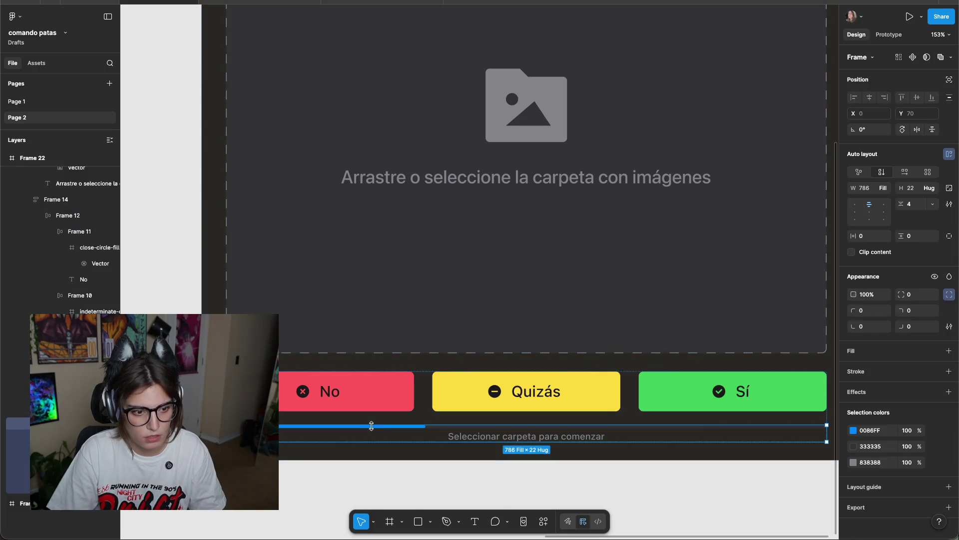
click(374, 427)
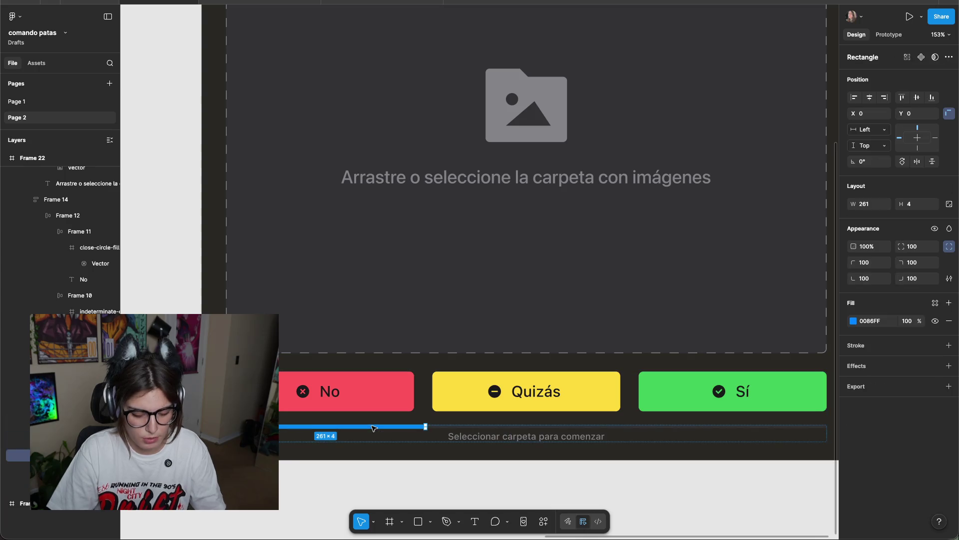
key(Delete)
scroll(718, 515, down, 3)
scroll(664, 484, up, 2)
scroll(623, 426, up, 2)
scroll(577, 423, up, 3)
scroll(577, 423, up, 2)
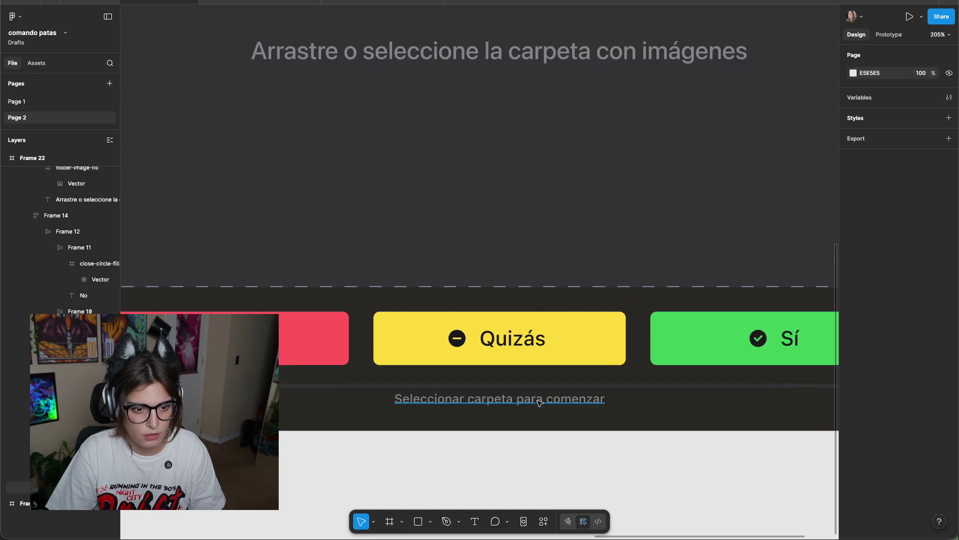
click(537, 400)
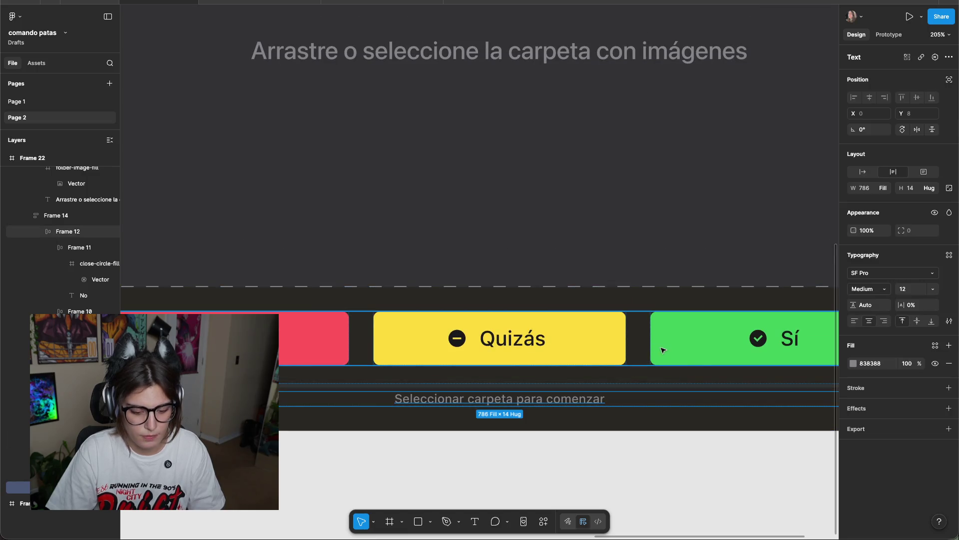
scroll(623, 444, up, 5)
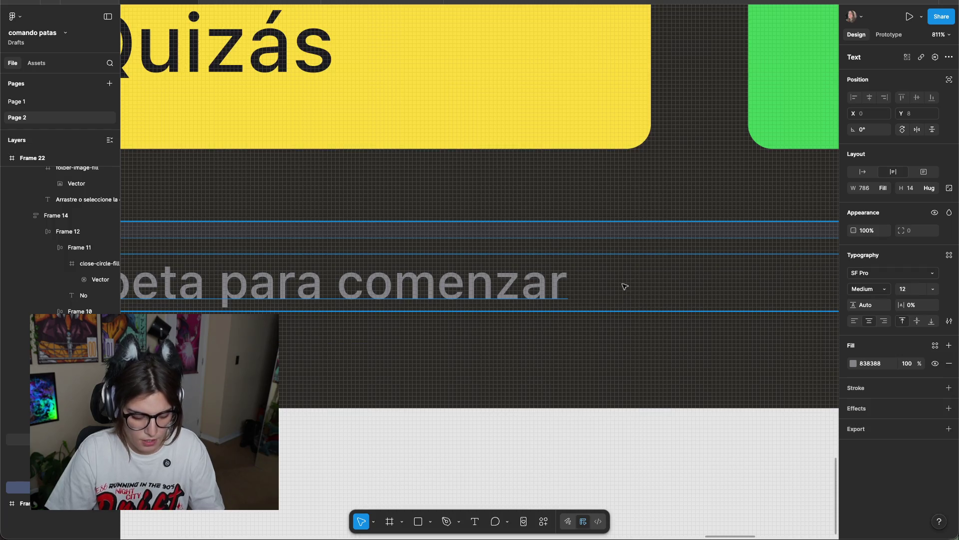
click(684, 395)
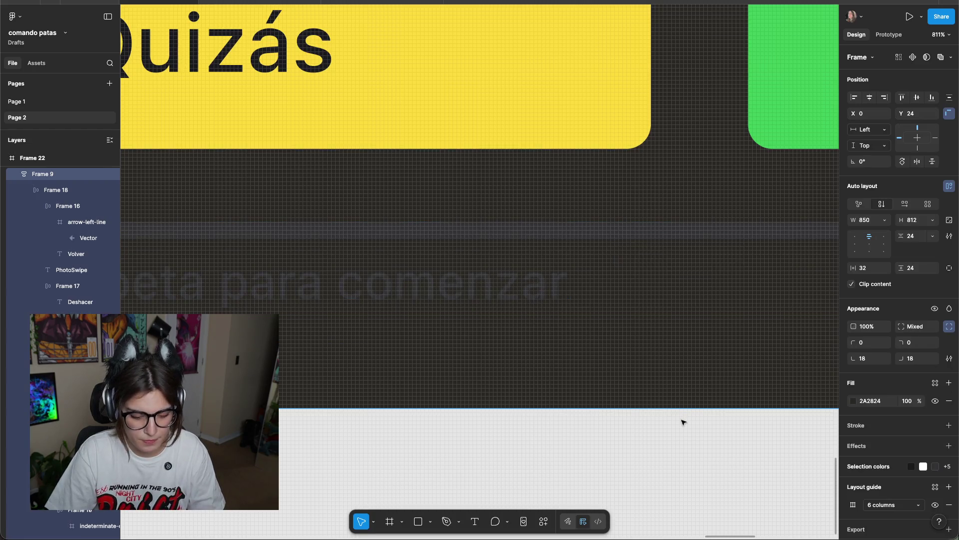
click(677, 465)
scroll(682, 457, down, 5)
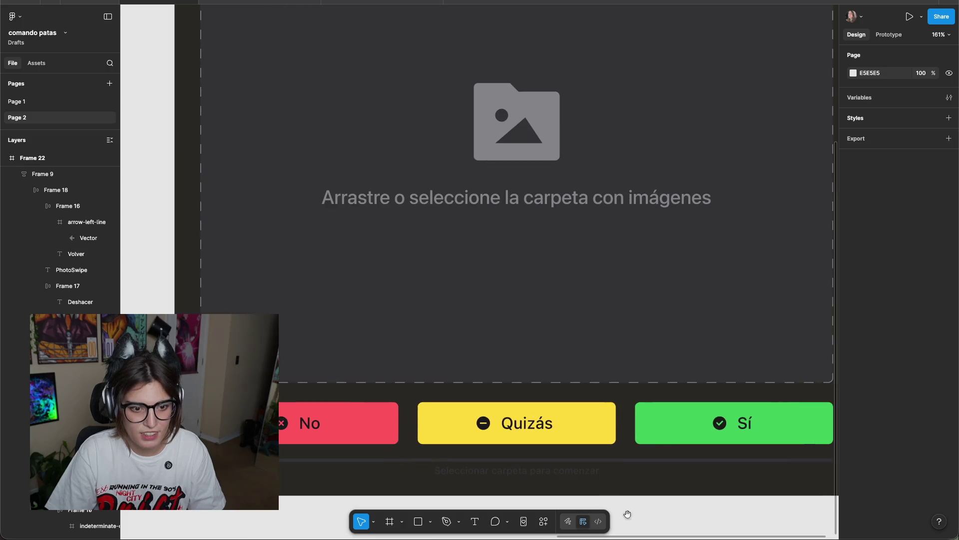
scroll(687, 483, down, 2)
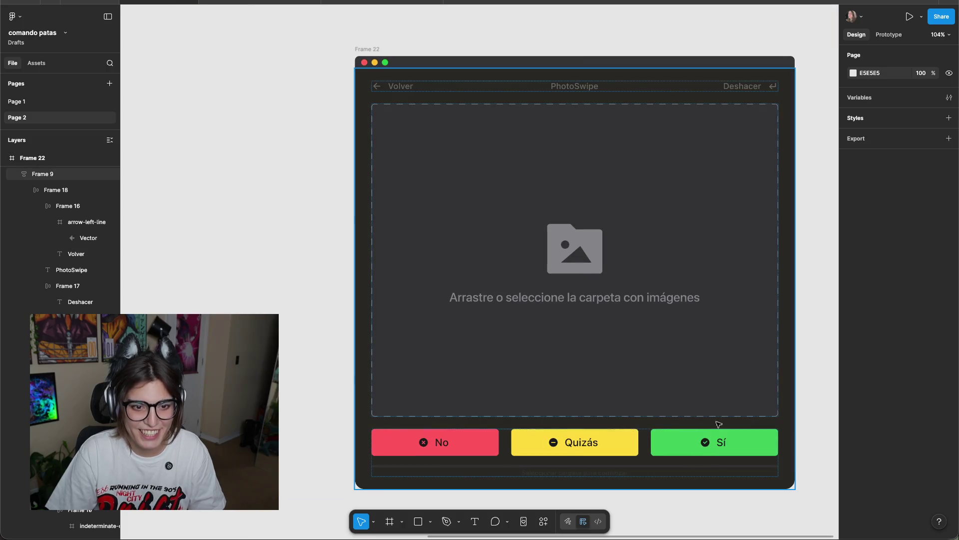
Select and inspect the Deshacer text in the header.
click(751, 92)
key(Escape)
scroll(599, 379, down, 4)
scroll(652, 212, up, 4)
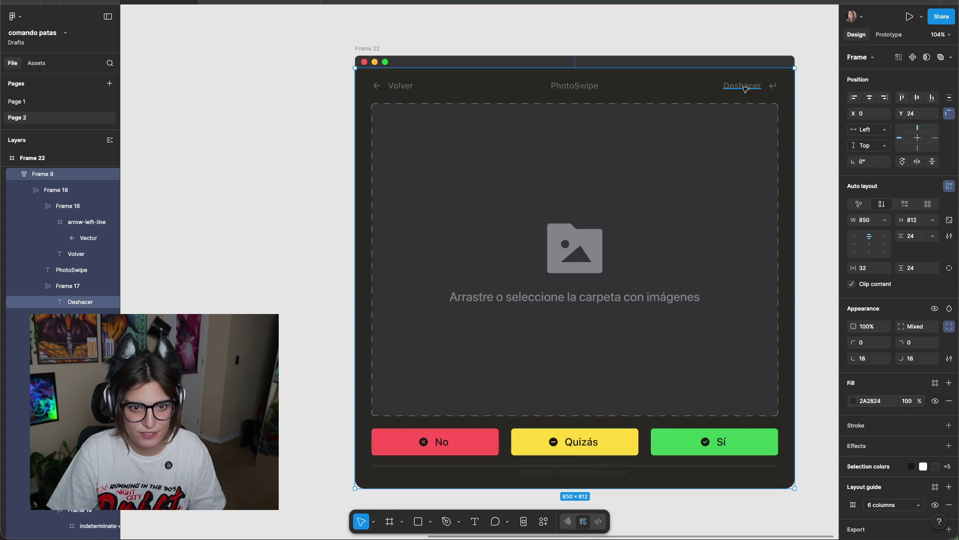
click(742, 85)
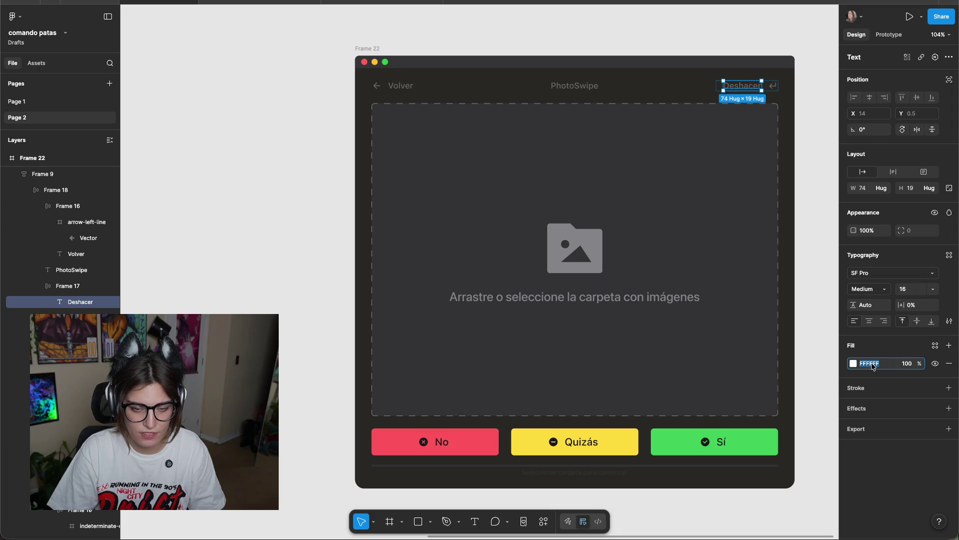
click(833, 338)
scroll(774, 315, down, 3)
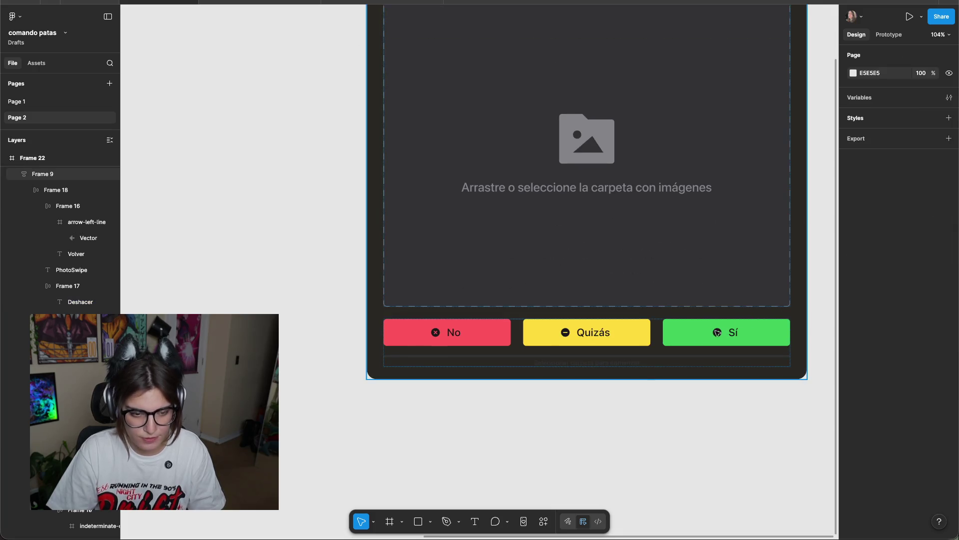
scroll(649, 385, down, 1)
ctrl+scroll(605, 392, up, 5)
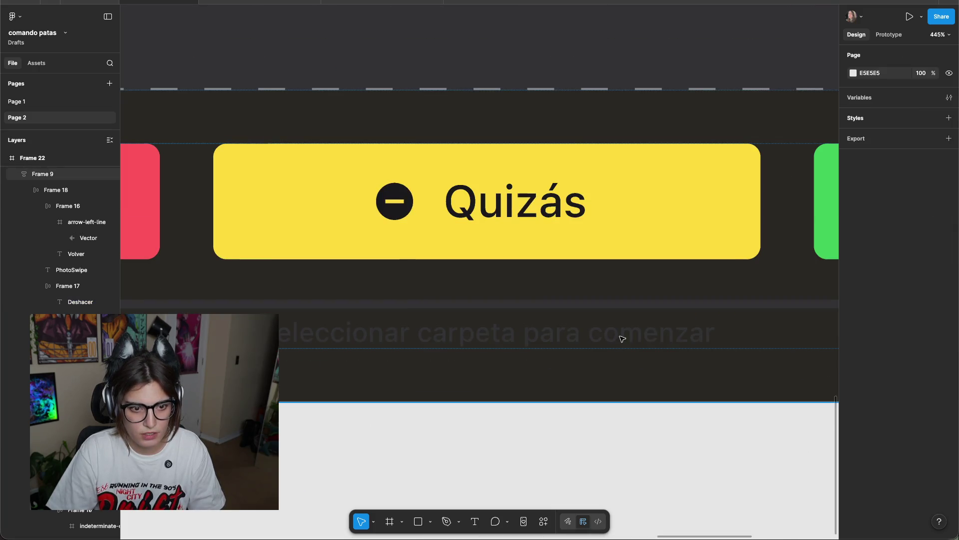
Lower the fill opacity of the 'Seleccionar carpeta para comenzar' hint text.
click(622, 338)
double_click(622, 339)
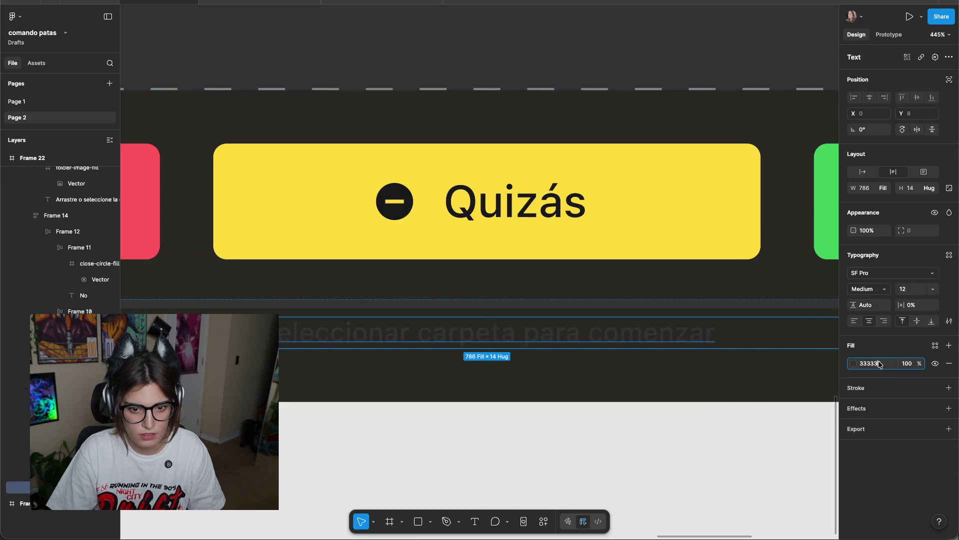
key(Escape)
key(Escape)
key(Escape)
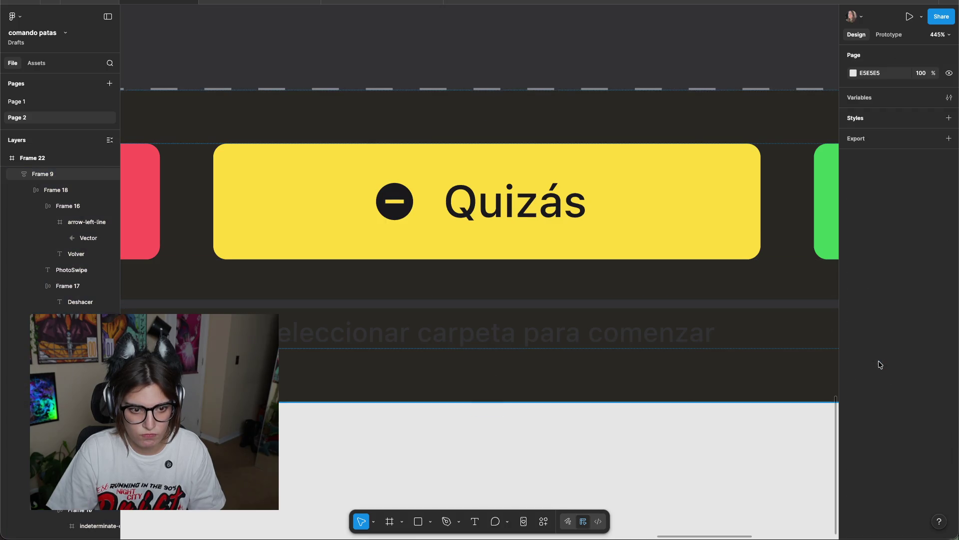
key(ctrl+z)
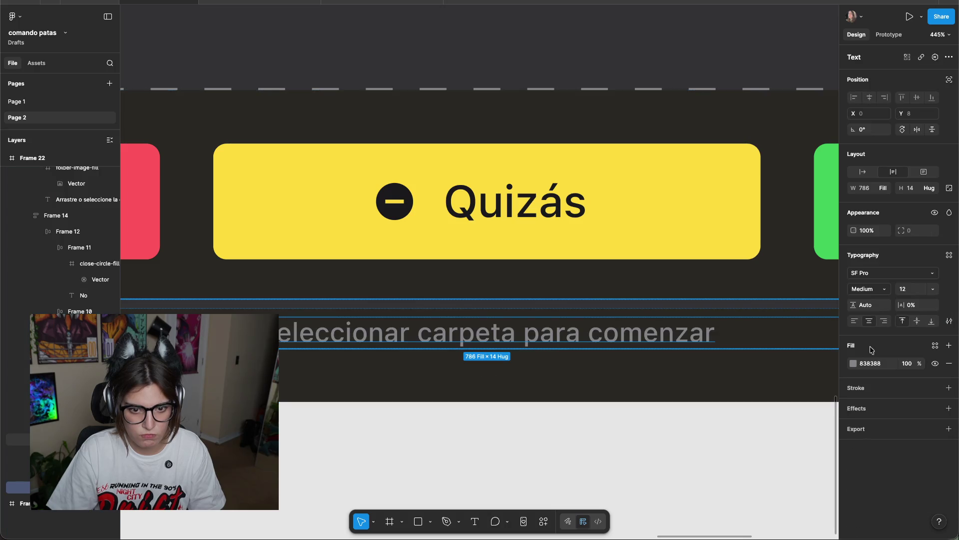
click(907, 363)
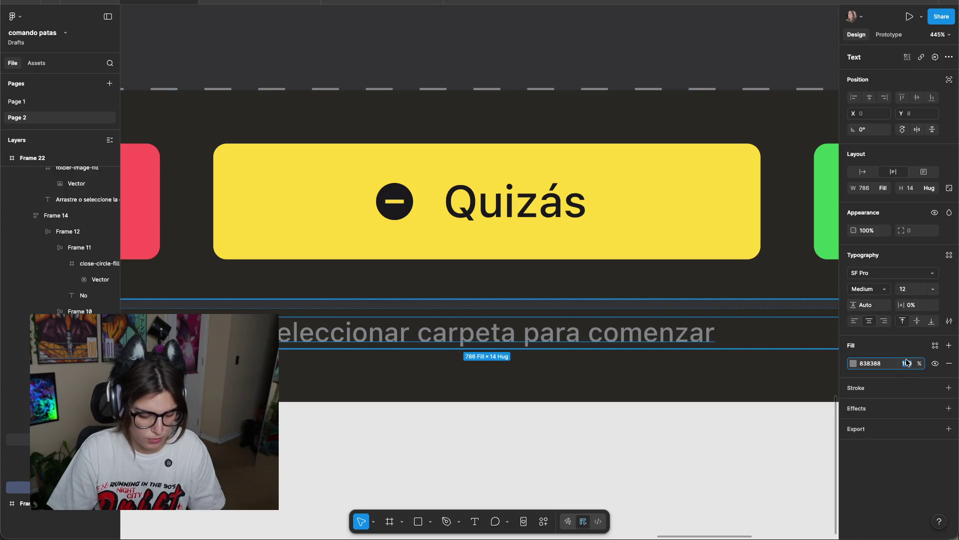
text(50)
key(Return)
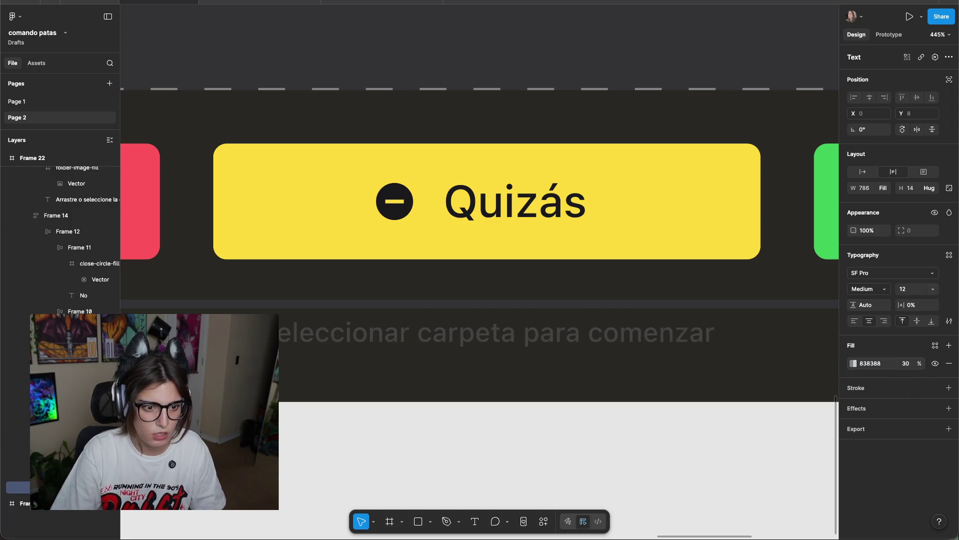
click(683, 437)
Zoom out to the whole mockup and select the Deshacer text.
key(shift+0)
scroll(689, 216, up, 3)
scroll(689, 217, right, 3)
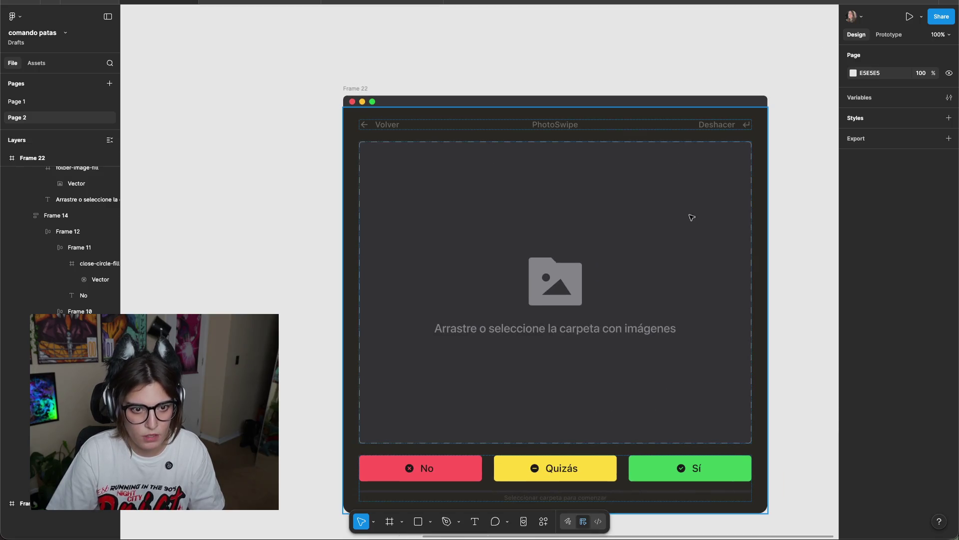
click(722, 124)
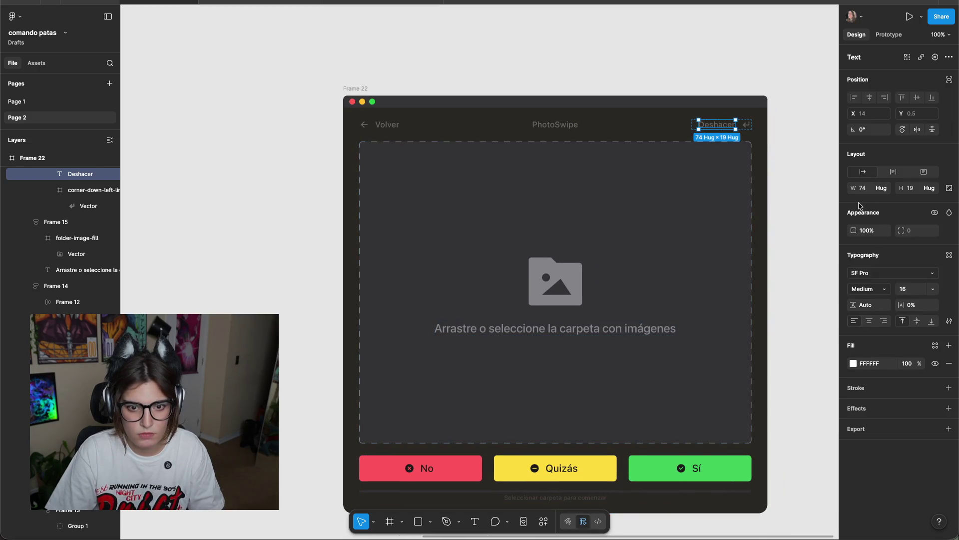
Select and check the header row of Frame 22.
click(790, 184)
click(554, 129)
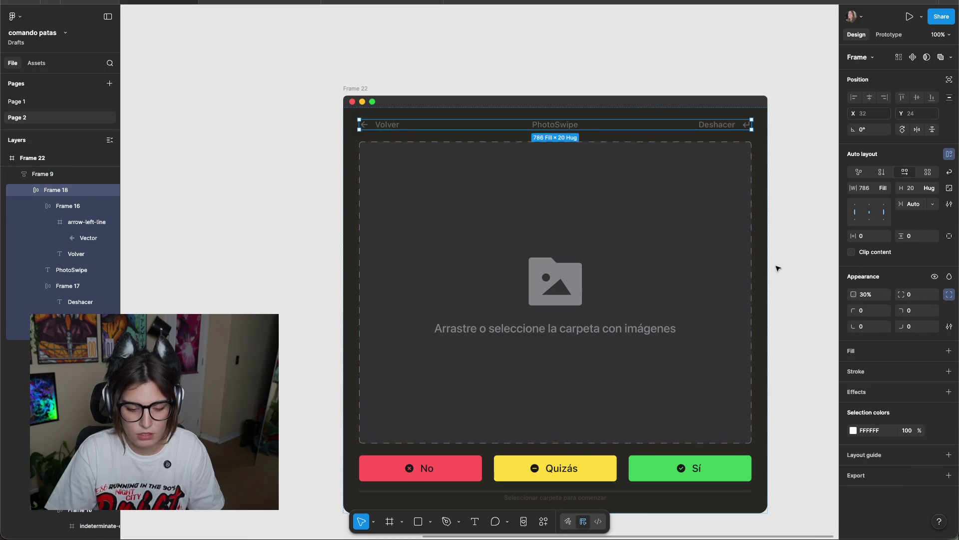
click(787, 245)
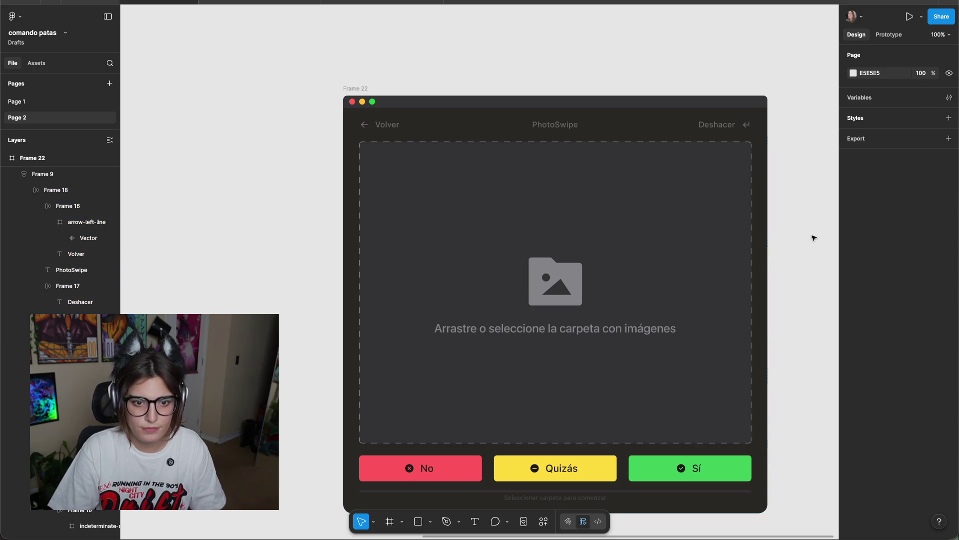
scroll(721, 210, down, 2)
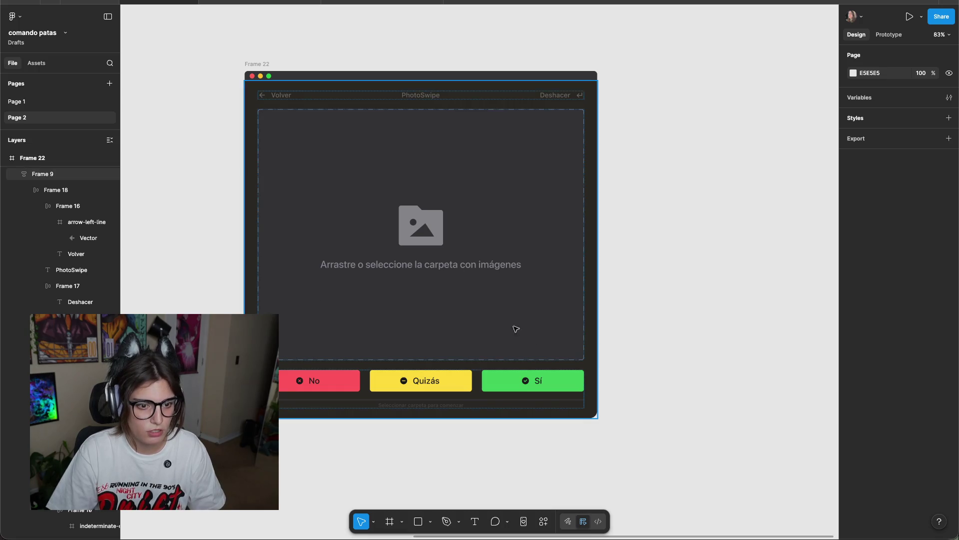
Set the No, Quizás and Sí button row's layer opacity to 30.
click(452, 380)
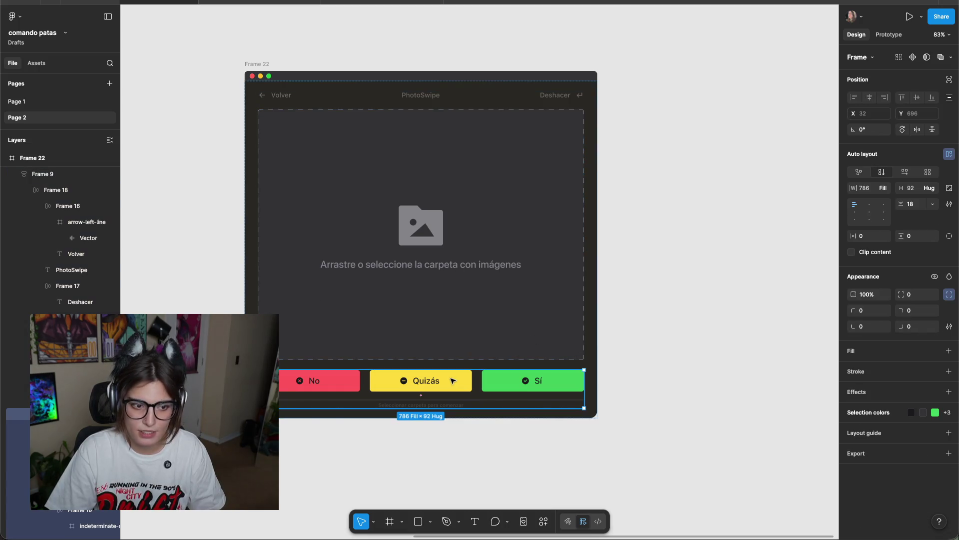
click(452, 380)
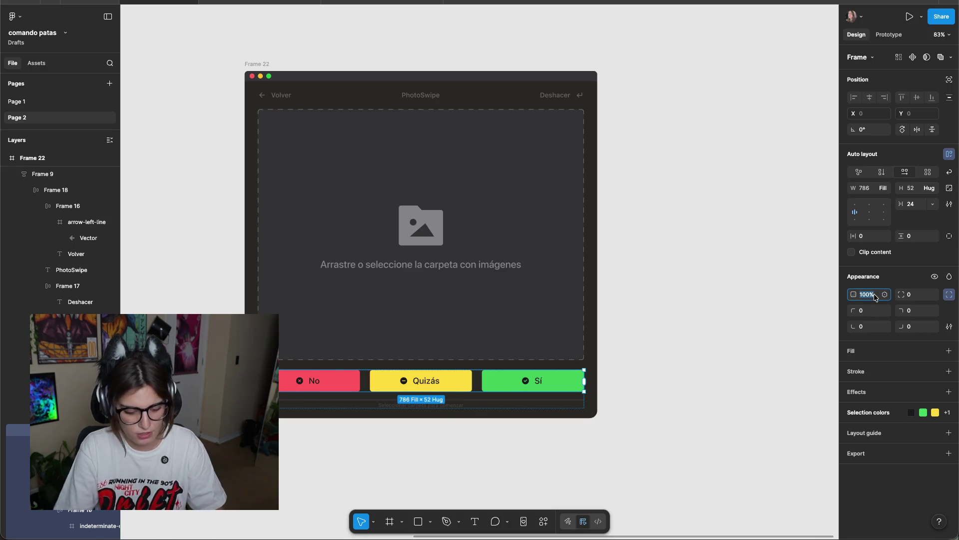
text(30)
key(Return)
click(678, 337)
scroll(684, 347, left, 3)
scroll(685, 347, up, 2)
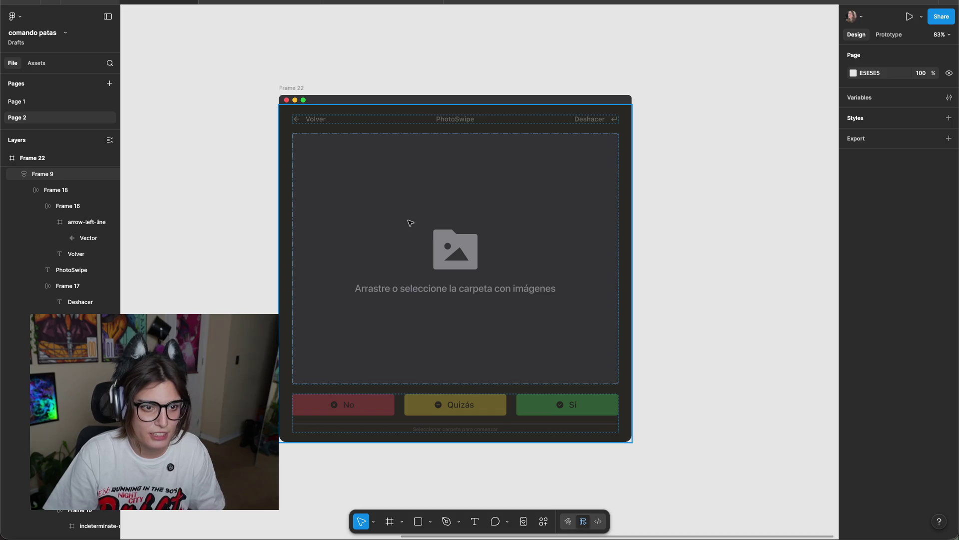
Rename Frame 22 to 'Vista 1'.
double_click(286, 88)
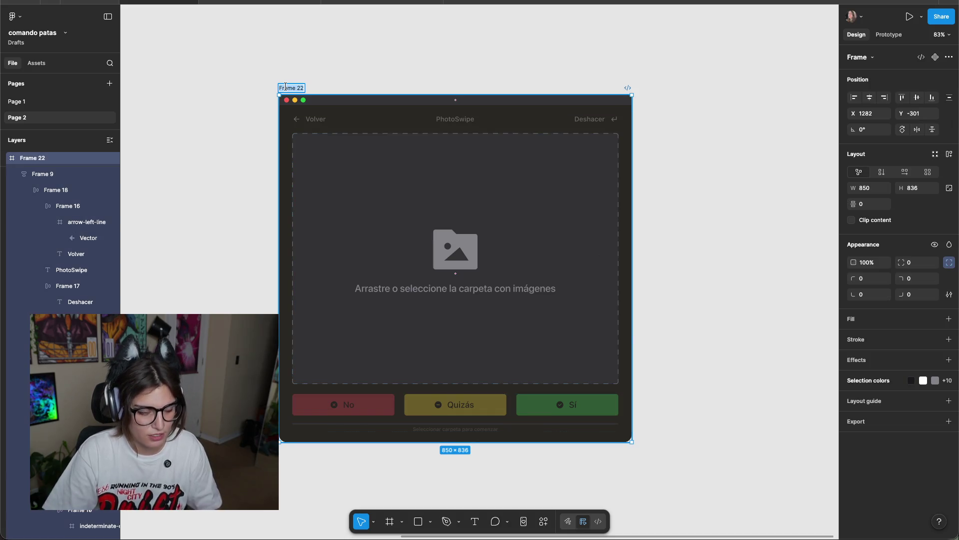
text(Vista 1)
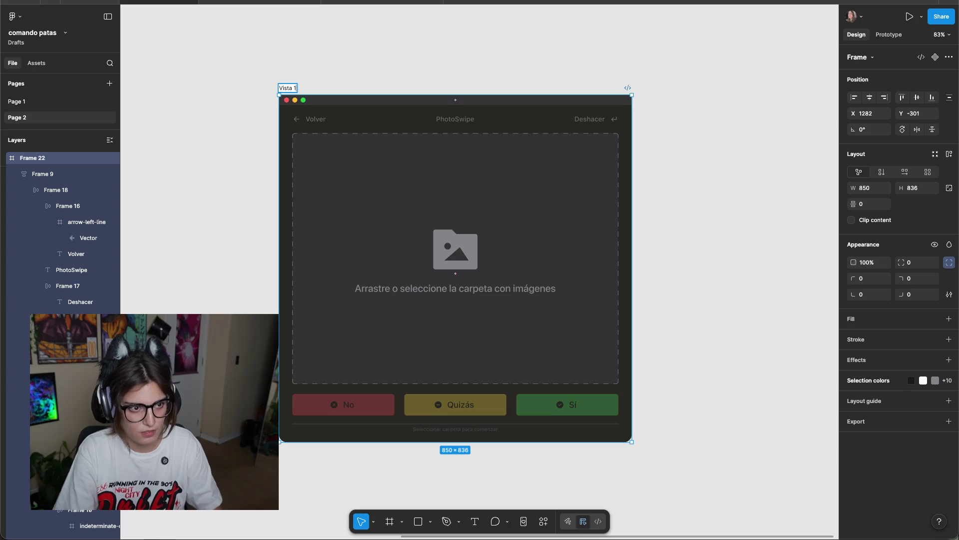
key(Return)
Duplicate Vista 1 as Vista 2, placed 140 px to its right.
drag(296, 86, 709, 86)
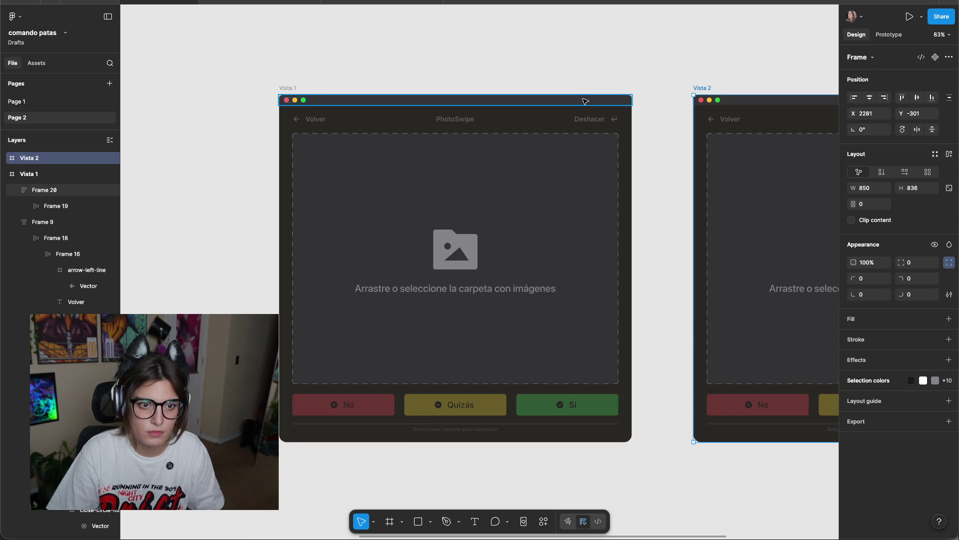
key(Left)
key(Left)
key(Left)
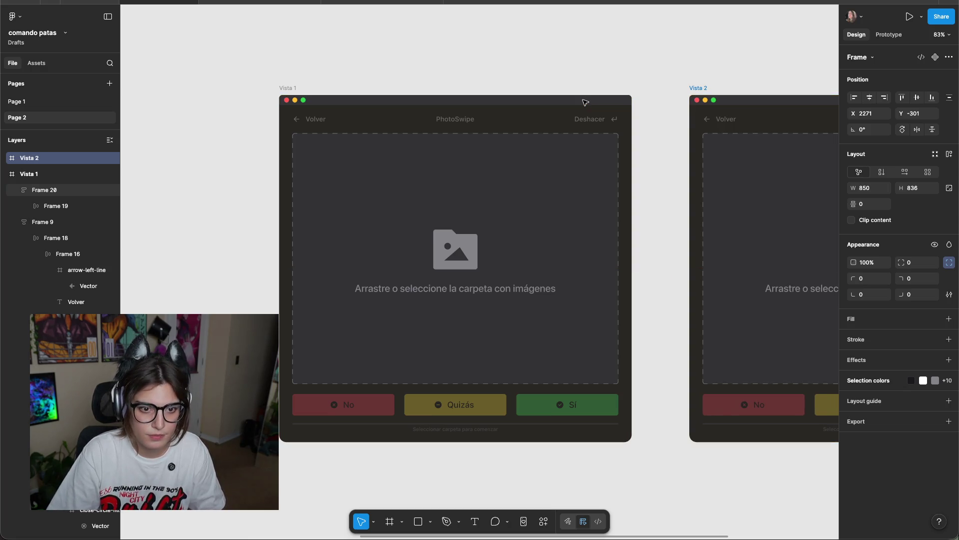
key(Return)
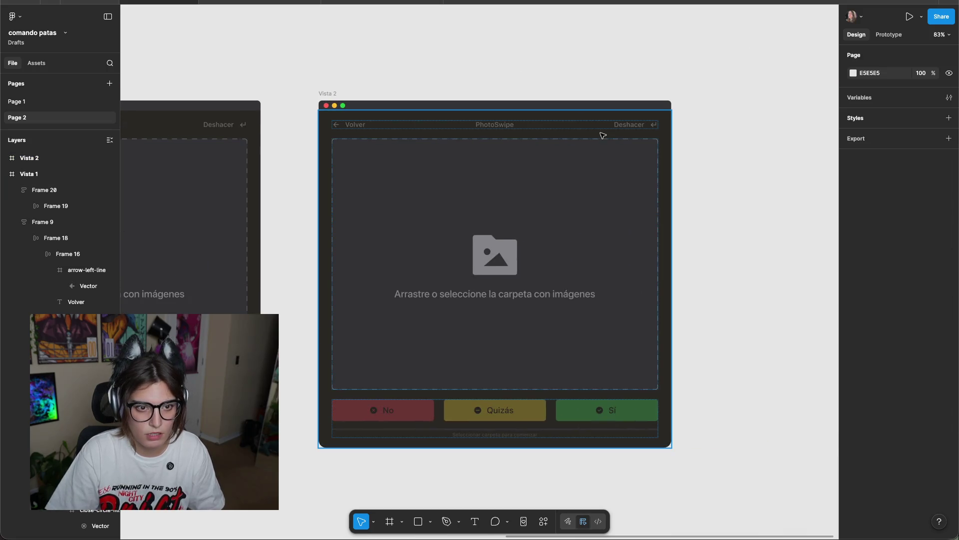
click(617, 132)
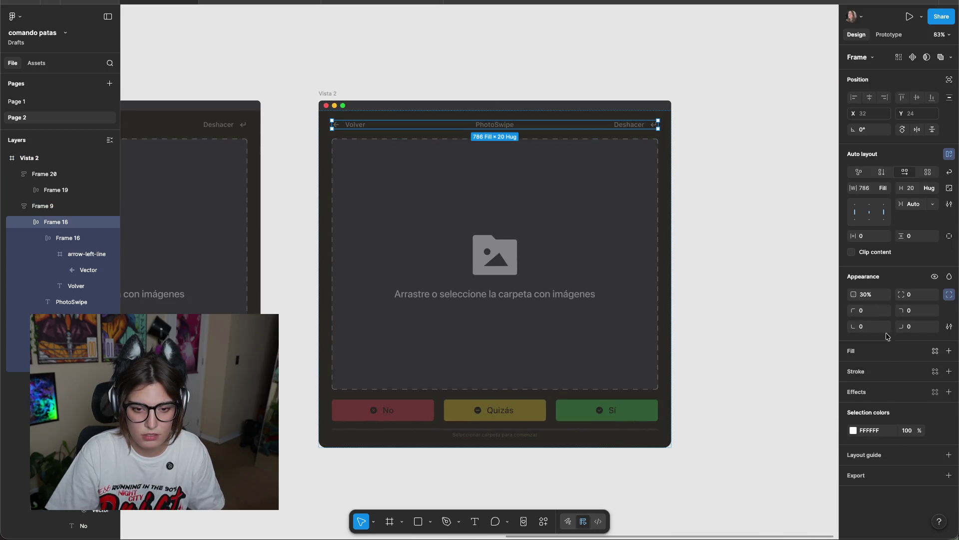
Set Vista 2's header row to 100% opacity and the footer text fill to 100%.
text(100)
key(Return)
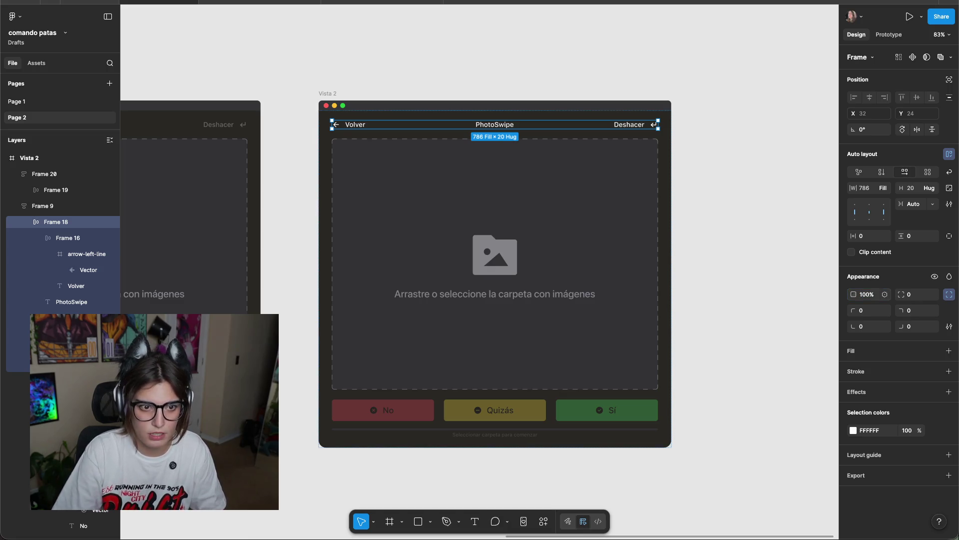
scroll(439, 465, up, 5)
click(573, 391)
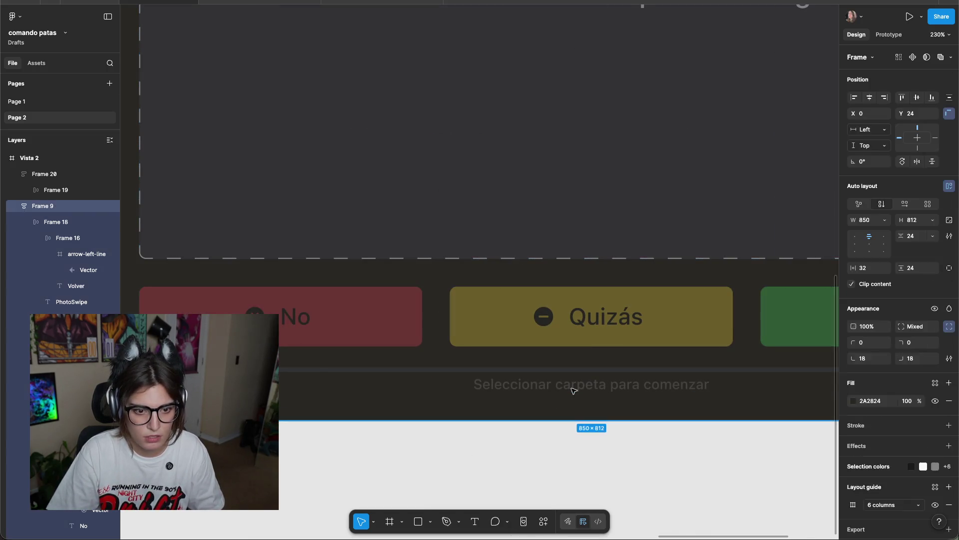
click(573, 389)
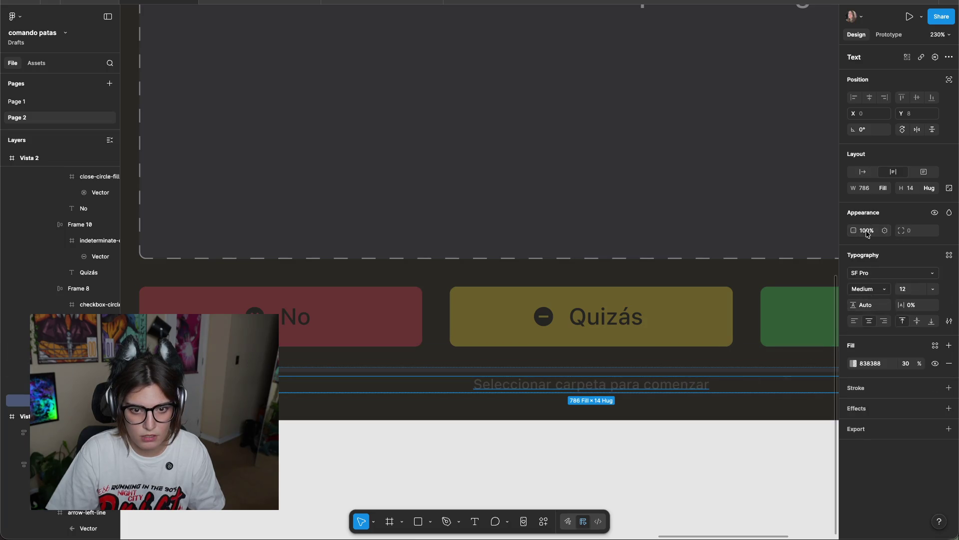
double_click(660, 385)
key(Escape)
key(Escape)
click(723, 383)
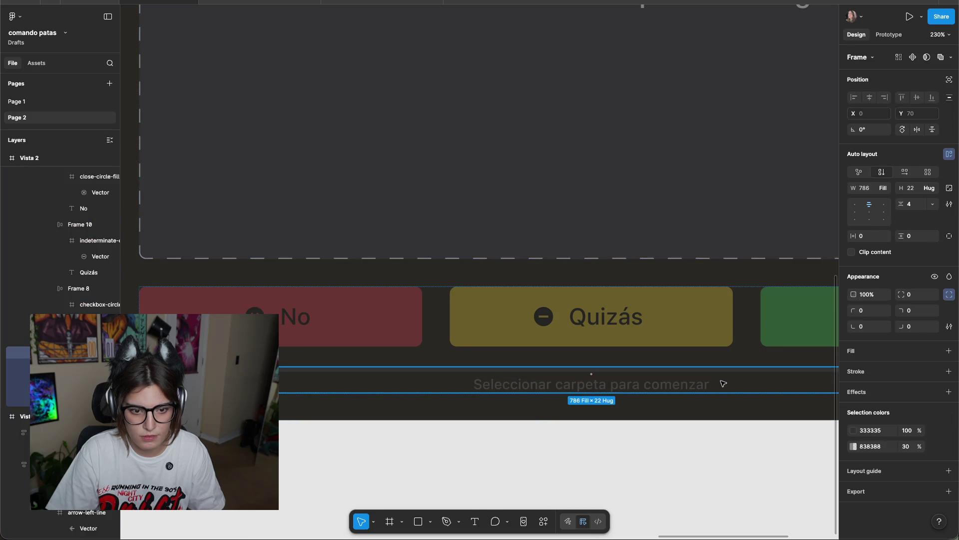
click(692, 386)
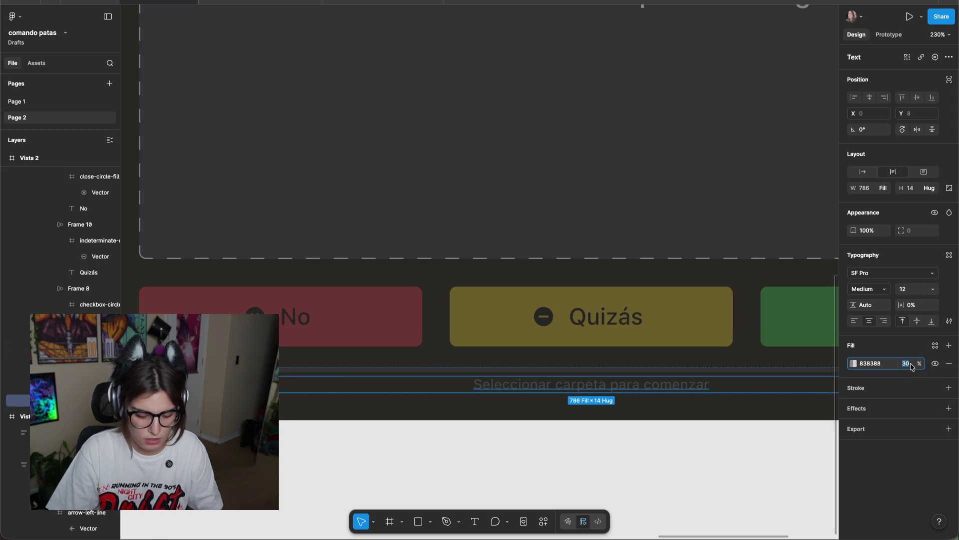
text(100)
Rewrite the footer text to read 0/200.
double_click(688, 386)
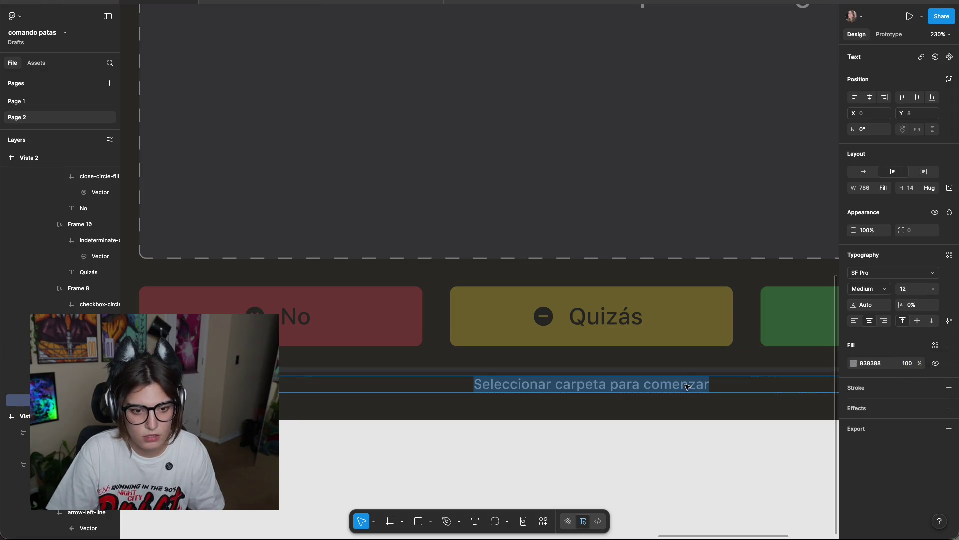
text(0/)
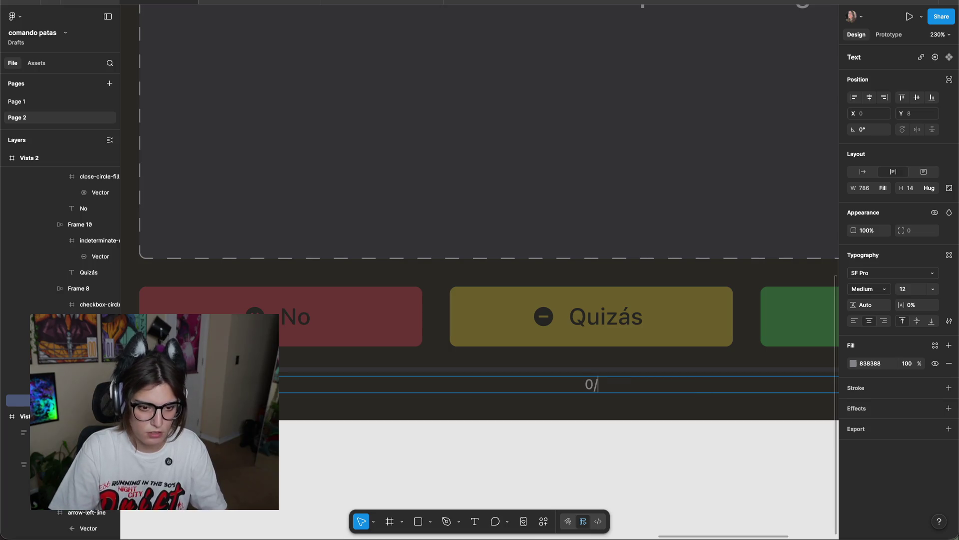
key(Escape)
click(413, 448)
scroll(506, 451, down, 5)
scroll(505, 451, left, 5)
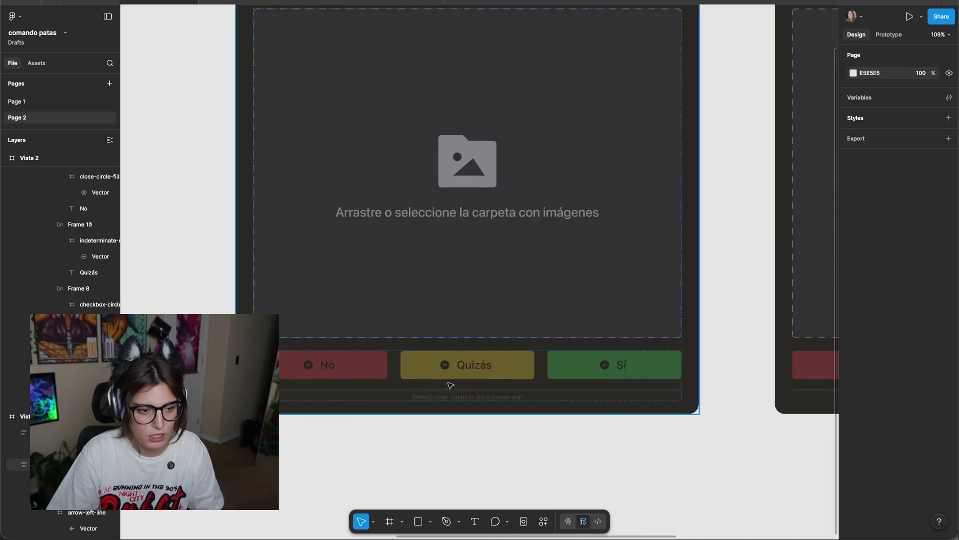
scroll(366, 409, up, 3)
scroll(630, 383, right, 10)
scroll(345, 358, up, 3)
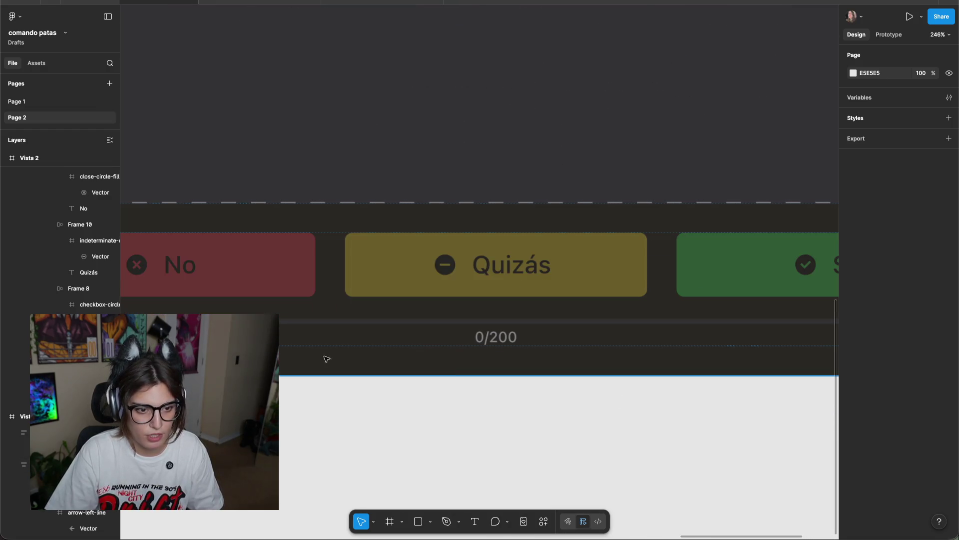
scroll(345, 358, left, 9)
Shrink the thin full-width line into a short progress bar.
click(634, 375)
scroll(594, 352, left, 1)
scroll(594, 352, up, 5)
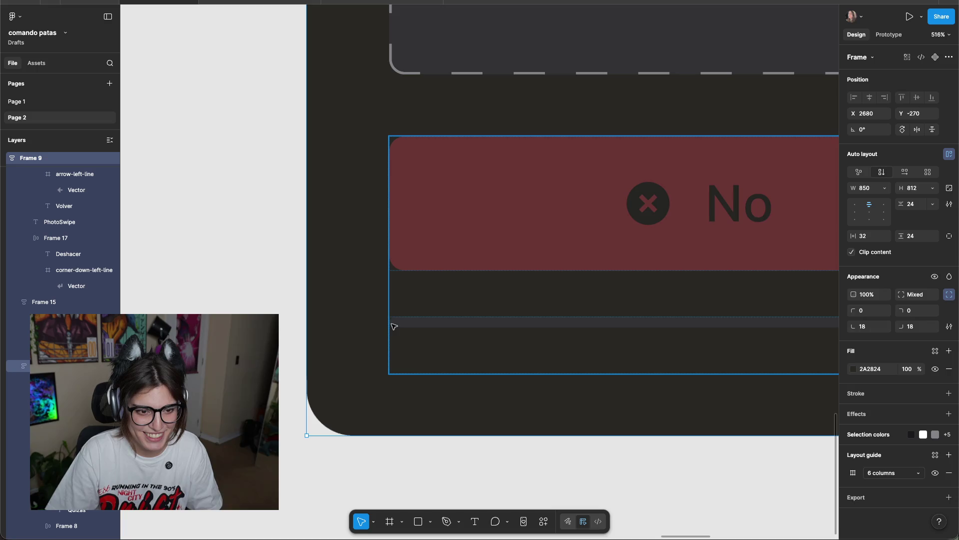
click(442, 323)
click(442, 322)
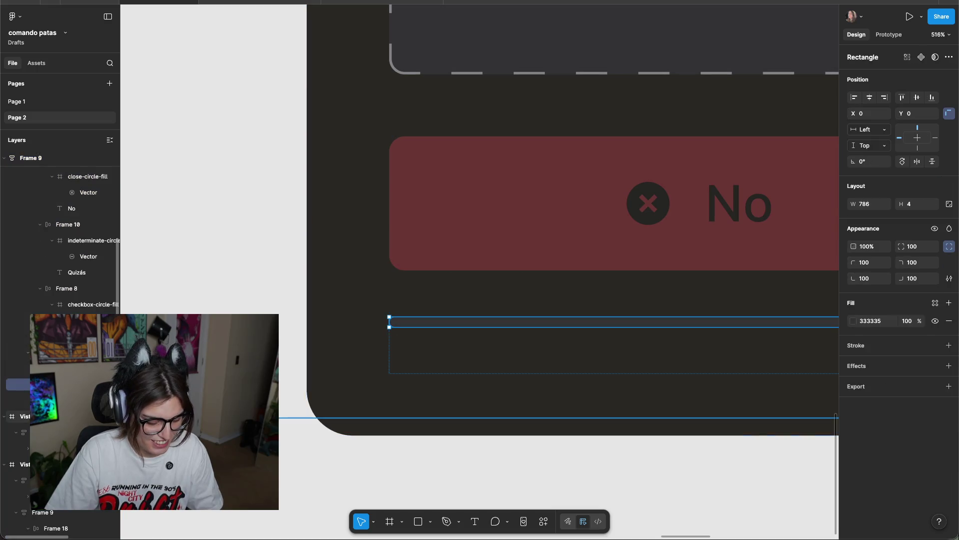
scroll(615, 395, down, 5)
scroll(497, 374, right, 8)
scroll(419, 401, left, 1)
scroll(419, 400, left, 5)
drag(694, 368, 200, 367)
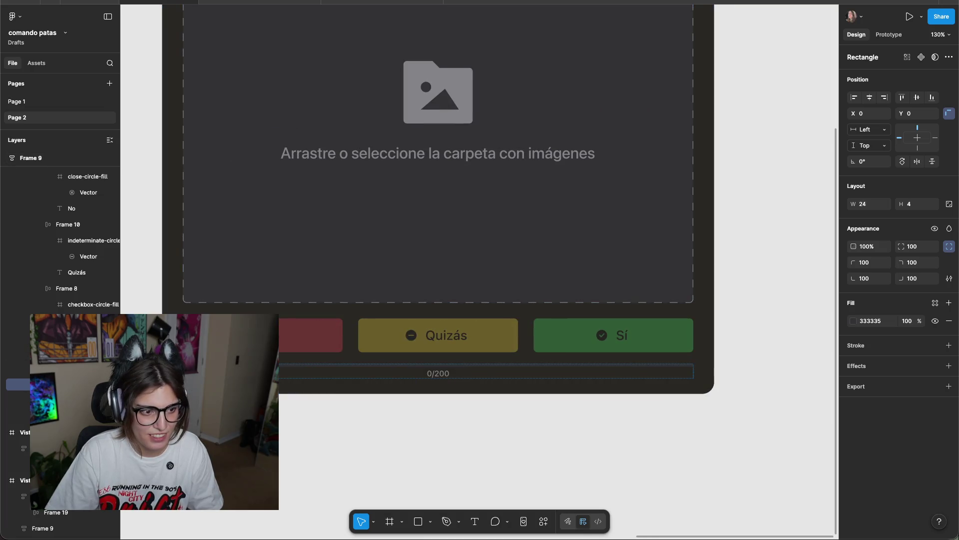
scroll(429, 375, up, 5)
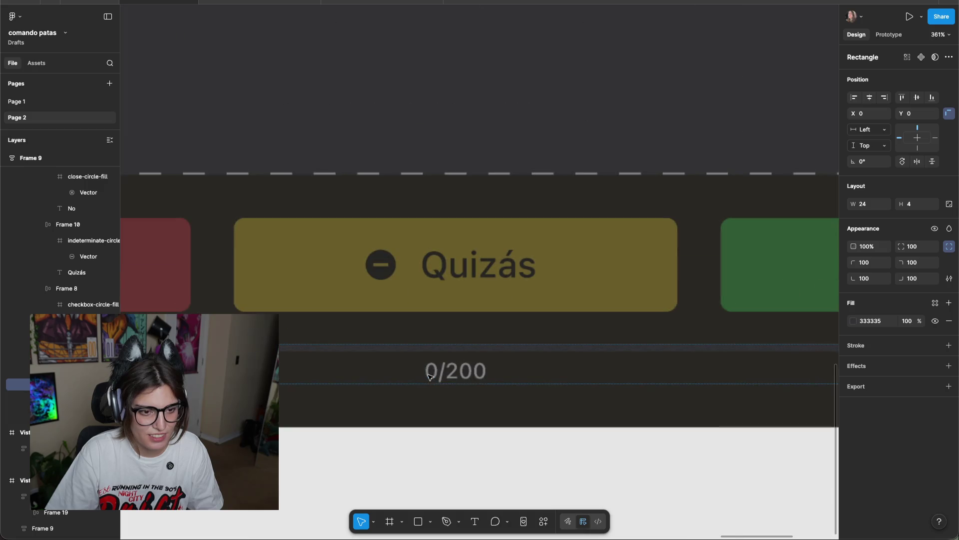
Change the counter from 0/200 to 24/200.
double_click(432, 368)
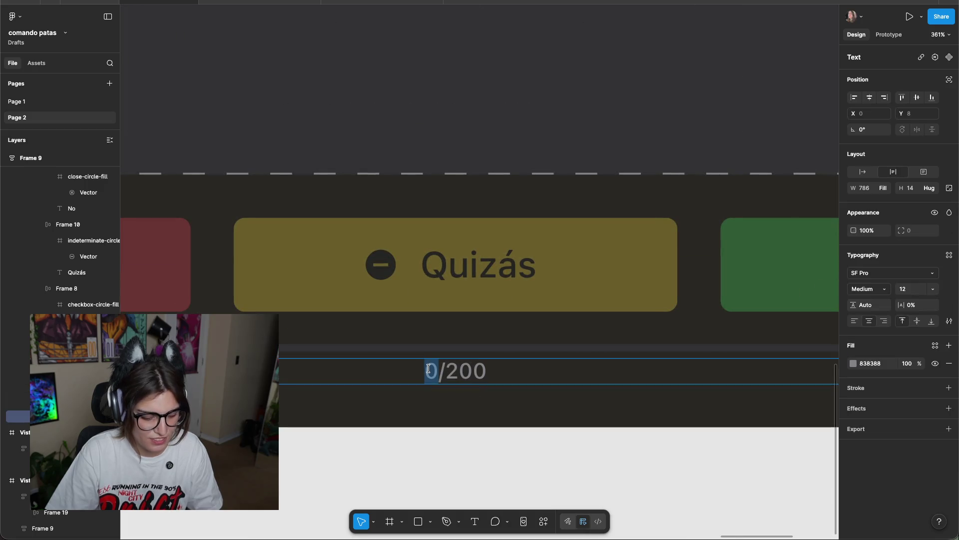
text(24)
key(Escape)
scroll(533, 392, left, 15)
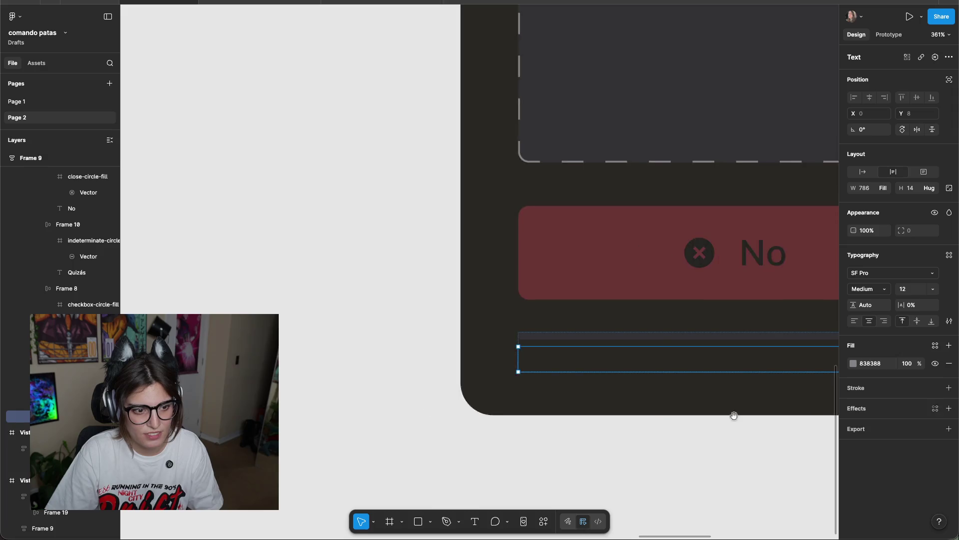
click(486, 389)
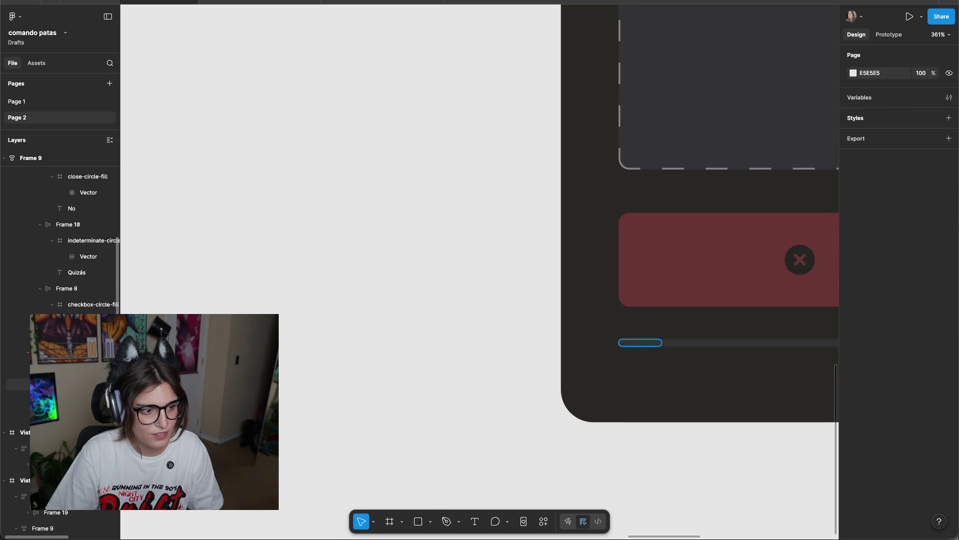
Color the short progress bar with blue sampled by the eyedropper.
click(18, 384)
scroll(300, 358, down, 10)
scroll(300, 358, left, 10)
scroll(414, 327, left, 5)
scroll(414, 327, left, 3)
scroll(413, 328, up, 15)
key(i)
click(418, 229)
scroll(439, 296, down, 10)
scroll(480, 313, down, 5)
click(674, 361)
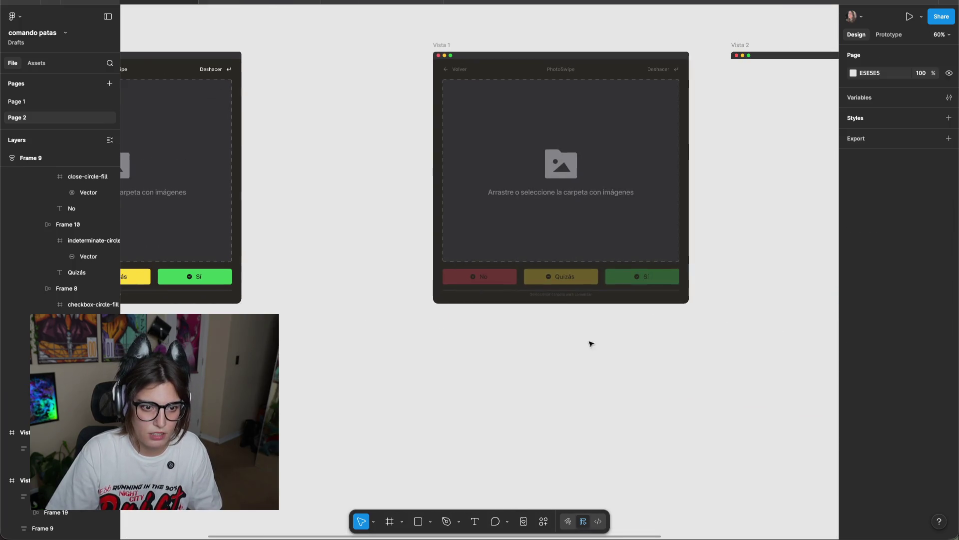
Move Frame 9 into Vista 2 just under its title bar.
scroll(490, 367, left, 5)
scroll(371, 345, right, 3)
scroll(399, 83, left, 3)
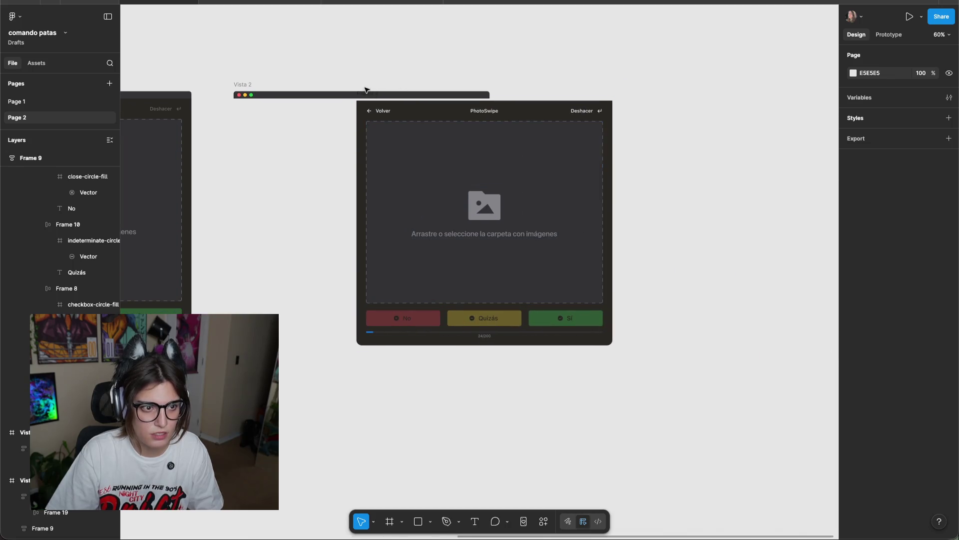
scroll(435, 236, left, 5)
scroll(435, 237, up, 2)
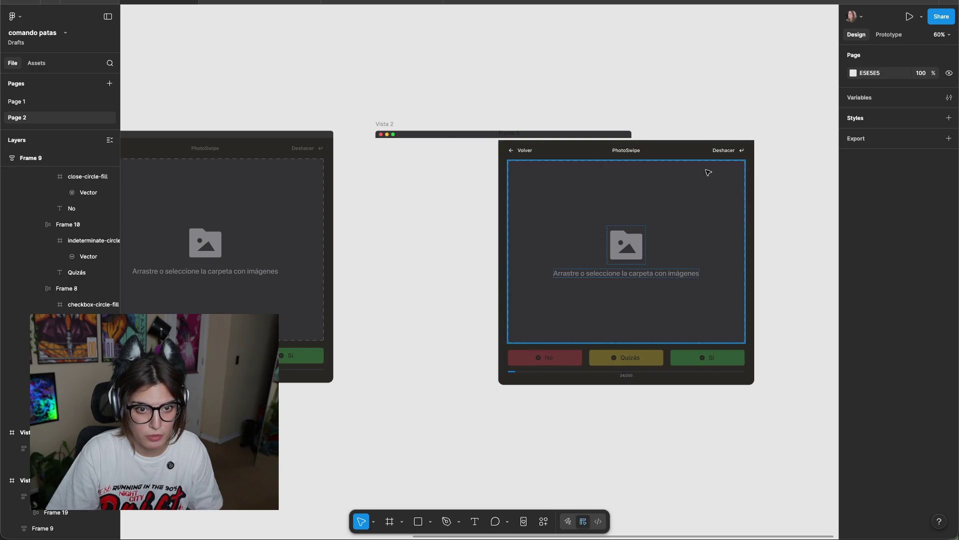
mouse_move(578, 371)
mouse_down()
mouse_move(360, 351)
mouse_move(384, 344)
mouse_up()
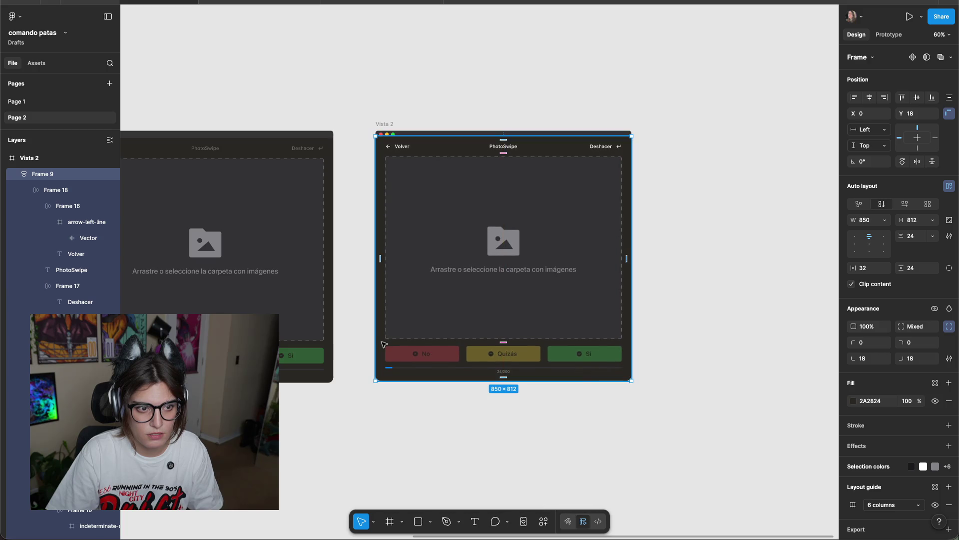
drag(486, 224, 518, 193)
click(733, 181)
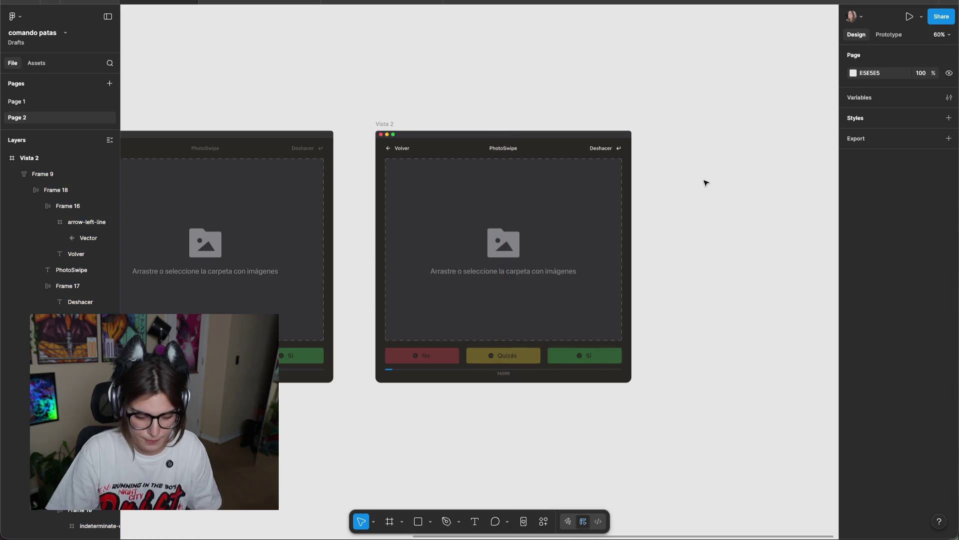
scroll(749, 181, left, 3)
Raise the No, Quizás and Sí button row's opacity from 30% to 100%.
click(499, 267)
scroll(465, 280, up, 3)
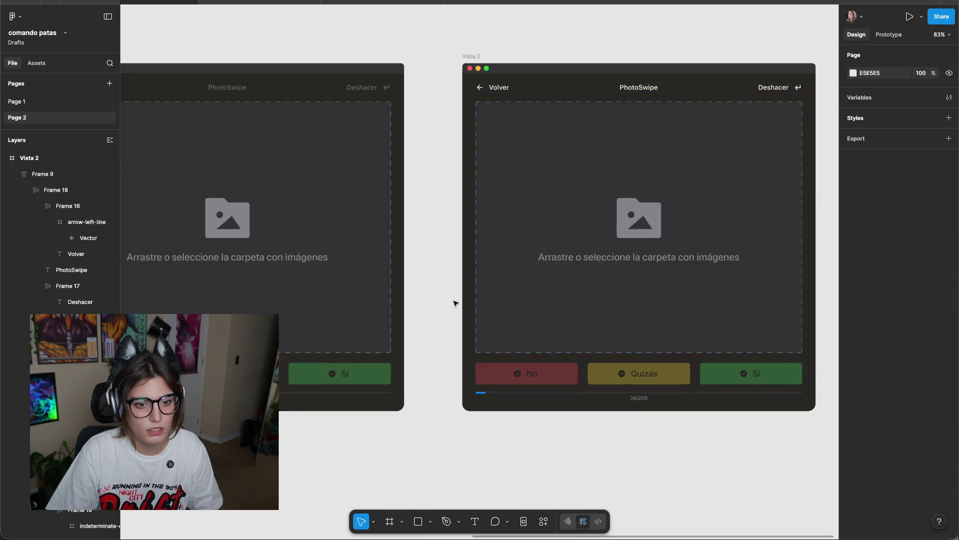
scroll(456, 306, right, 3)
scroll(570, 399, up, 2)
click(565, 392)
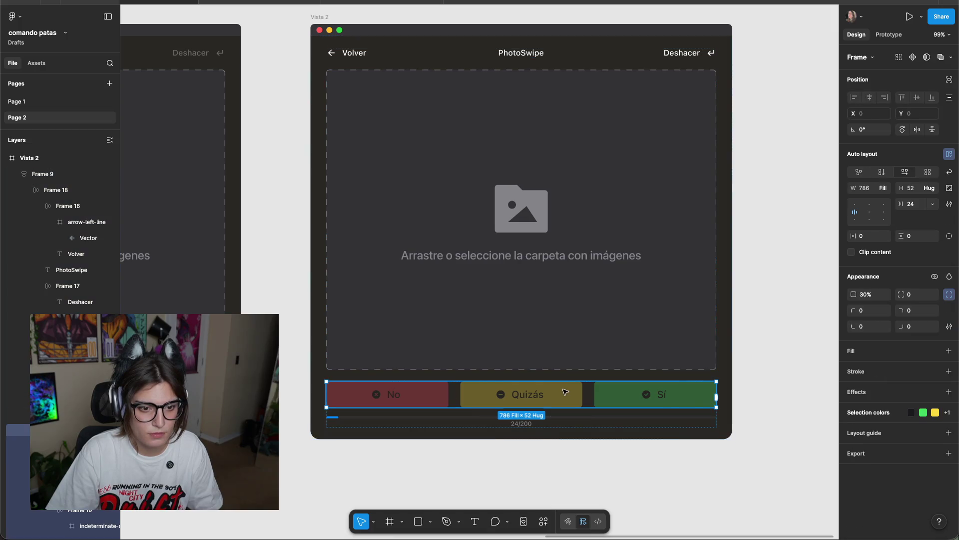
text(100)
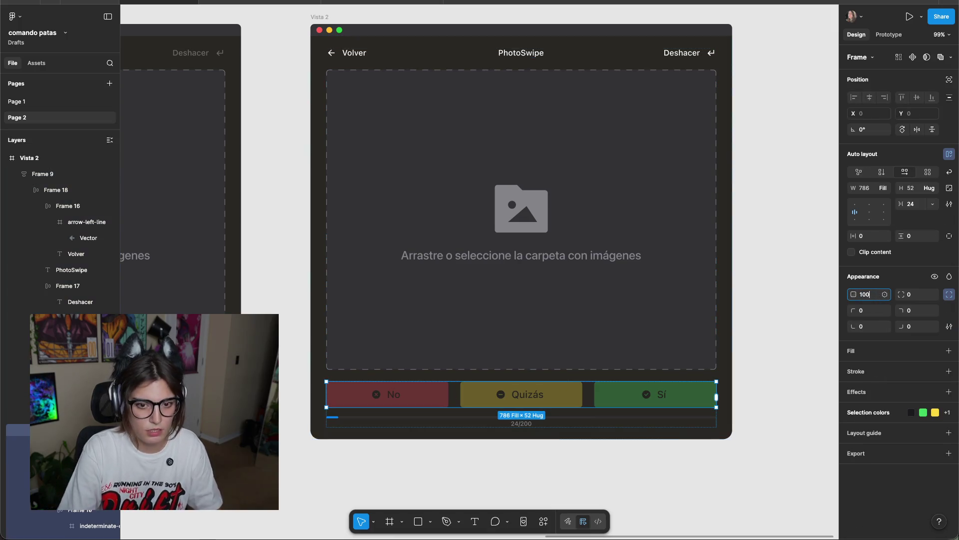
key(Return)
click(792, 245)
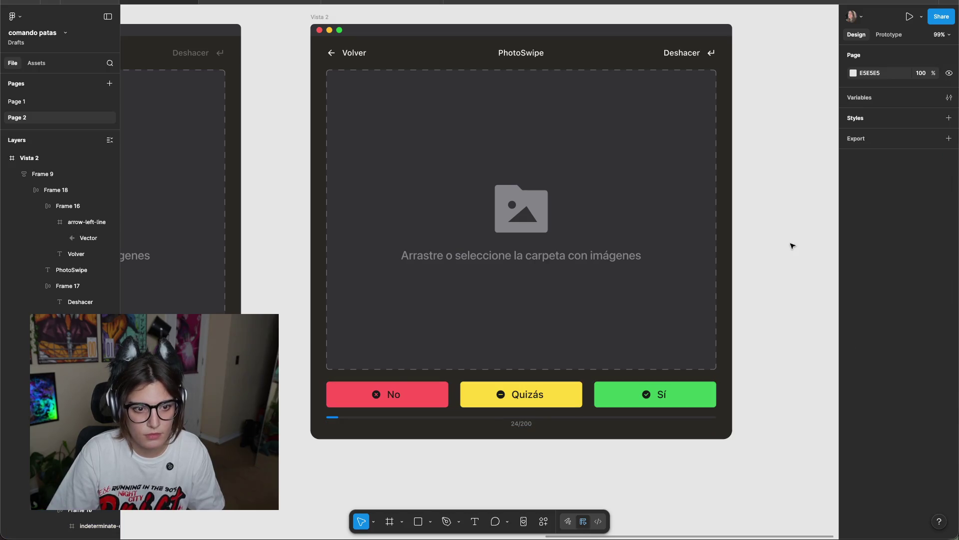
Draw a trial rectangle over the Vista 2 drop-zone area, then undo it.
double_click(707, 156)
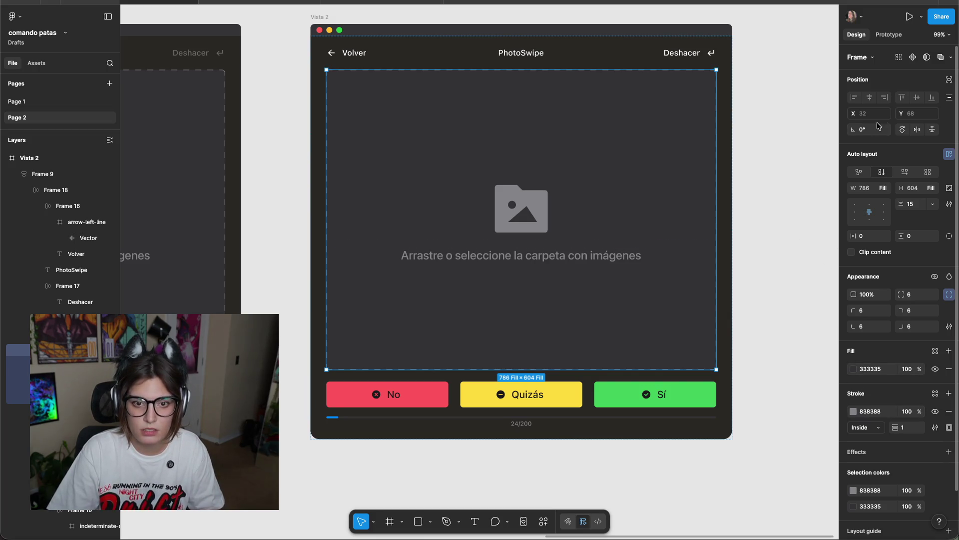
key(Escape)
click(643, 163)
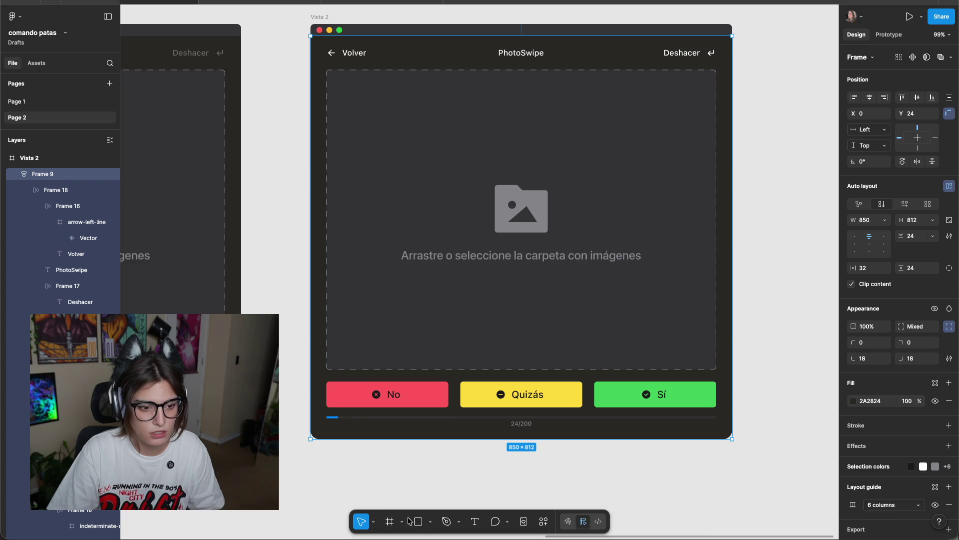
drag(326, 68, 724, 302)
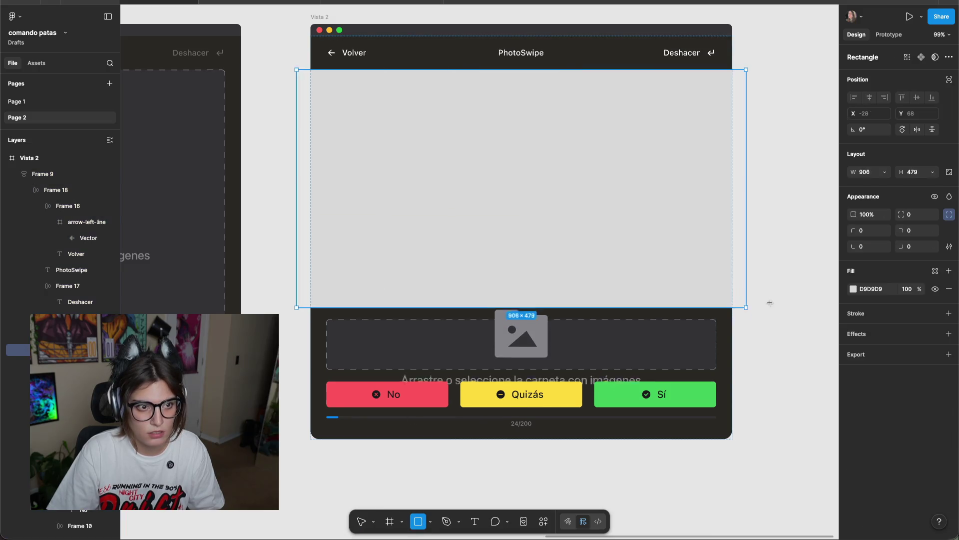
key(ctrl+z)
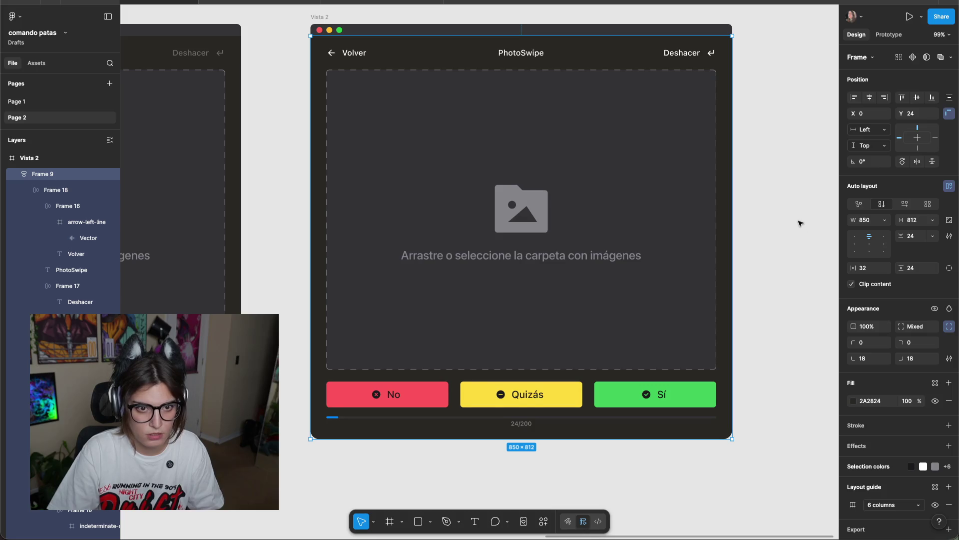
Reselect the image drop-zone frame and bring up the quick actions search.
click(648, 185)
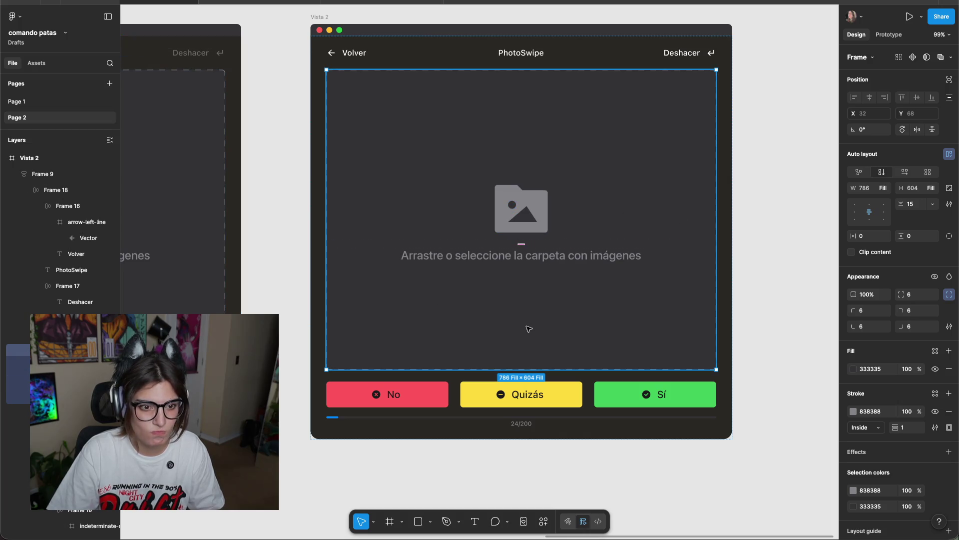
click(563, 255)
click(747, 236)
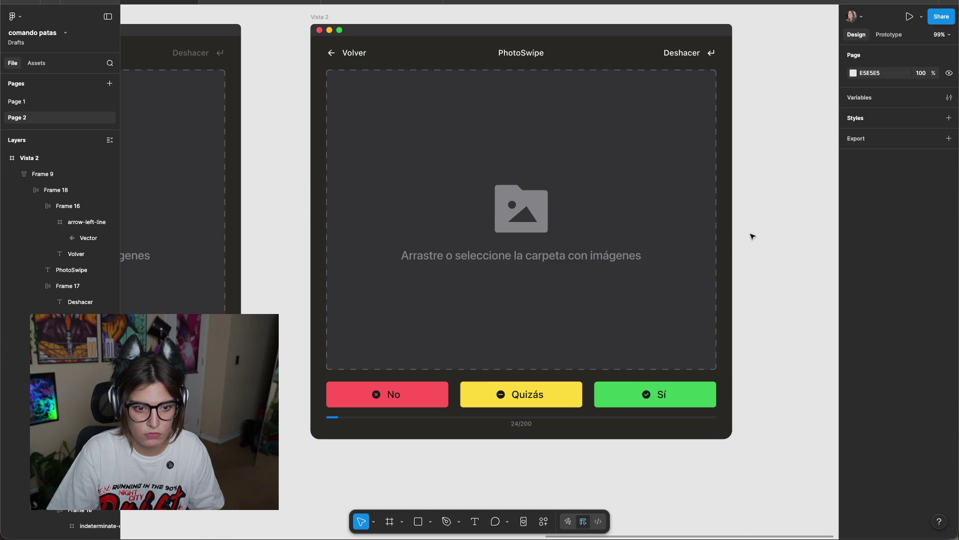
click(643, 196)
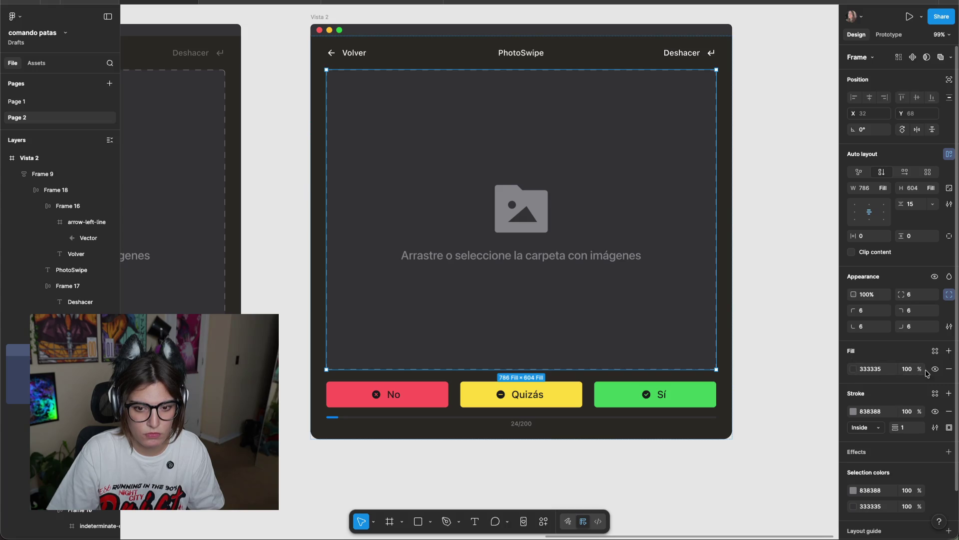
click(540, 524)
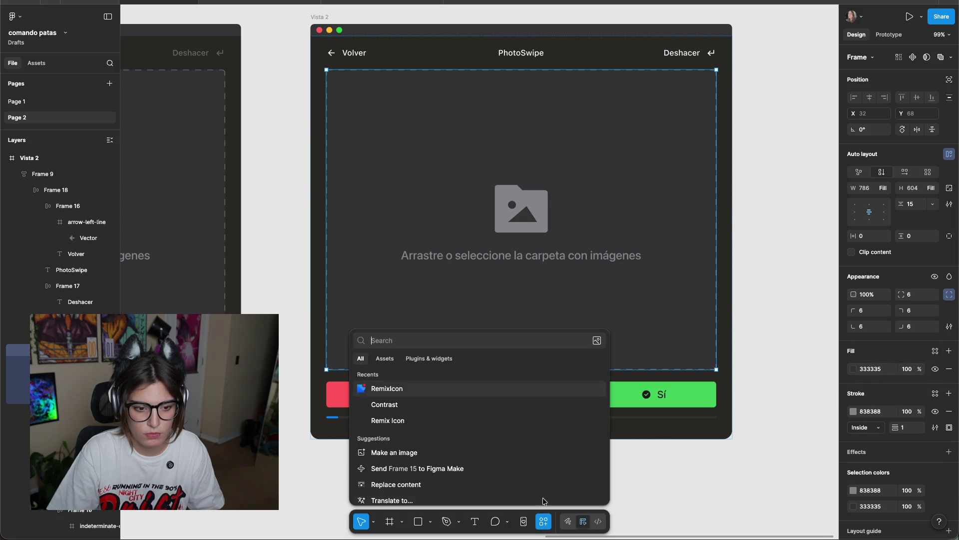
Search actions for 'unspl' and launch the Unsplash plugin to browse photos.
text(us)
key(BackSpace)
text(nspl)
key(Escape)
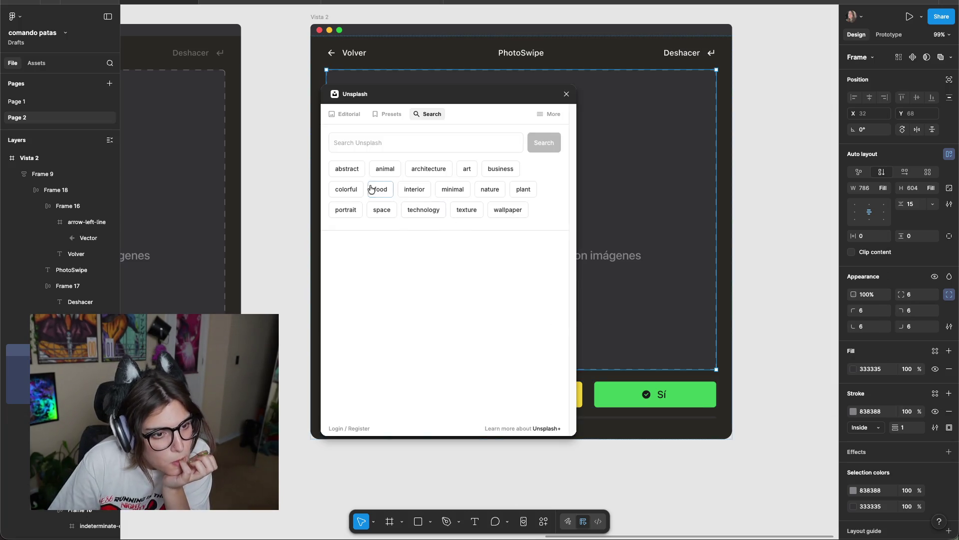
click(423, 210)
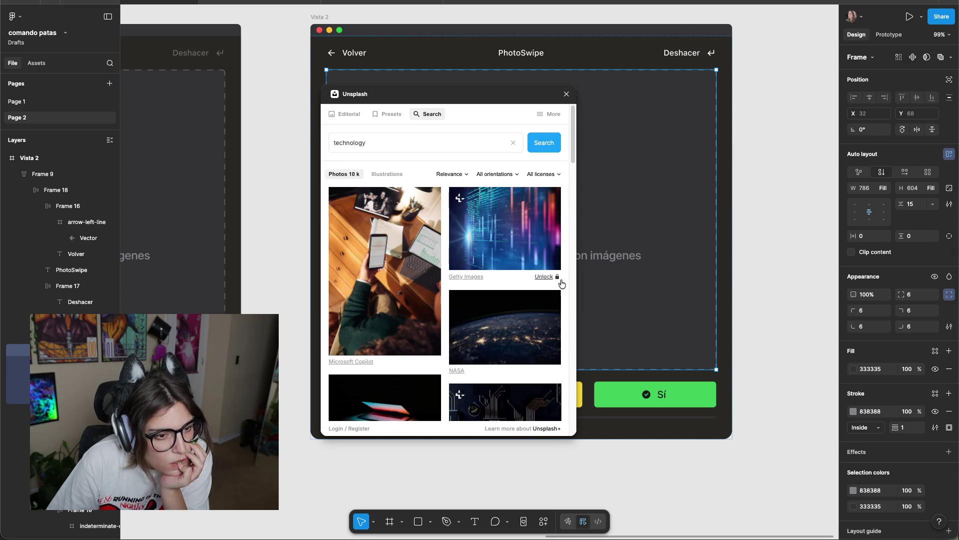
scroll(562, 278, down, 5)
scroll(562, 277, down, 4)
scroll(559, 253, up, 2)
scroll(558, 252, up, 5)
Insert a random abstract preset photo into the drop zone and close the plugin.
click(343, 113)
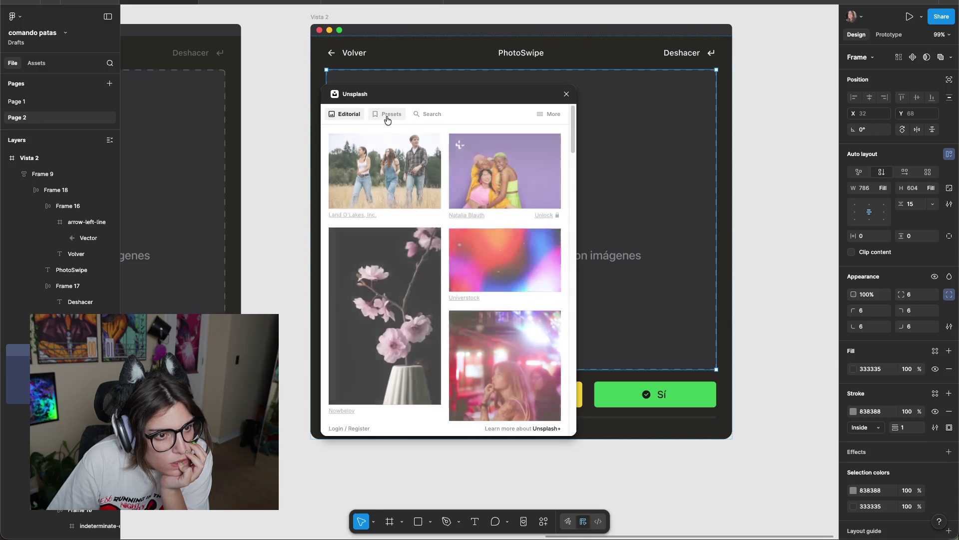
click(389, 116)
click(375, 184)
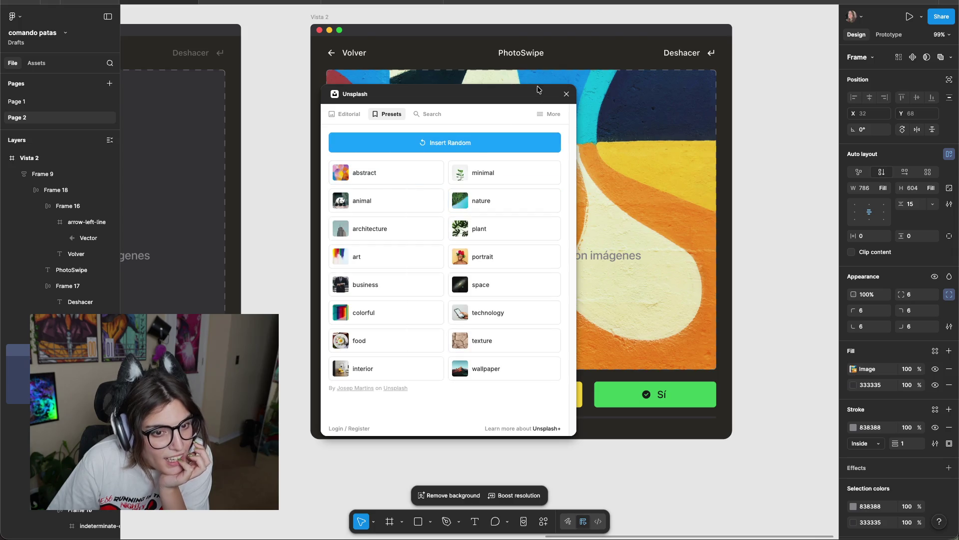
click(568, 95)
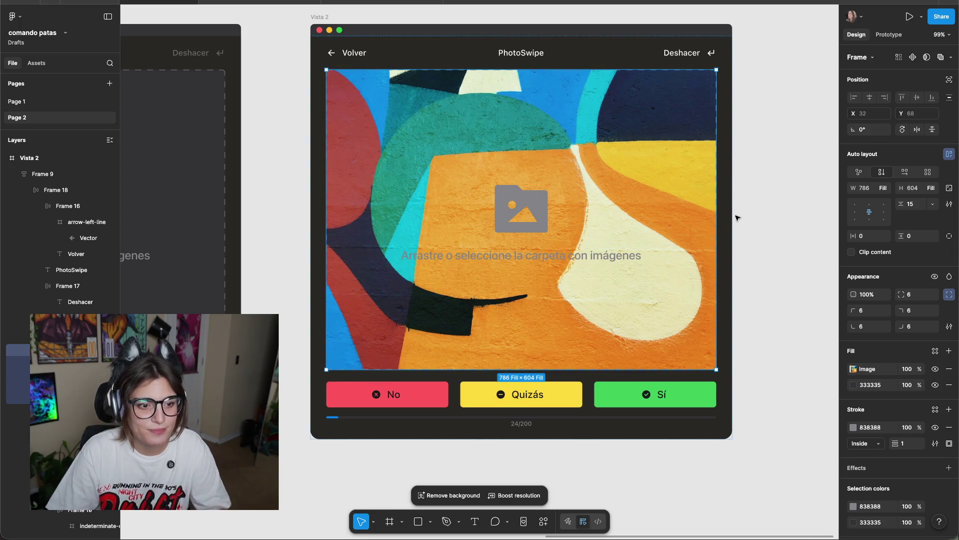
click(280, 242)
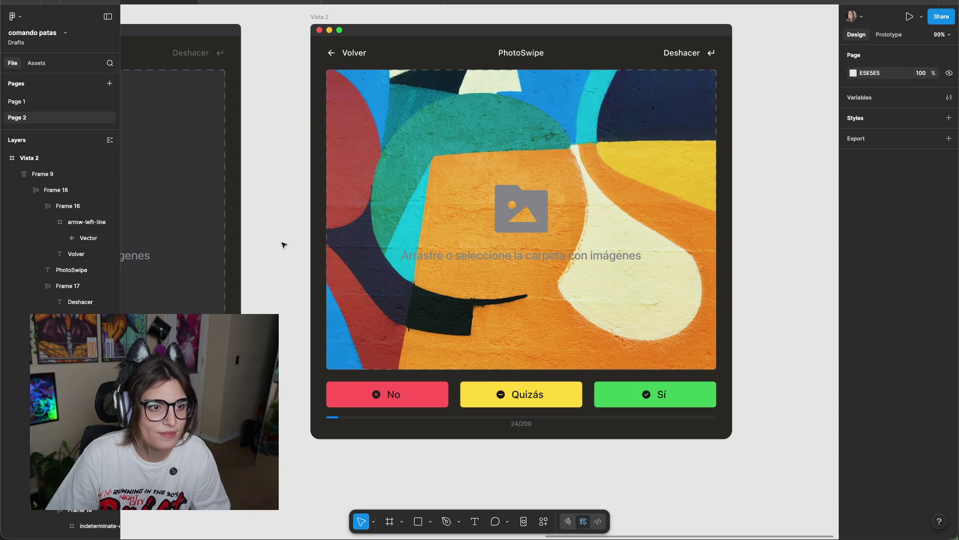
Try deleting the drop zone's placeholder text, then restore it with undo.
click(578, 259)
key(Delete)
click(519, 222)
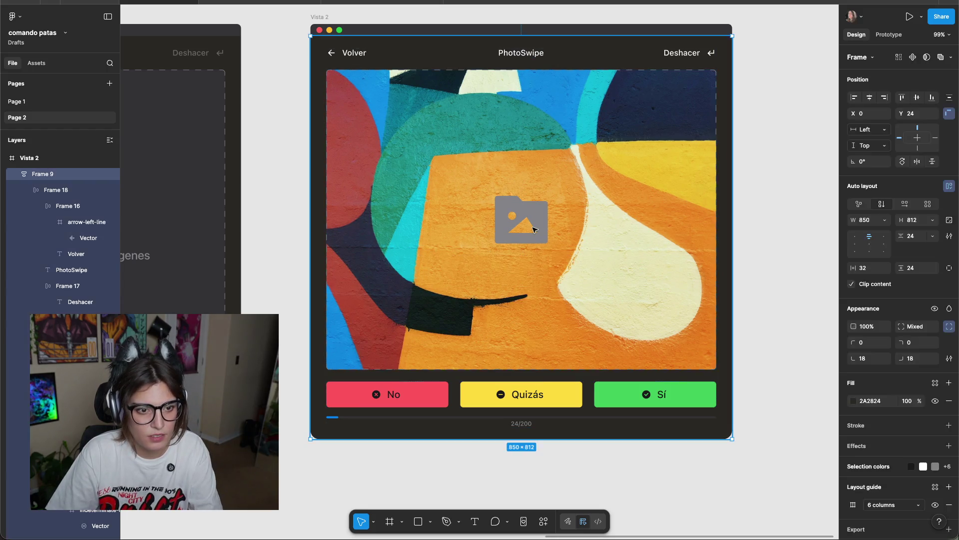
click(534, 229)
key(Escape)
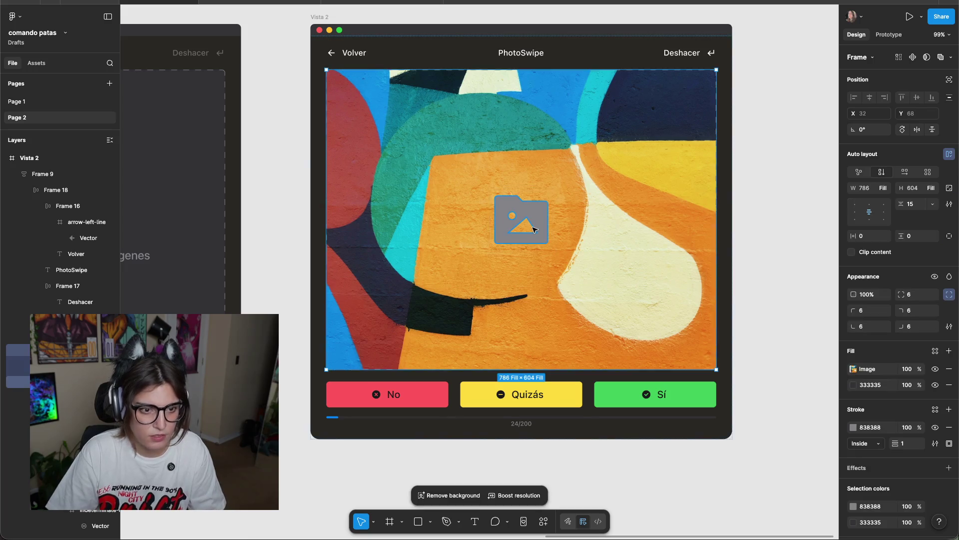
key(Escape)
key(Escape)
key(ctrl+z)
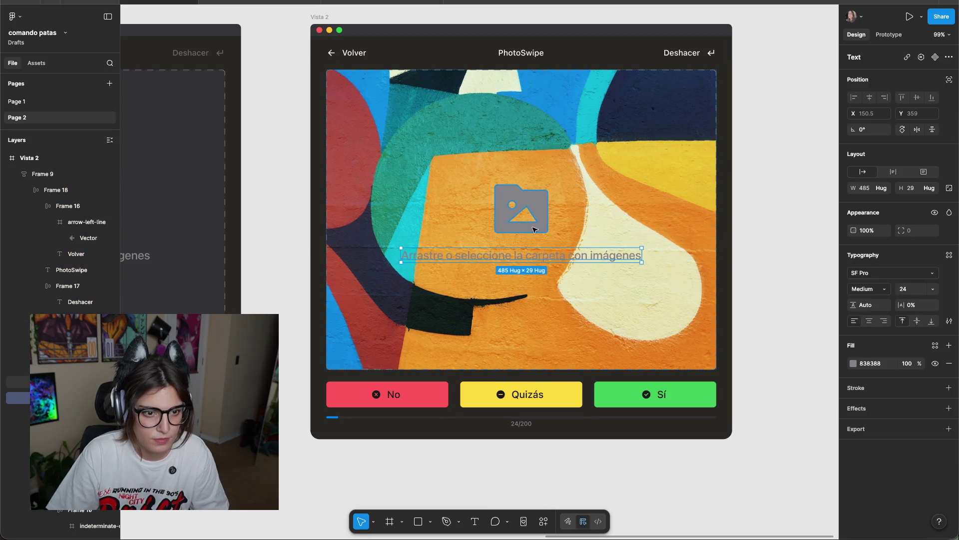
Hide the placeholder text and folder icon with Ctrl+Shift+H, then zoom out to both Vista frames.
key(ctrl+shift+h)
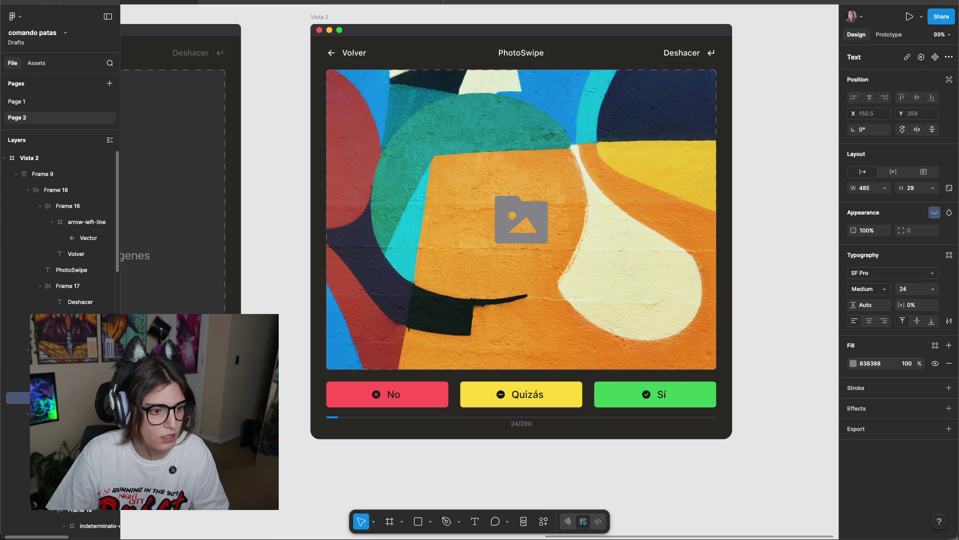
key(ctrl+shift+h)
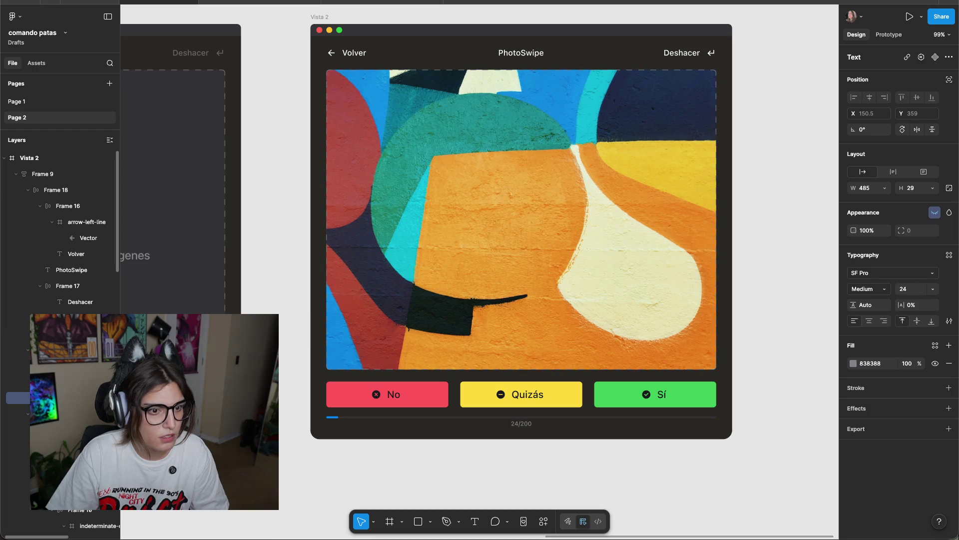
key(Escape)
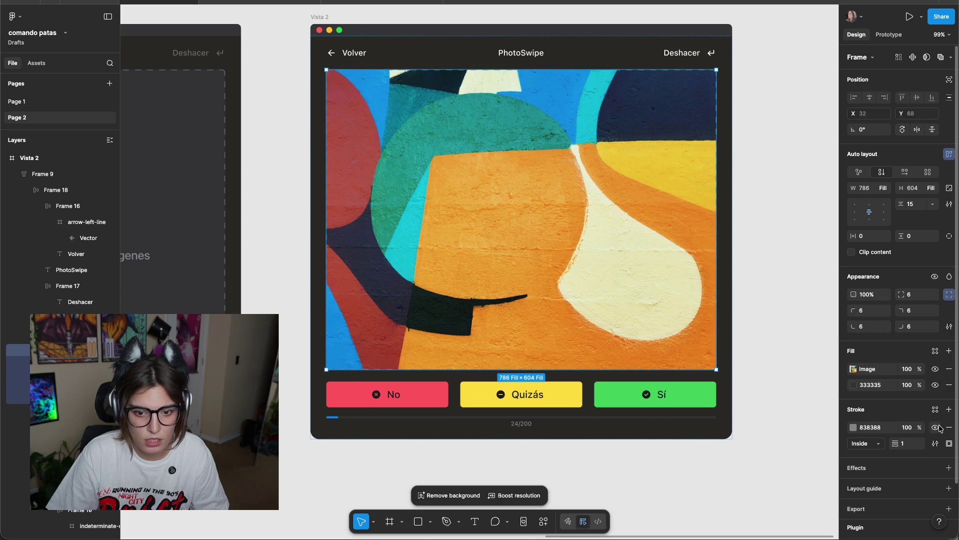
click(807, 280)
scroll(769, 280, up, 3)
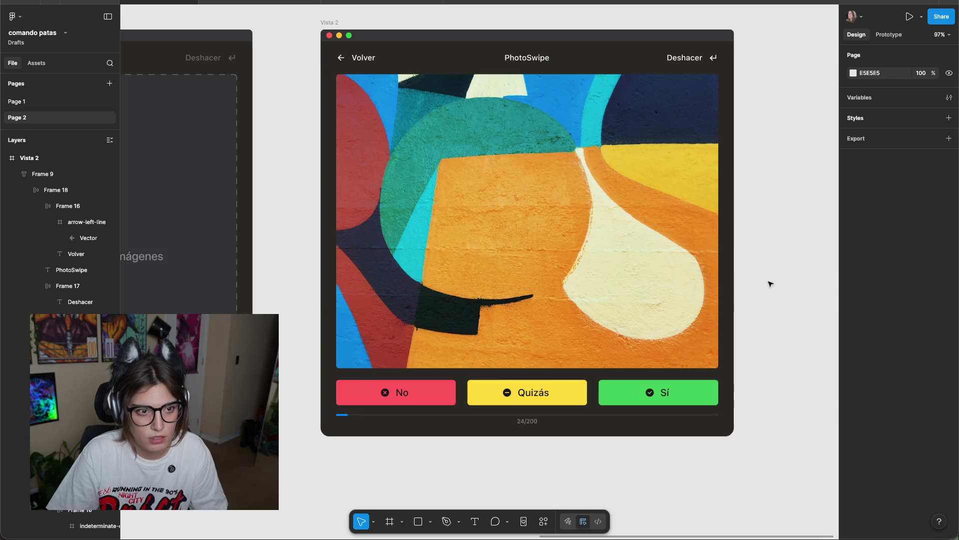
scroll(745, 284, down, 5)
scroll(440, 293, up, 2)
scroll(453, 296, down, 1)
scroll(471, 290, left, 2)
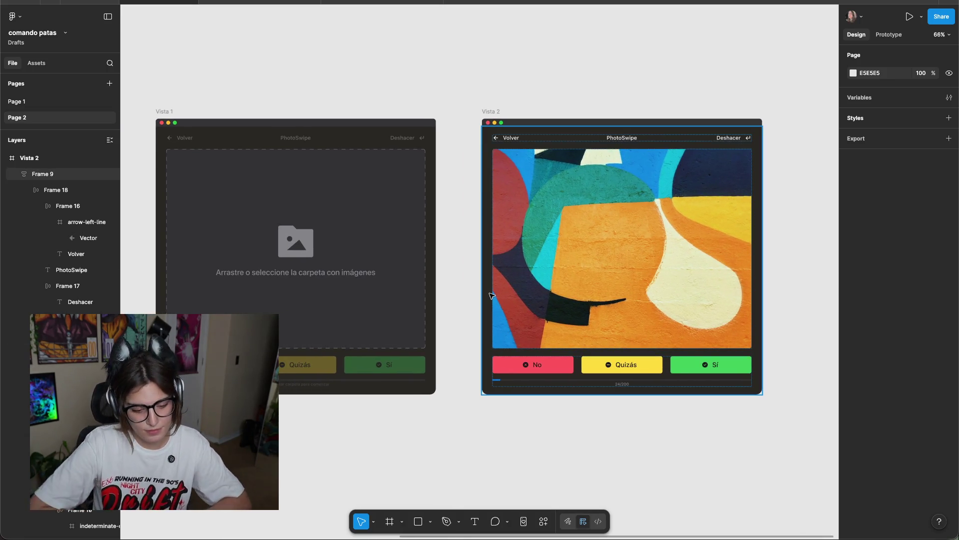